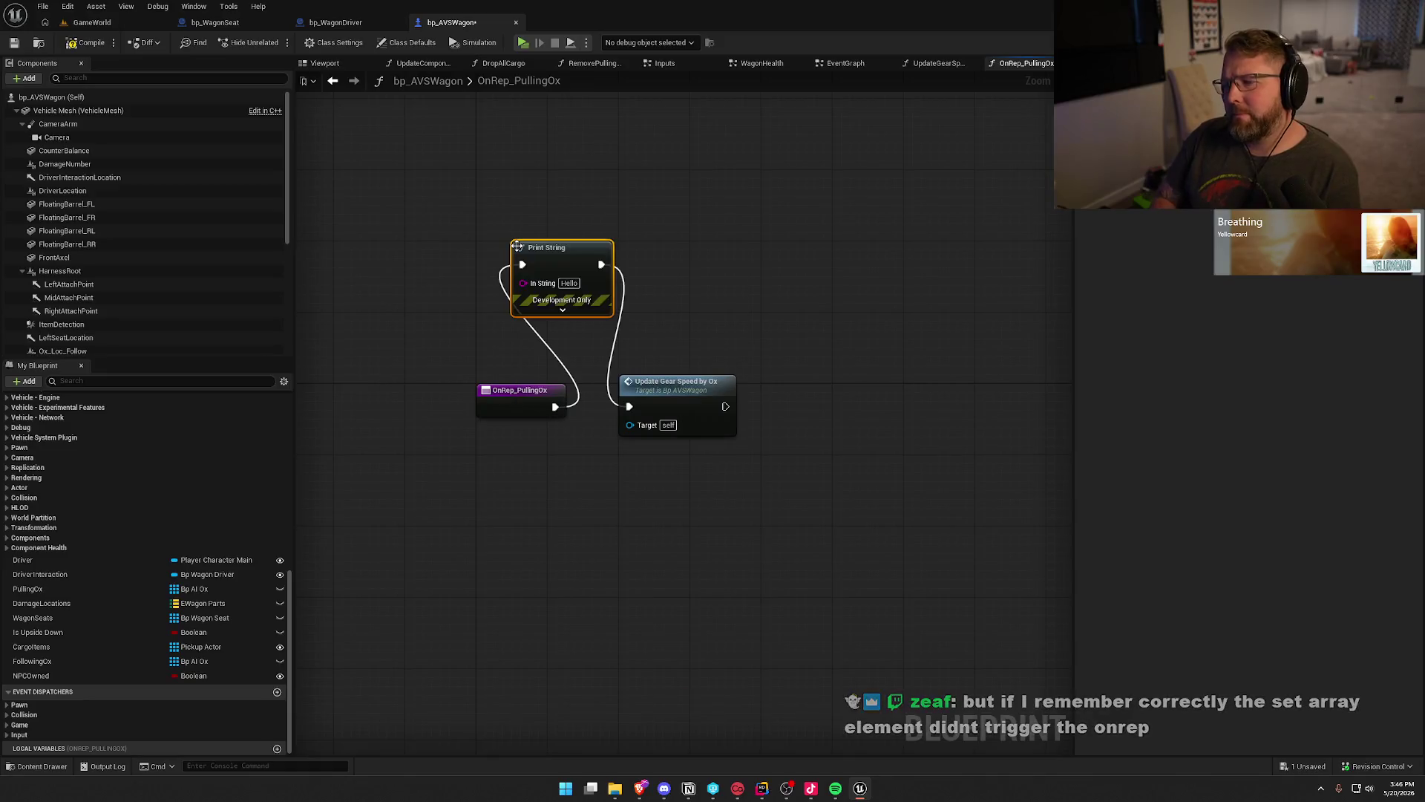
# Add a Print String reading 'Ox changed on wagon' after OnRep_PullingOx, then save and check out the package.
pyautogui.moveTo(564, 290); pyautogui.dragTo(595, 290)
pyautogui.click(596, 291)
pyautogui.write('Ox changed on wagon')
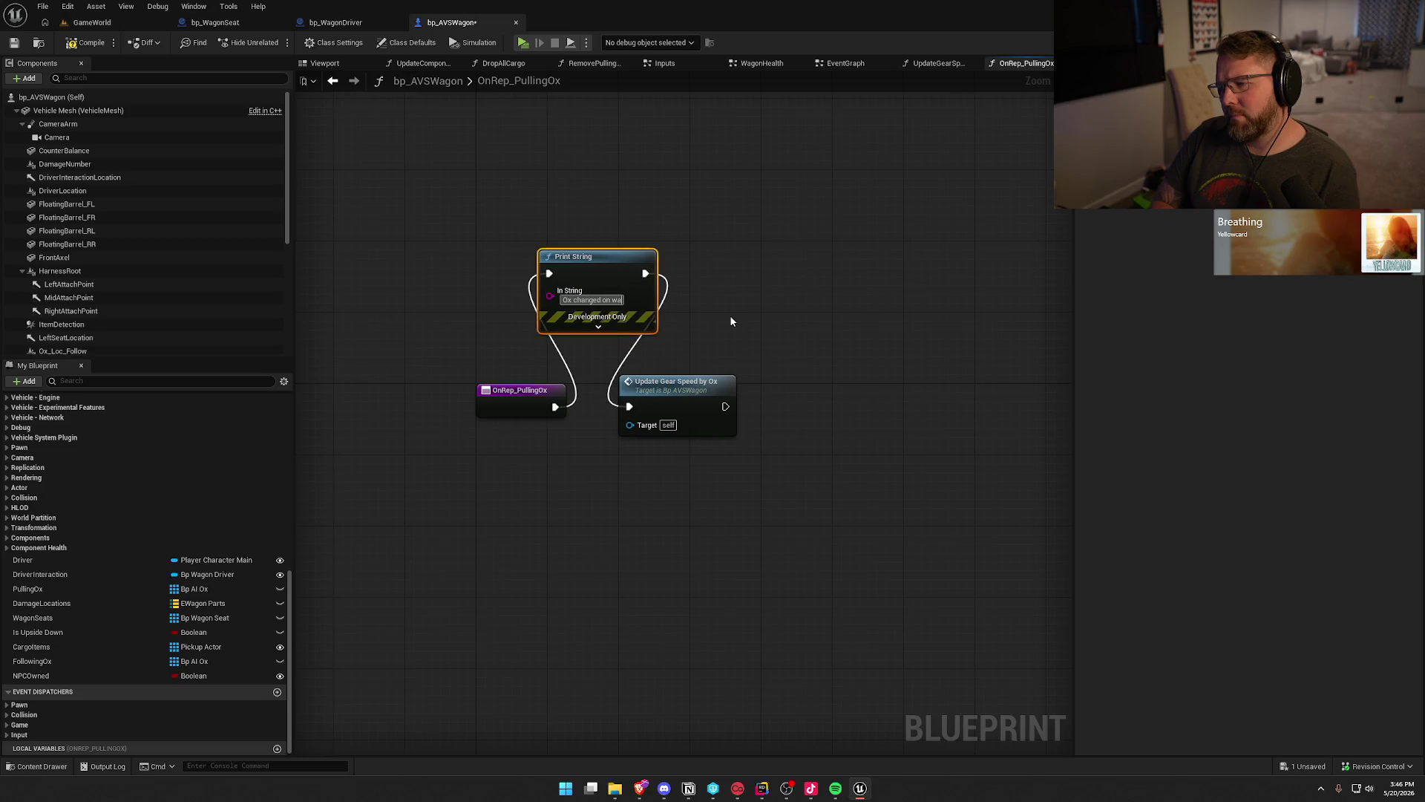
pyautogui.click(731, 319)
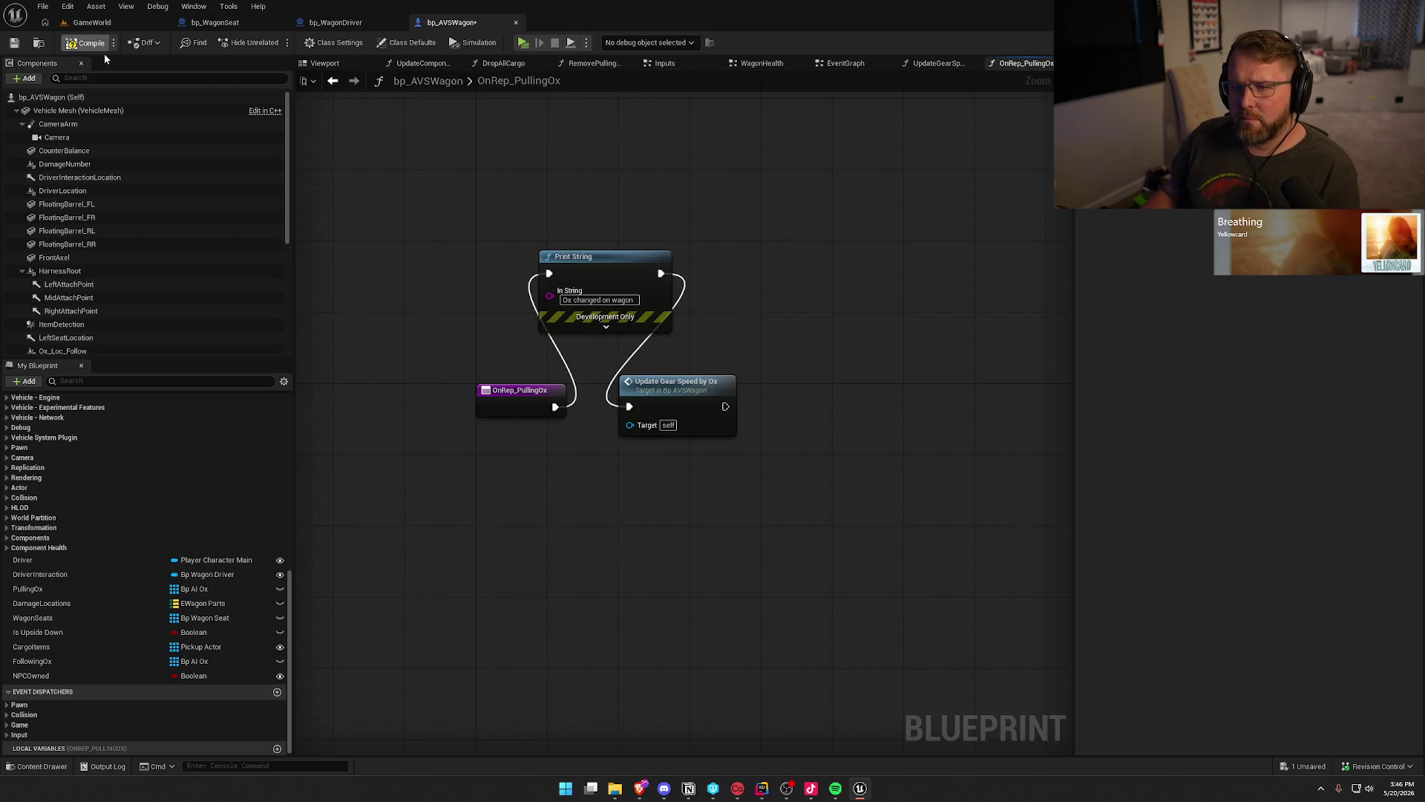
pyautogui.hotkey('ctrl', 's')
pyautogui.press('Return')
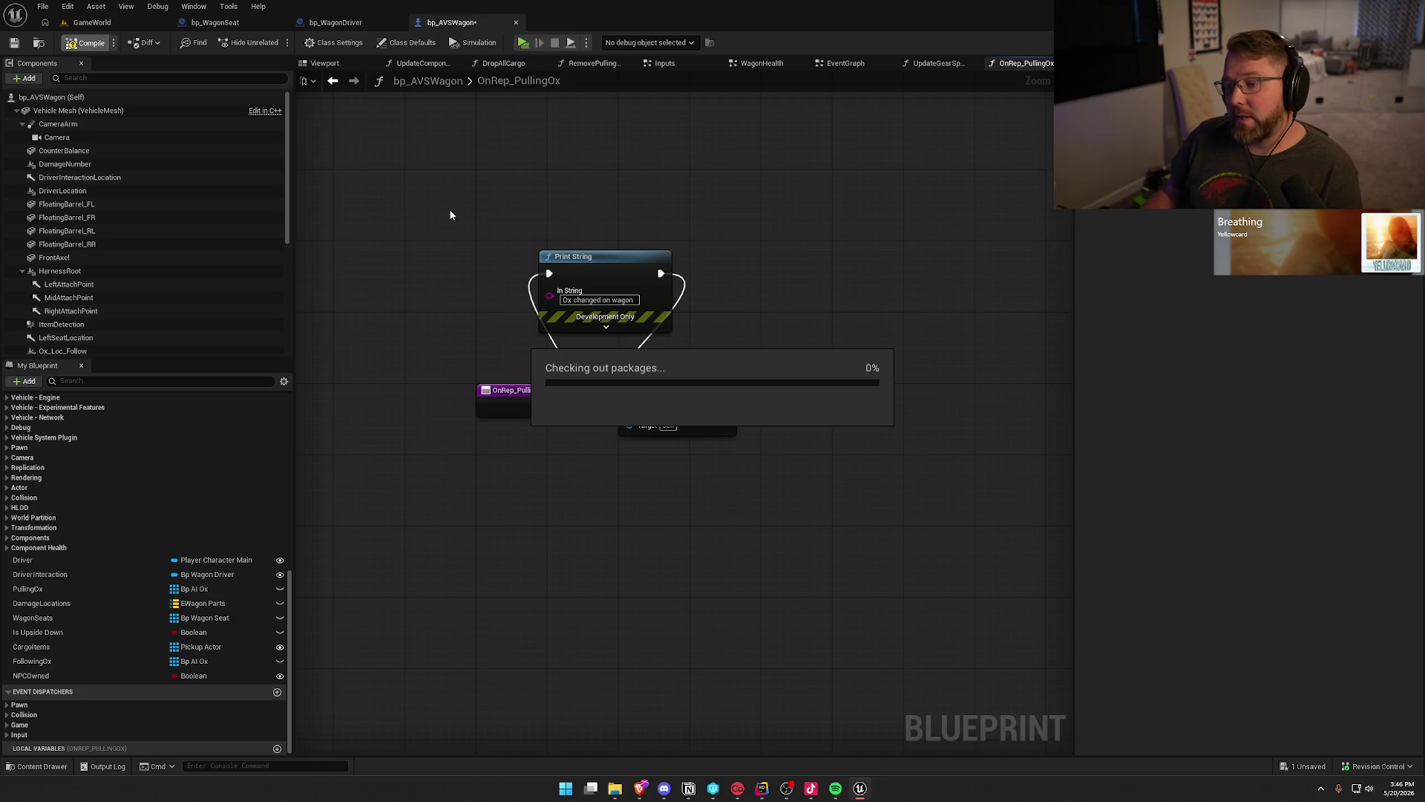
# Start a multiplayer play session in GameWorld and arrange the server and enlarged client preview windows.
pyautogui.click(131, 23)
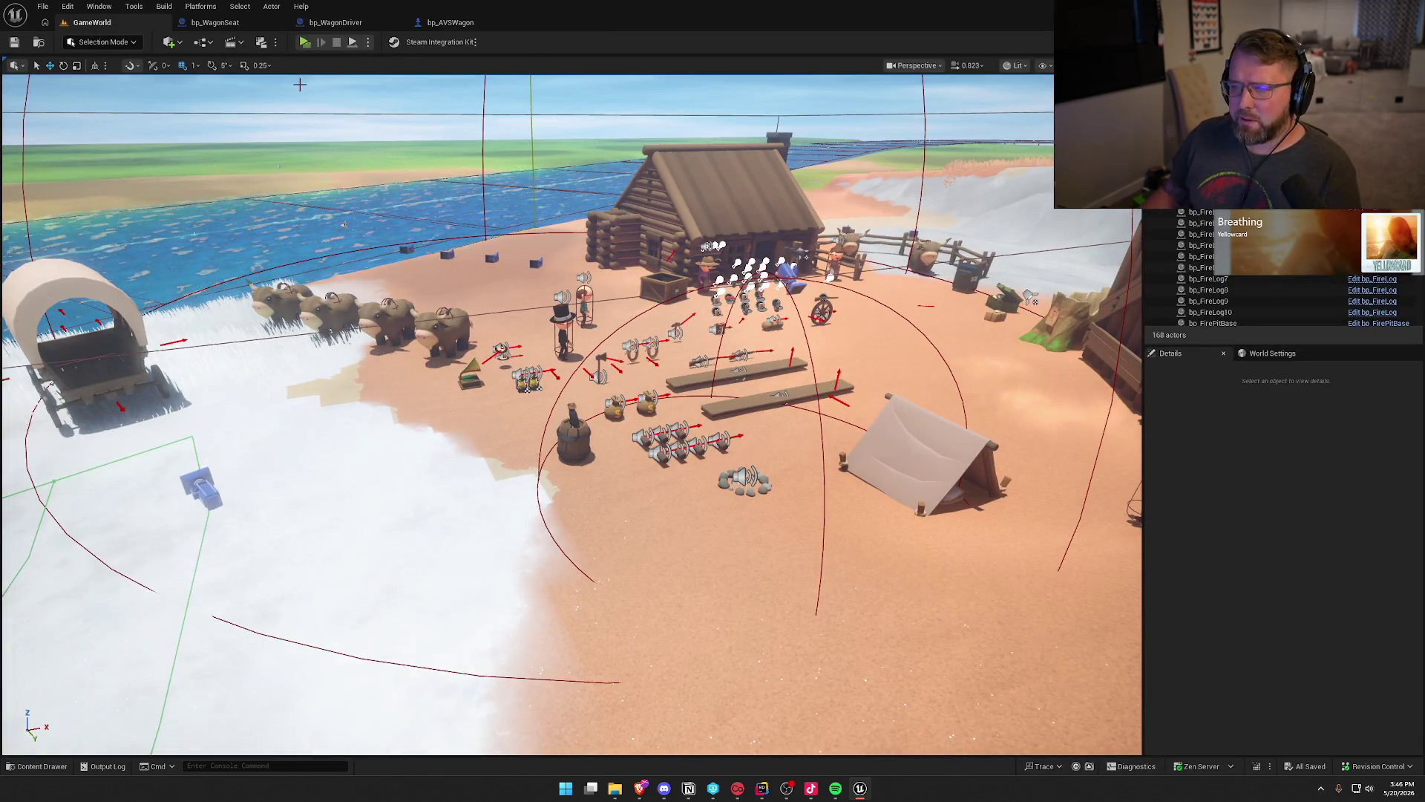
pyautogui.click(305, 42)
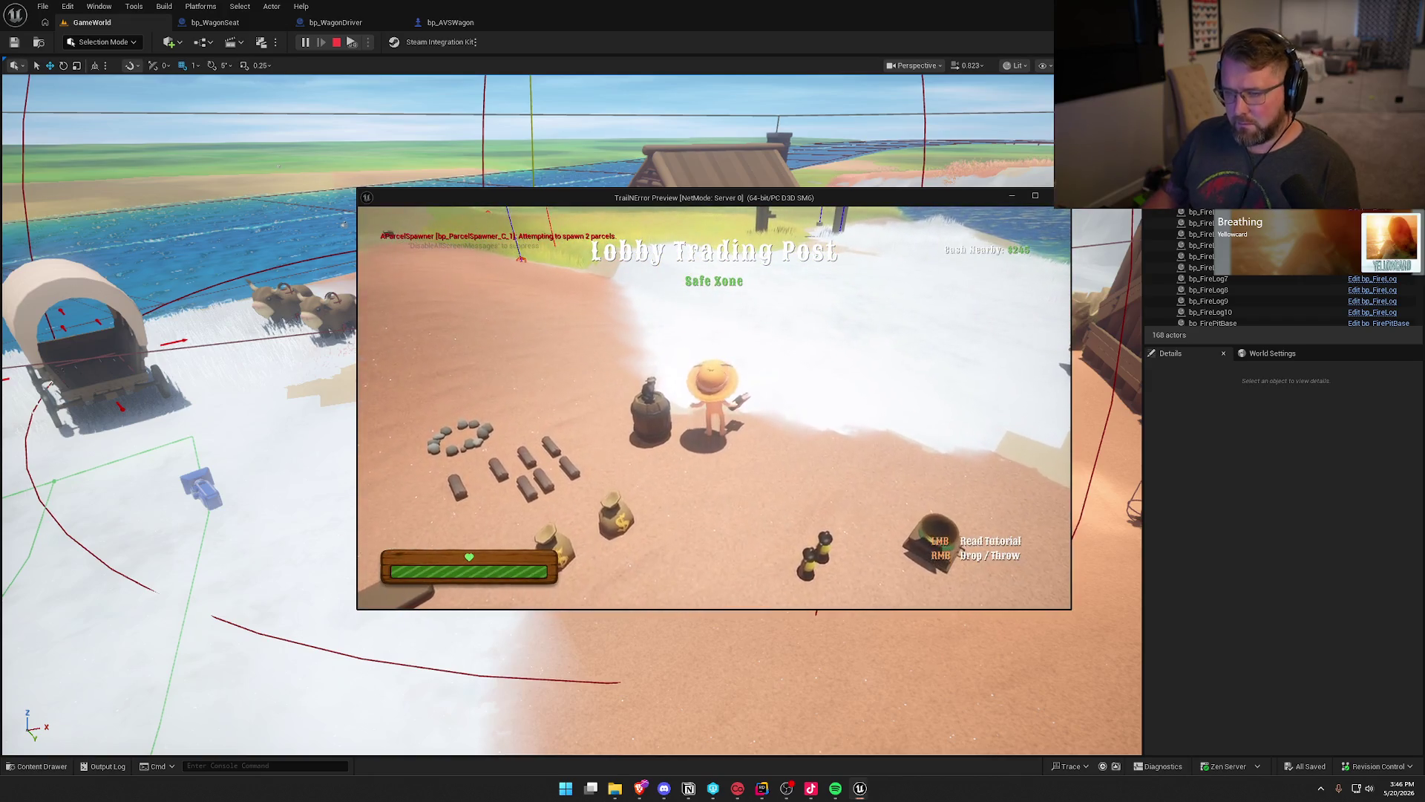
pyautogui.press('super')
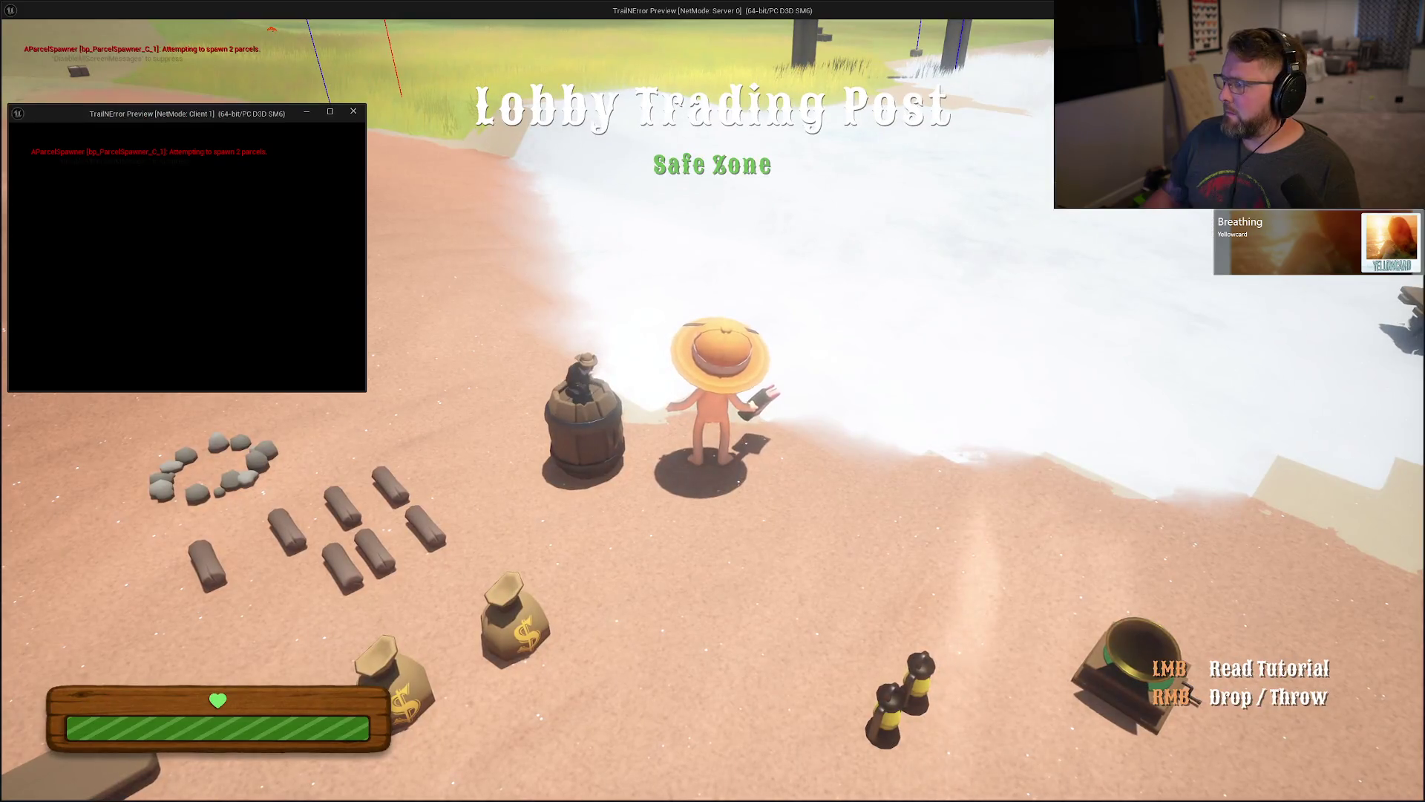
pyautogui.hotkey('alt', 'Return')
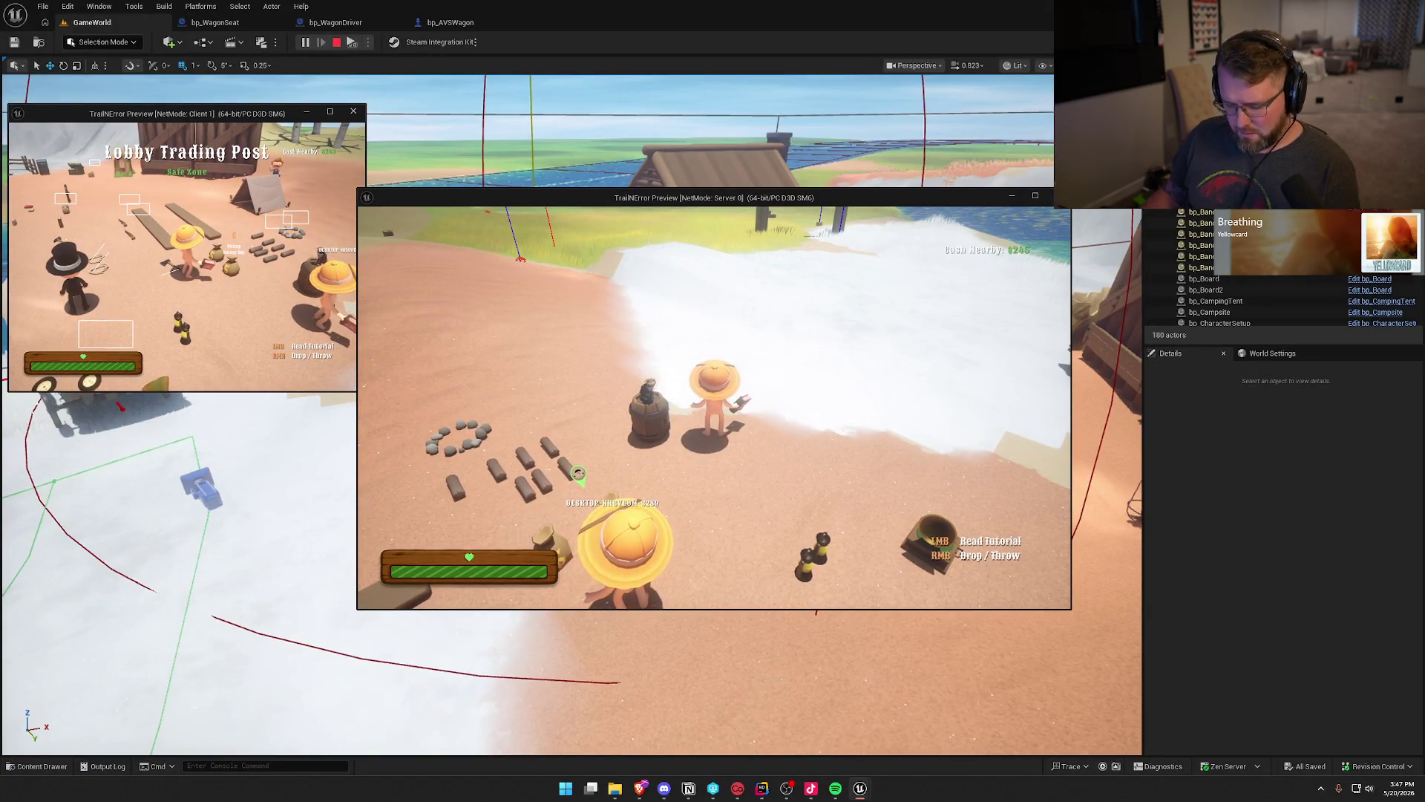
pyautogui.press('super')
pyautogui.click(409, 388)
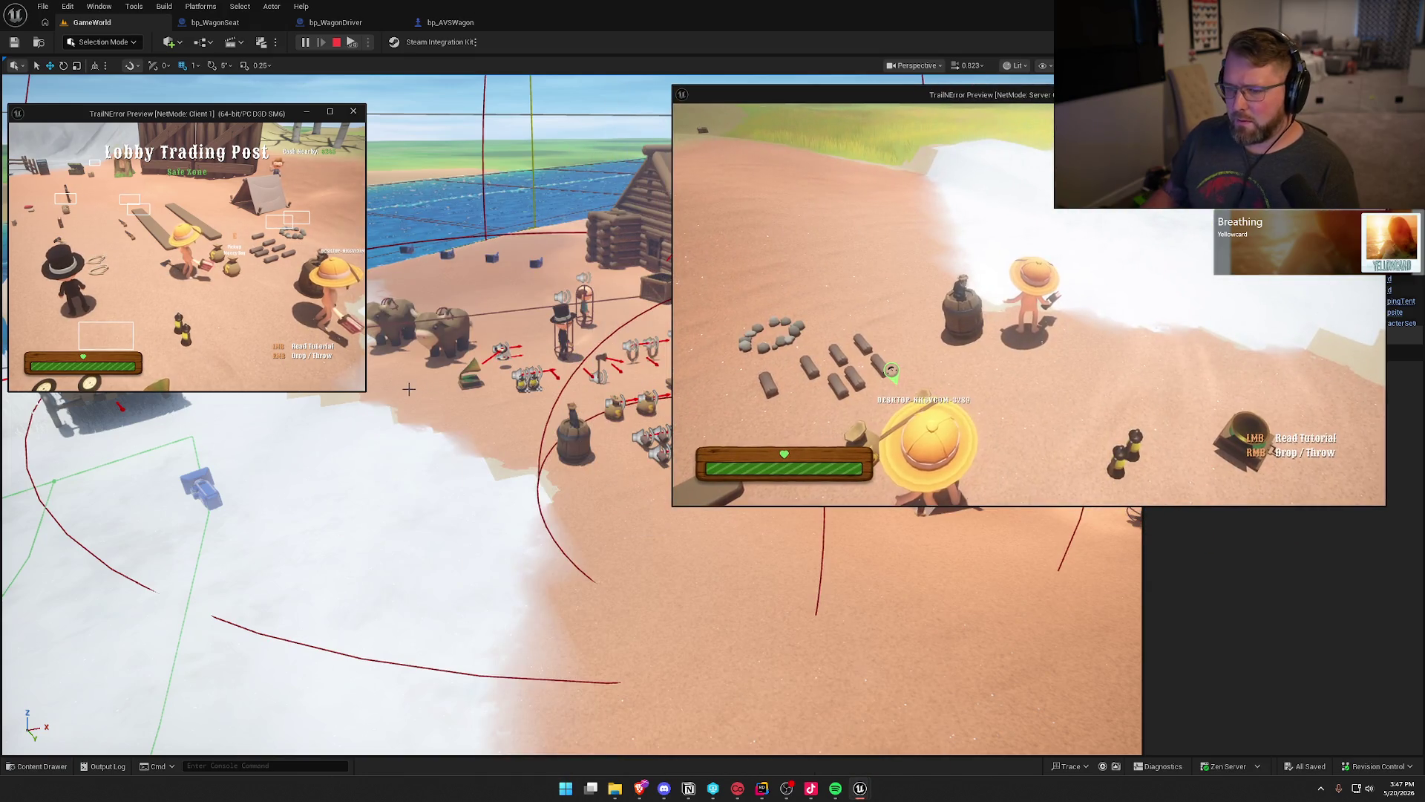
pyautogui.moveTo(367, 394); pyautogui.dragTo(654, 538)
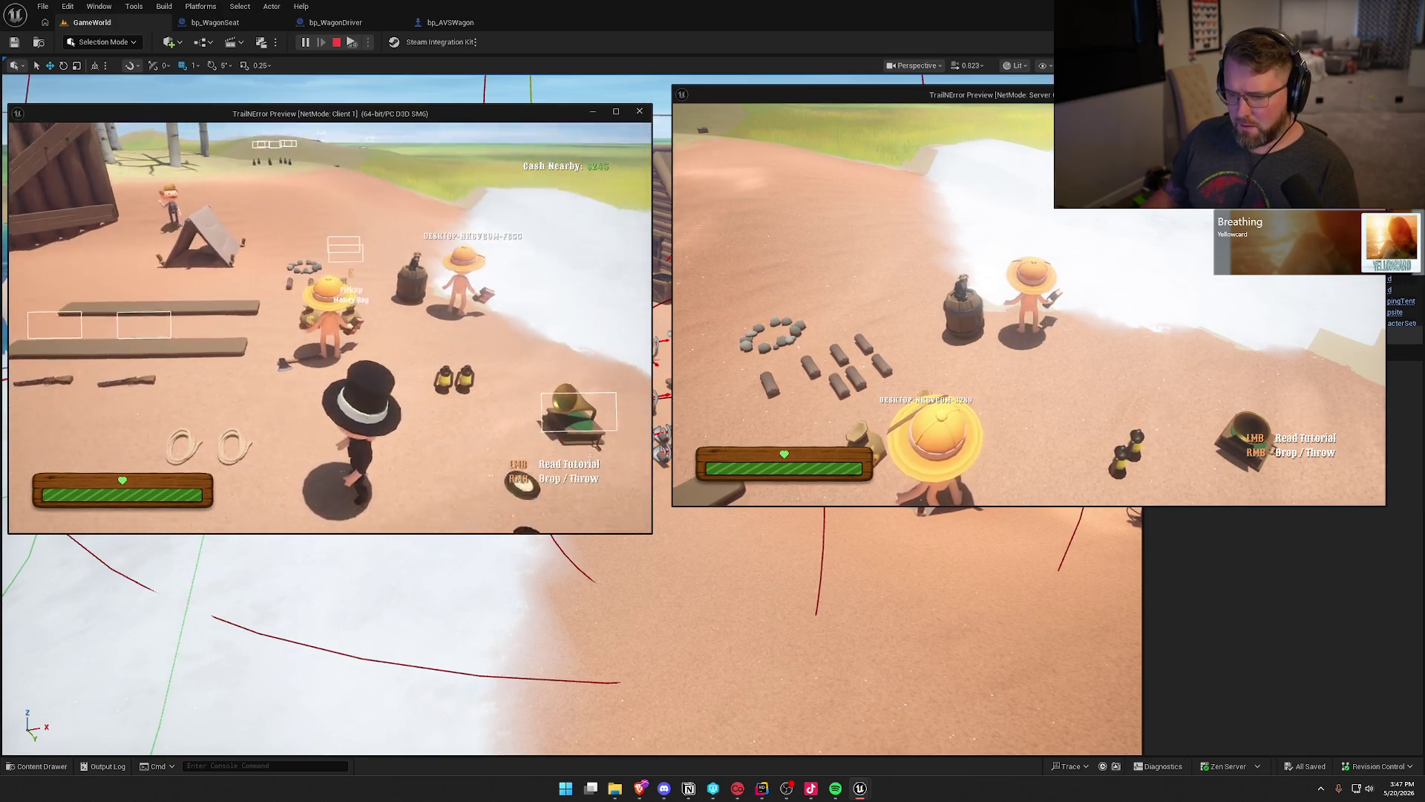
# Run p.NetShowCorrections 1 in the client console and walk the client character toward the wagon.
pyautogui.press('`')
pyautogui.press('Up')
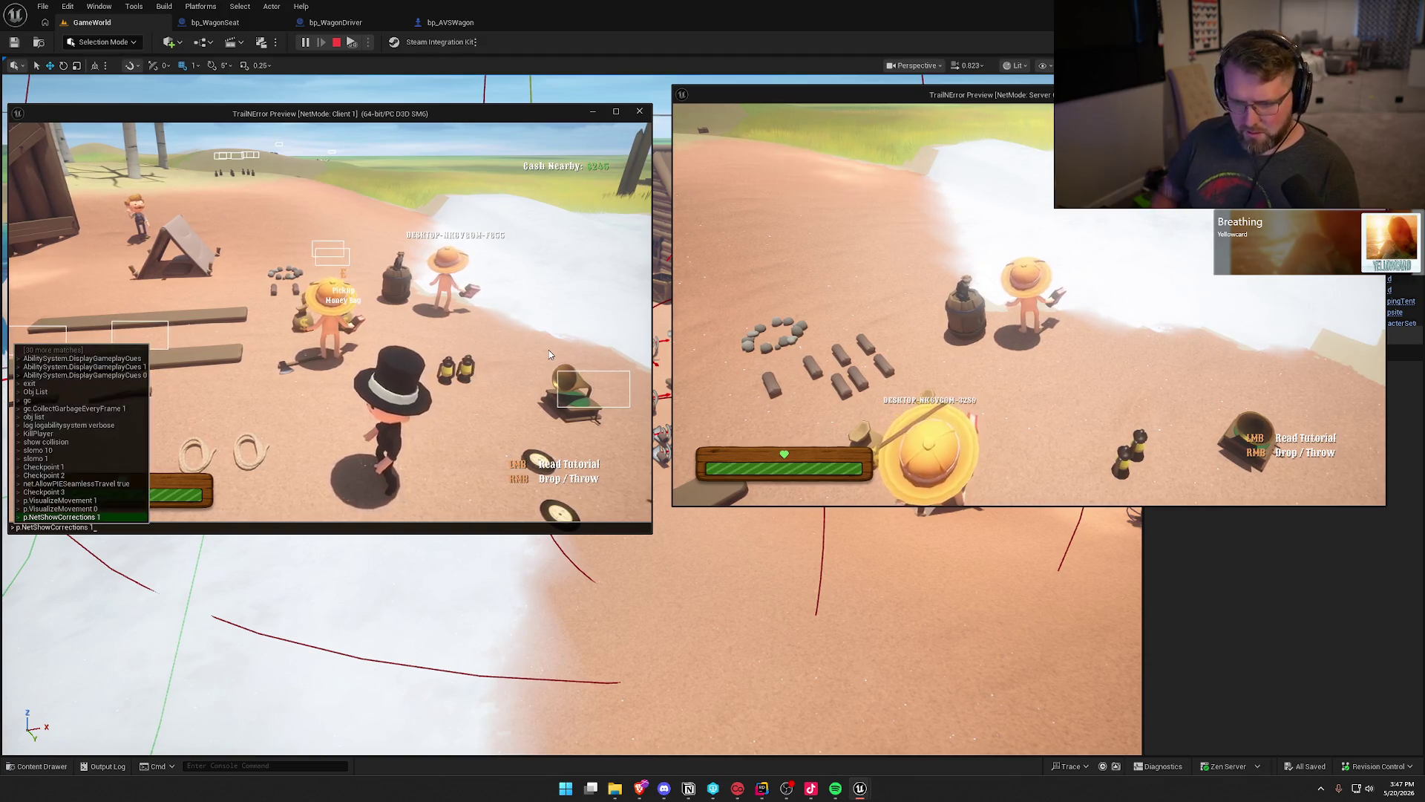
pyautogui.press('Return')
pyautogui.press('w')
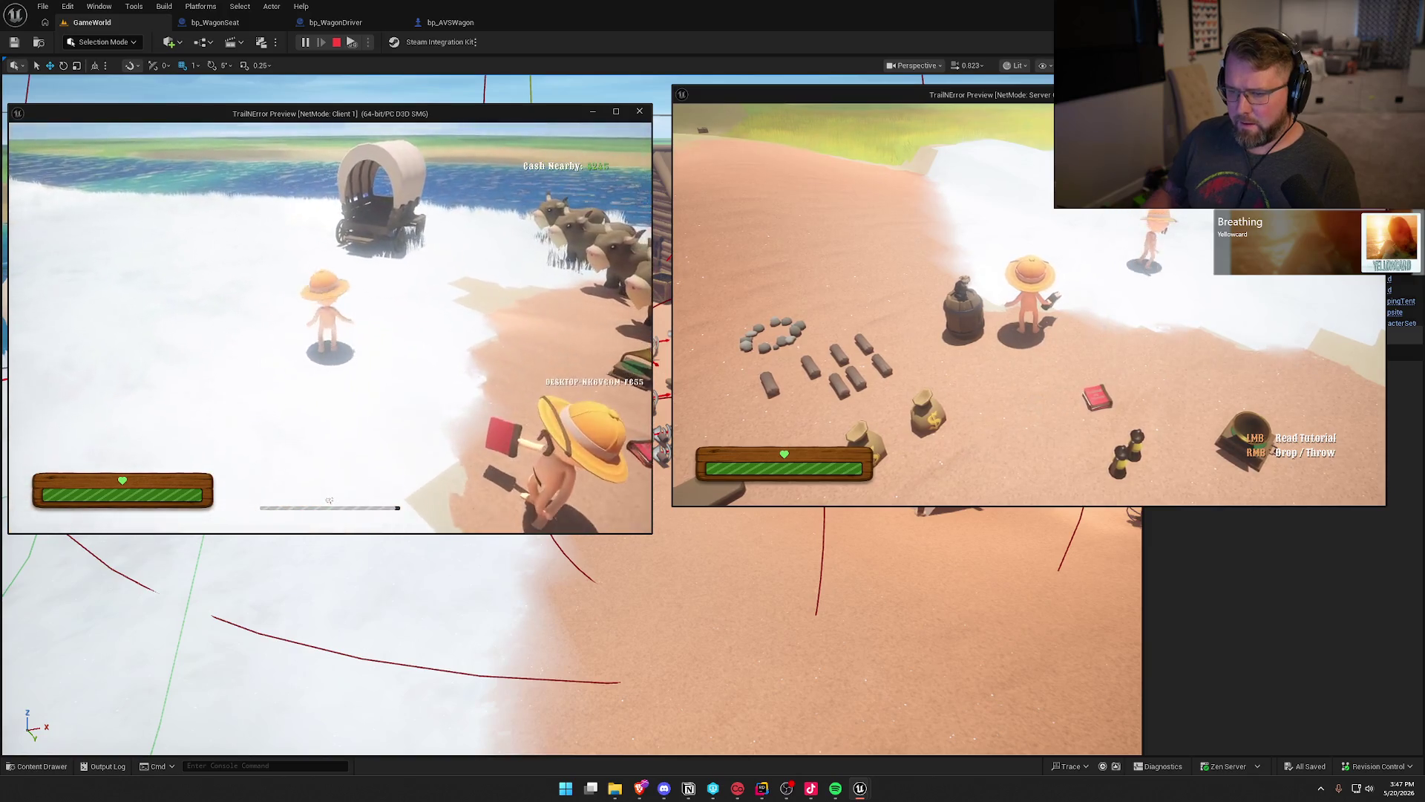
pyautogui.press('super')
# In the server game, mount an ox and hitch it to the wagon, then stop the session.
pyautogui.click(1071, 251)
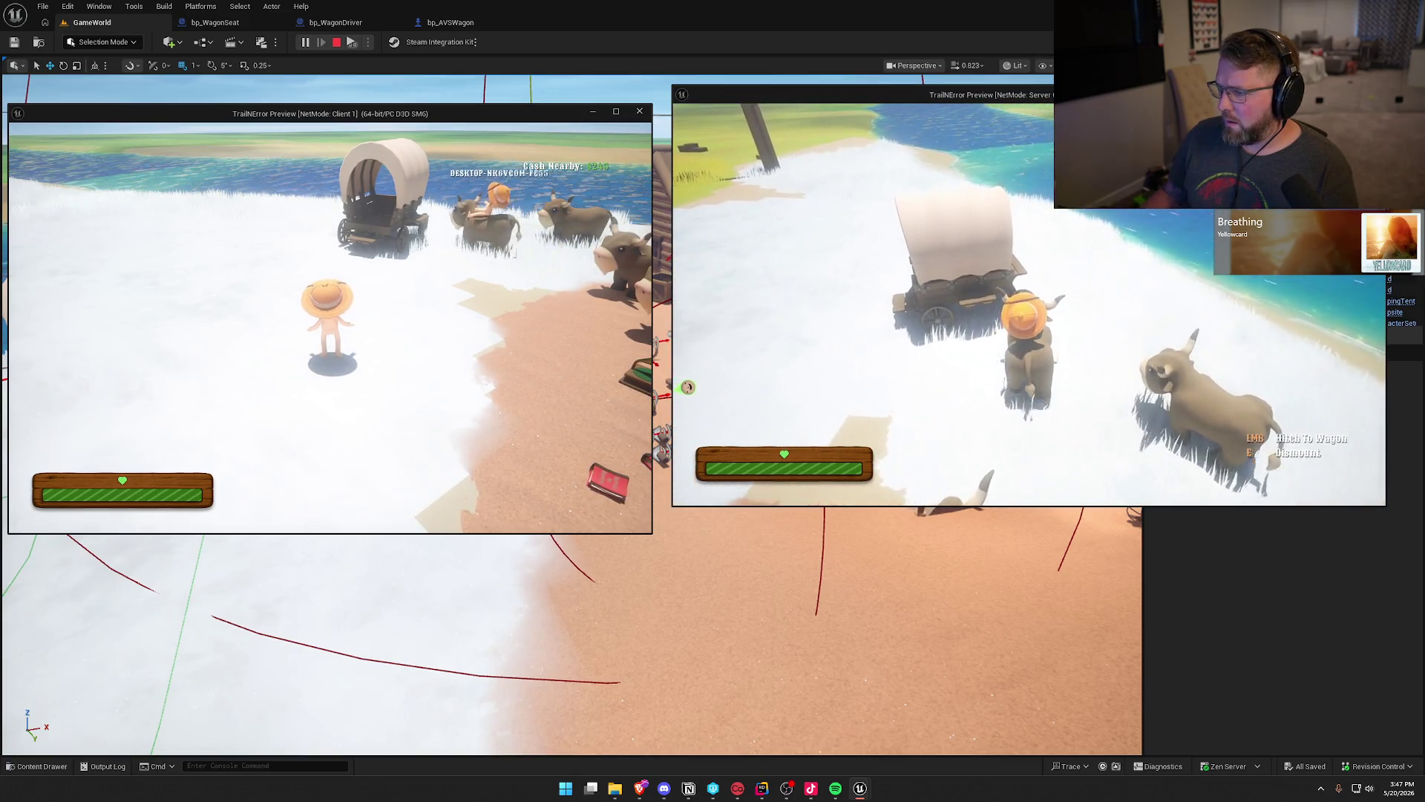
pyautogui.click(1029, 305)
pyautogui.press('s')
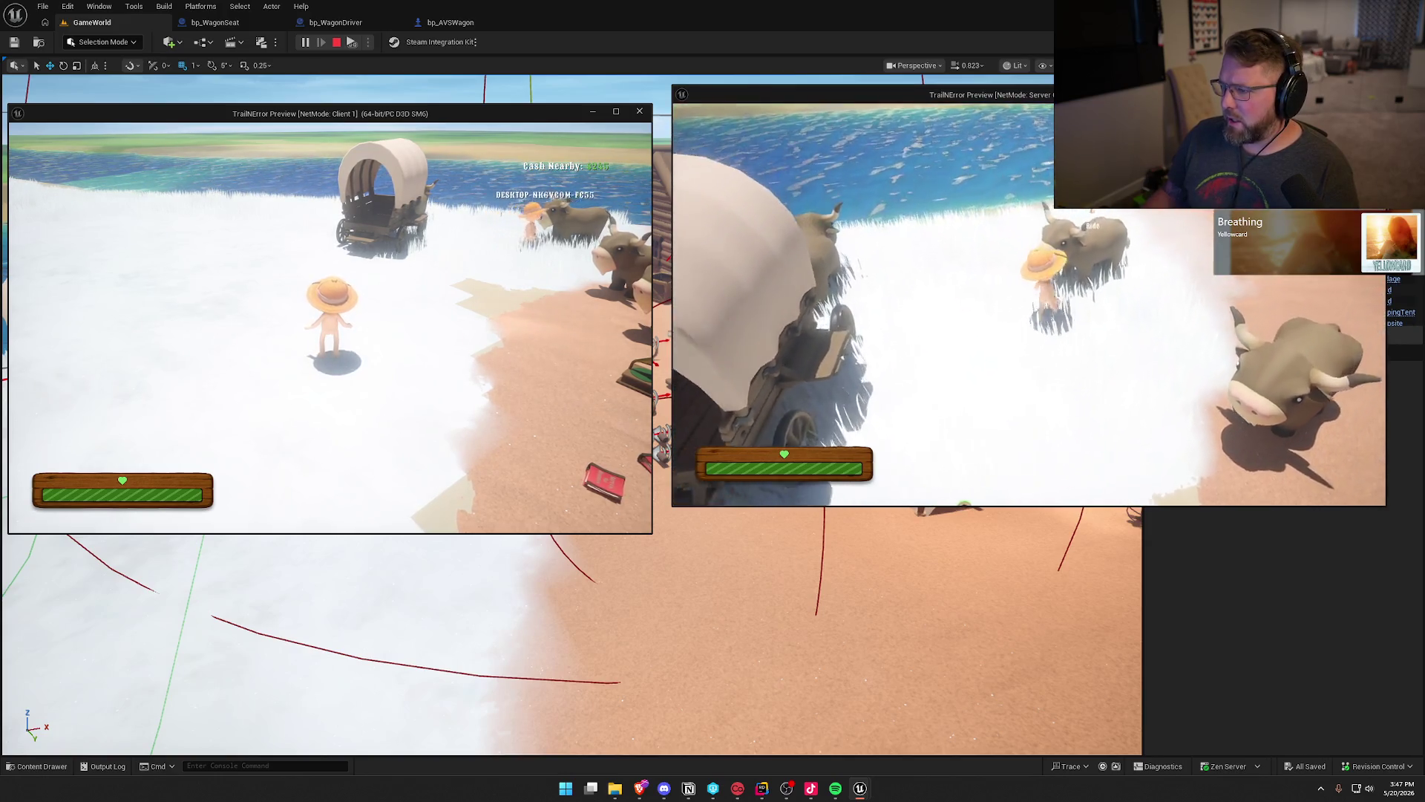
pyautogui.press('e')
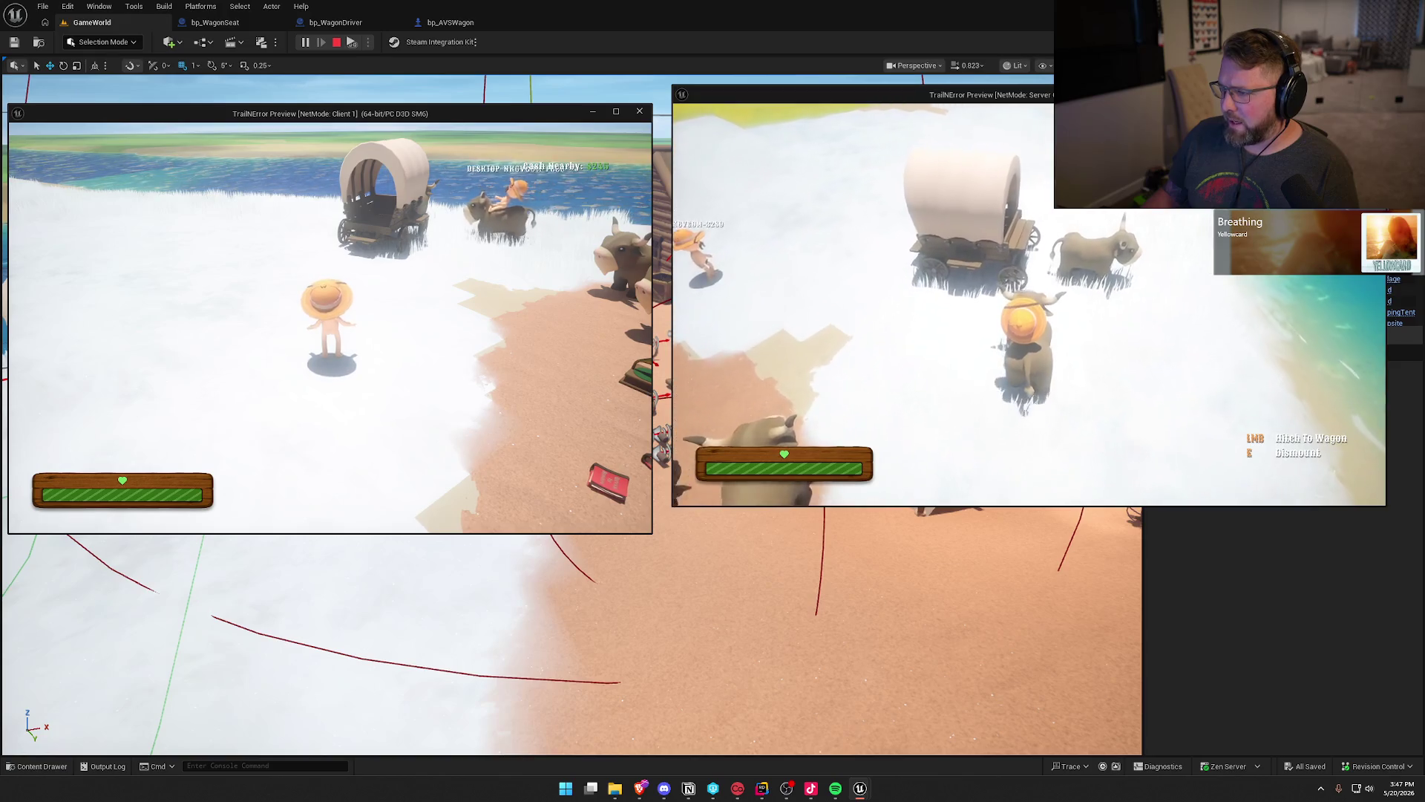
pyautogui.click(1029, 305)
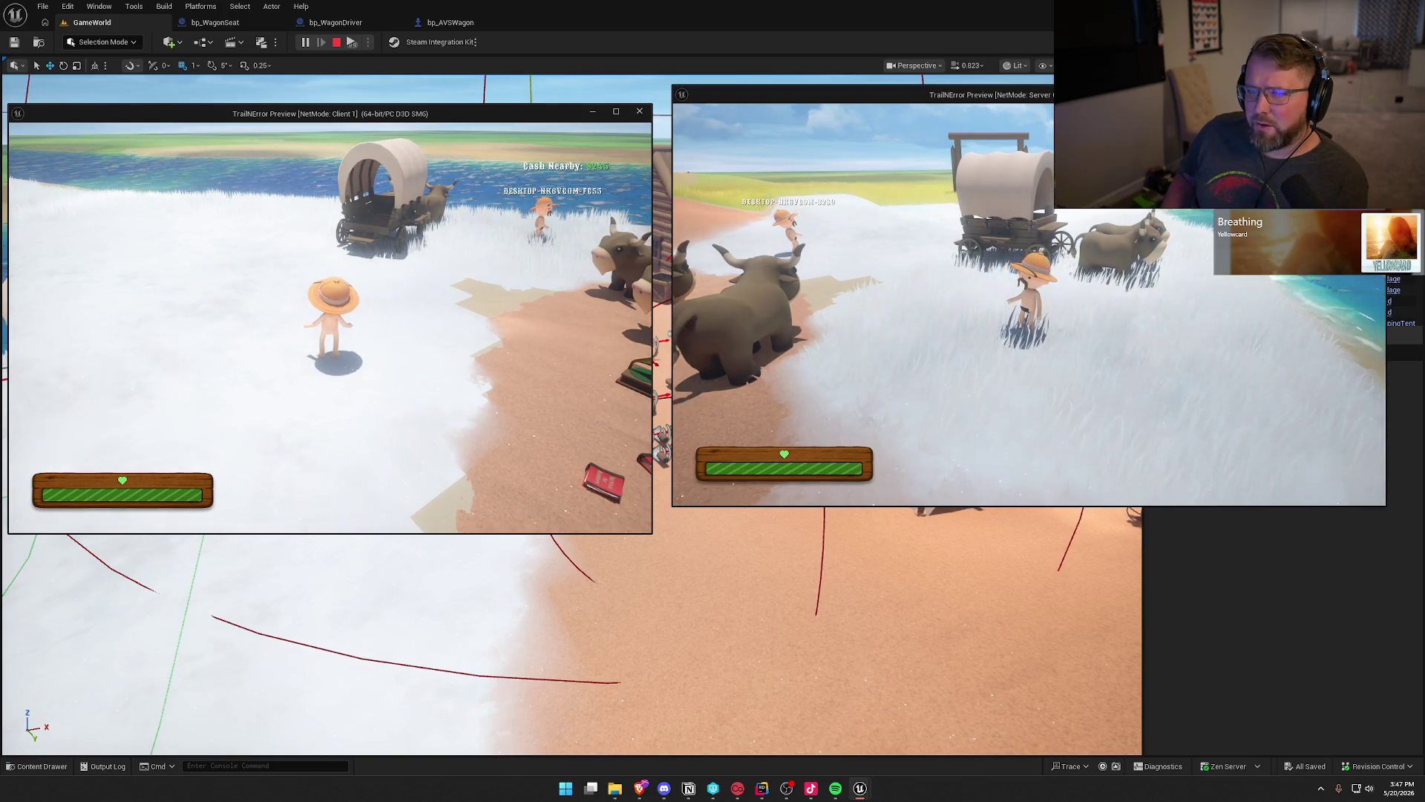
pyautogui.press('Escape')
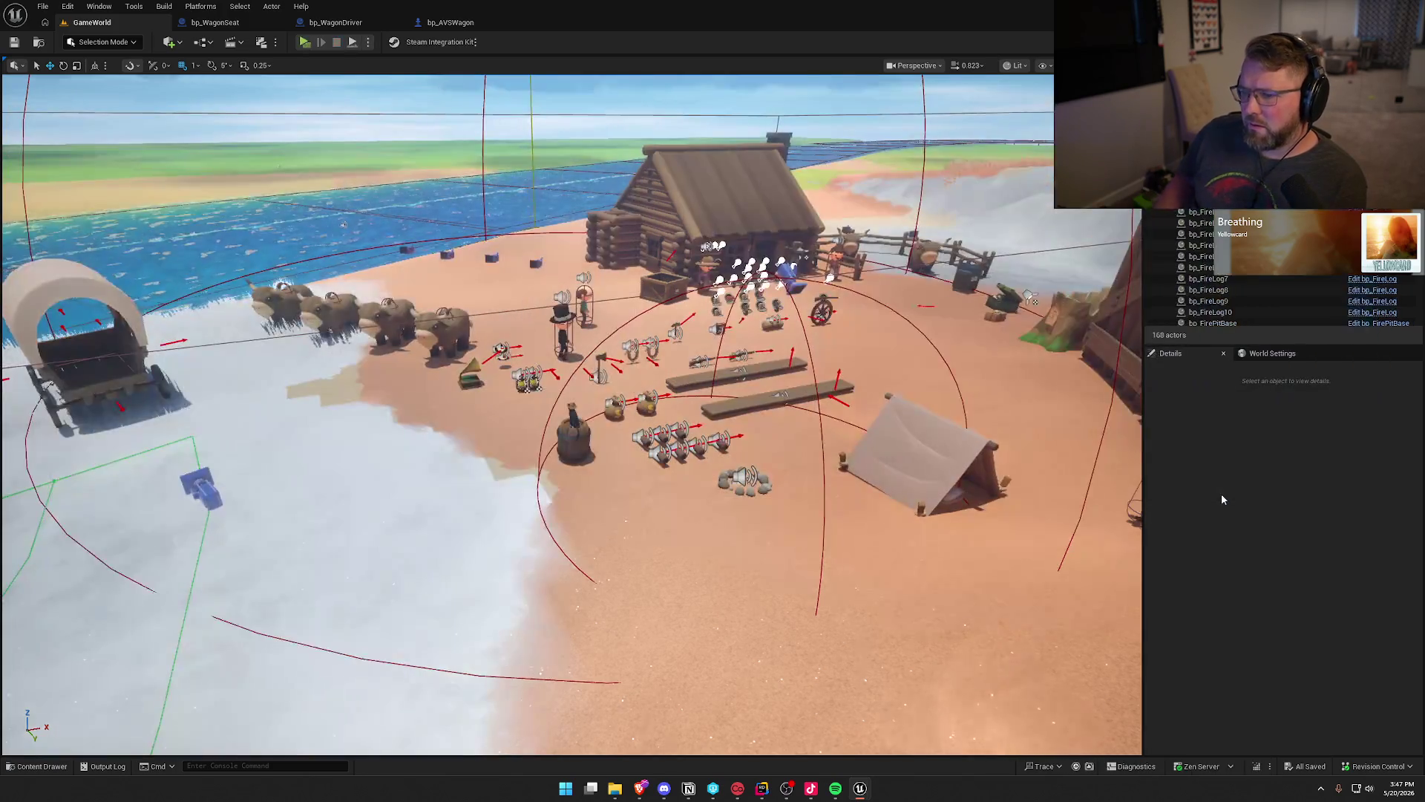
# In bp_AVSWagon, run Find References on the PullingOx variable and close the search results afterwards.
pyautogui.click(338, 22)
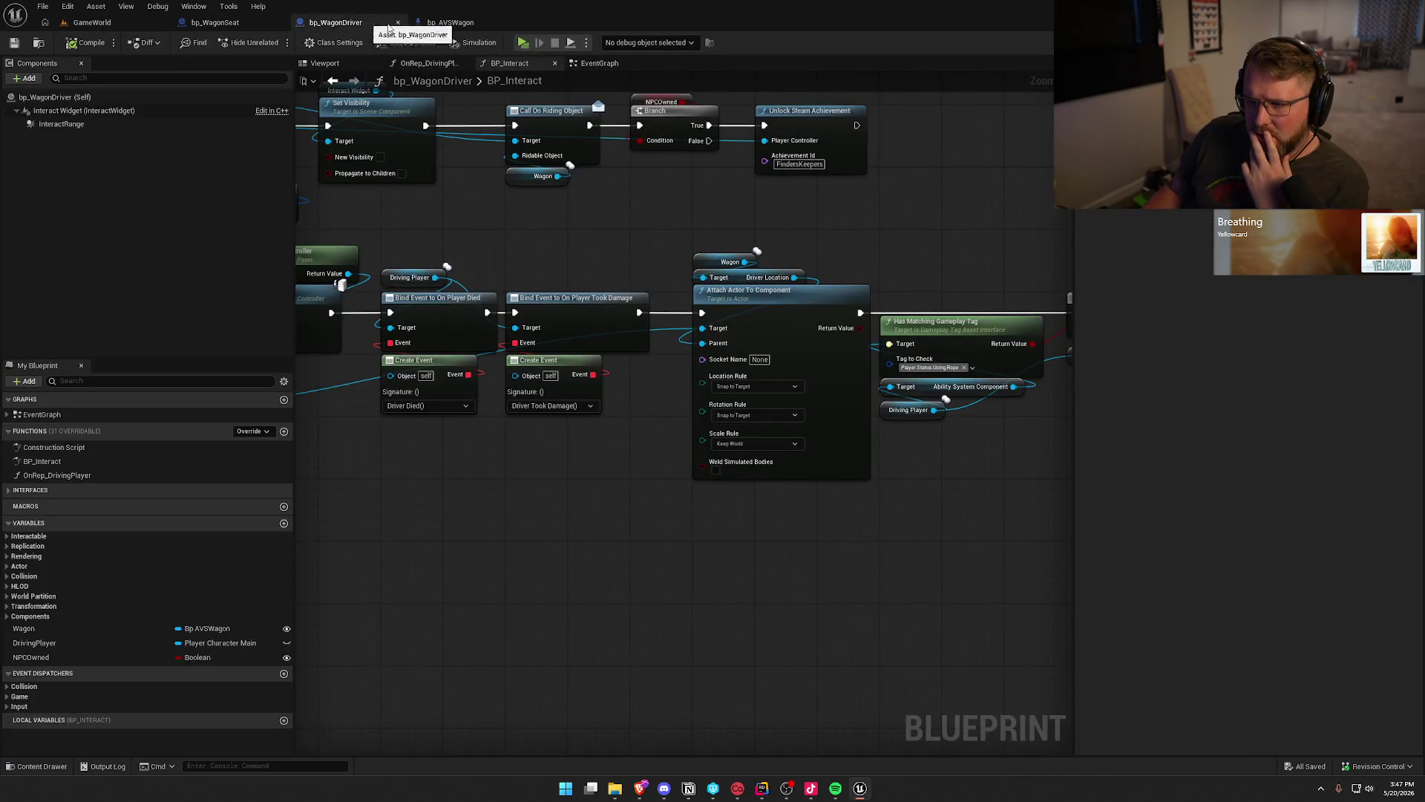
pyautogui.click(449, 22)
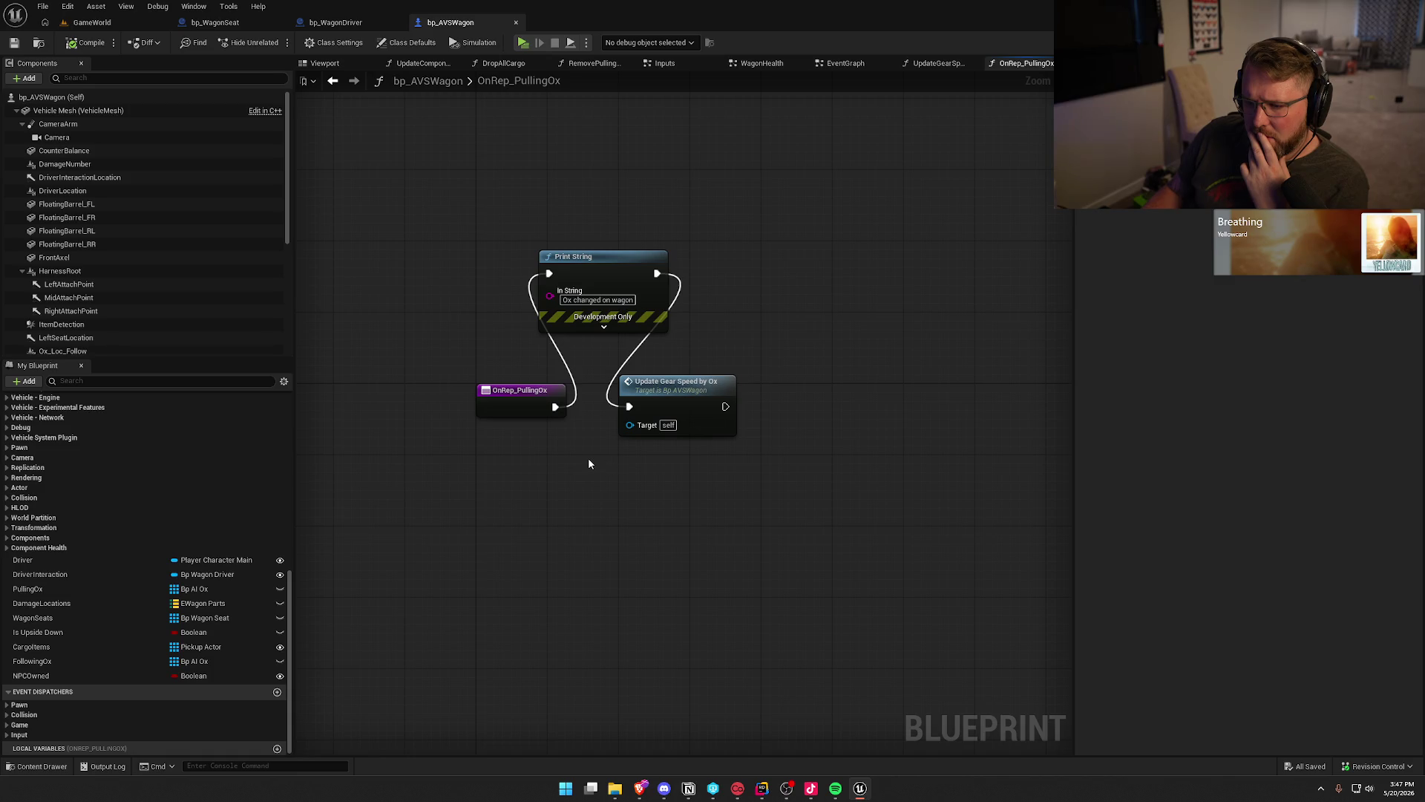
pyautogui.click(46, 589)
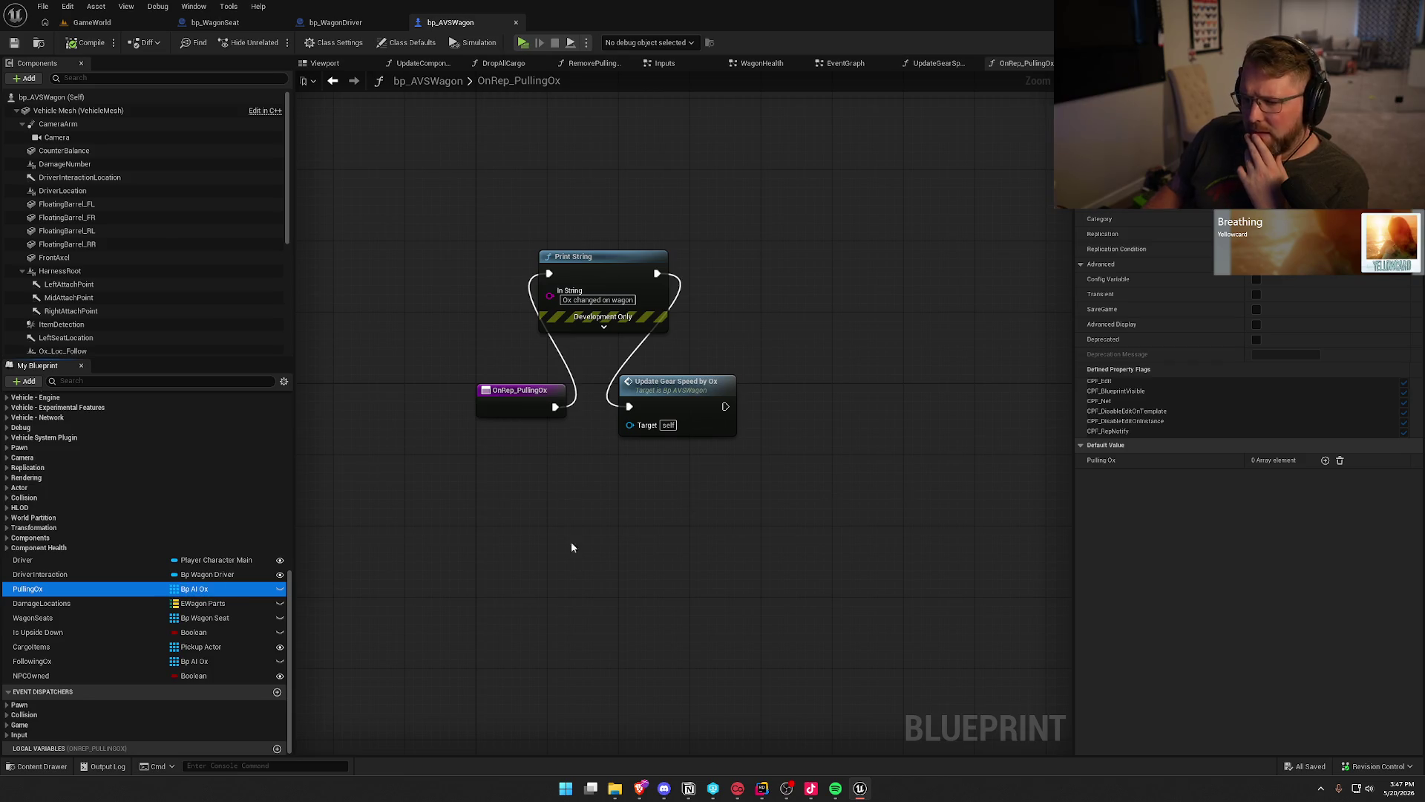
pyautogui.rightClick(36, 590)
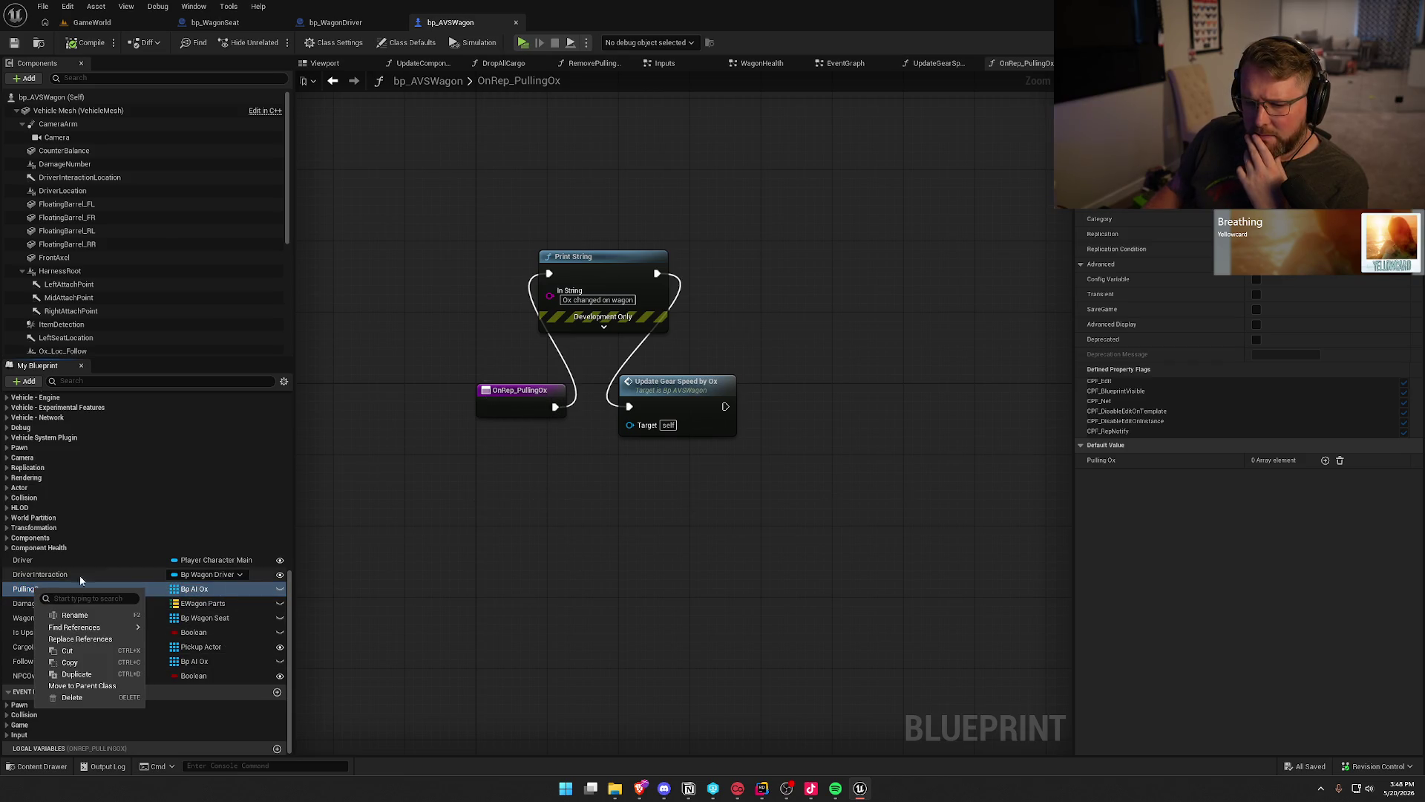
pyautogui.moveTo(106, 629)
pyautogui.click(193, 667)
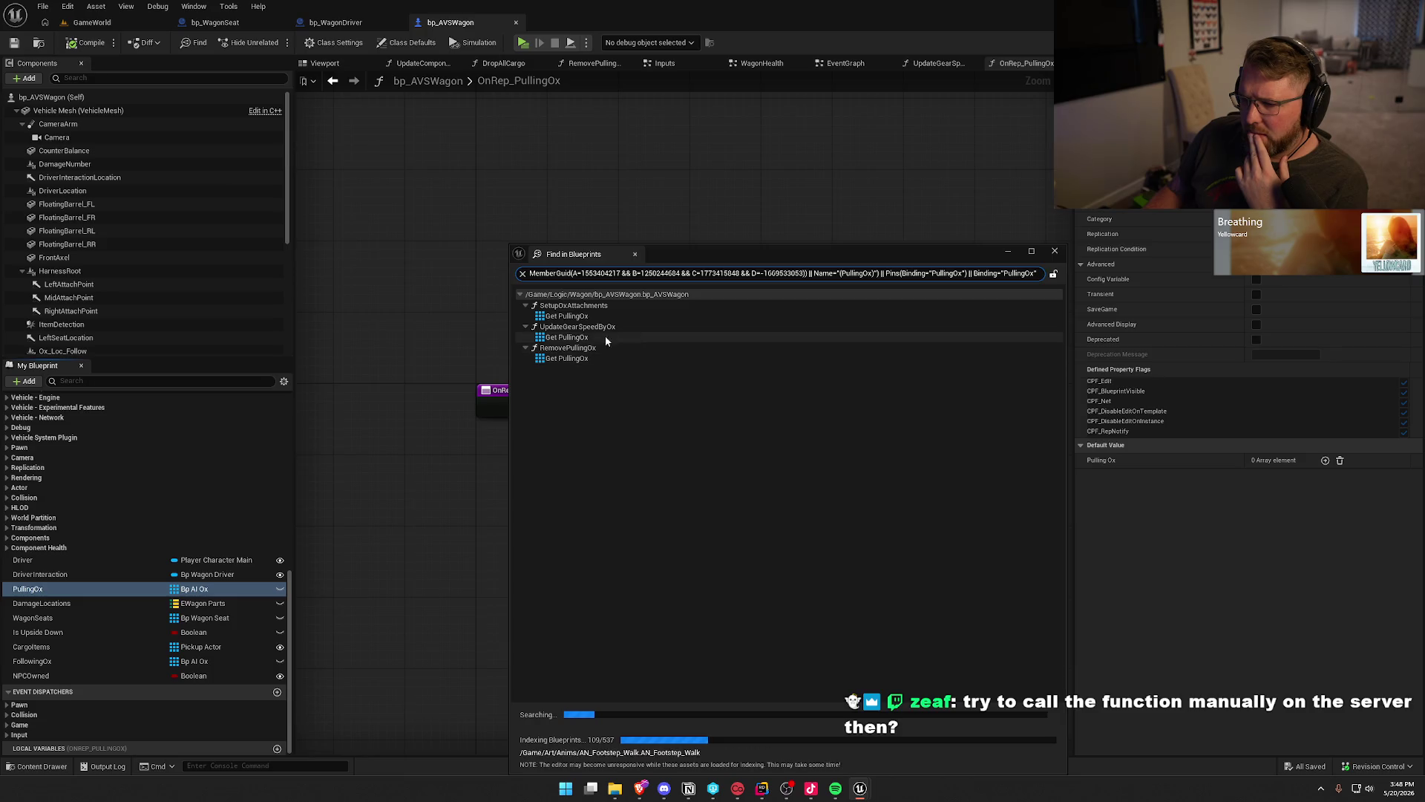
pyautogui.click(634, 254)
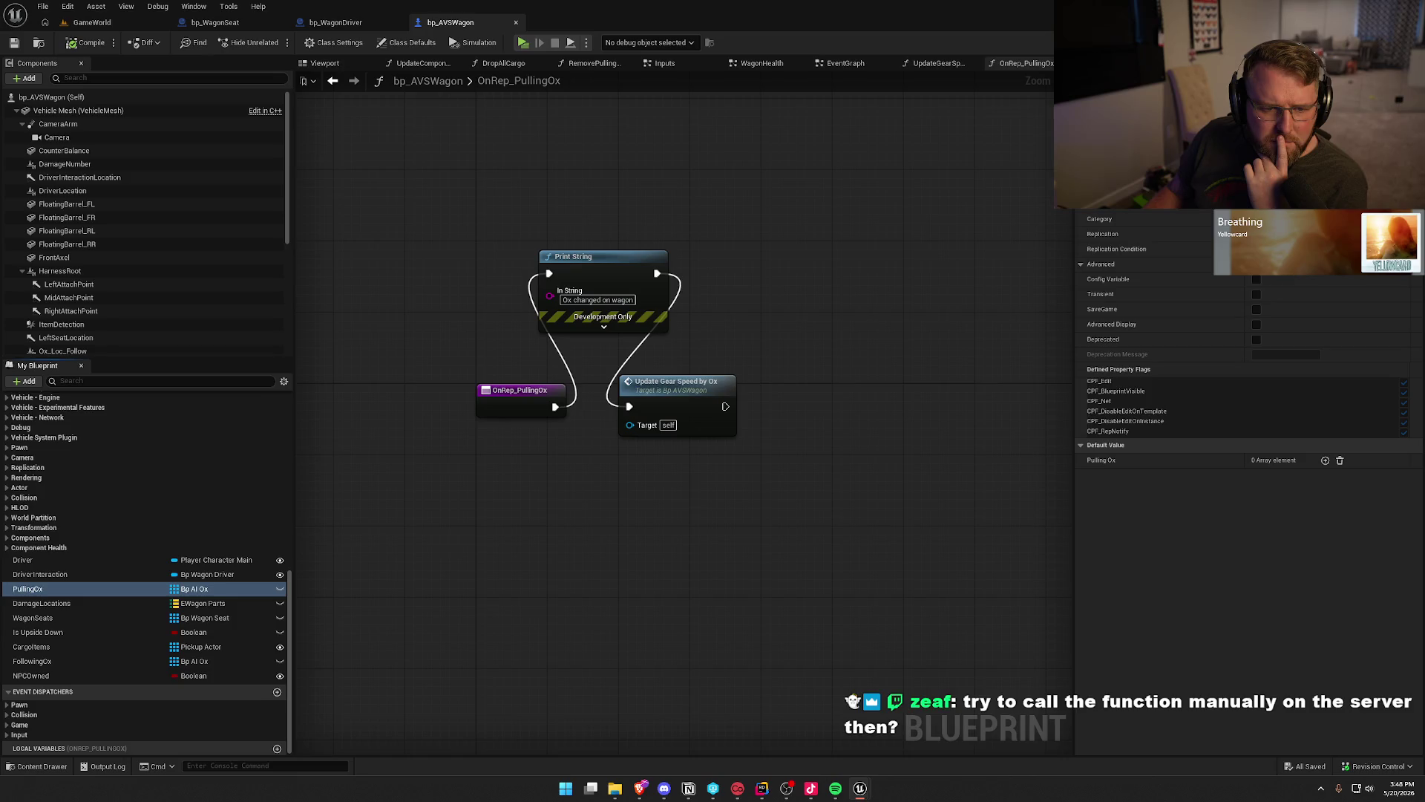
# Inspect the PullingOx use in SetupOxAttachments and open the UpdateGearSpeedByOx function.
pyautogui.moveTo(680, 561); pyautogui.dragTo(392, 512)
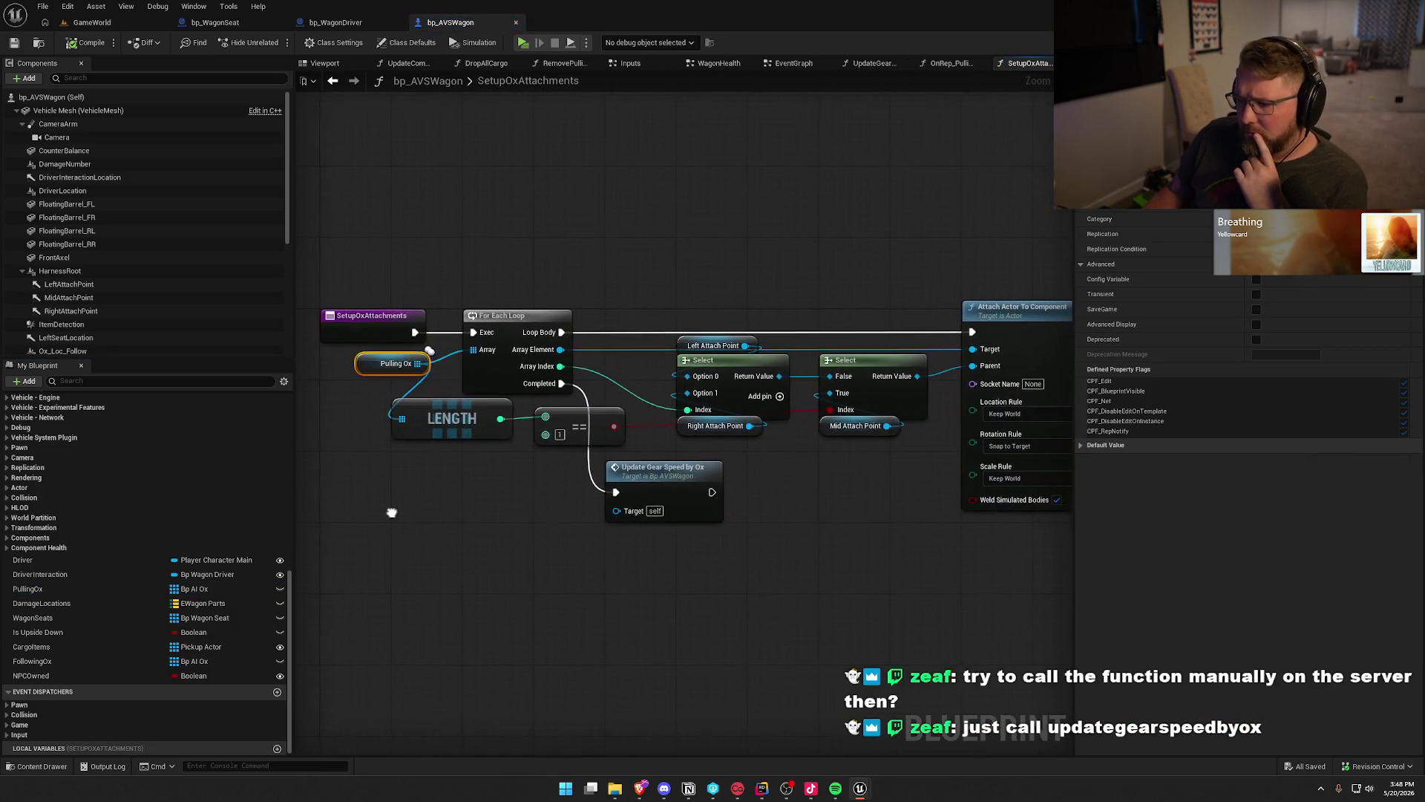
pyautogui.moveTo(779, 624)
pyautogui.mouseDown()
pyautogui.moveTo(572, 603)
pyautogui.moveTo(781, 579)
pyautogui.mouseUp()
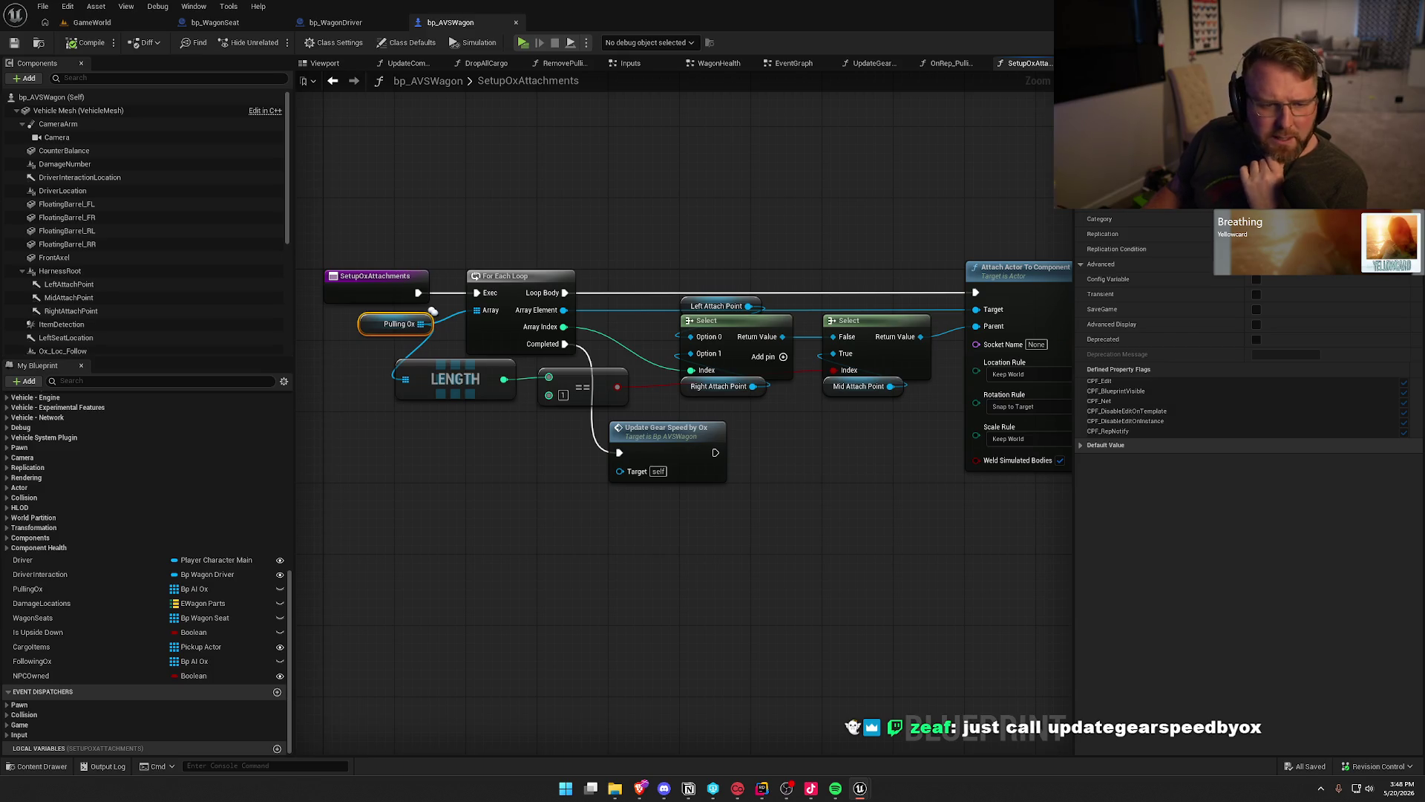
pyautogui.doubleClick(666, 430)
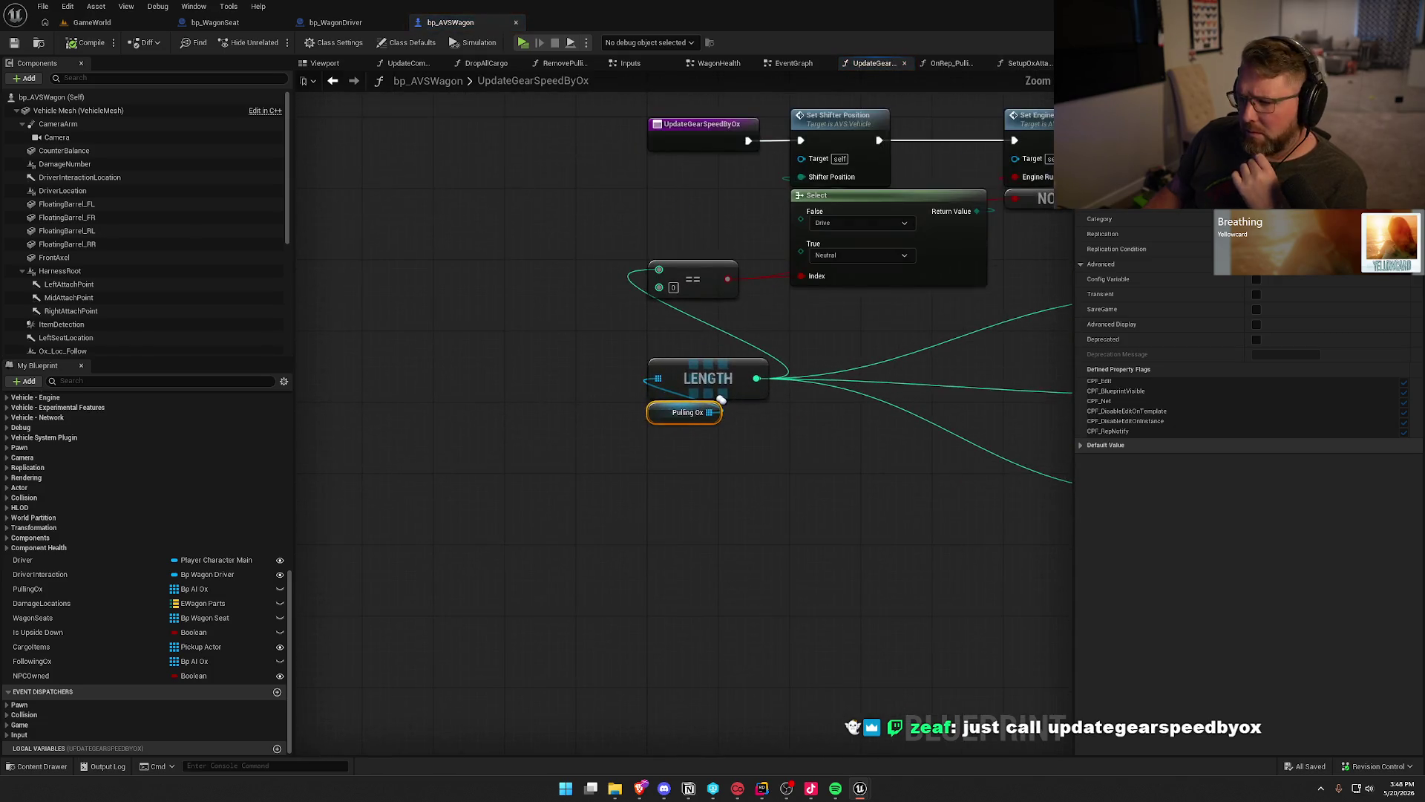
# Review the RemovePullingOx graph's nodes, then open the Pulling Ox usage in EV_Ox_Location.
pyautogui.click(564, 63)
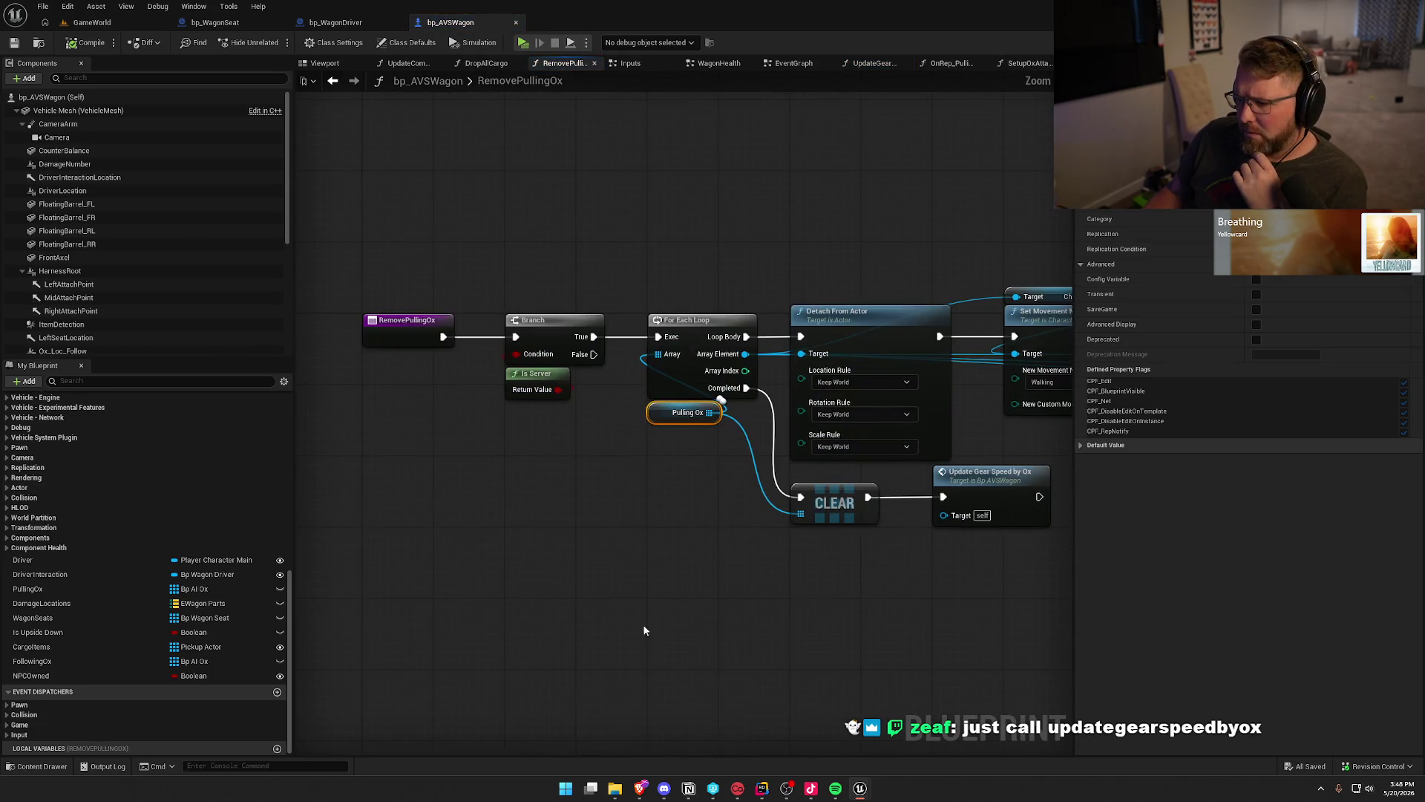
pyautogui.moveTo(782, 632); pyautogui.dragTo(426, 573)
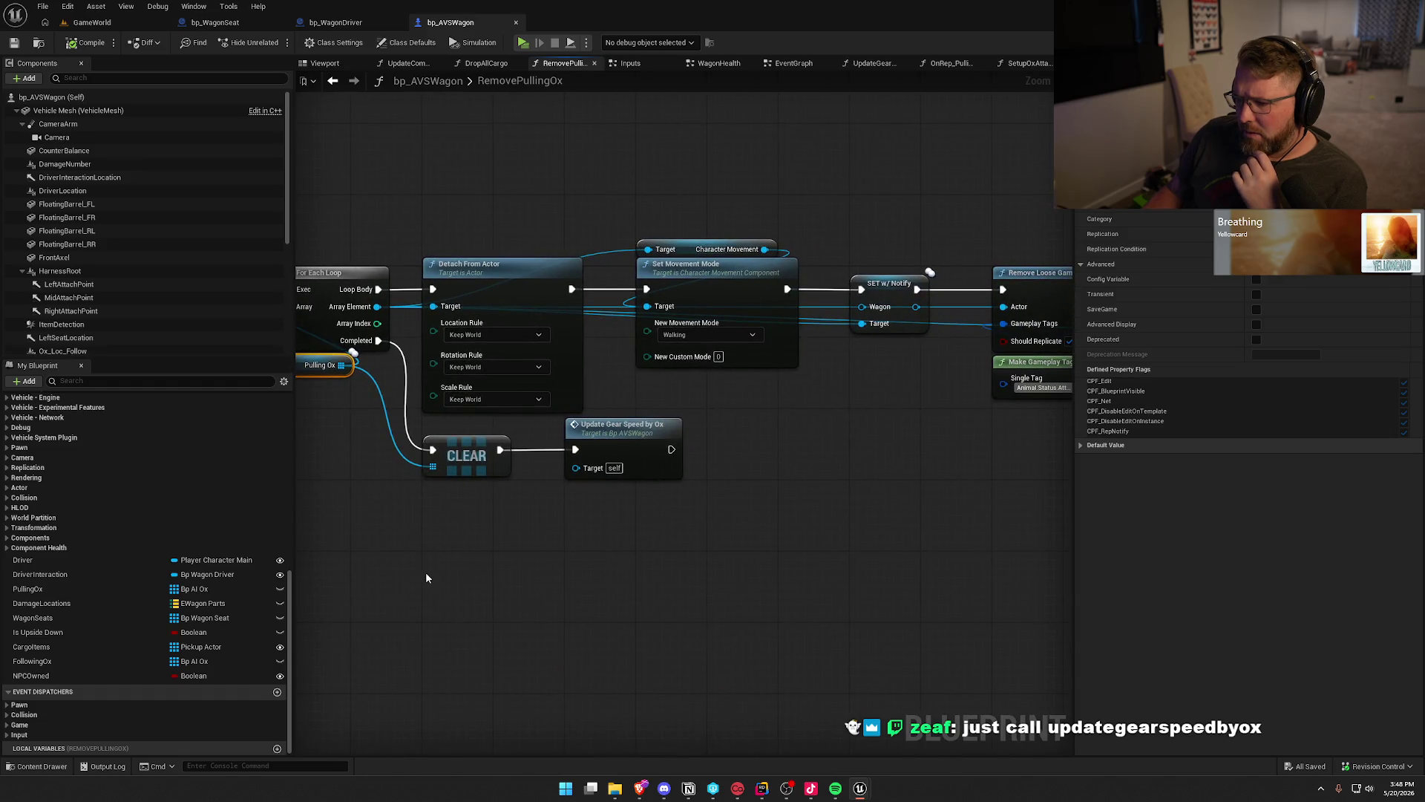
pyautogui.moveTo(675, 532); pyautogui.dragTo(799, 480)
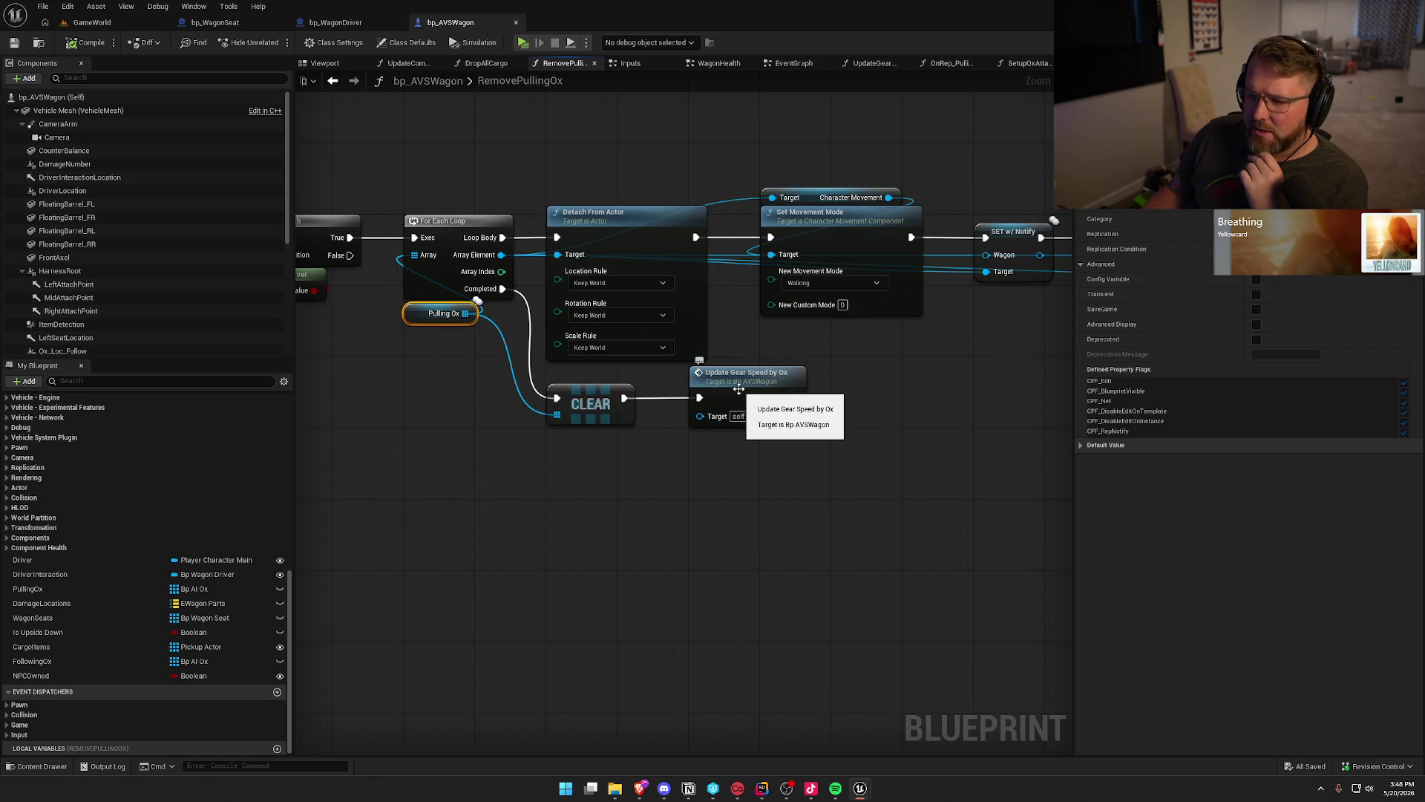
pyautogui.moveTo(854, 541); pyautogui.dragTo(328, 519)
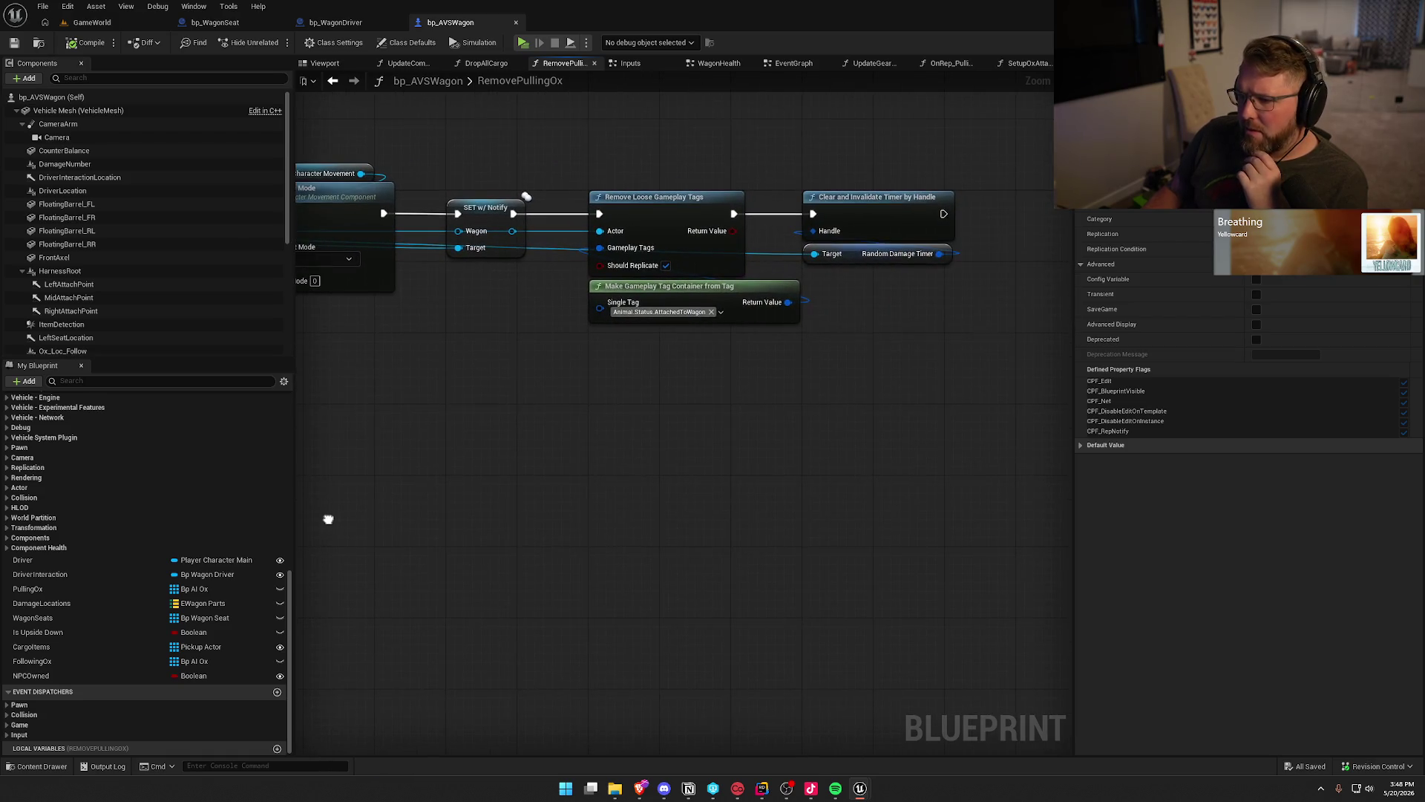
pyautogui.moveTo(444, 447); pyautogui.dragTo(594, 470)
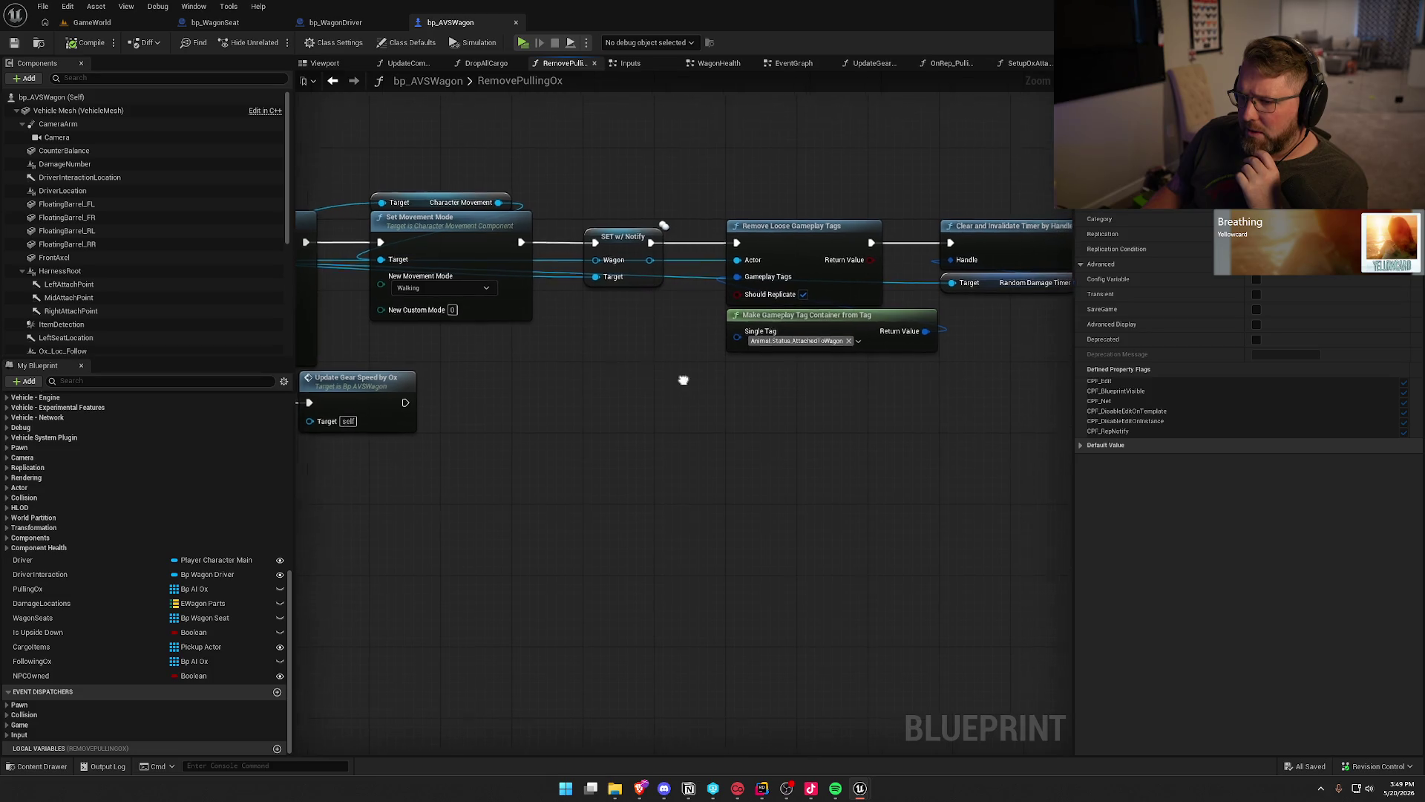
pyautogui.moveTo(641, 376)
pyautogui.mouseDown()
pyautogui.moveTo(494, 377)
pyautogui.moveTo(919, 401)
pyautogui.moveTo(978, 389)
pyautogui.mouseUp()
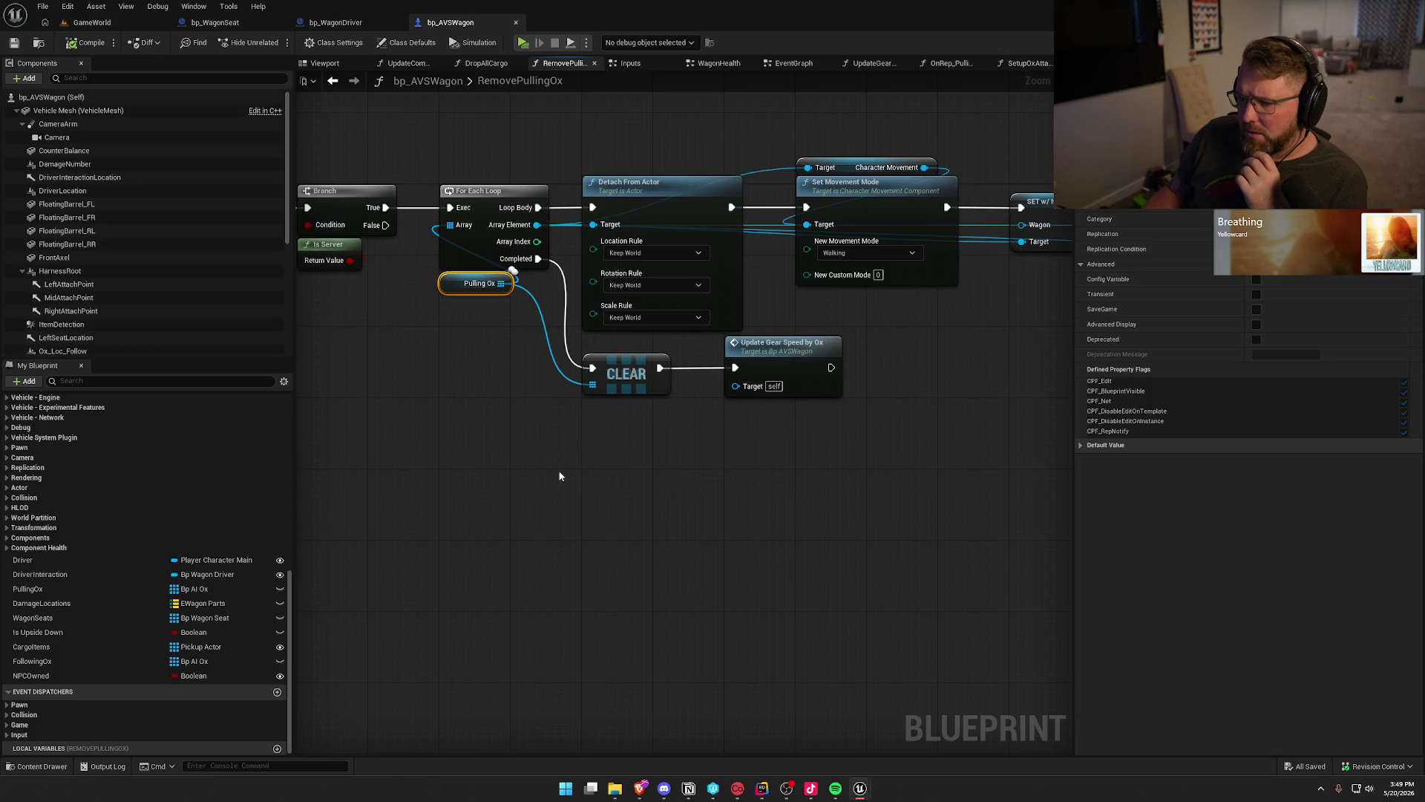
pyautogui.moveTo(559, 476); pyautogui.dragTo(689, 487)
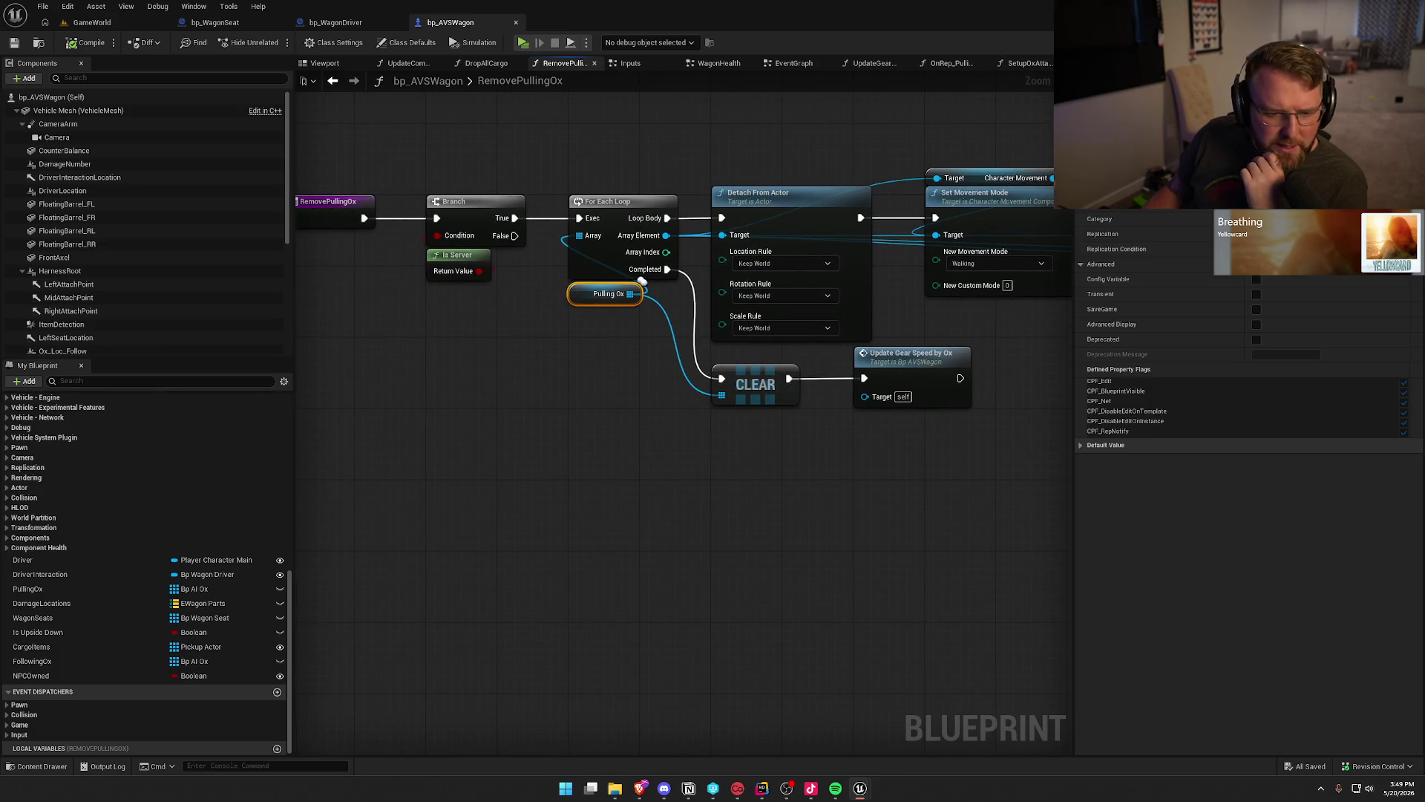
pyautogui.doubleClick(643, 281)
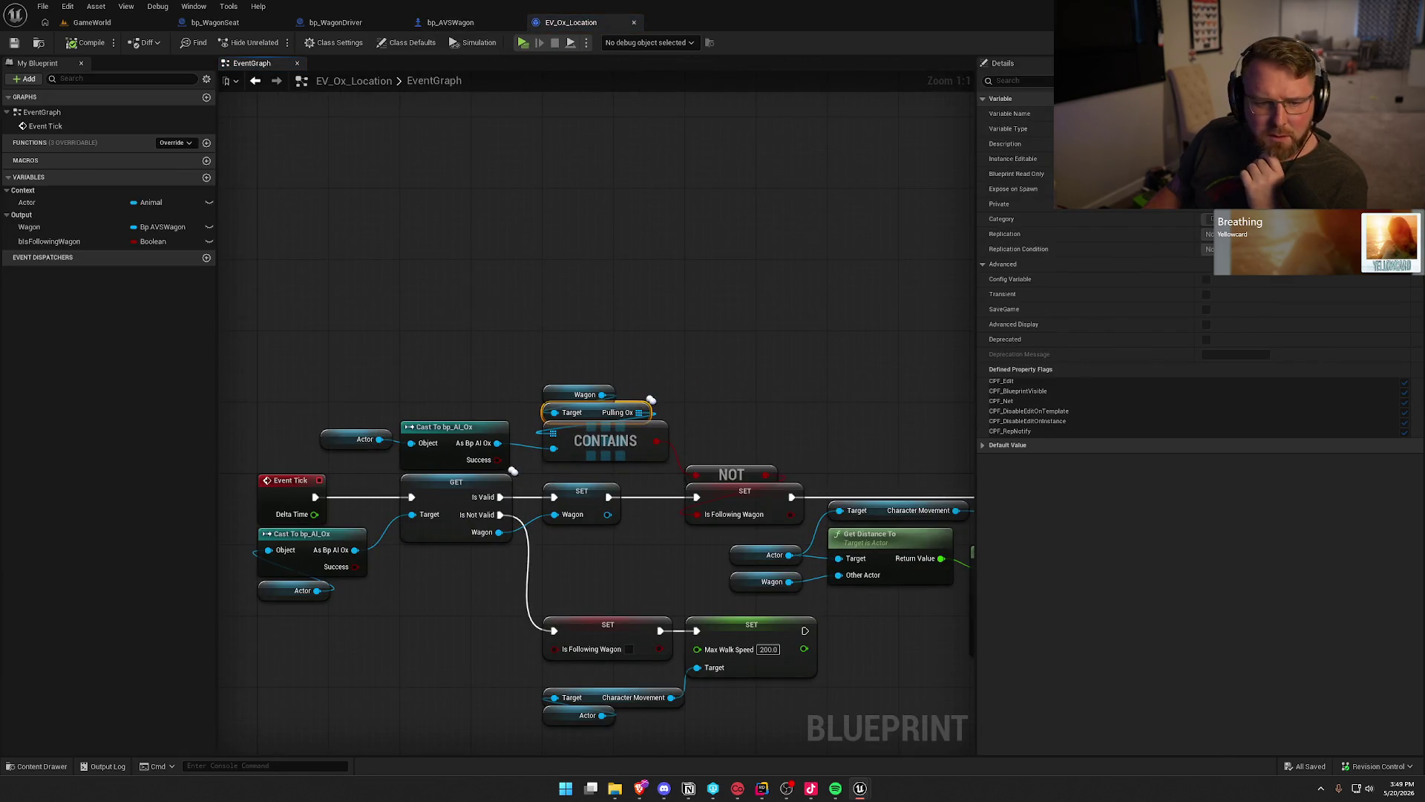
# Trace Pulling Ox in bp_AI_Ox's EventGraph and the attach-to-wagon logic in its Input graph.
pyautogui.doubleClick(616, 412)
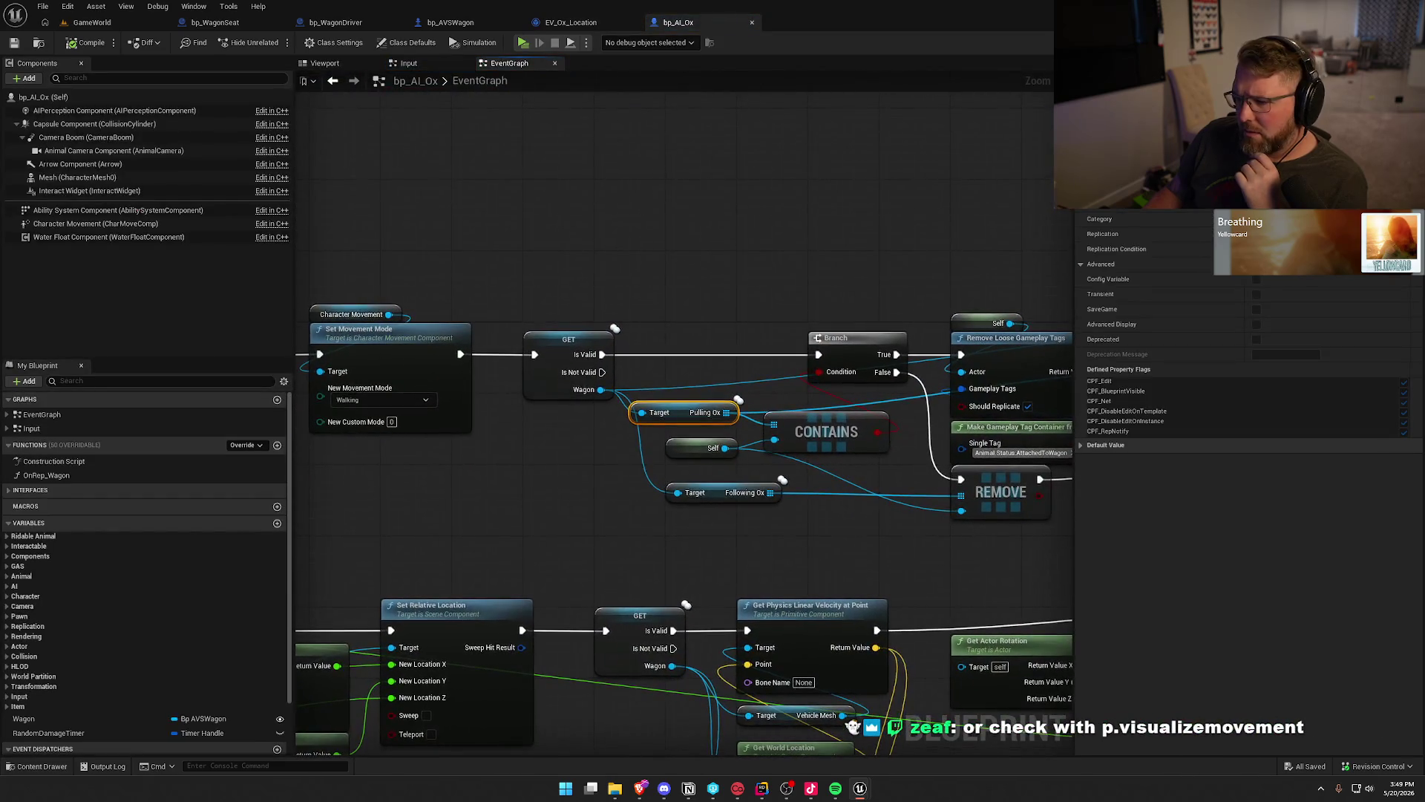
pyautogui.moveTo(602, 543)
pyautogui.mouseDown()
pyautogui.moveTo(362, 517)
pyautogui.moveTo(88, 515)
pyautogui.moveTo(304, 550)
pyautogui.moveTo(689, 485)
pyautogui.moveTo(630, 485)
pyautogui.moveTo(700, 339)
pyautogui.moveTo(697, 582)
pyautogui.moveTo(657, 516)
pyautogui.moveTo(363, 445)
pyautogui.moveTo(565, 499)
pyautogui.mouseUp()
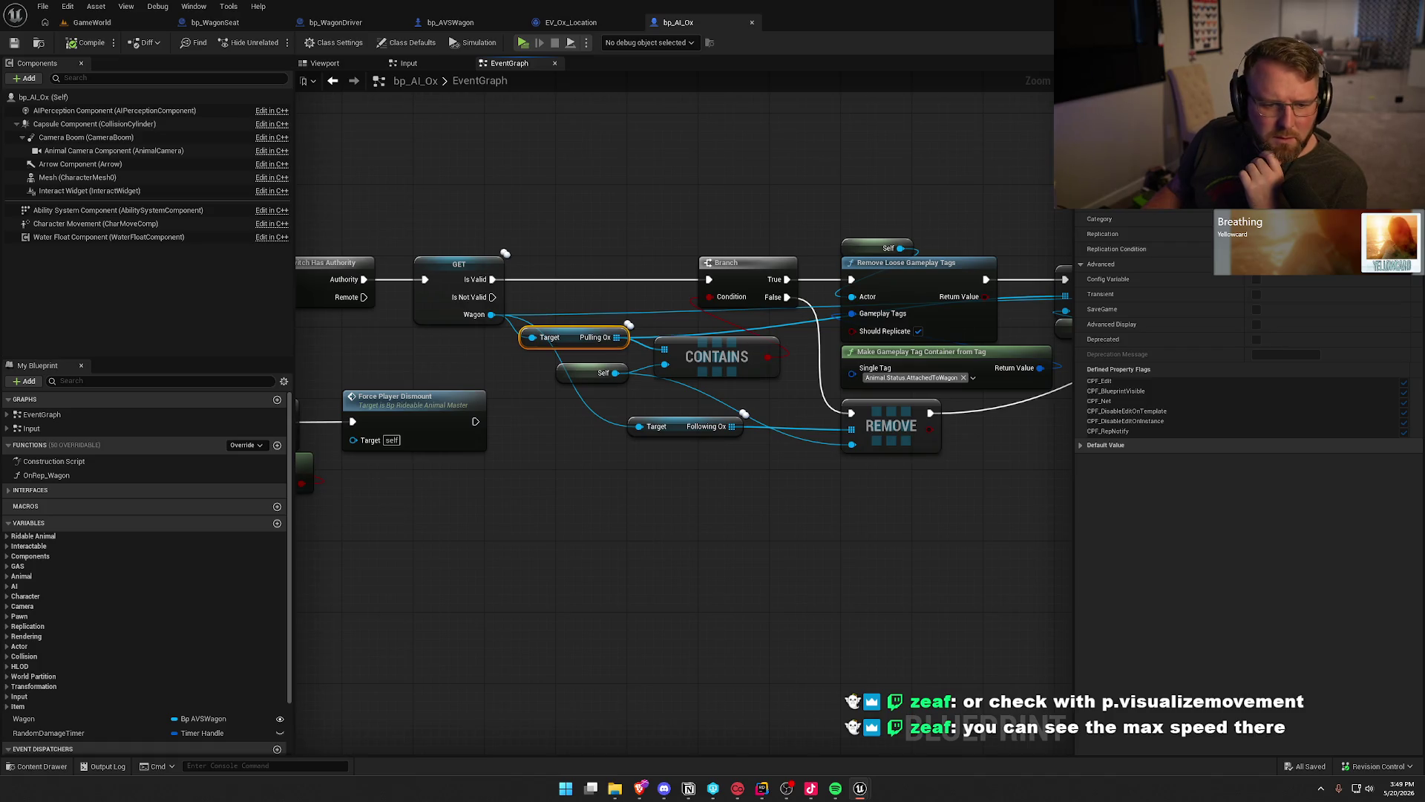
pyautogui.click(409, 63)
pyautogui.moveTo(627, 560)
pyautogui.mouseDown()
pyautogui.moveTo(1054, 564)
pyautogui.moveTo(381, 423)
pyautogui.moveTo(344, 493)
pyautogui.moveTo(486, 491)
pyautogui.mouseUp()
pyautogui.moveTo(786, 511); pyautogui.dragTo(678, 519)
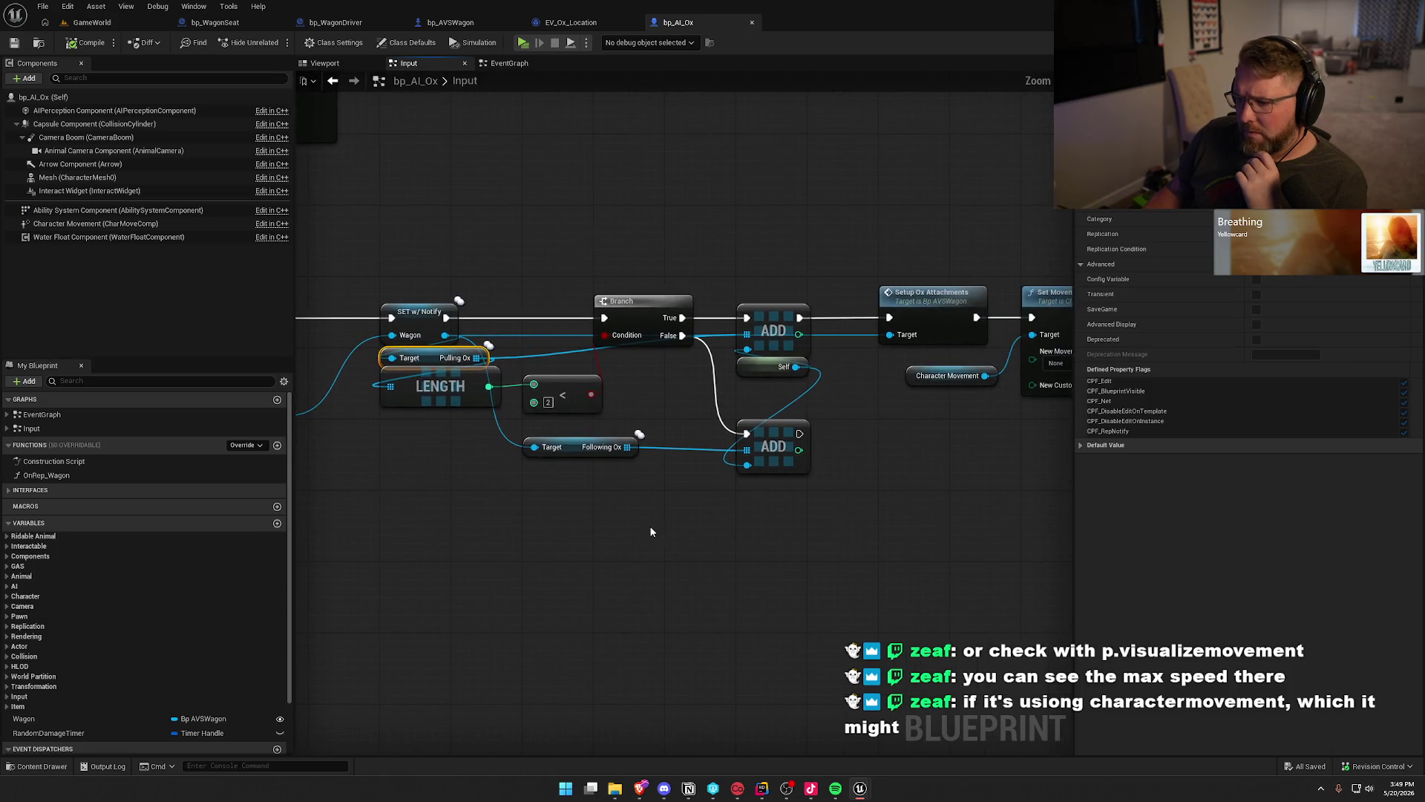
pyautogui.moveTo(858, 428); pyautogui.dragTo(569, 465)
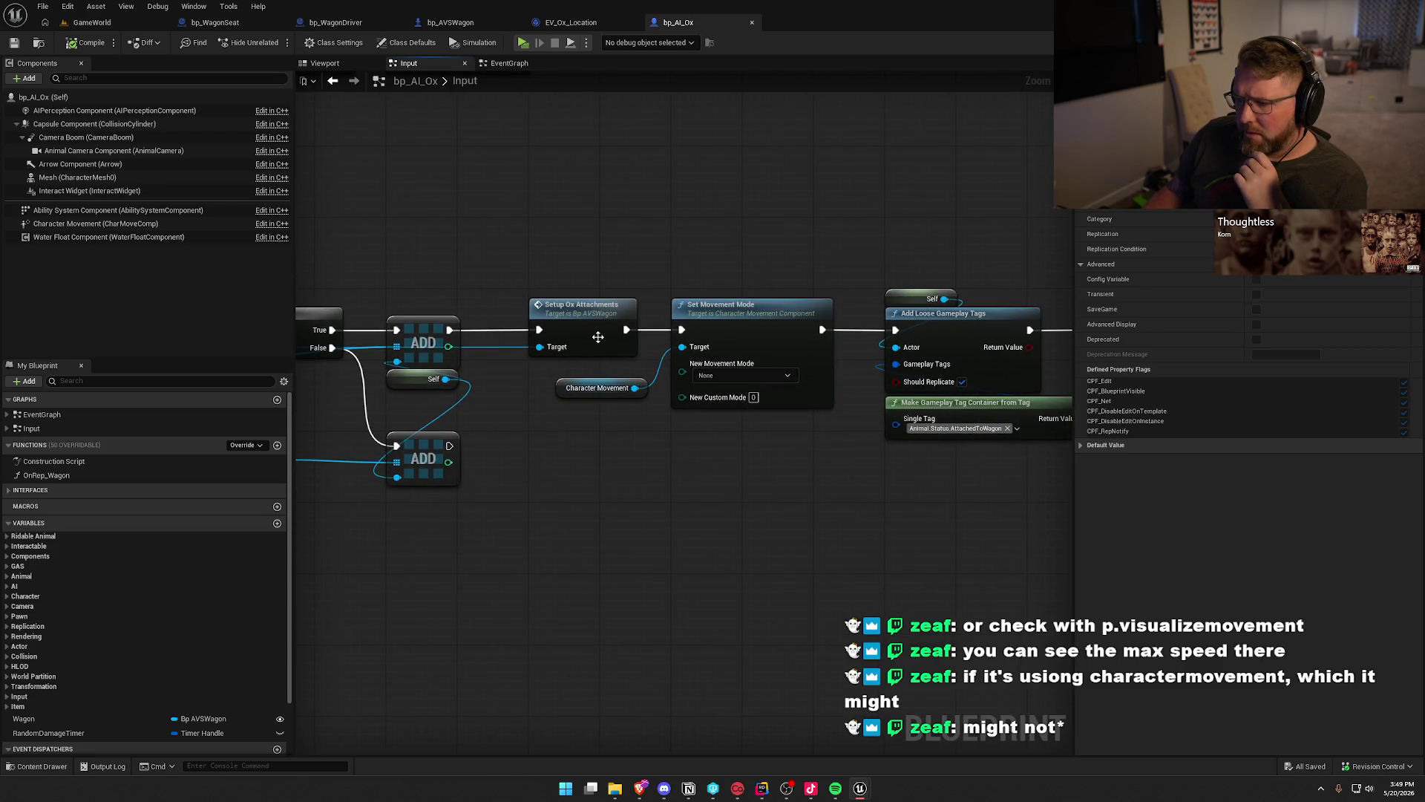
# Follow the Setup Ox Attachments call back into bp_AVSWagon and select Update Gear Speed by Ox.
pyautogui.click(585, 316)
pyautogui.moveTo(718, 484); pyautogui.dragTo(393, 458)
pyautogui.hotkey('alt', 'Left')
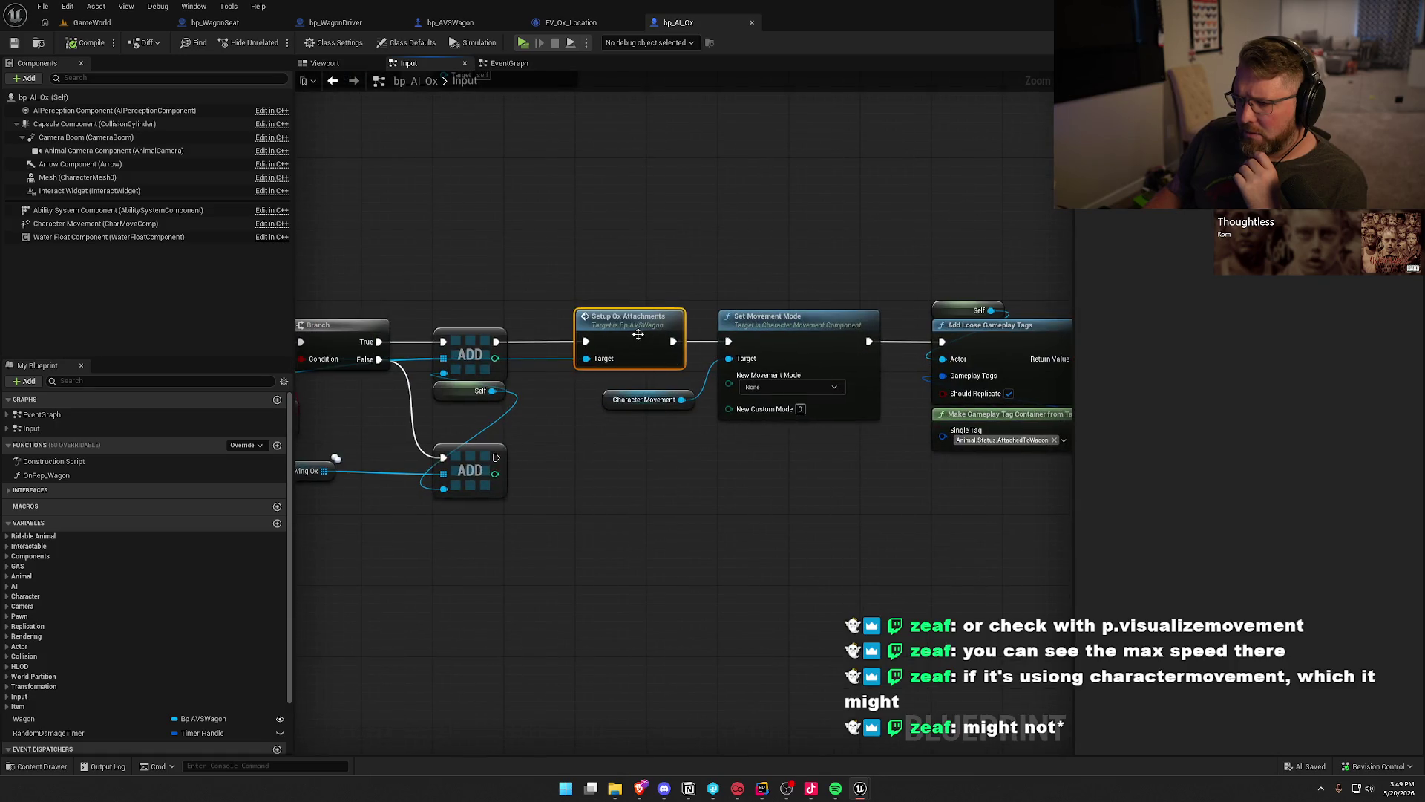
pyautogui.hotkey('alt', 'Left')
pyautogui.click(660, 438)
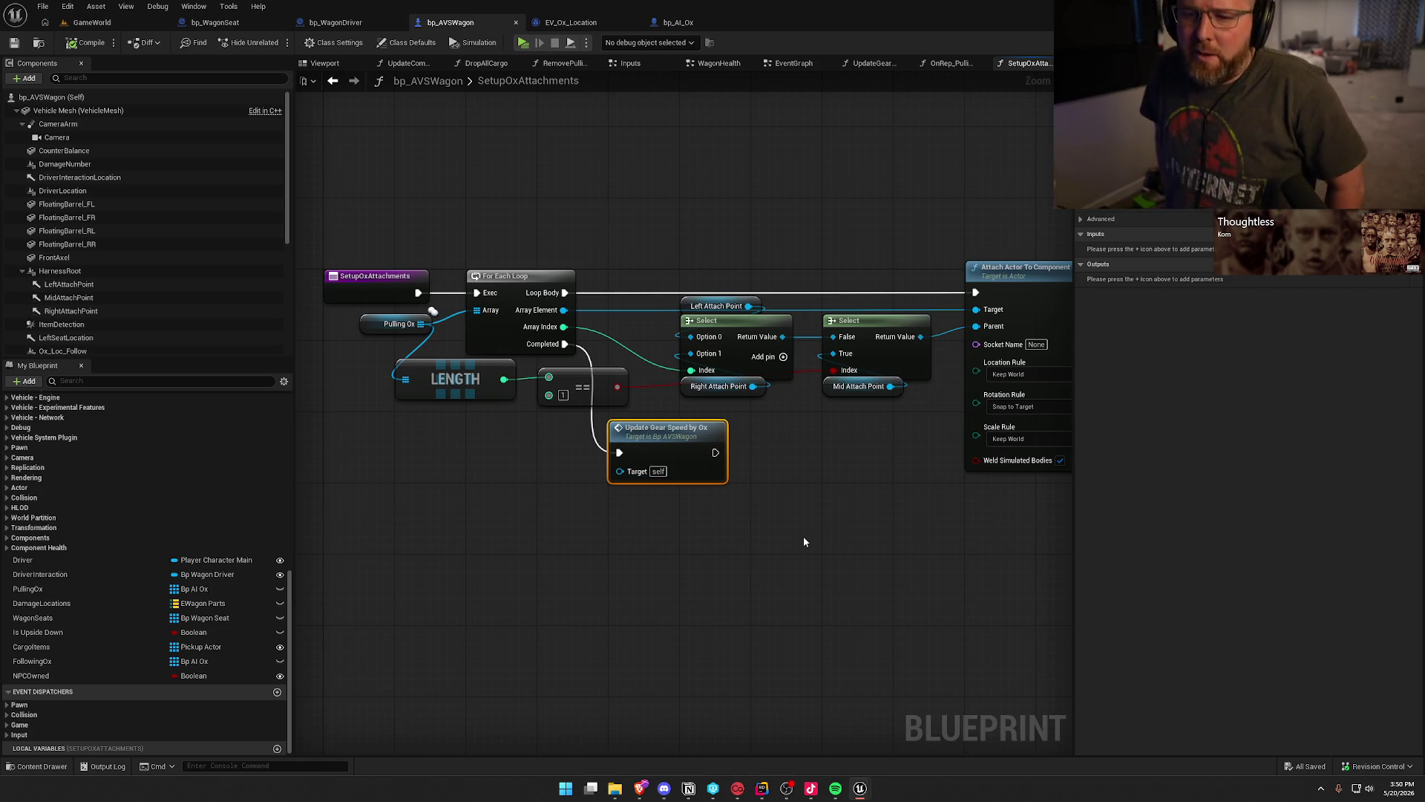
# Wire OnRep_PullingOx directly to Update Gear Speed by Ox and cut out the Print String.
pyautogui.scroll(-5, 185, 247)
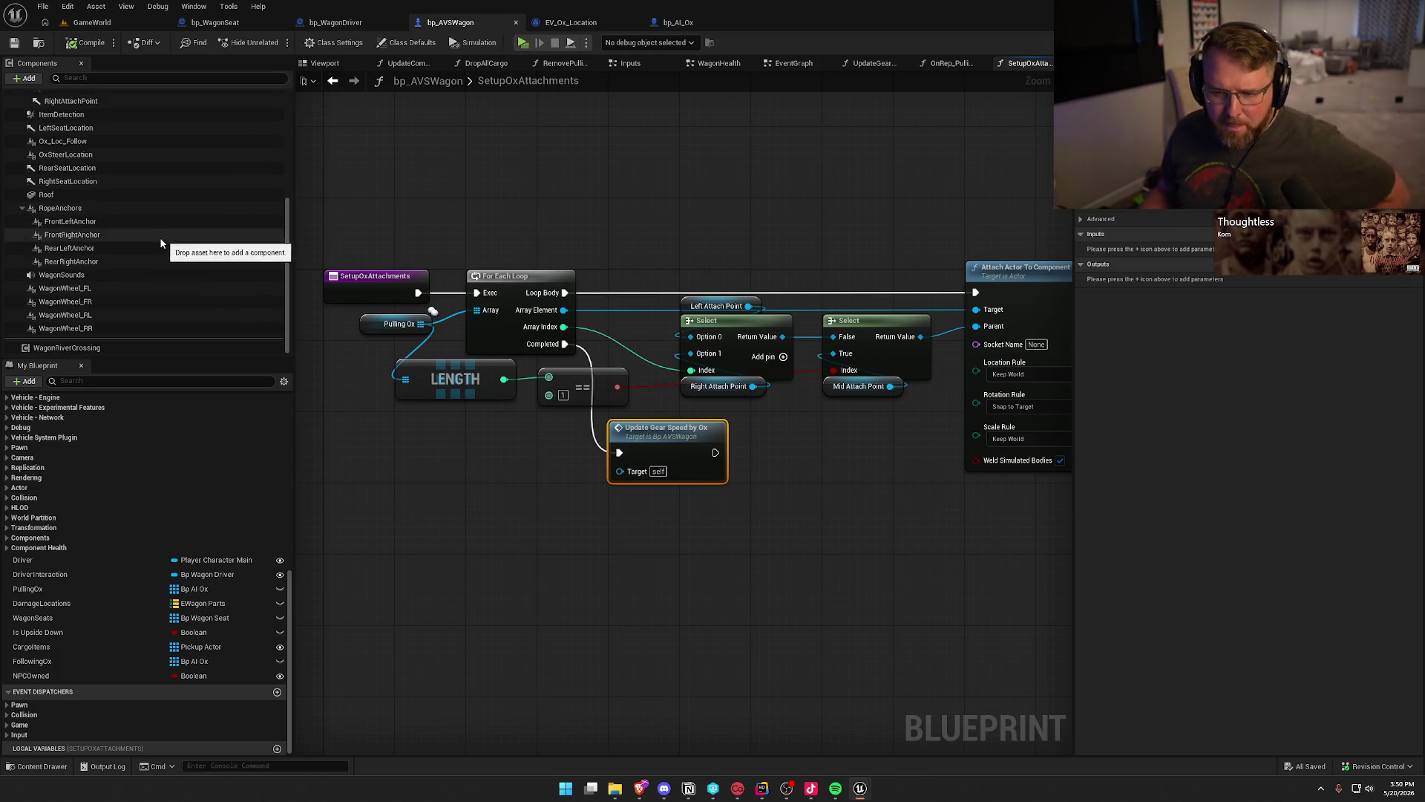
pyautogui.scroll(5, 100, 309)
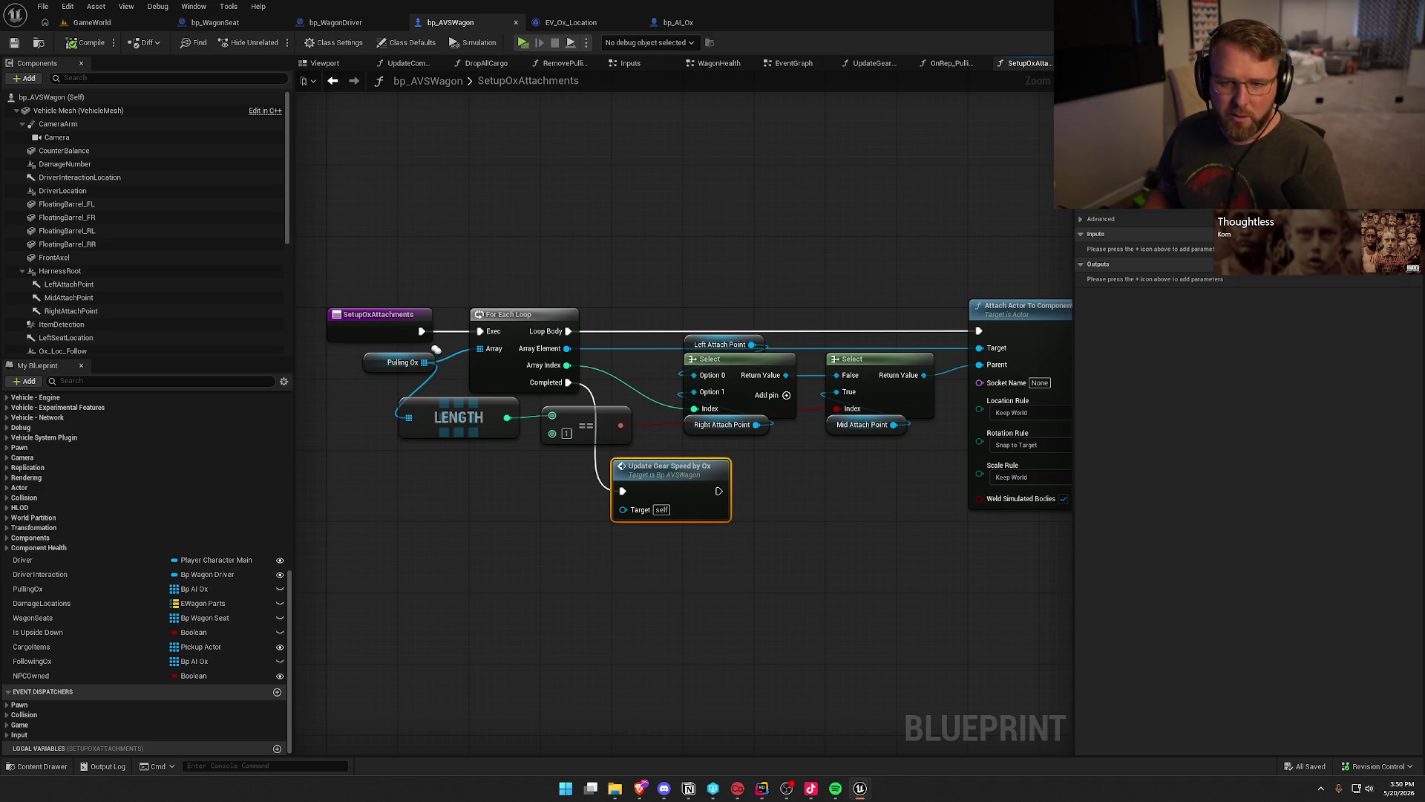
pyautogui.click(570, 539)
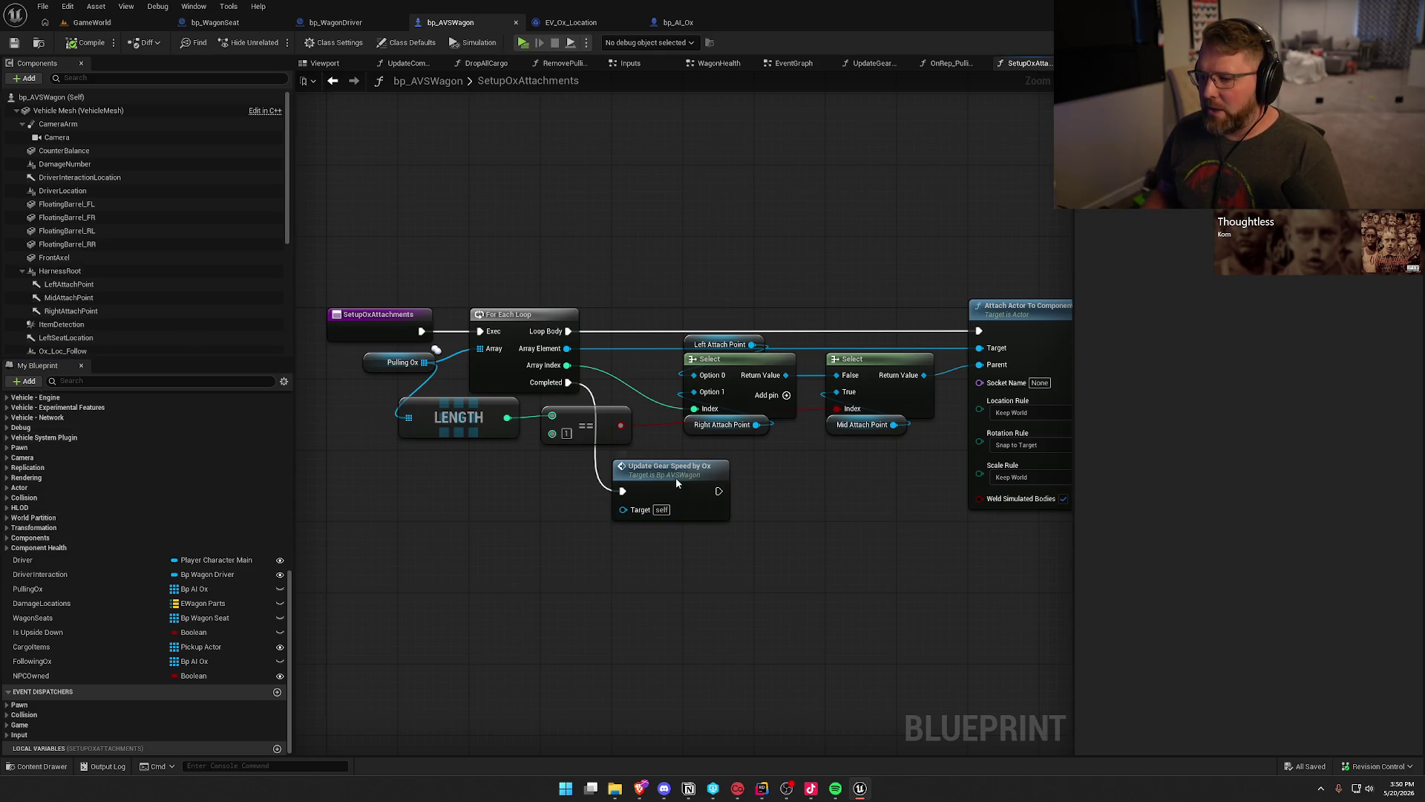
pyautogui.doubleClick(675, 483)
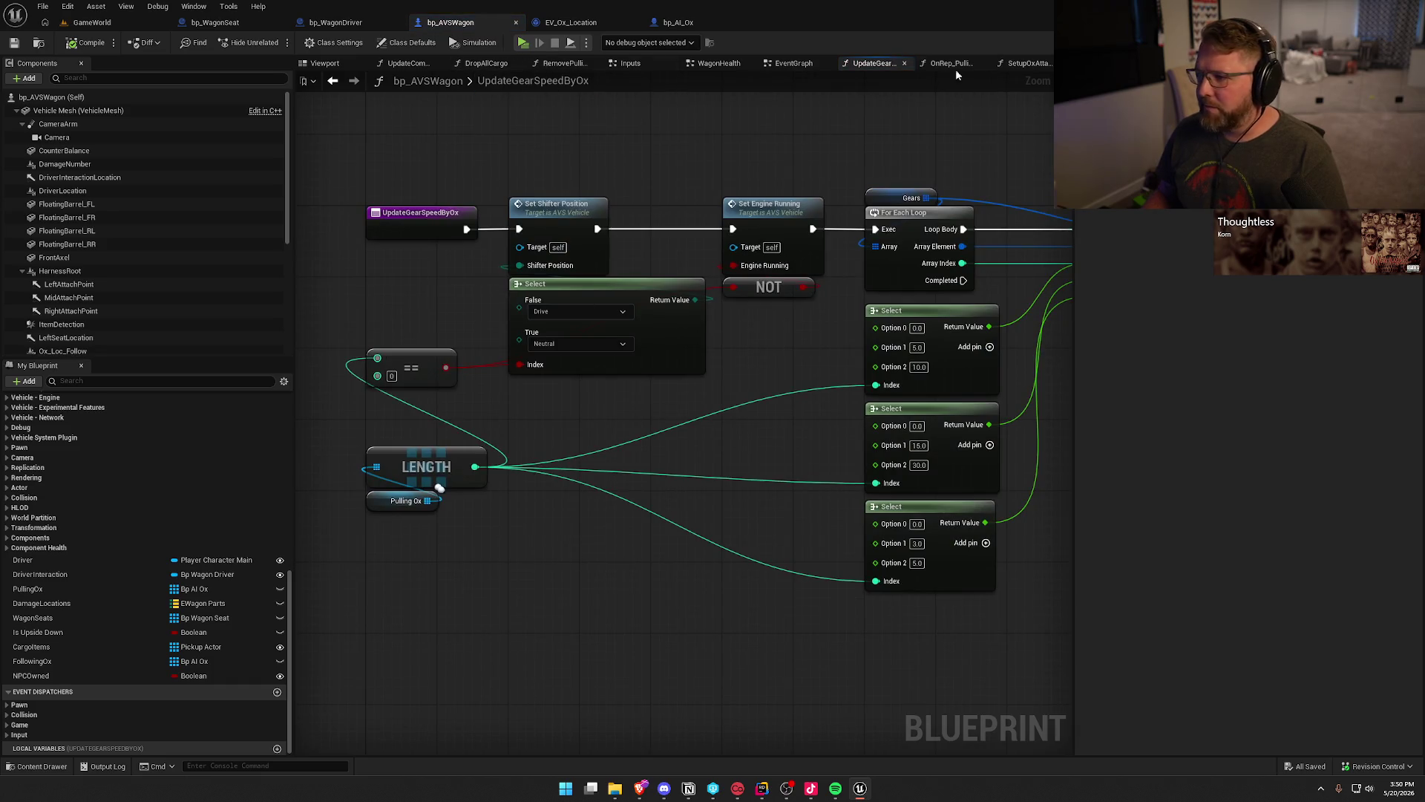
pyautogui.click(962, 65)
pyautogui.moveTo(558, 408); pyautogui.dragTo(630, 407)
pyautogui.press('Delete')
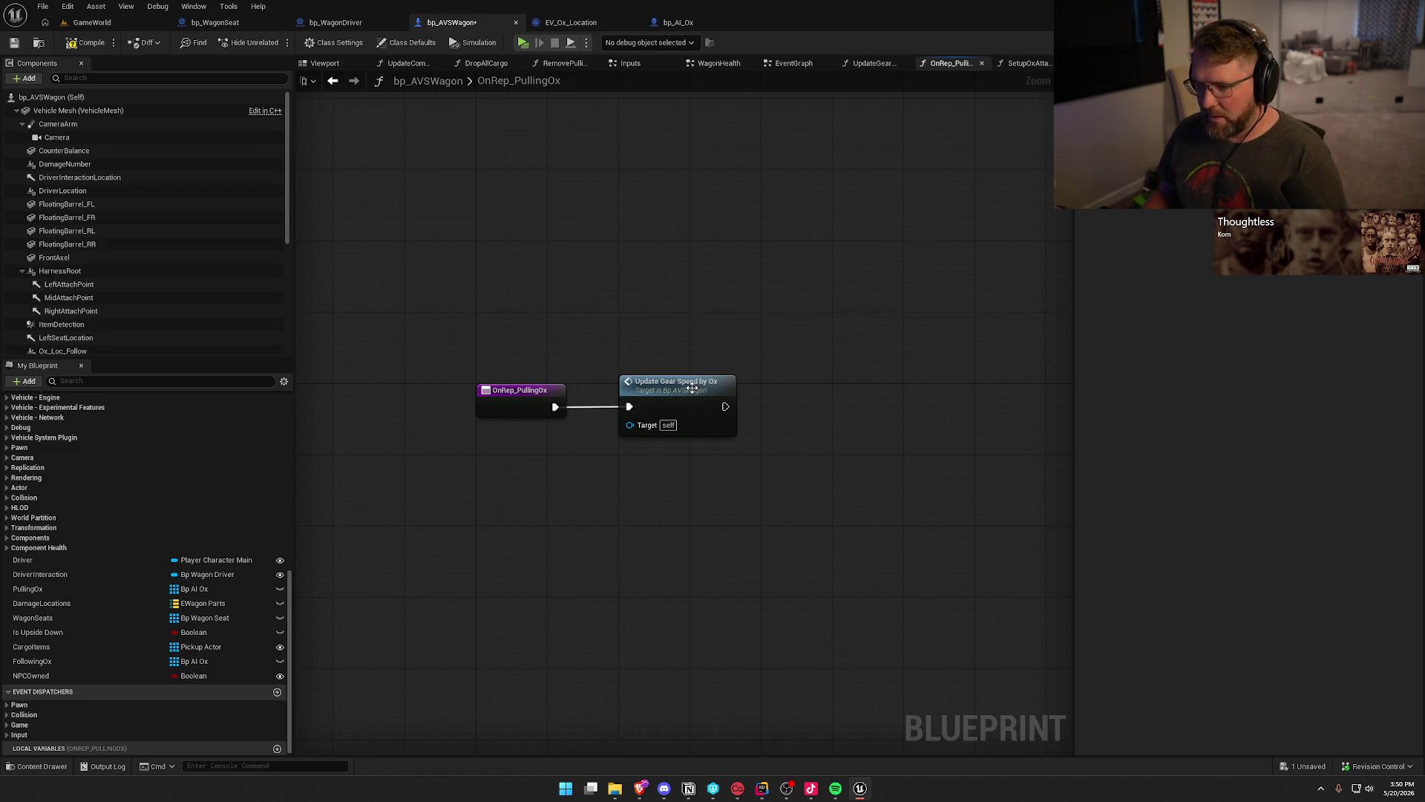
# Paste the Print String at the start of UpdateGearSpeedByOx, feeding into Set Shifter Position.
pyautogui.doubleClick(690, 385)
pyautogui.hotkey('ctrl', 'v')
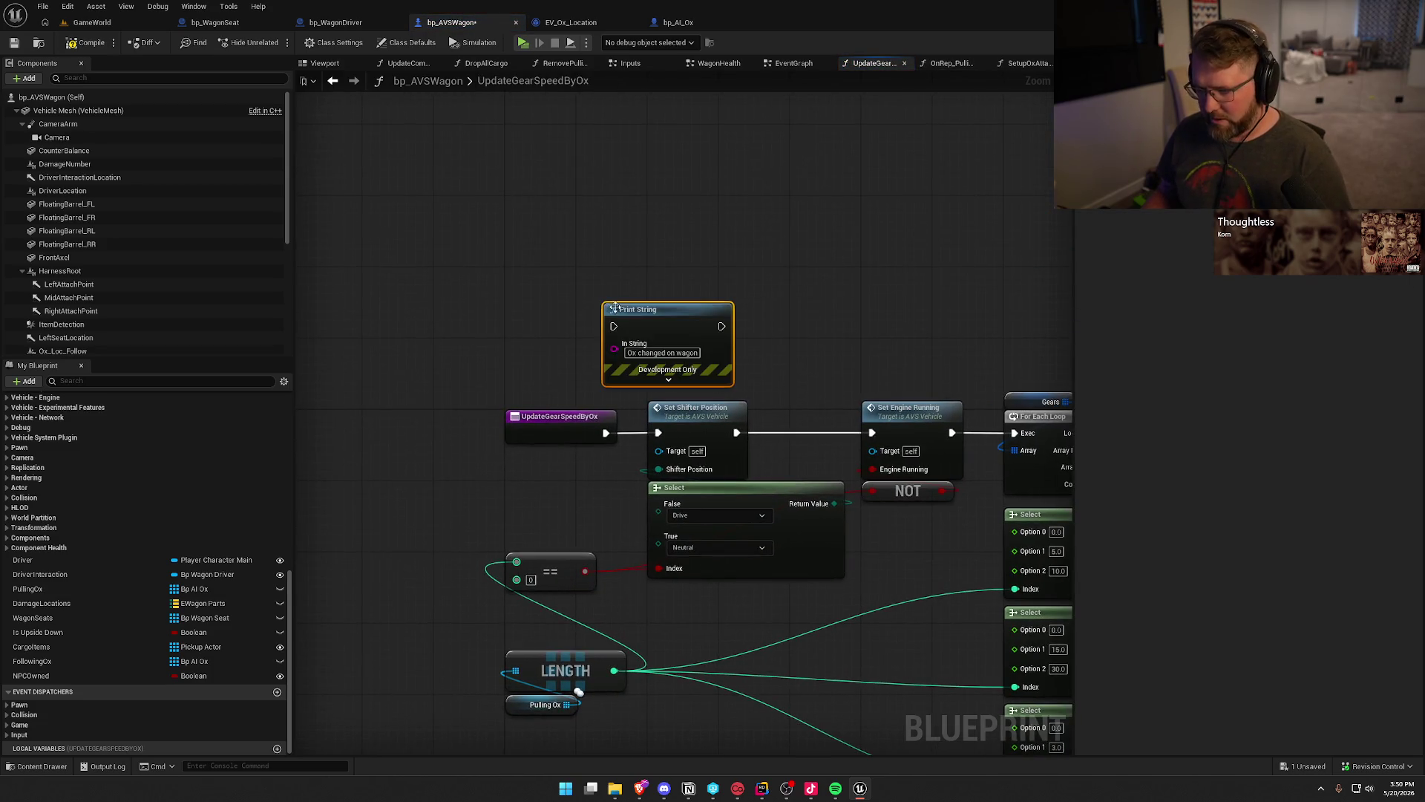
pyautogui.moveTo(606, 433); pyautogui.dragTo(613, 327)
pyautogui.moveTo(722, 326); pyautogui.dragTo(658, 433)
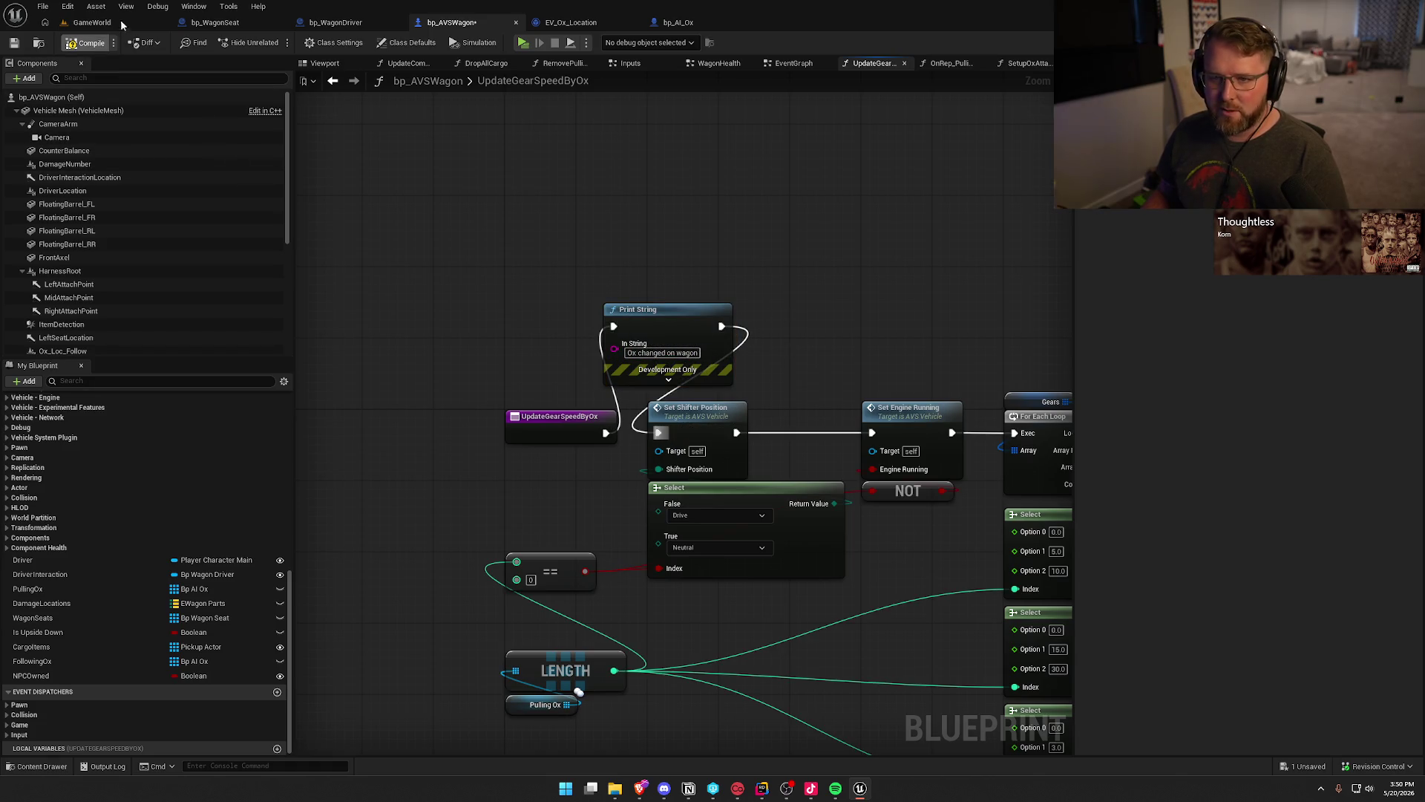
pyautogui.click(91, 23)
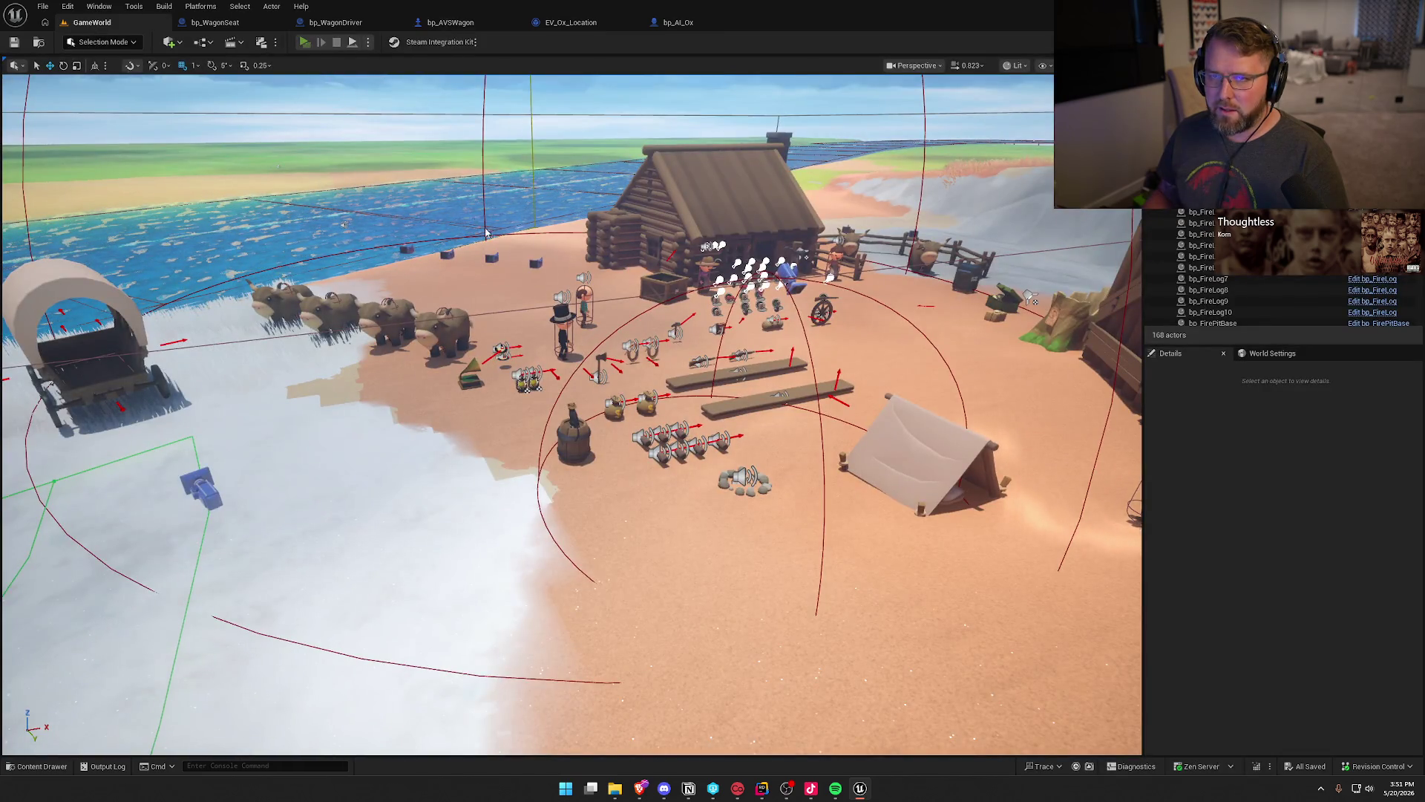
# Launch the multiplayer play test, window the server preview and enlarge the Client 1 window.
pyautogui.click(484, 230)
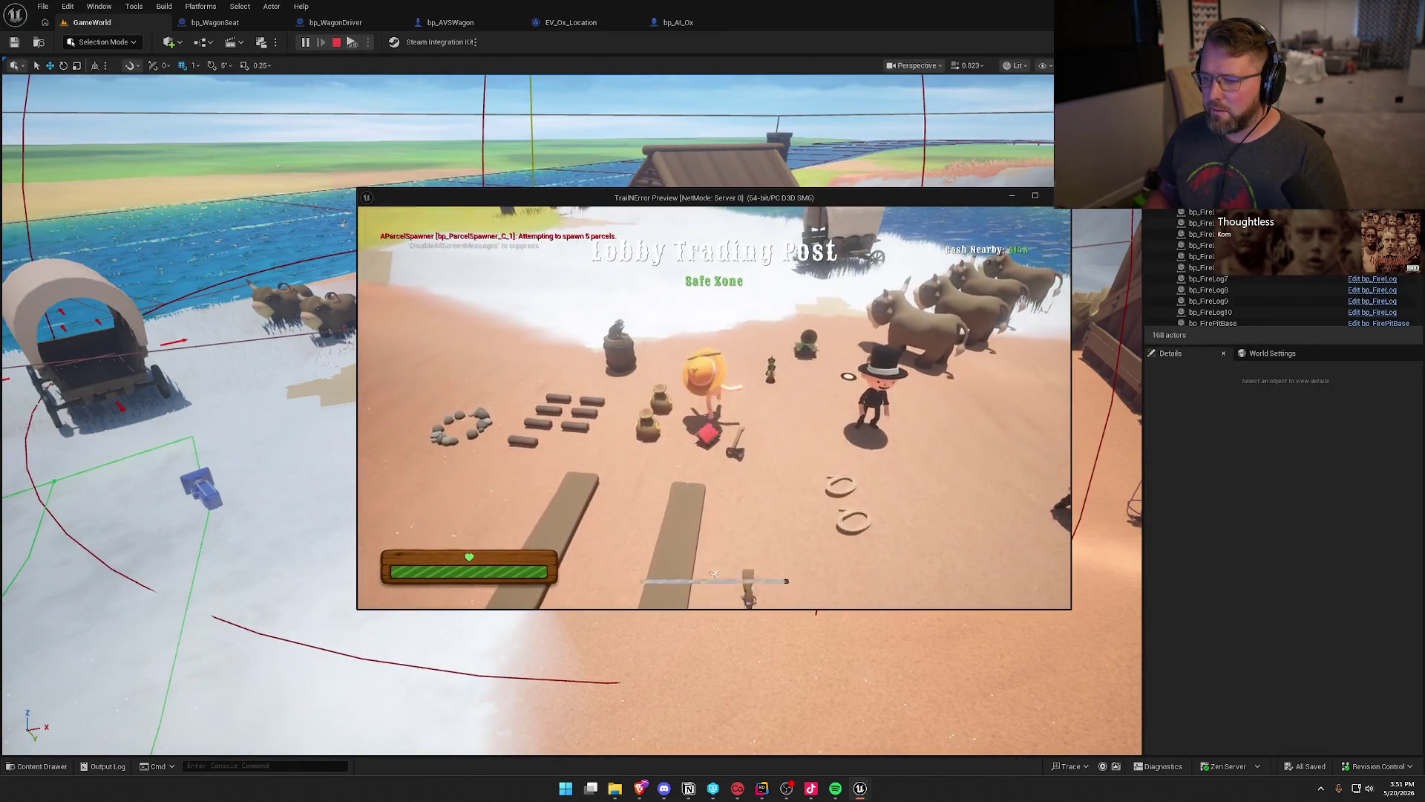
pyautogui.press('super')
pyautogui.hotkey('alt', 'Return')
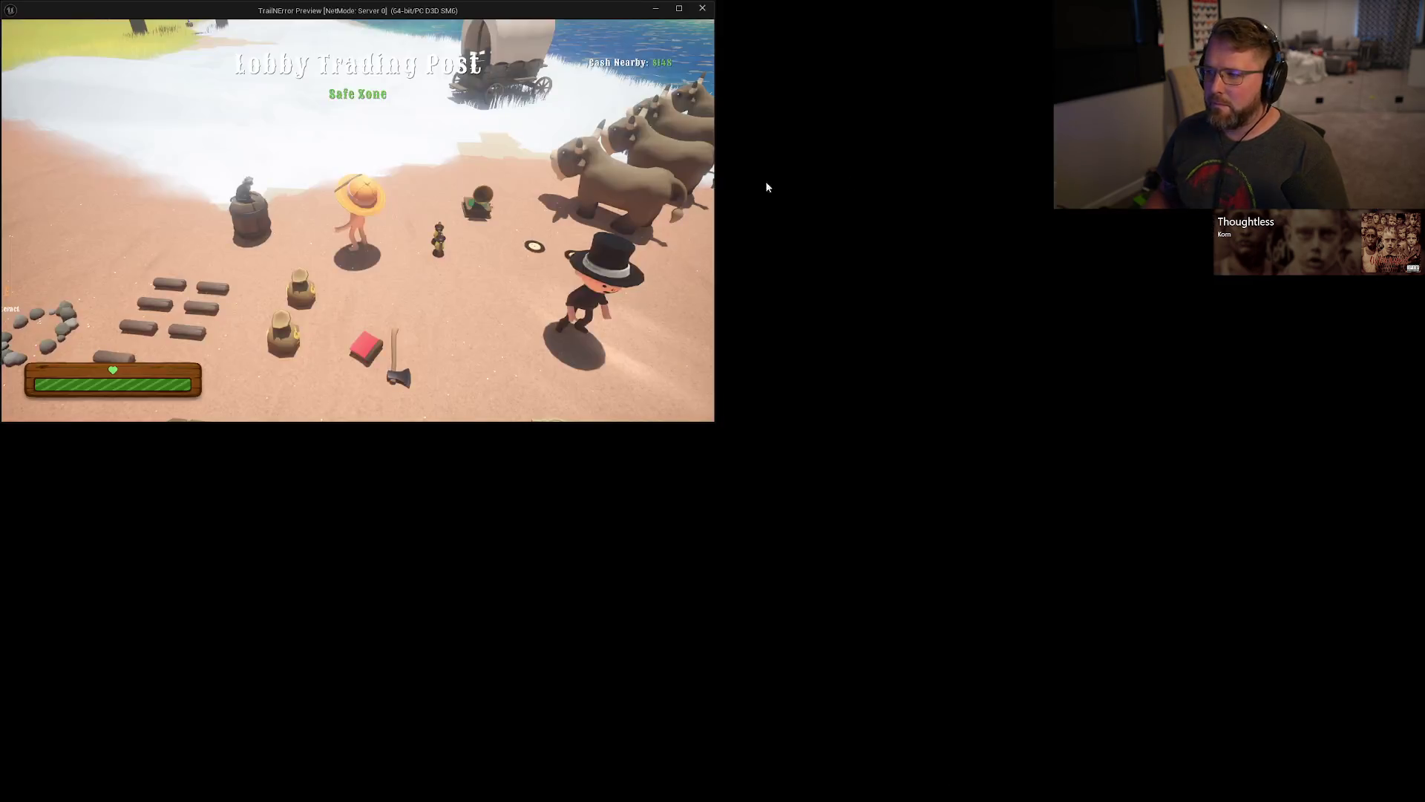
pyautogui.hotkey('alt', 'Return')
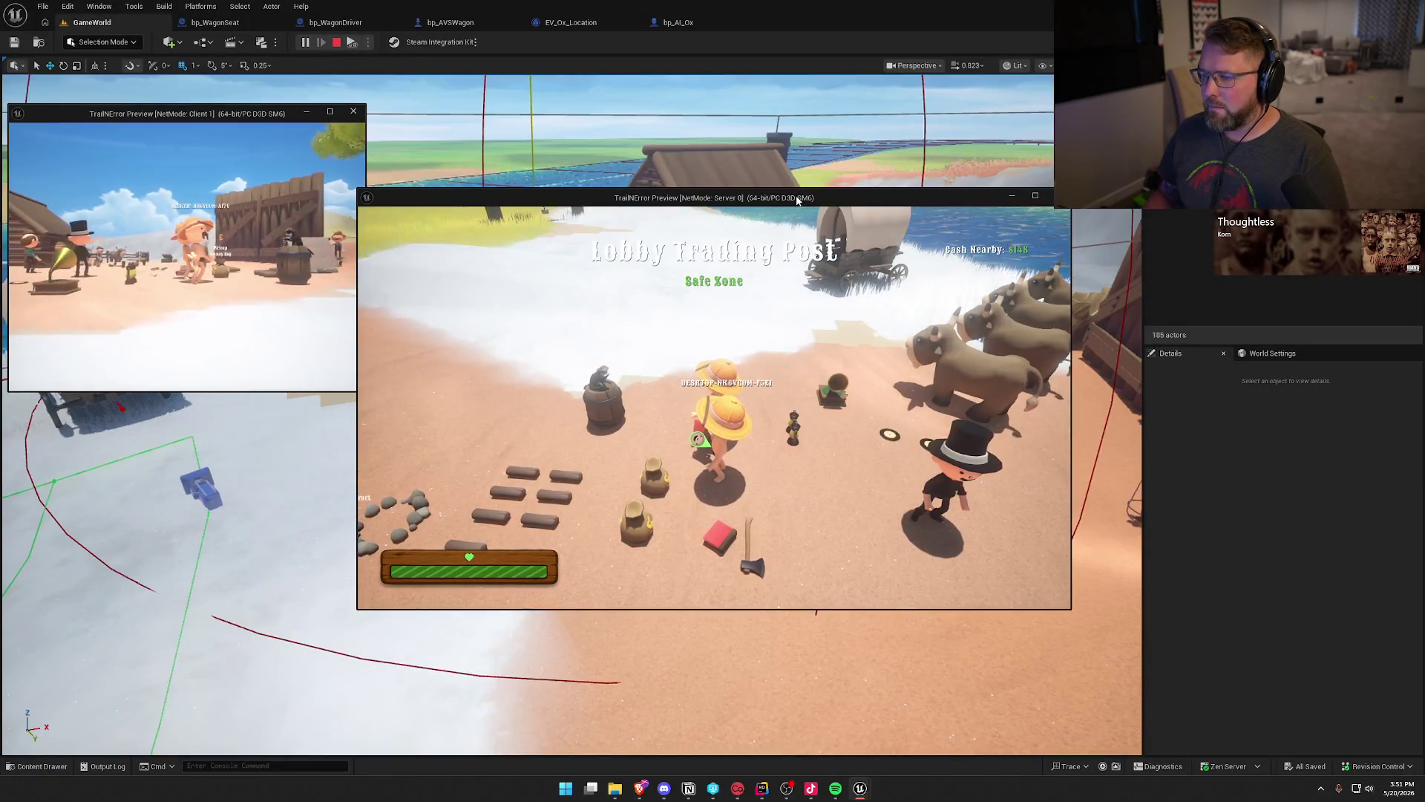
pyautogui.press('super')
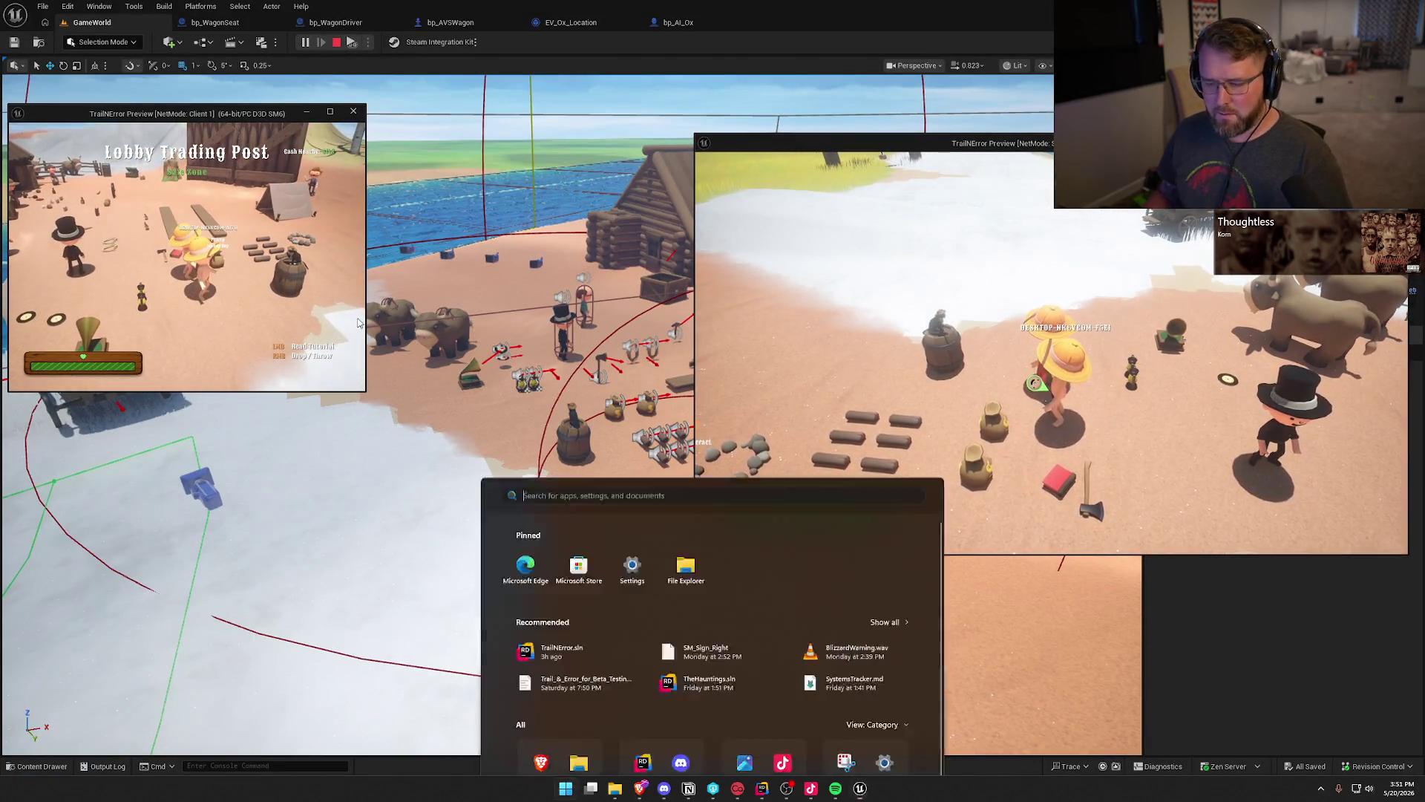
pyautogui.moveTo(364, 392)
pyautogui.mouseDown()
pyautogui.moveTo(651, 525)
pyautogui.moveTo(686, 564)
pyautogui.mouseUp()
# Mount an ox, ride it to the wagon and hitch it, walk around, then stop the session.
pyautogui.press('w')
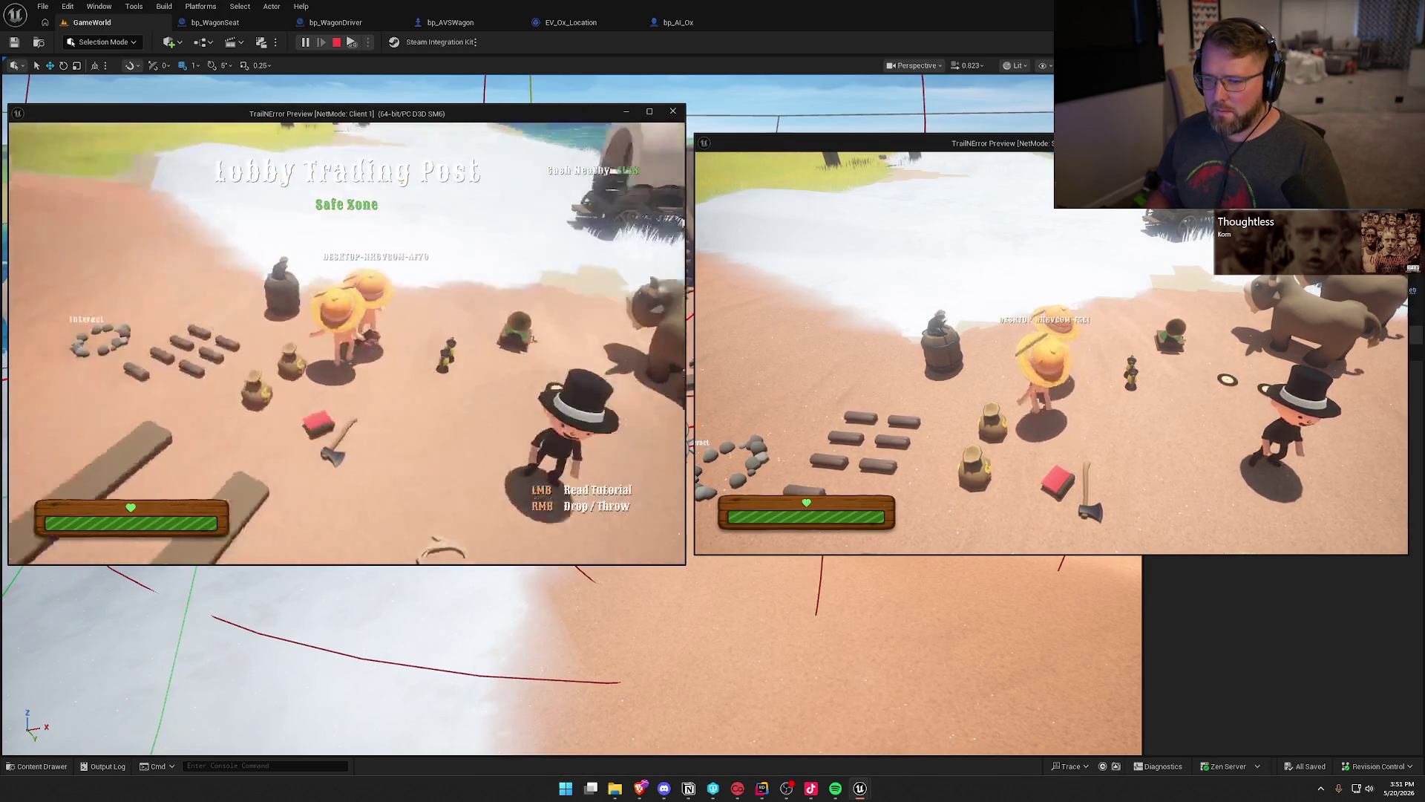
pyautogui.press('super')
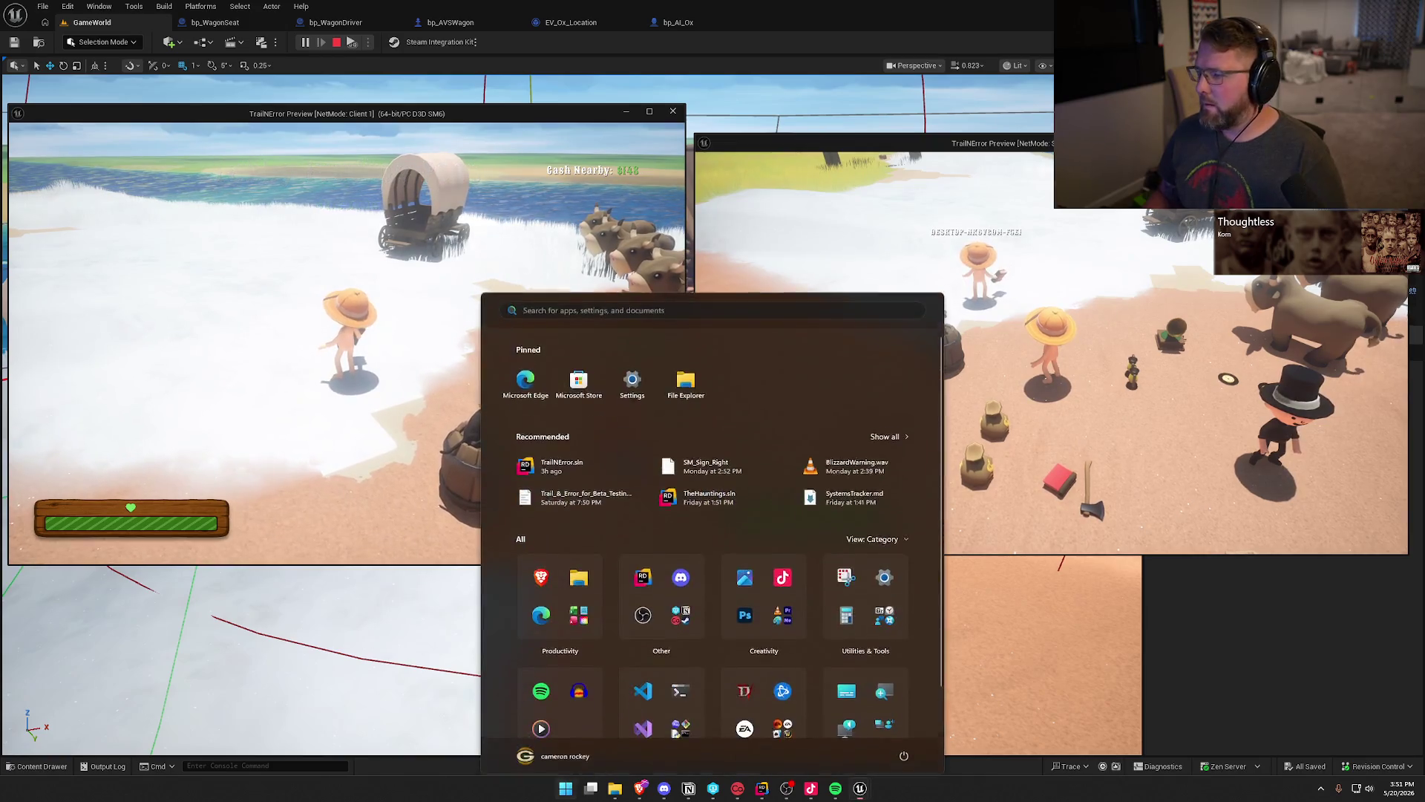
pyautogui.press('super')
pyautogui.press('e')
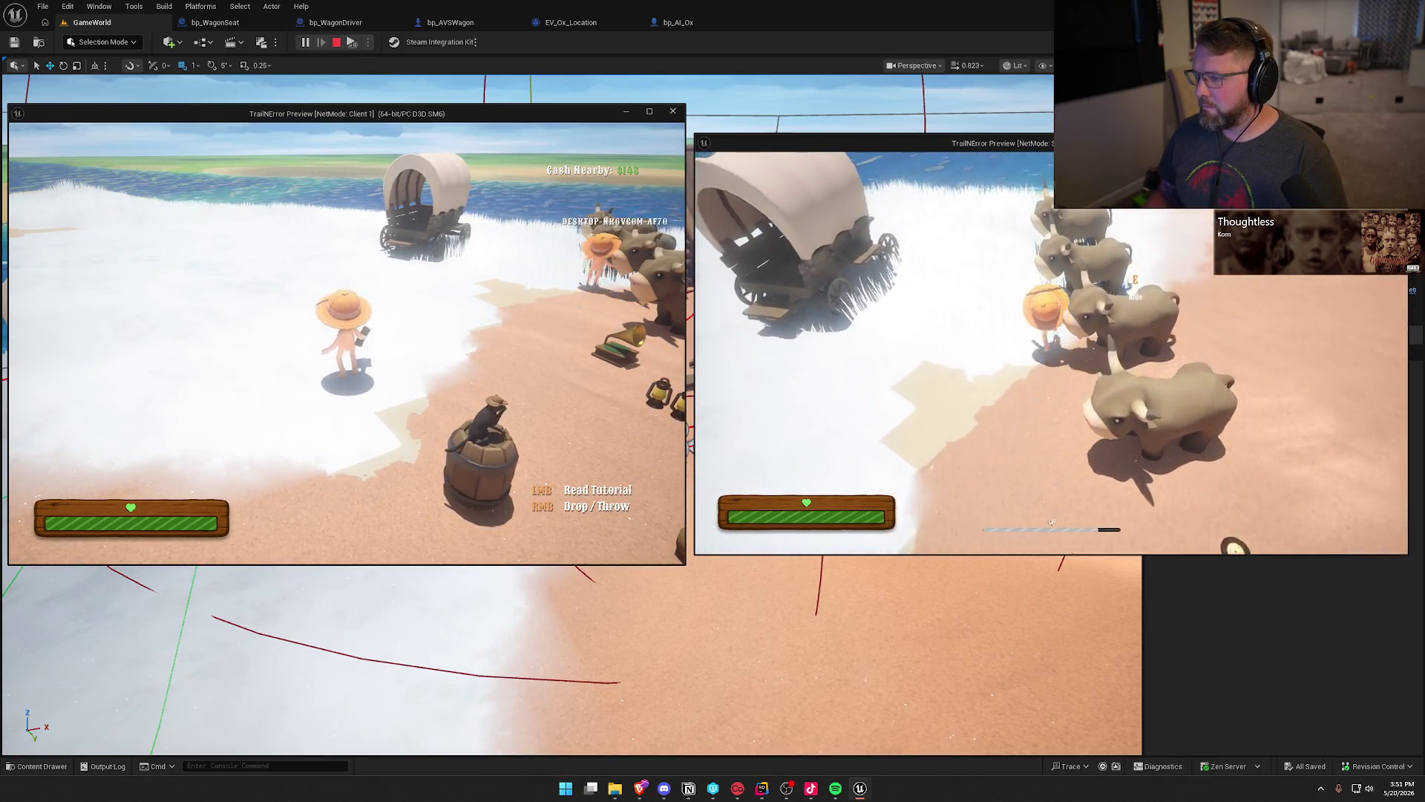
pyautogui.press('w')
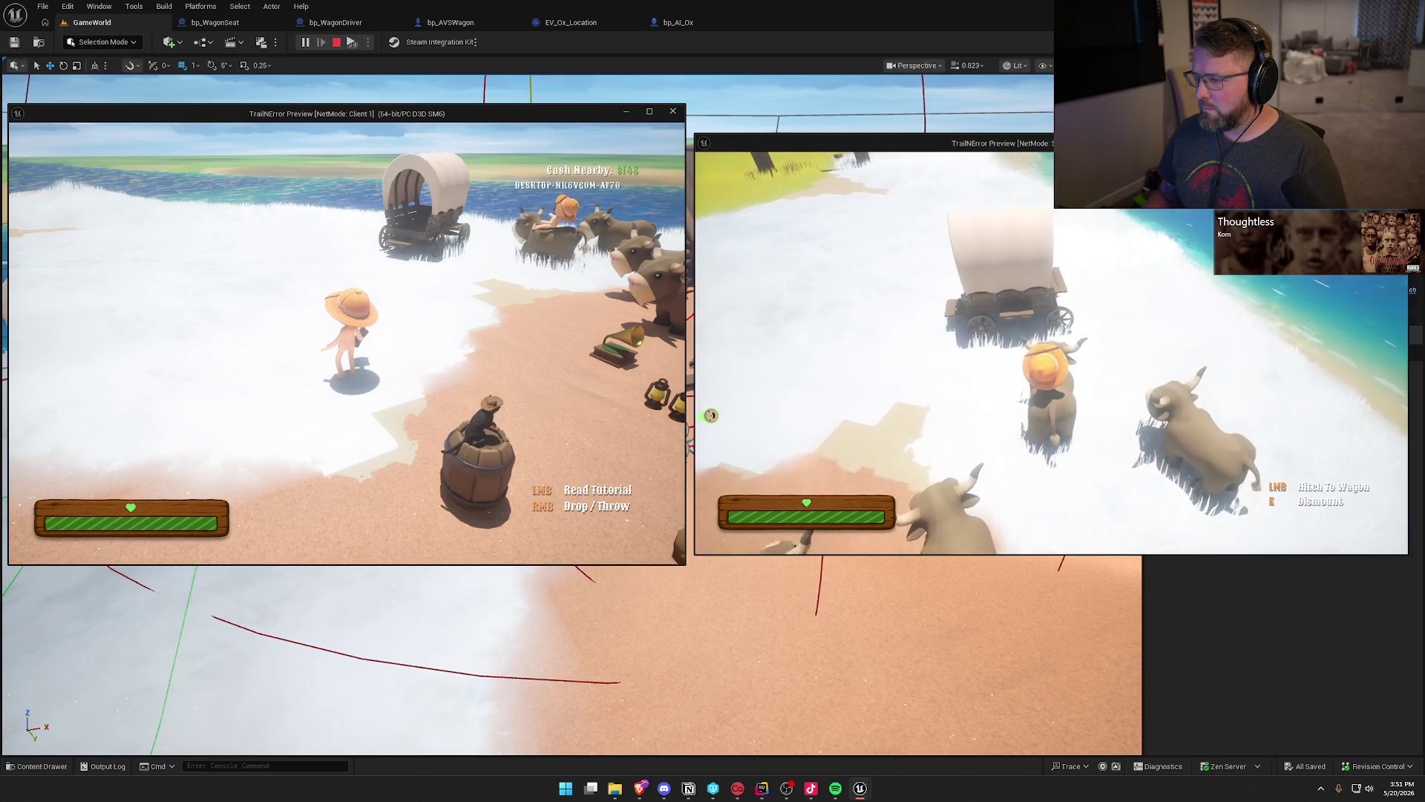
pyautogui.click(1051, 353)
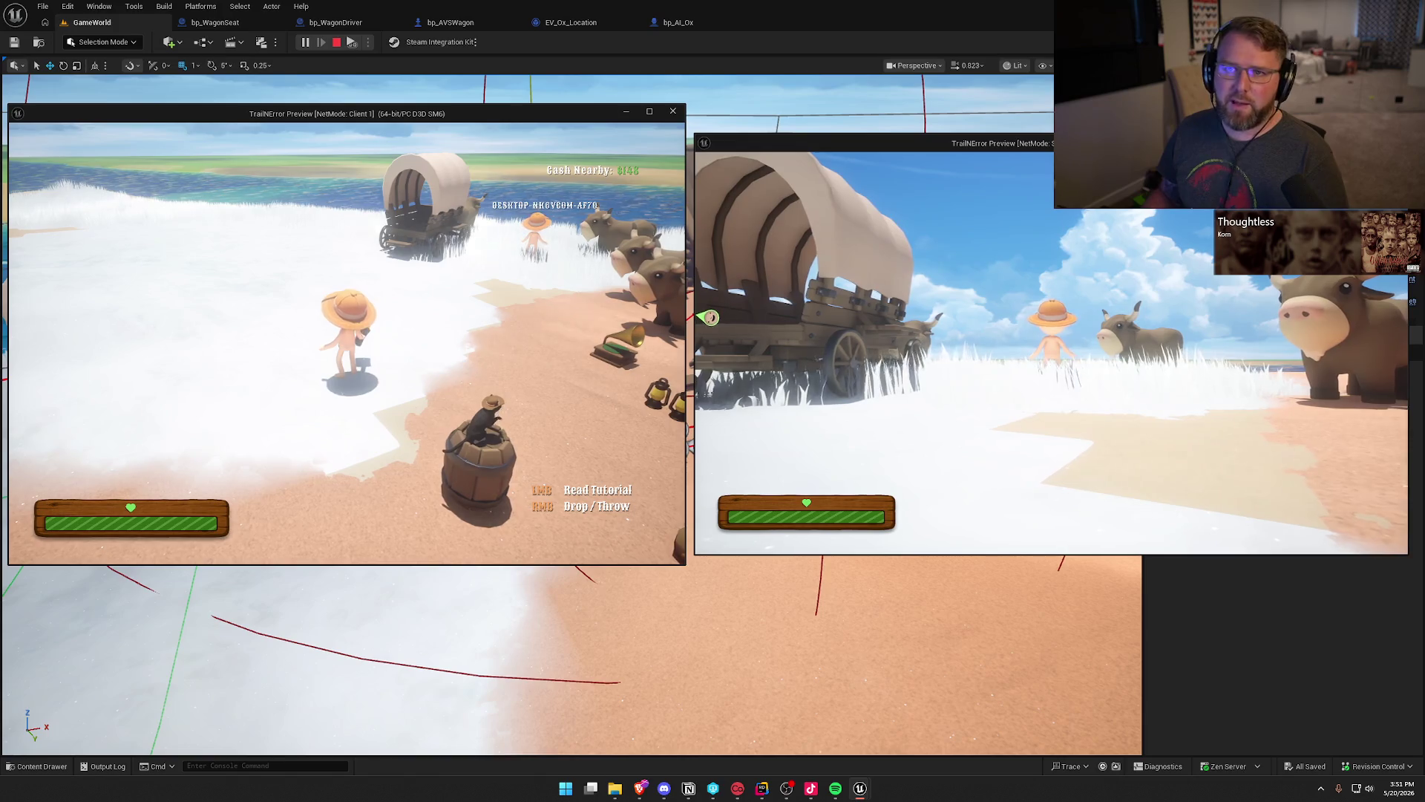
pyautogui.moveTo(1052, 352)
pyautogui.press('w')
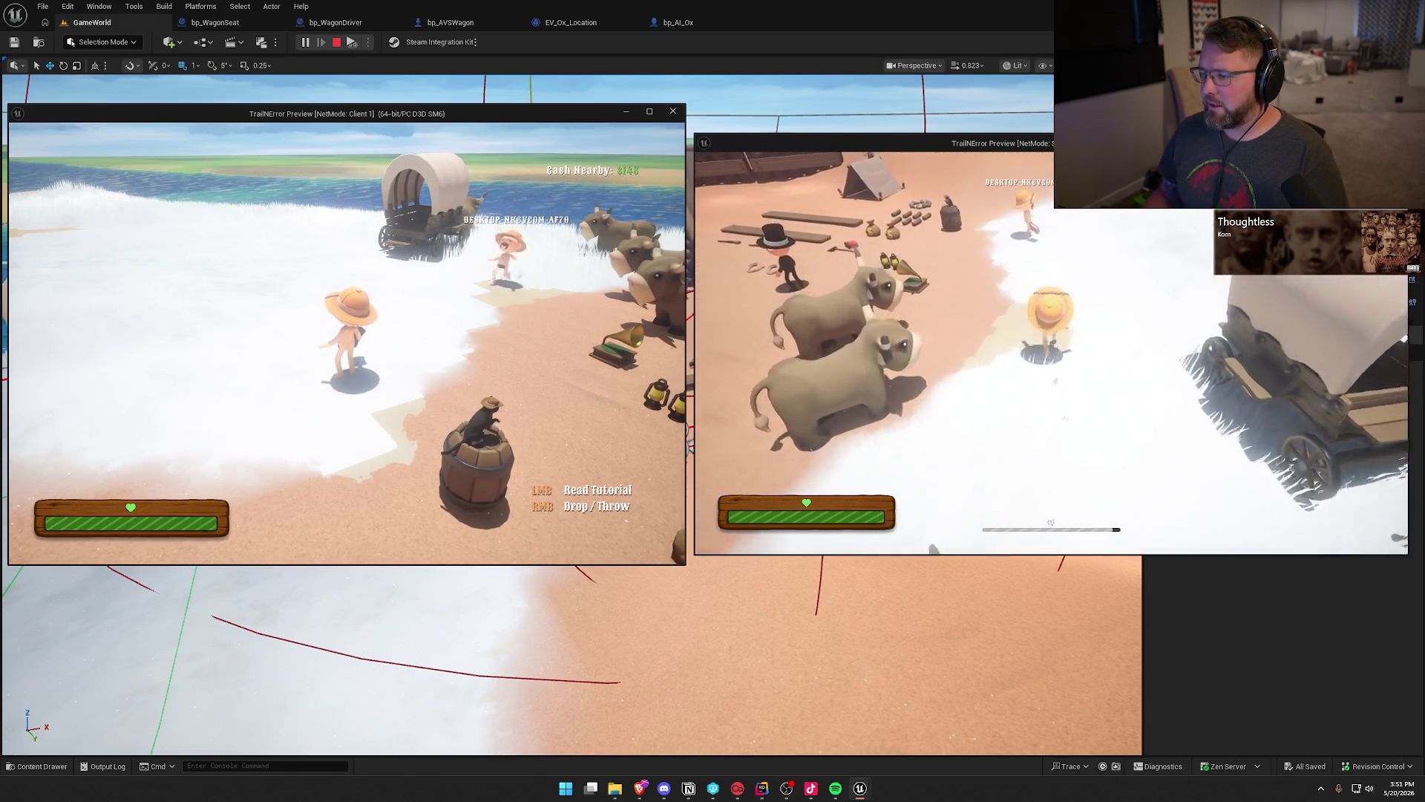
pyautogui.press('w')
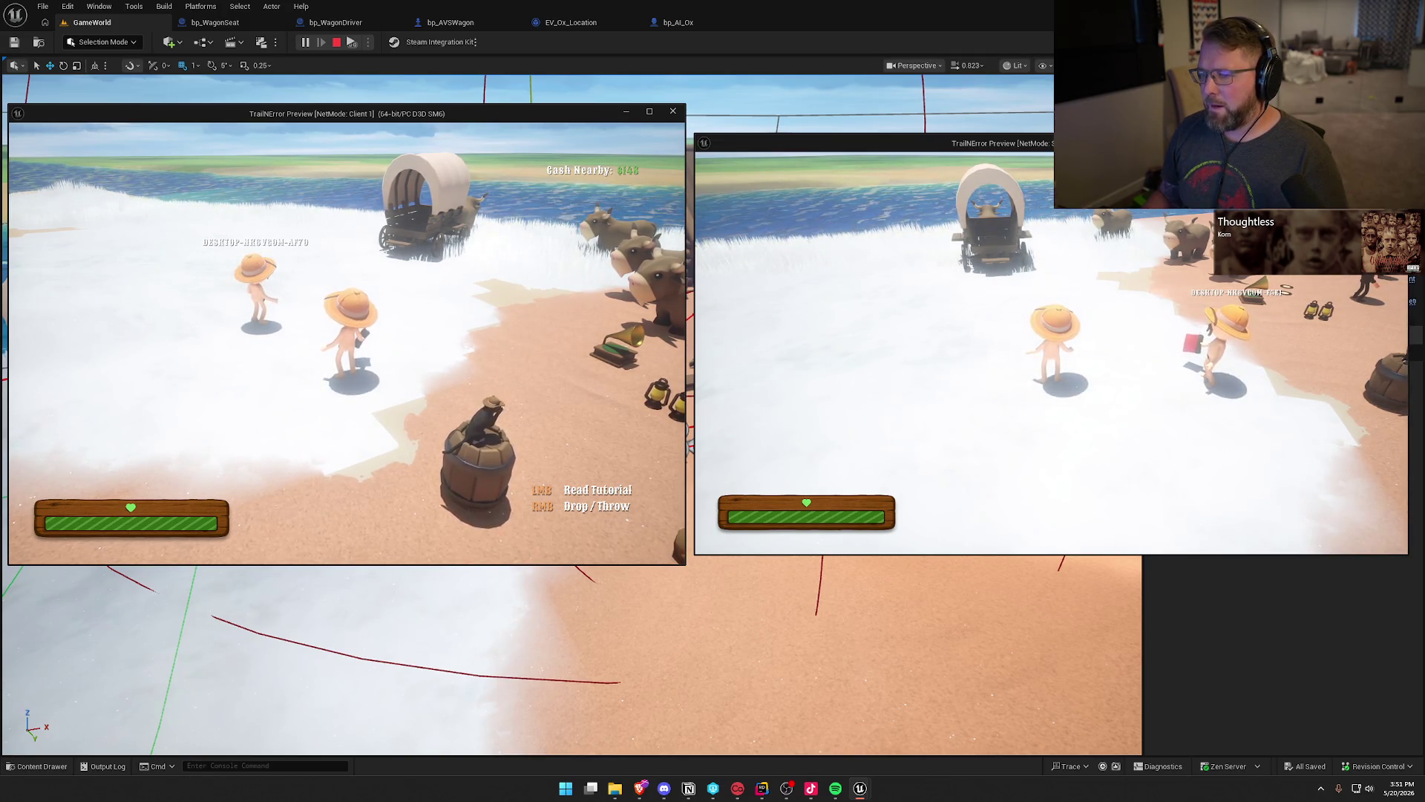
pyautogui.press('Escape')
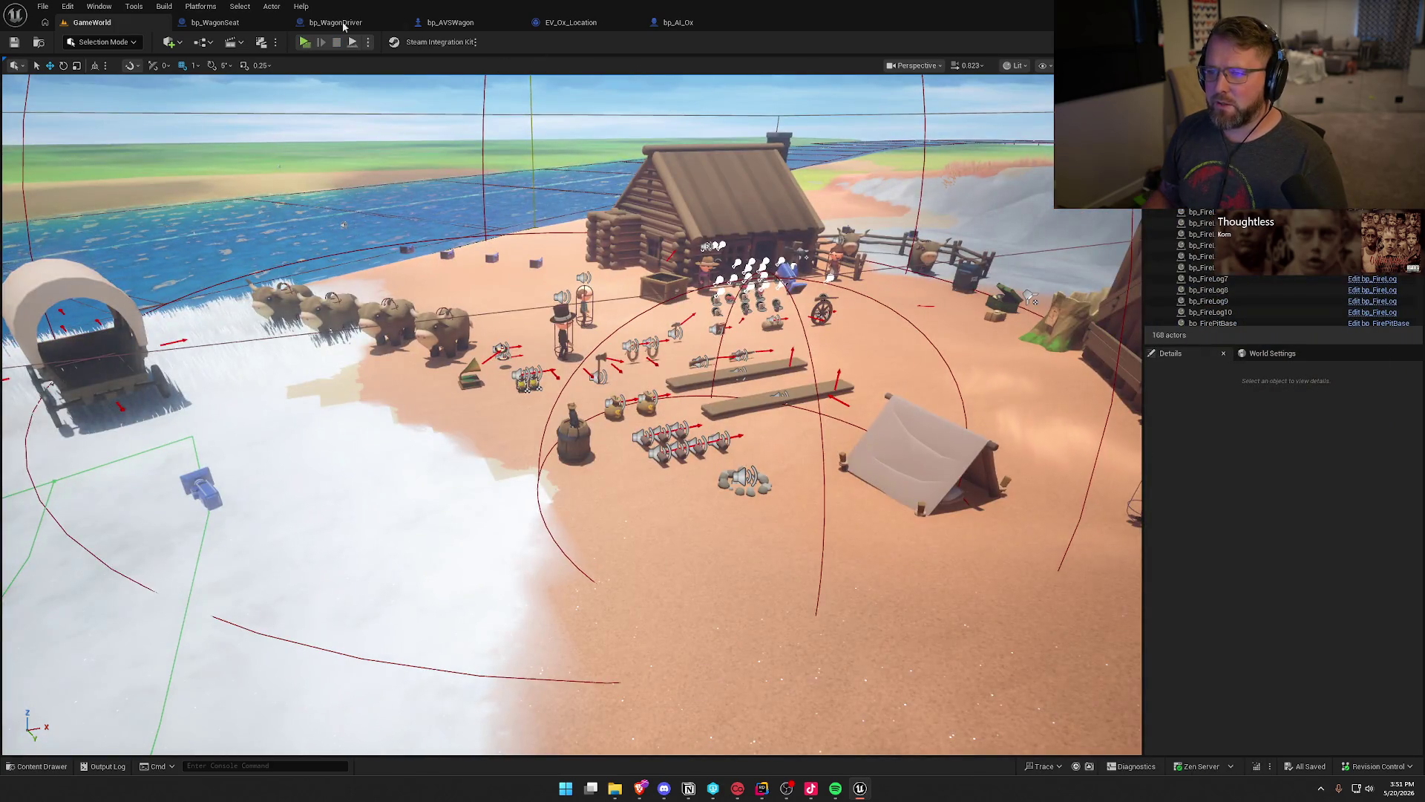
# In bp_AVSWagon, wire the function entry straight to Set Shifter Position and delete the old Print String.
pyautogui.click(455, 26)
pyautogui.moveTo(782, 390); pyautogui.dragTo(563, 216)
pyautogui.moveTo(386, 260); pyautogui.dragTo(438, 260)
pyautogui.click(462, 197)
pyautogui.press('Delete')
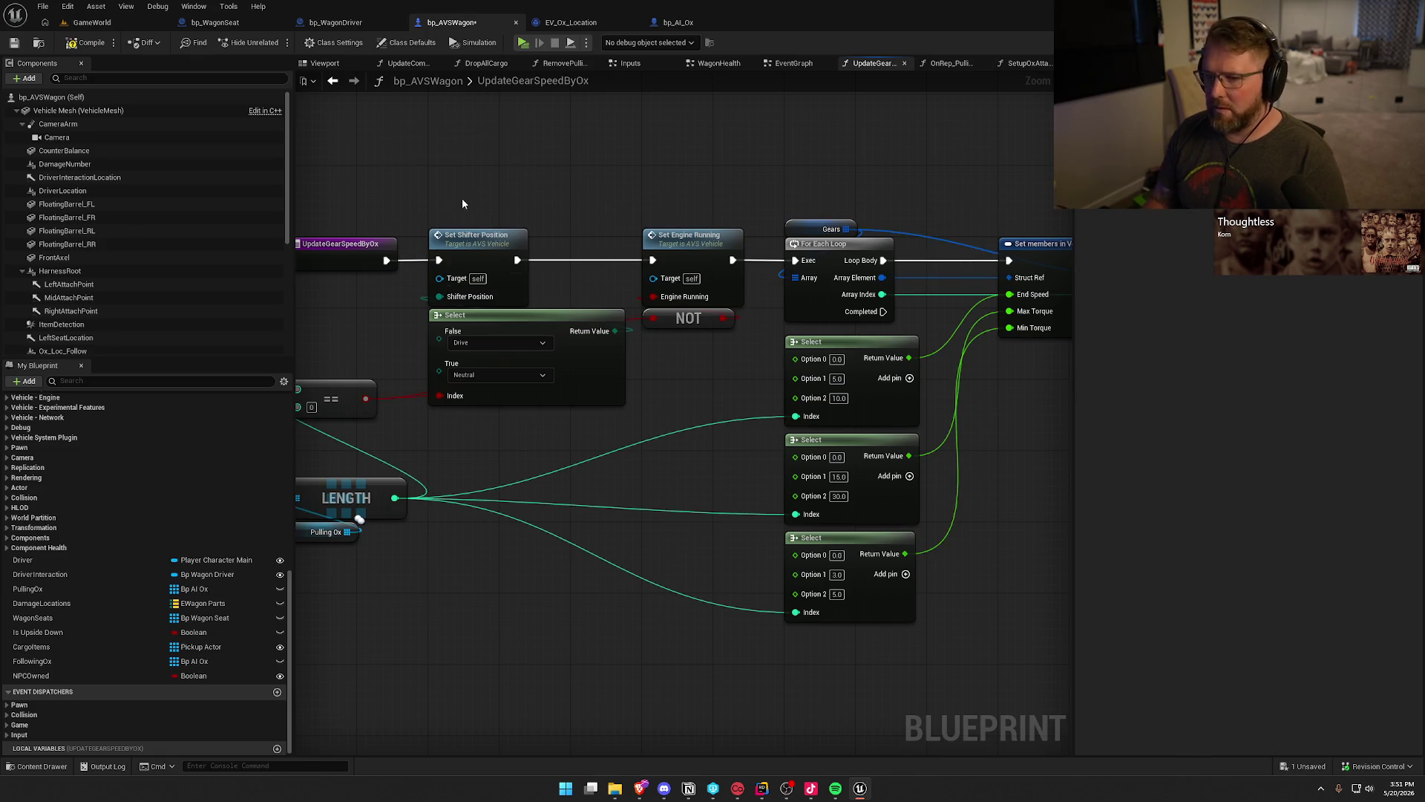
# Inspect the Gears loop and Set nodes, then select the Pulling Ox LENGTH nodes.
pyautogui.moveTo(436, 201); pyautogui.dragTo(501, 190)
pyautogui.moveTo(834, 398); pyautogui.dragTo(550, 357)
pyautogui.moveTo(1020, 625); pyautogui.dragTo(557, 160)
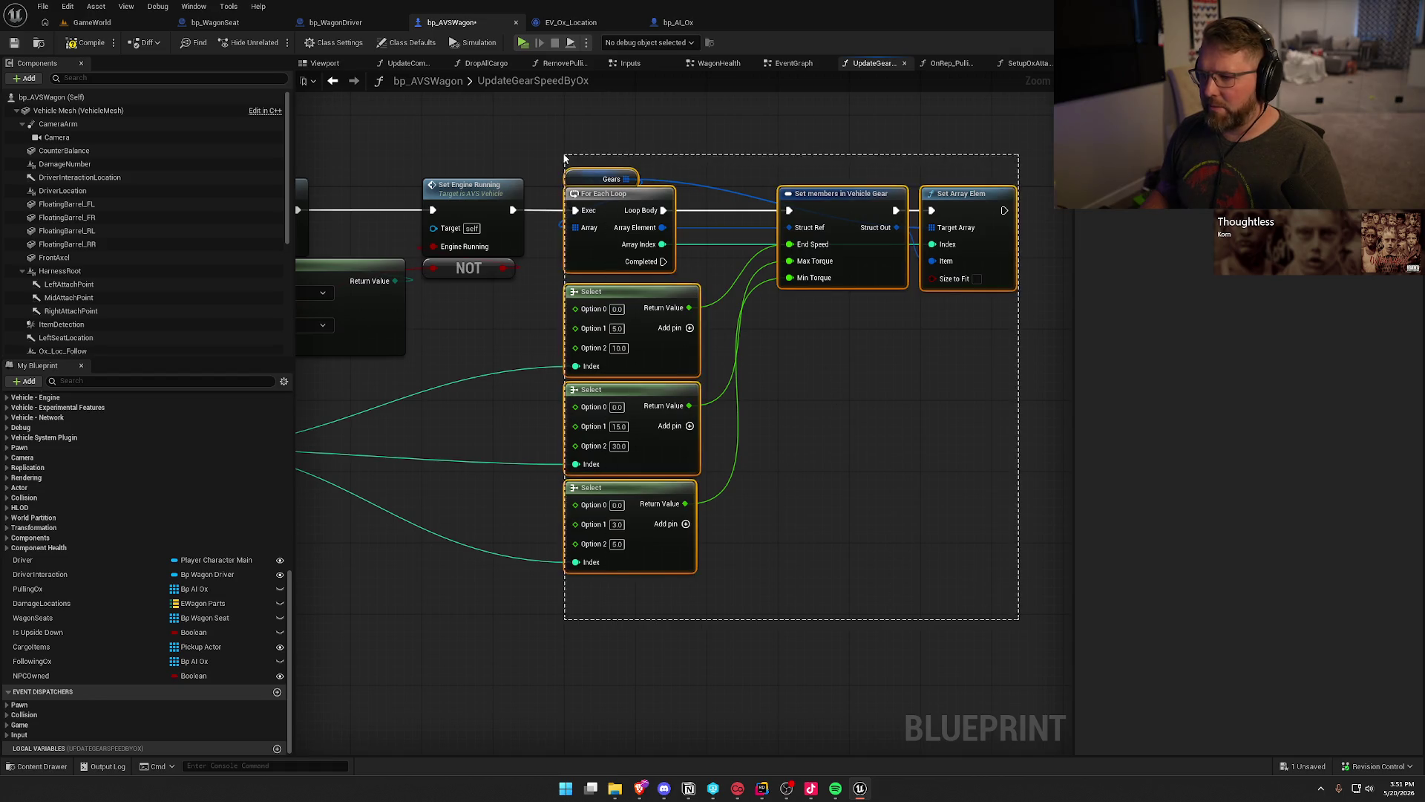
pyautogui.moveTo(428, 463)
pyautogui.mouseDown()
pyautogui.moveTo(477, 426)
pyautogui.moveTo(484, 439)
pyautogui.moveTo(635, 422)
pyautogui.mouseUp()
pyautogui.click(475, 424)
pyautogui.moveTo(473, 544); pyautogui.dragTo(413, 466)
pyautogui.rightClick(555, 342)
pyautogui.click(492, 475)
# Add a Print String after the entry showing the Pulling Ox length, then compile and save.
pyautogui.moveTo(441, 198)
pyautogui.mouseDown()
pyautogui.moveTo(524, 568)
pyautogui.moveTo(522, 530)
pyautogui.mouseUp()
pyautogui.write('print')
pyautogui.press('Return')
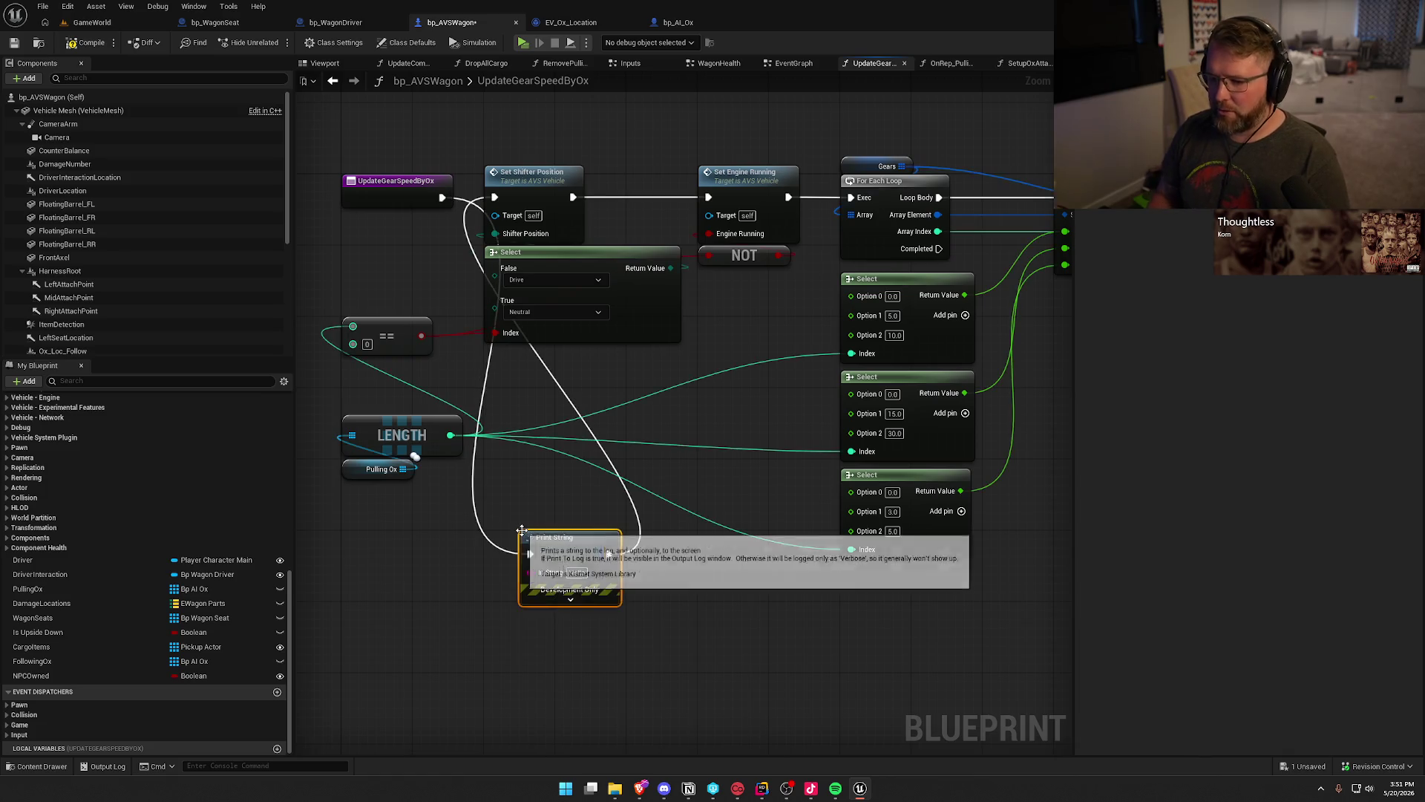
pyautogui.moveTo(451, 434); pyautogui.dragTo(531, 572)
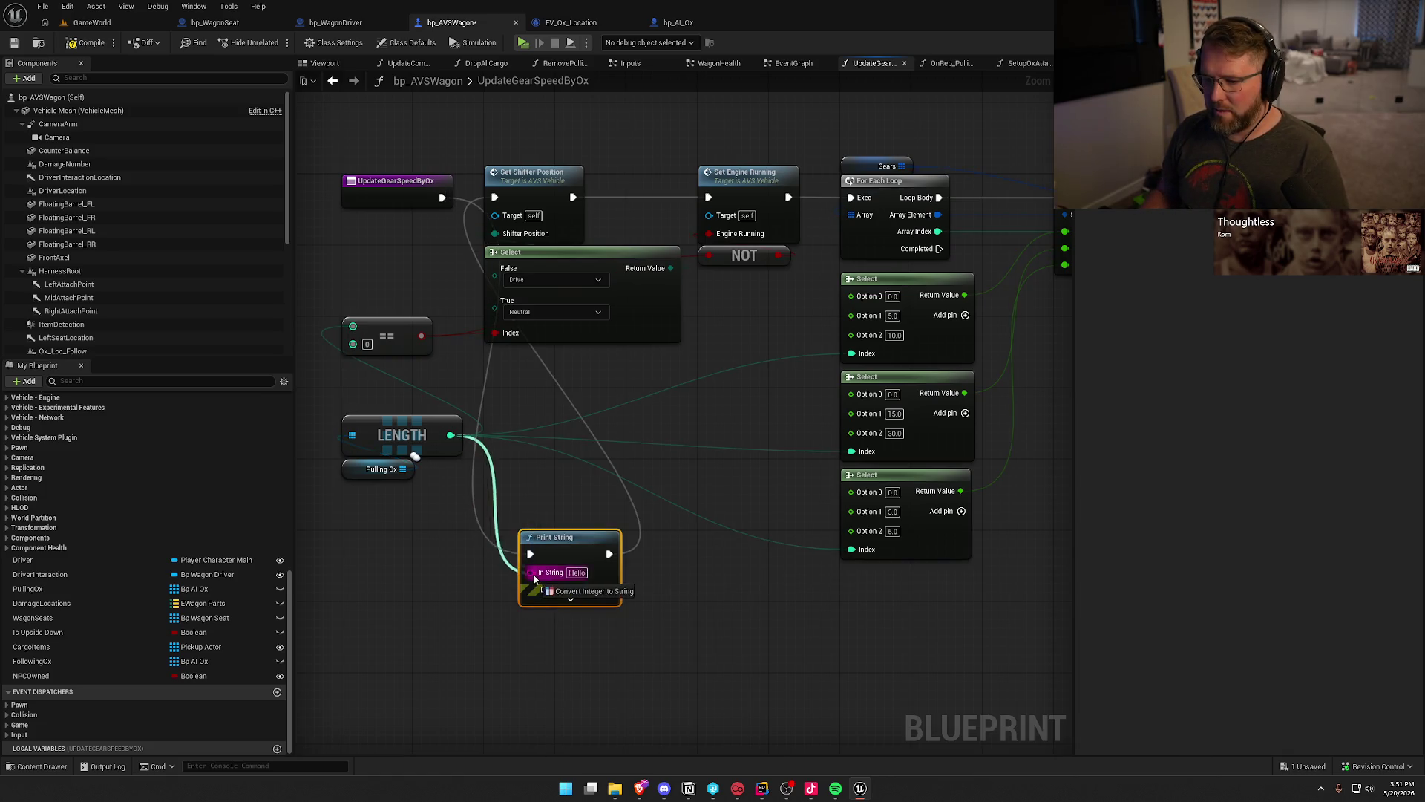
pyautogui.moveTo(460, 482); pyautogui.dragTo(452, 562)
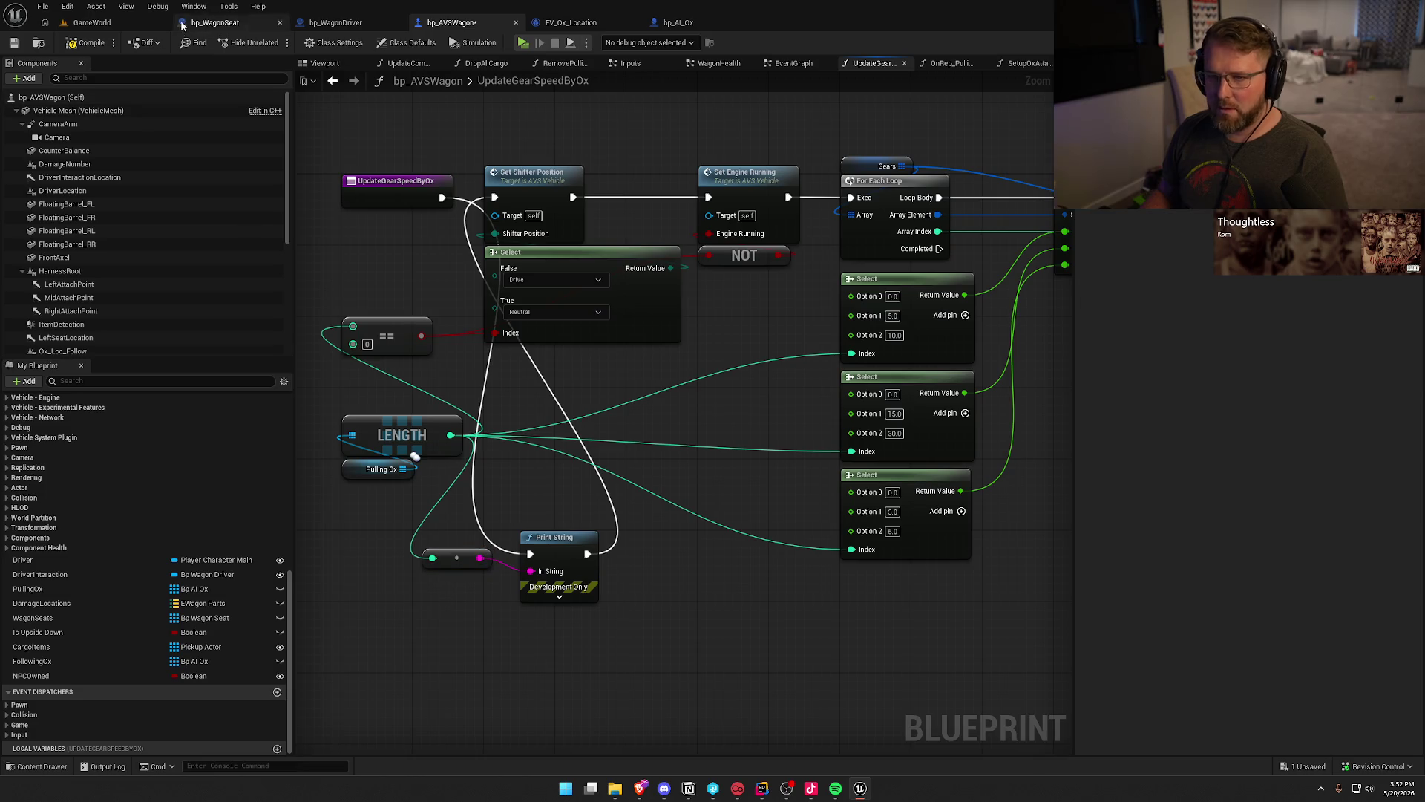
pyautogui.click(92, 41)
# Start a server-and-client play session from GameWorld with Alt+P and bring up the client window.
pyautogui.click(92, 23)
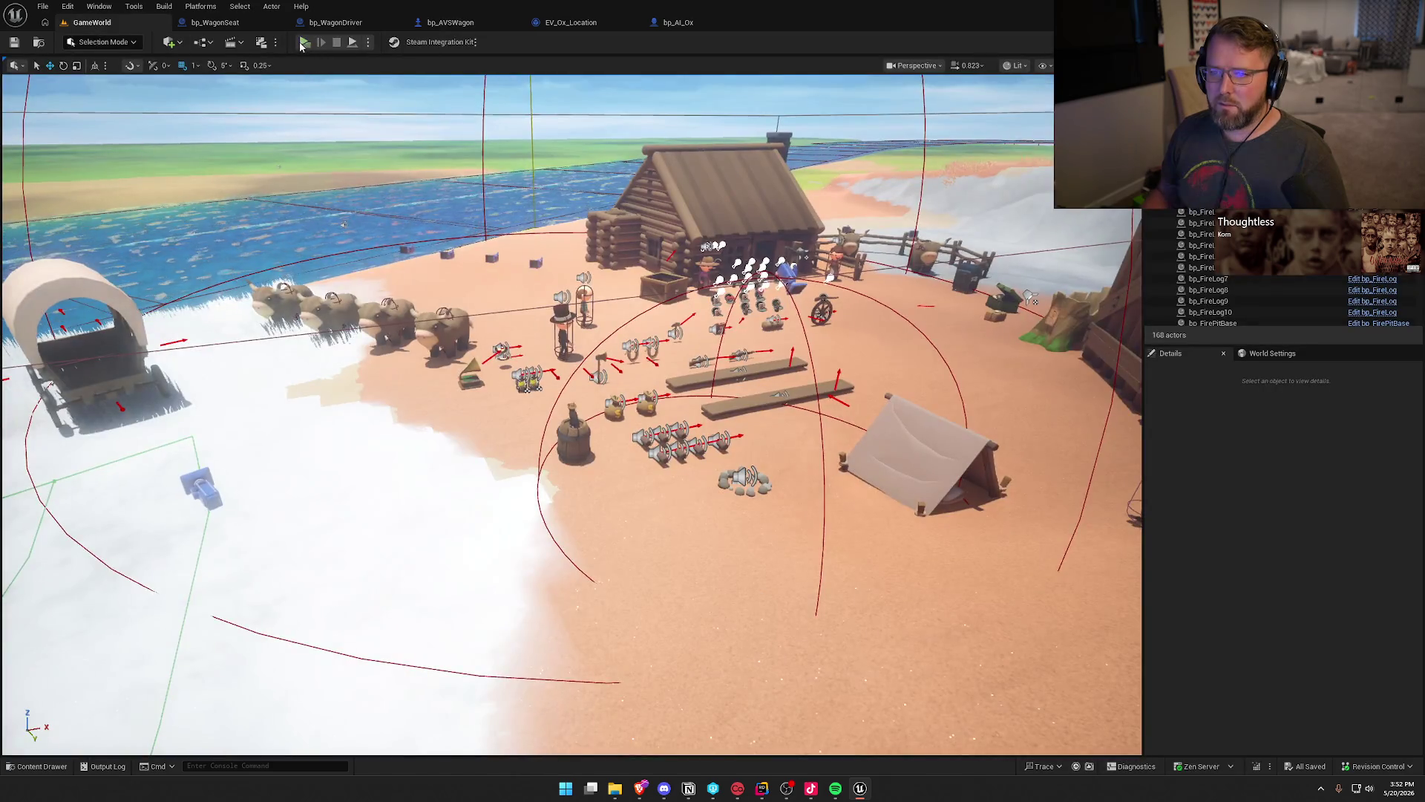
pyautogui.hotkey('alt', 'p')
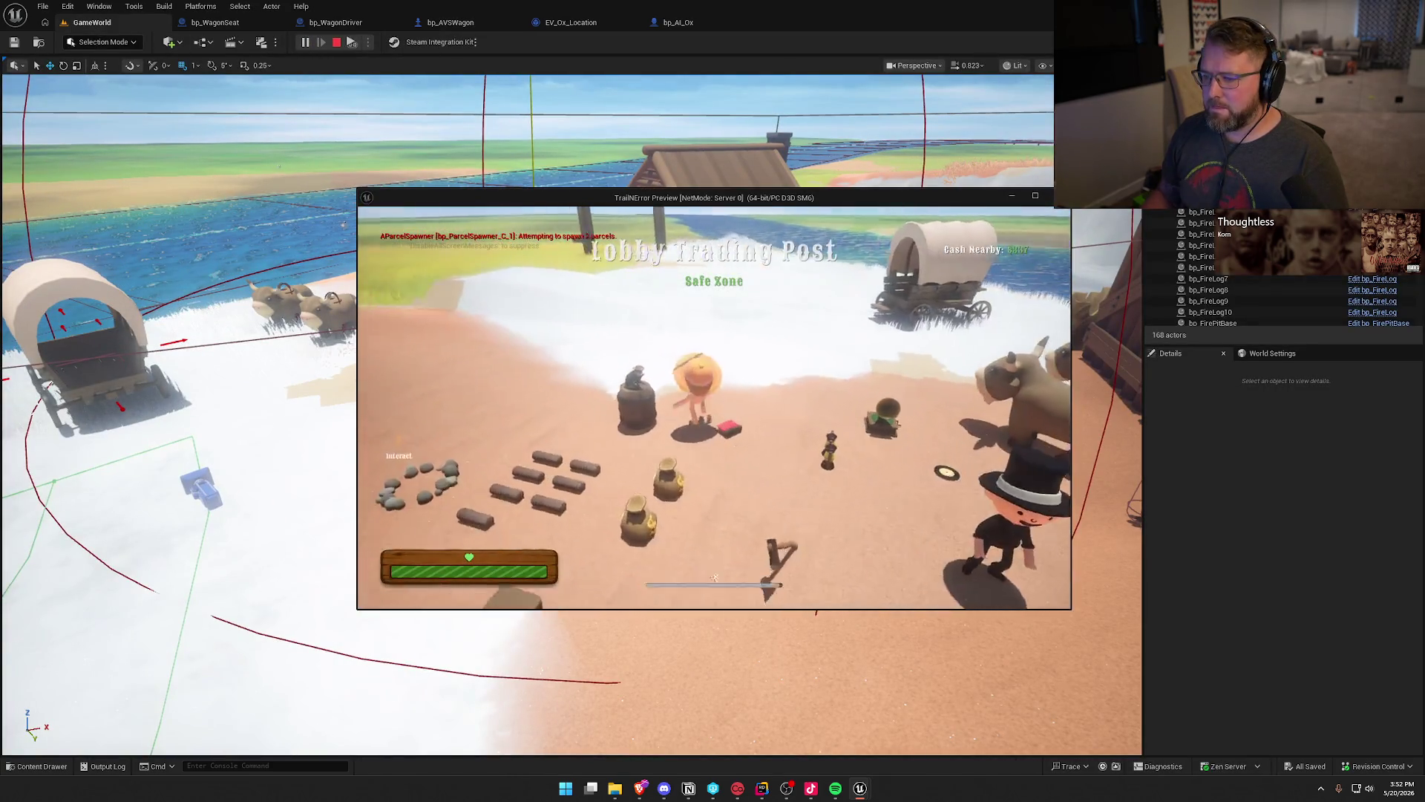
pyautogui.press('super')
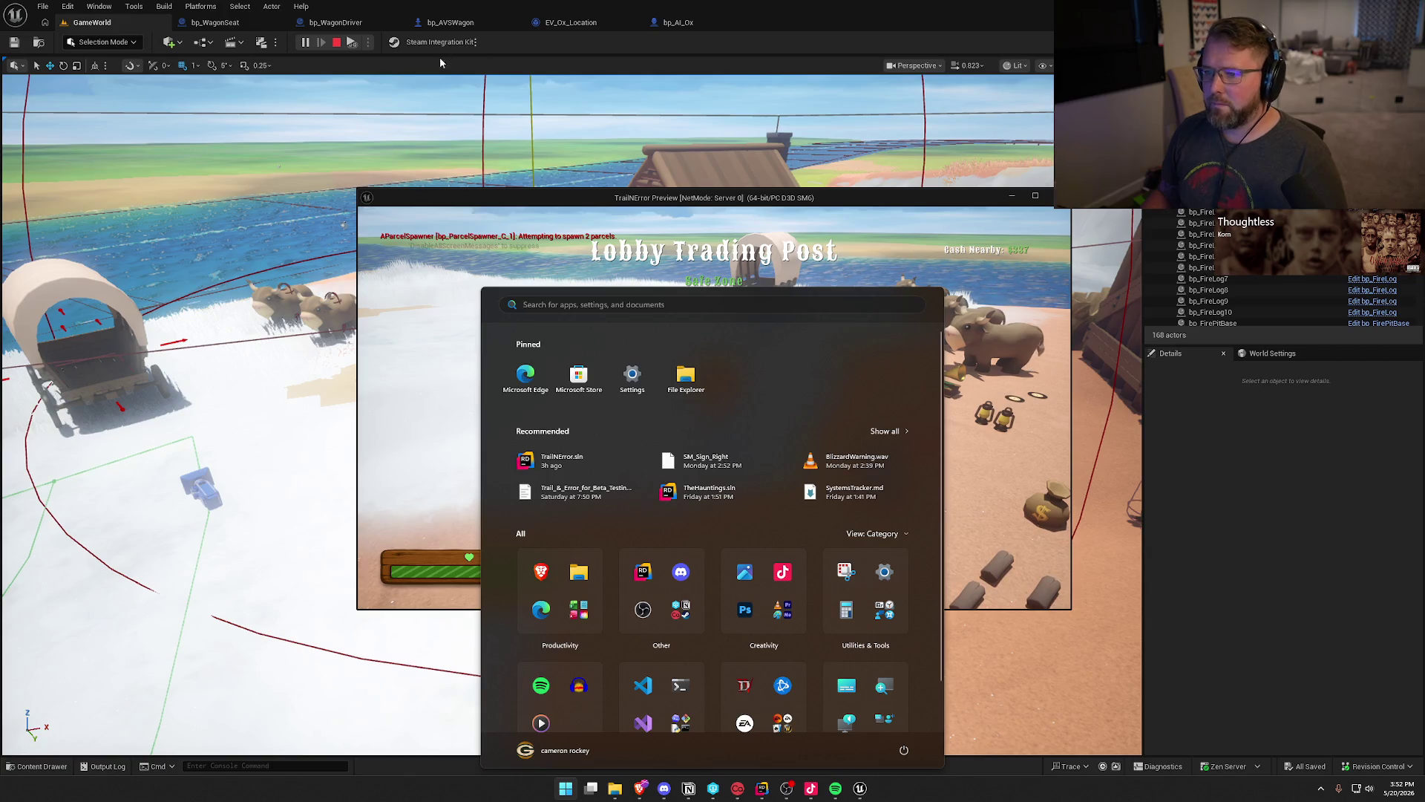
pyautogui.click(354, 47)
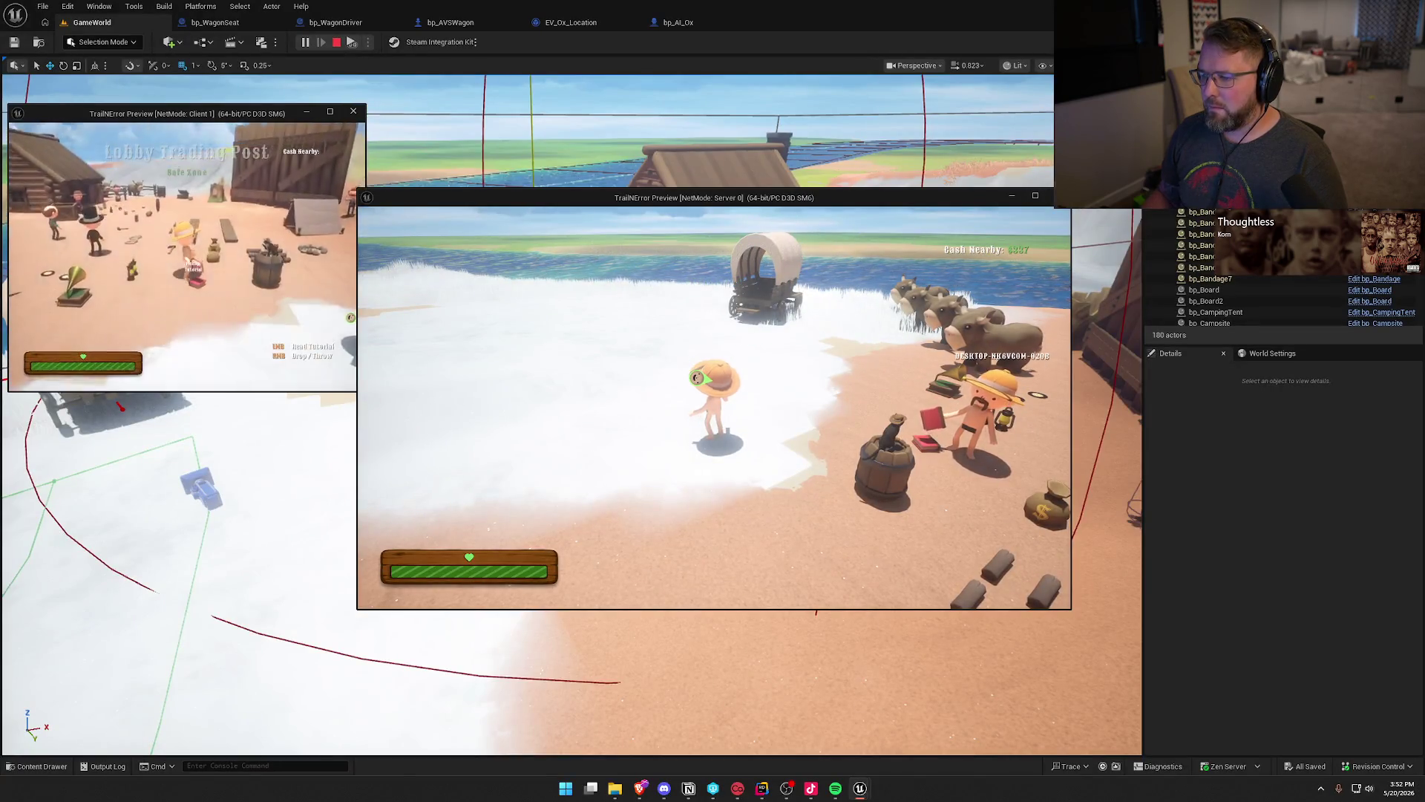
pyautogui.press('super')
# As the server player, mount an ox, ride it to the wagon, dismount and walk around.
pyautogui.press('Escape')
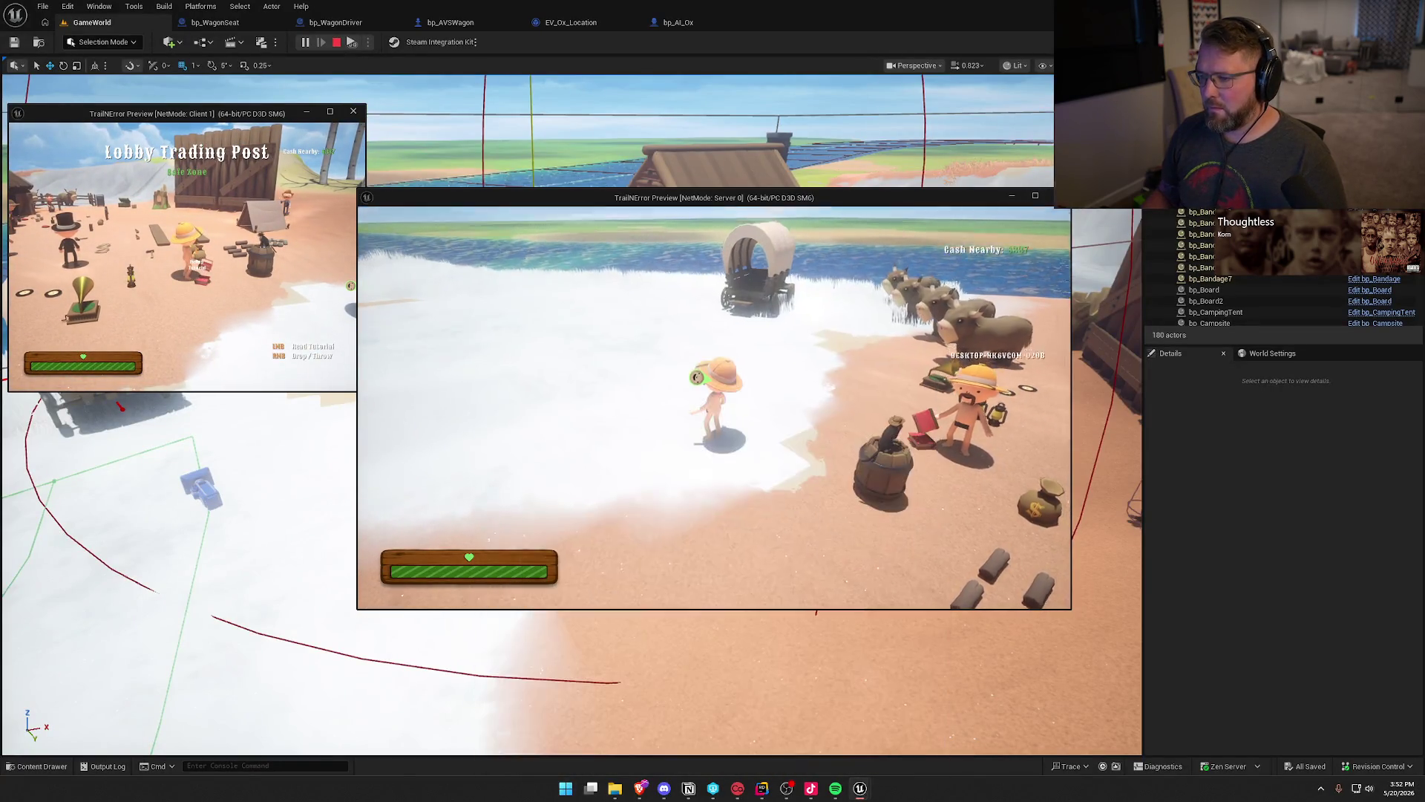
pyautogui.press('w')
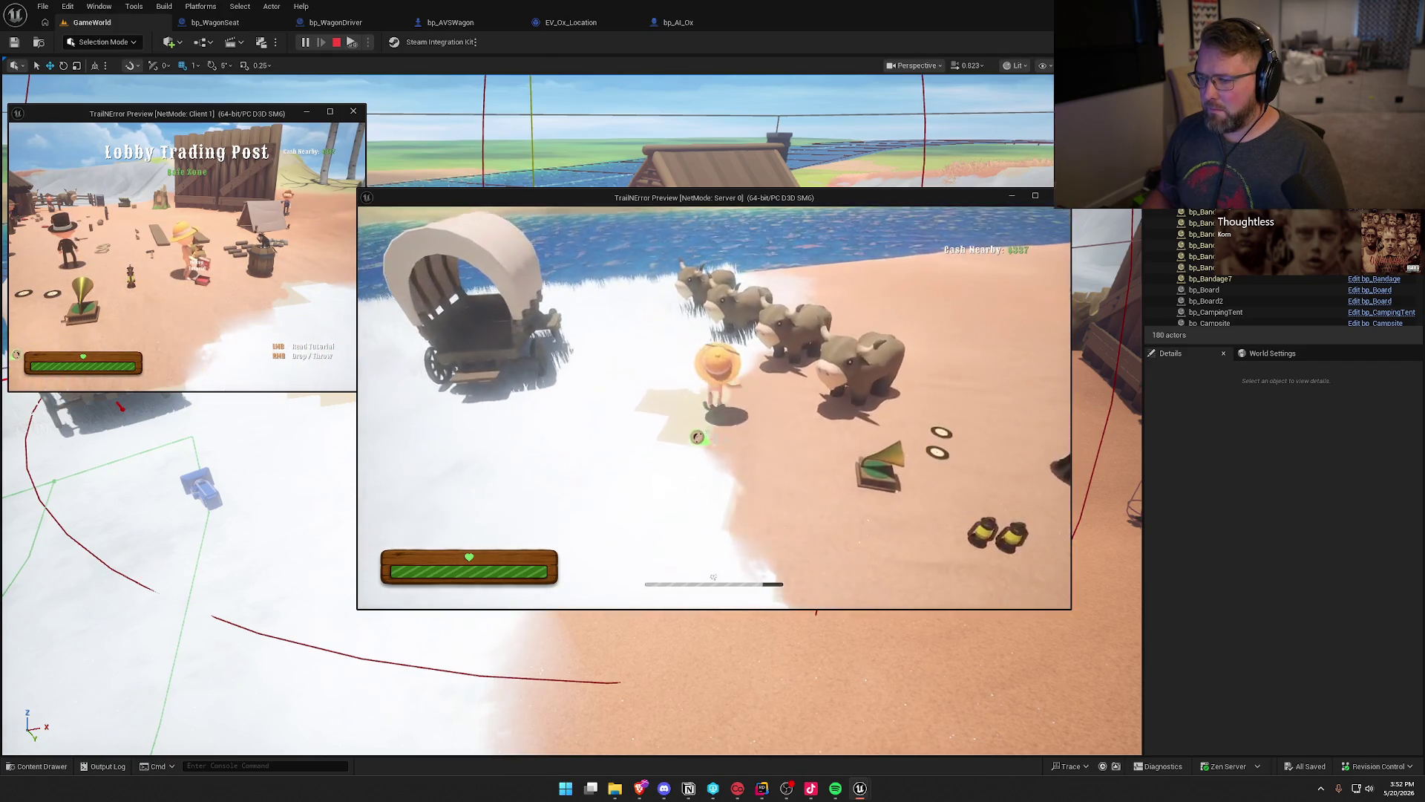
pyautogui.press('e')
pyautogui.press('w')
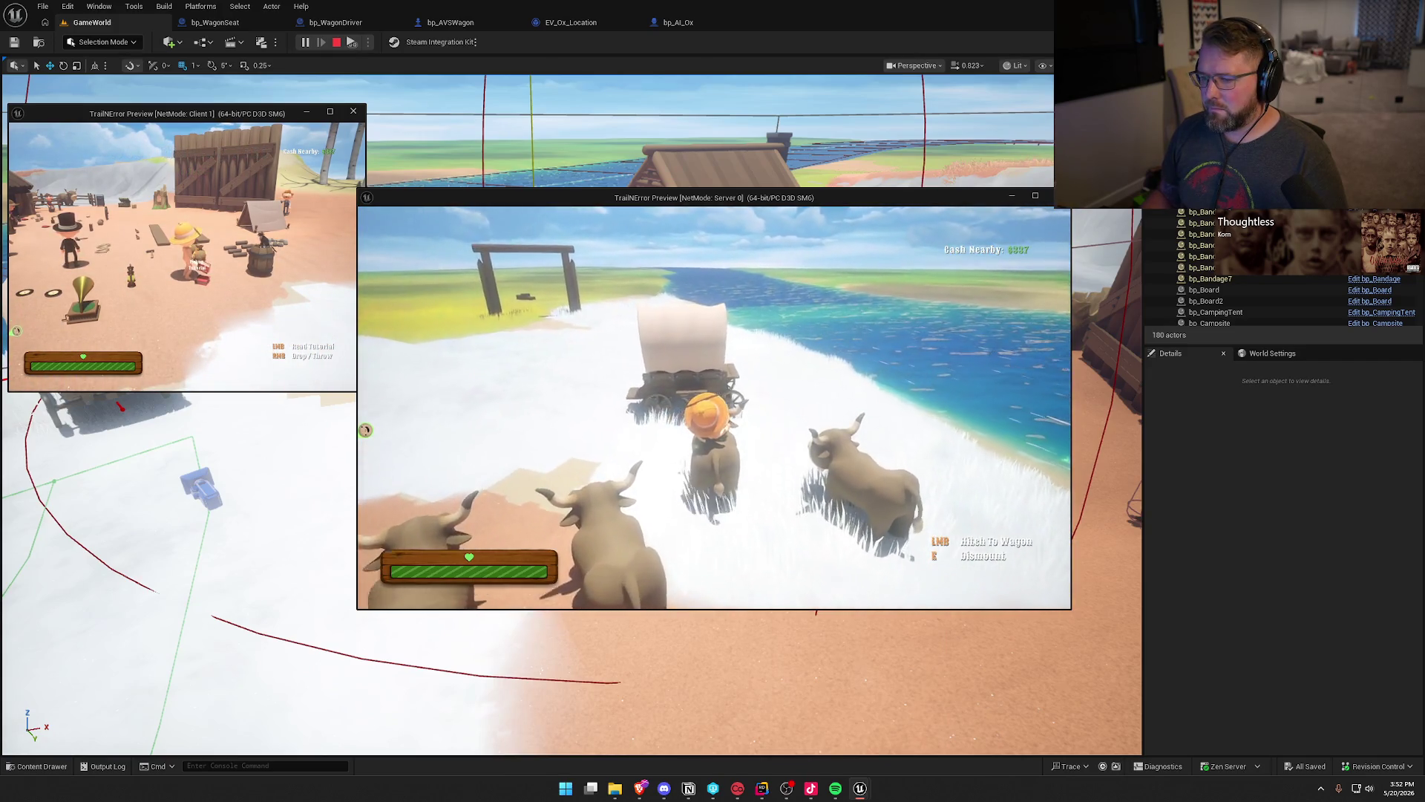
pyautogui.press('e')
pyautogui.press('w')
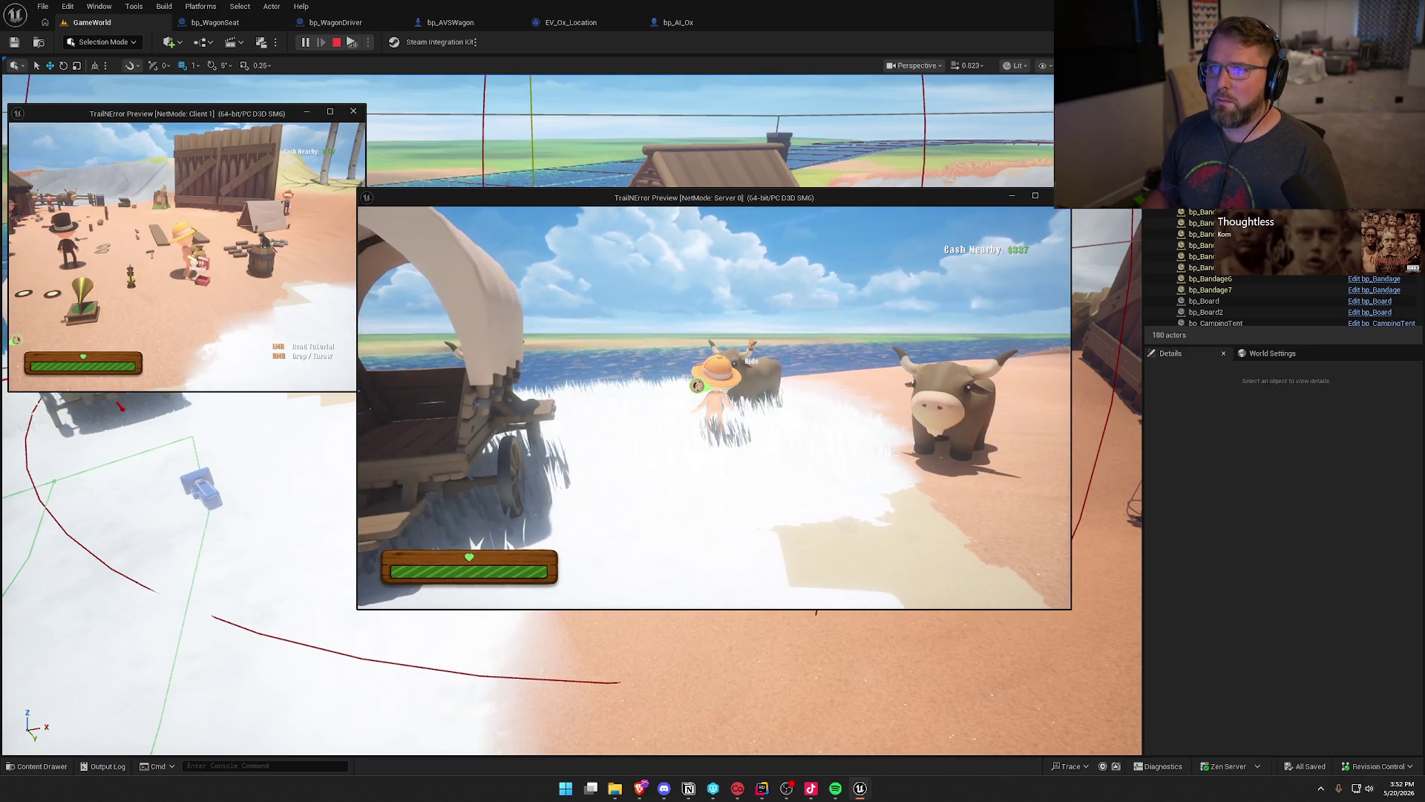
pyautogui.press('s')
pyautogui.press('w')
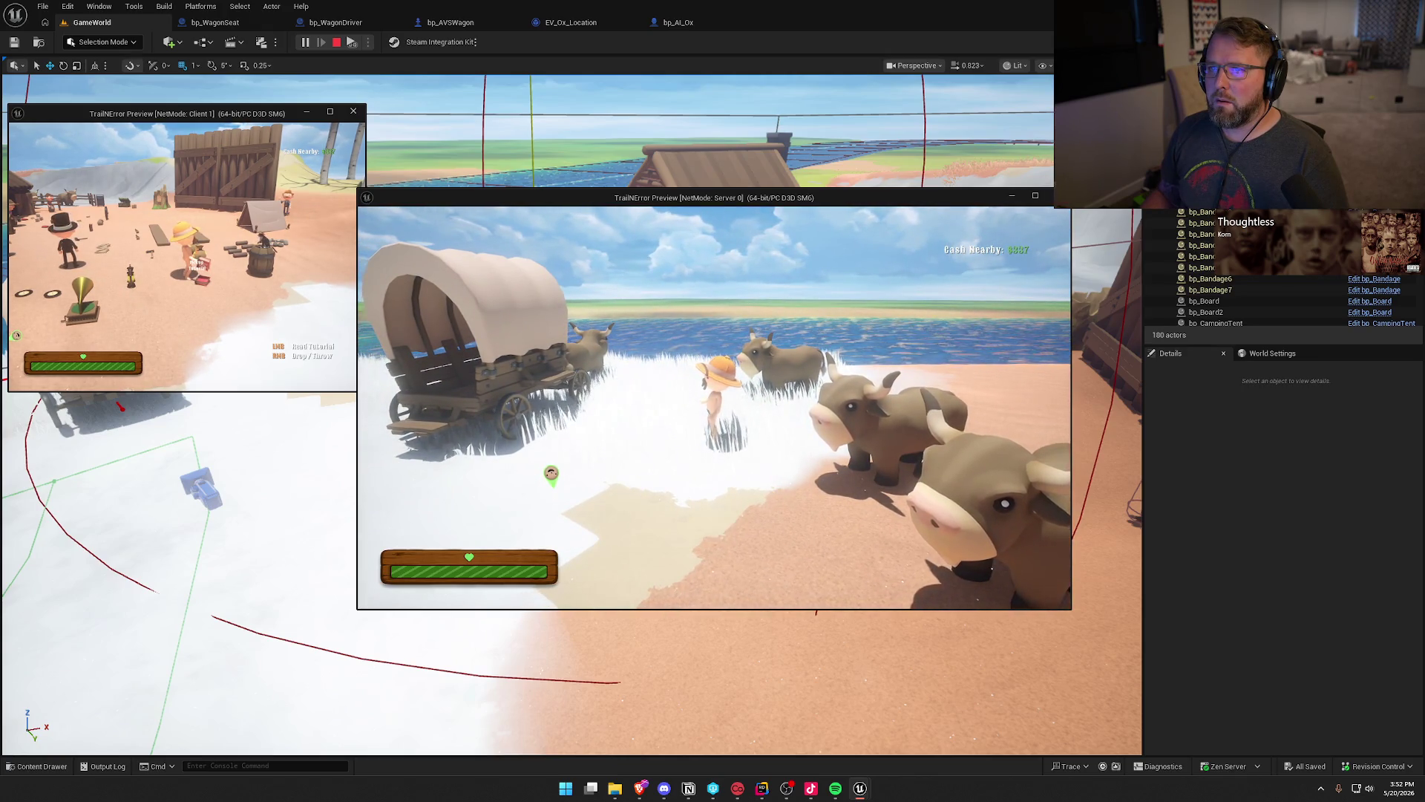
pyautogui.press('a')
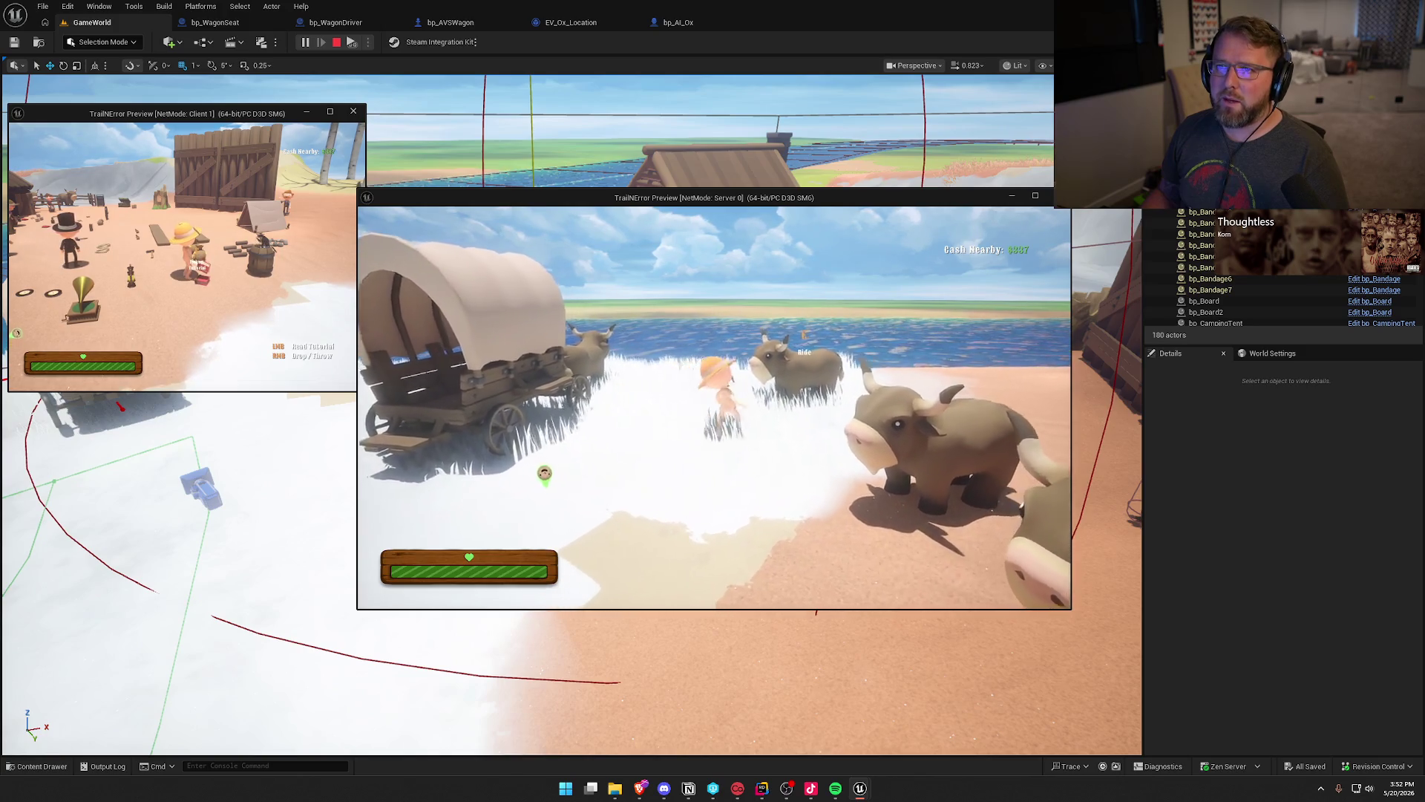
pyautogui.press('s')
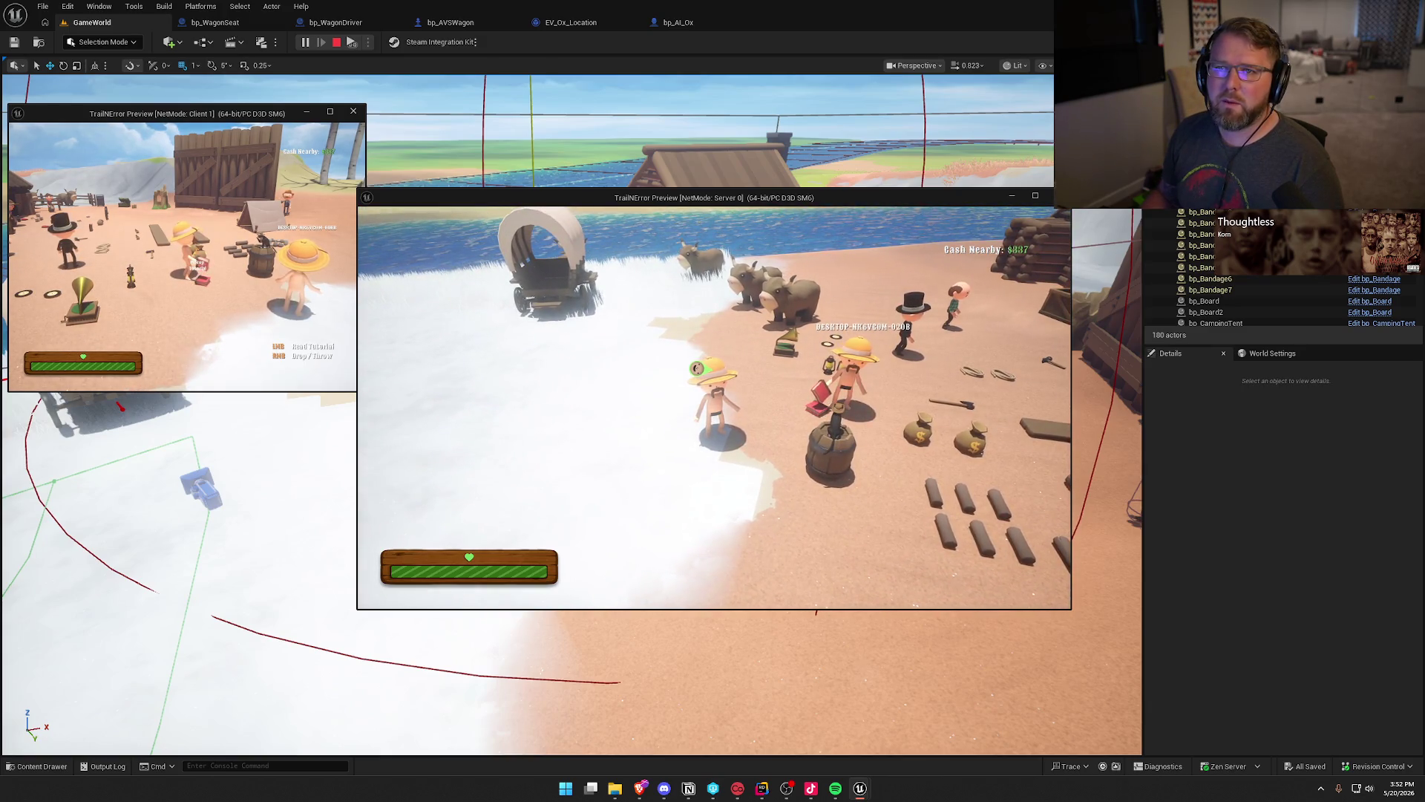
# As the client player, ride an ox beside the wagon, dismount, then stop the session.
pyautogui.press('super')
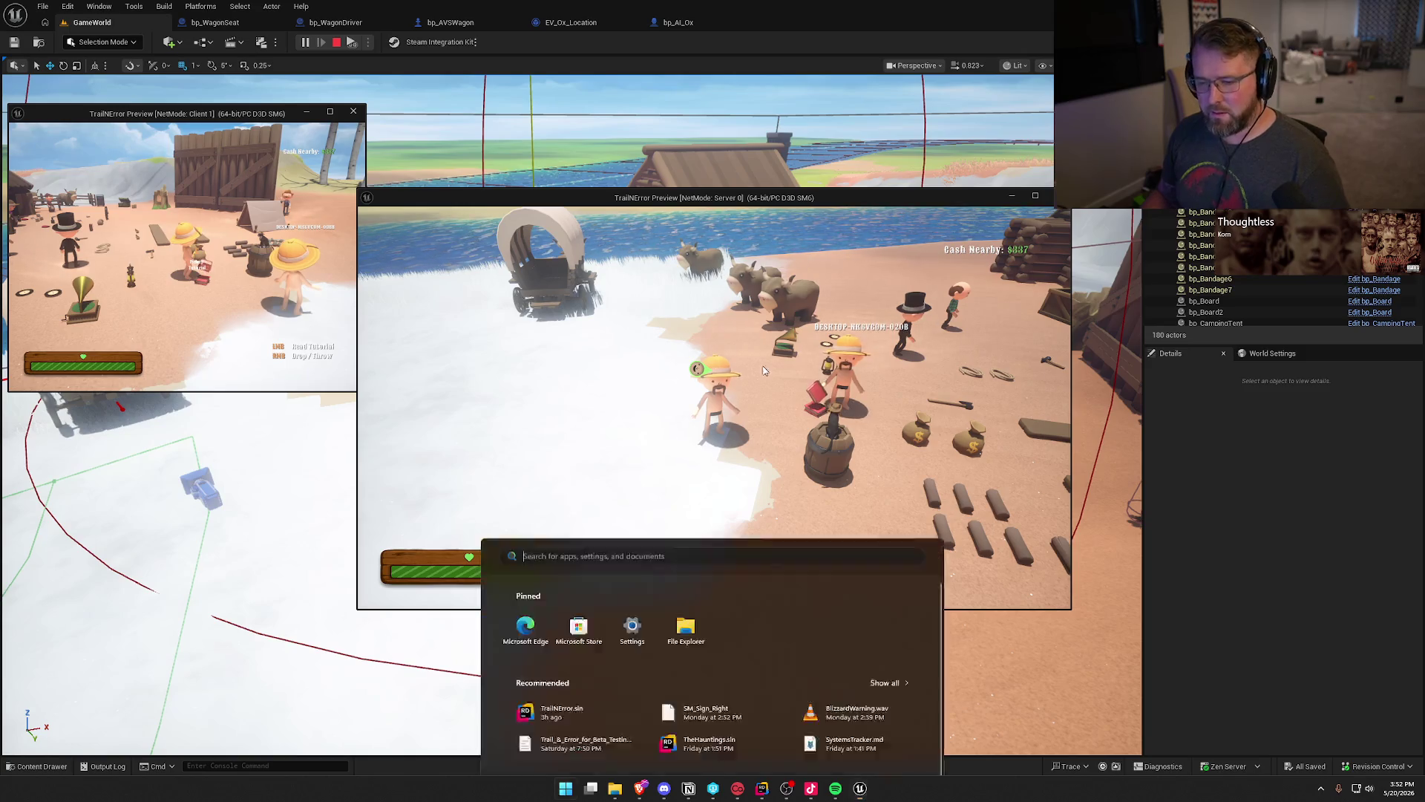
pyautogui.press('super')
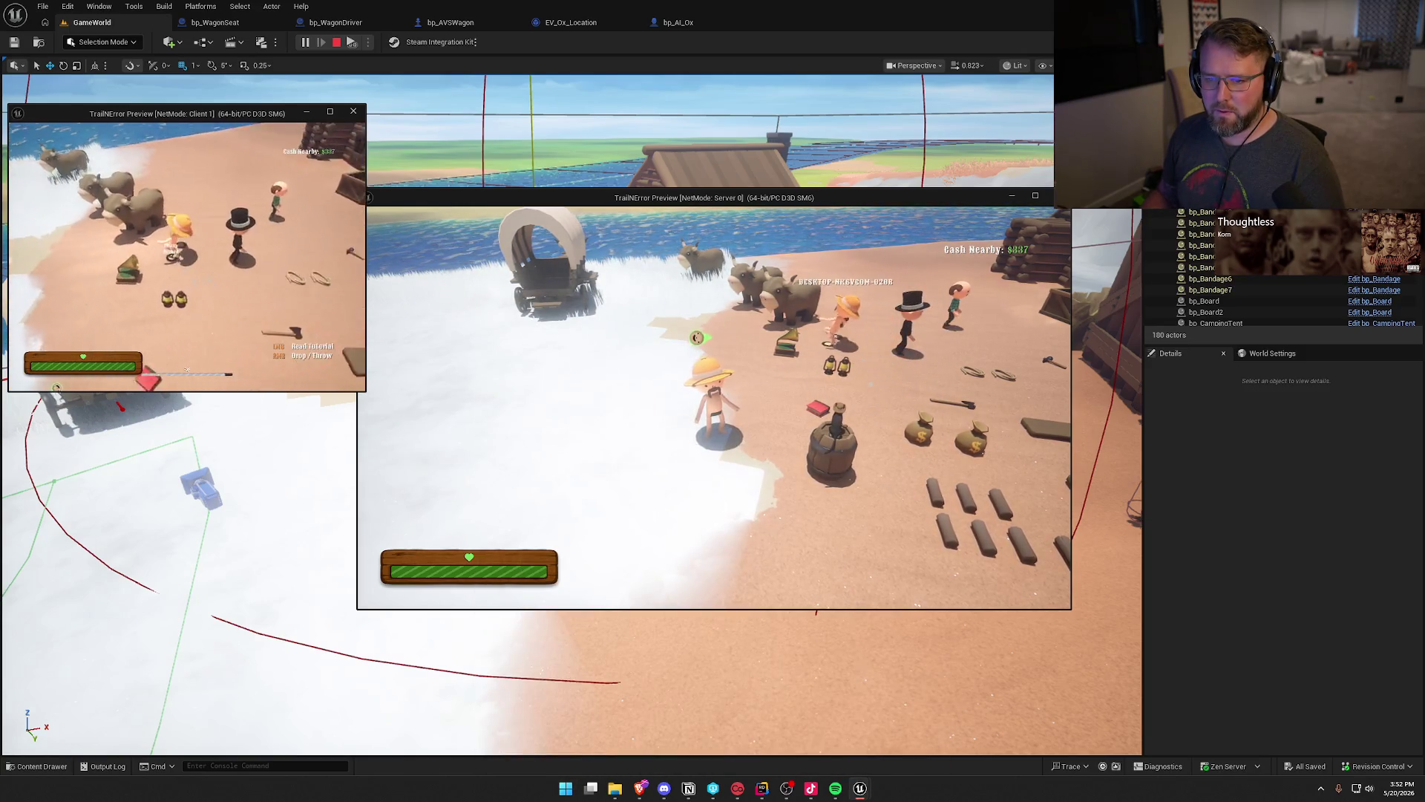
pyautogui.press('e')
pyautogui.press('w')
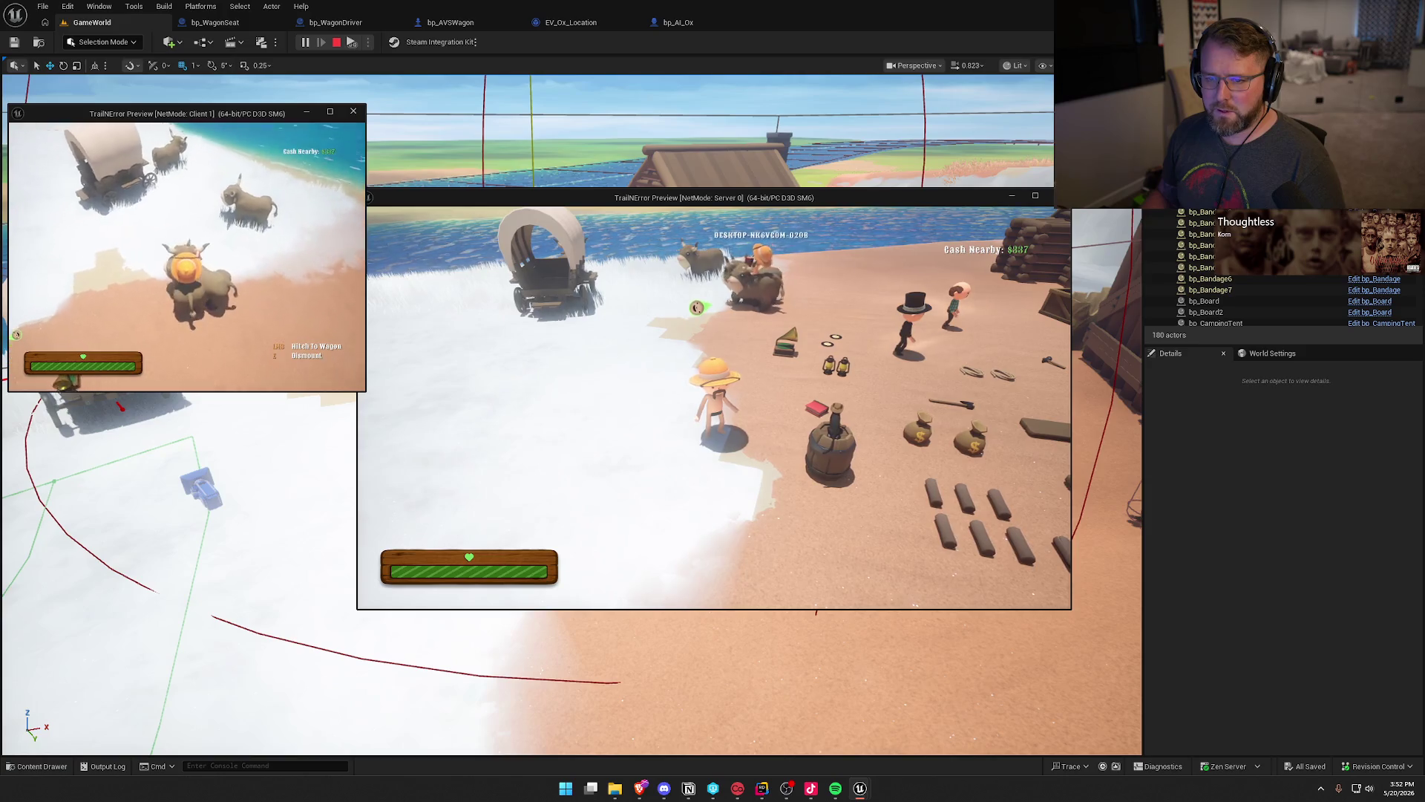
pyautogui.press('w')
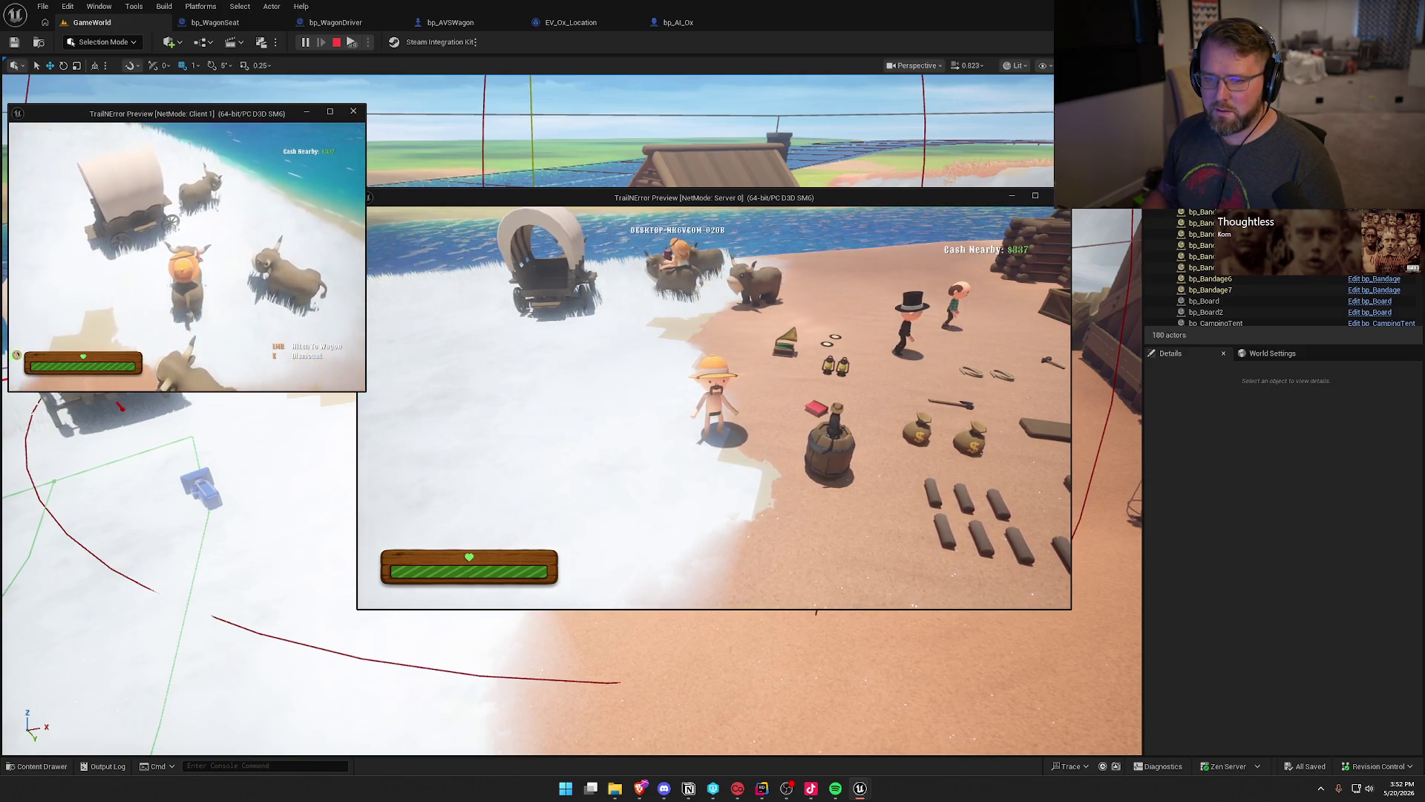
pyautogui.press('e')
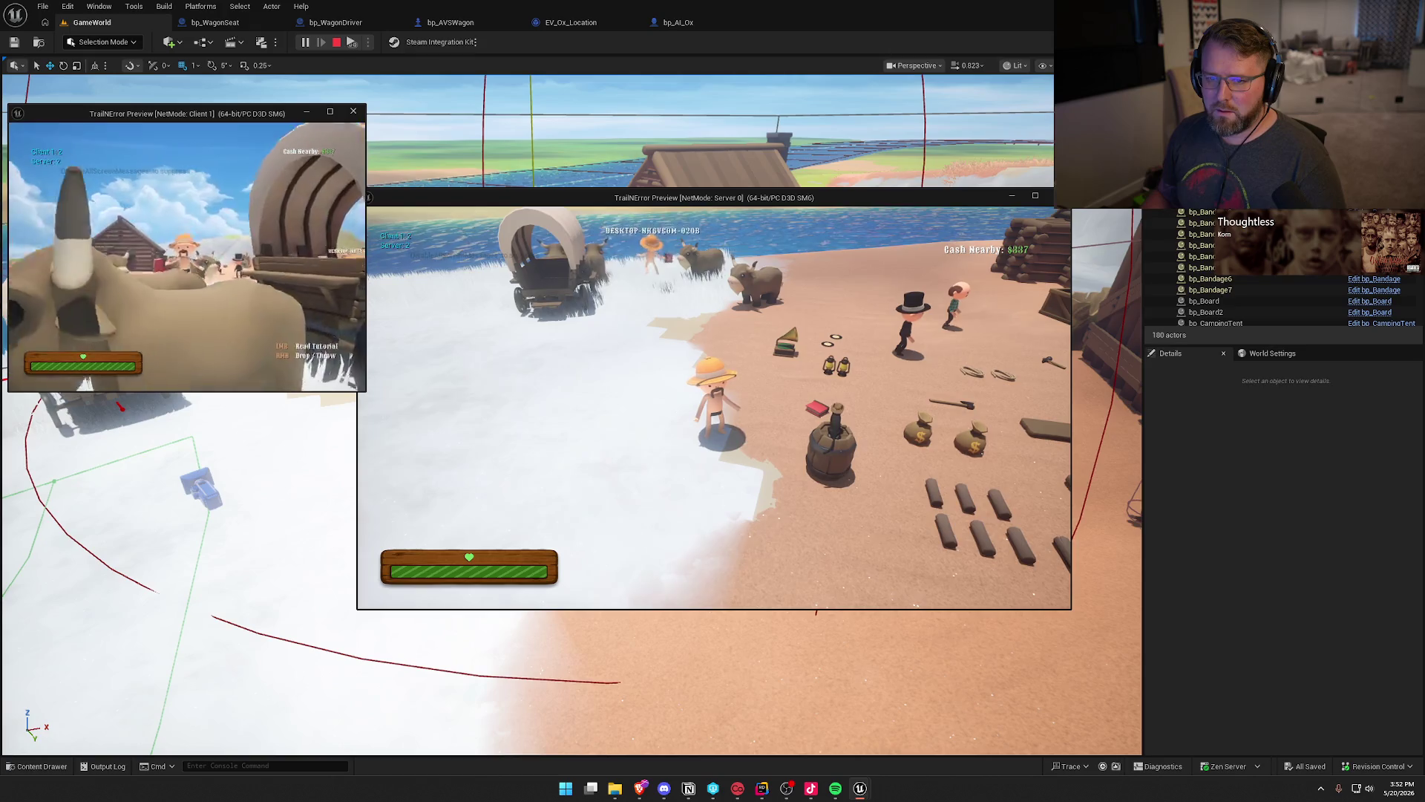
pyautogui.press('Escape')
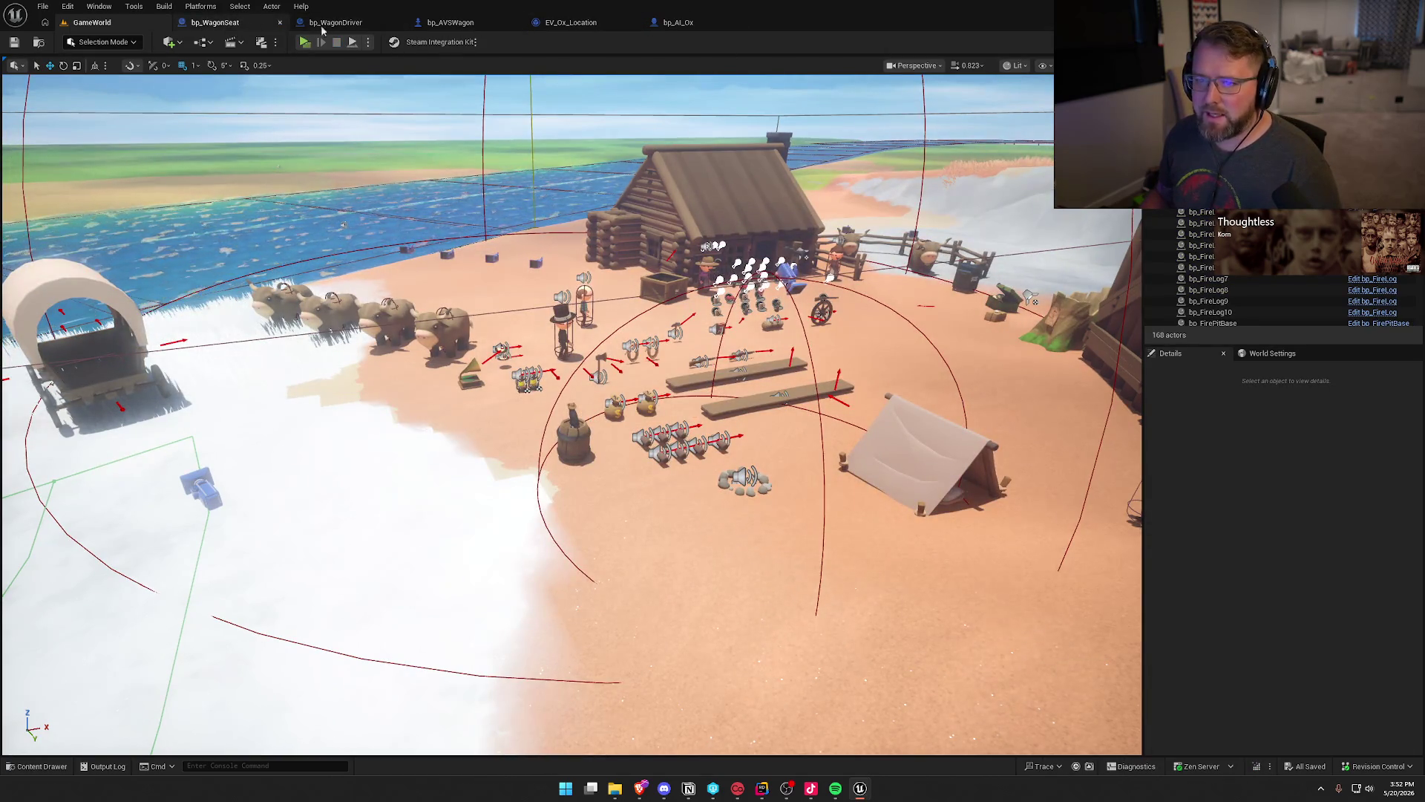
# Delete the Print String and integer conversion nodes in bp_AVSWagon, save, and close the extra graph tab.
pyautogui.click(461, 27)
pyautogui.moveTo(457, 544); pyautogui.dragTo(622, 606)
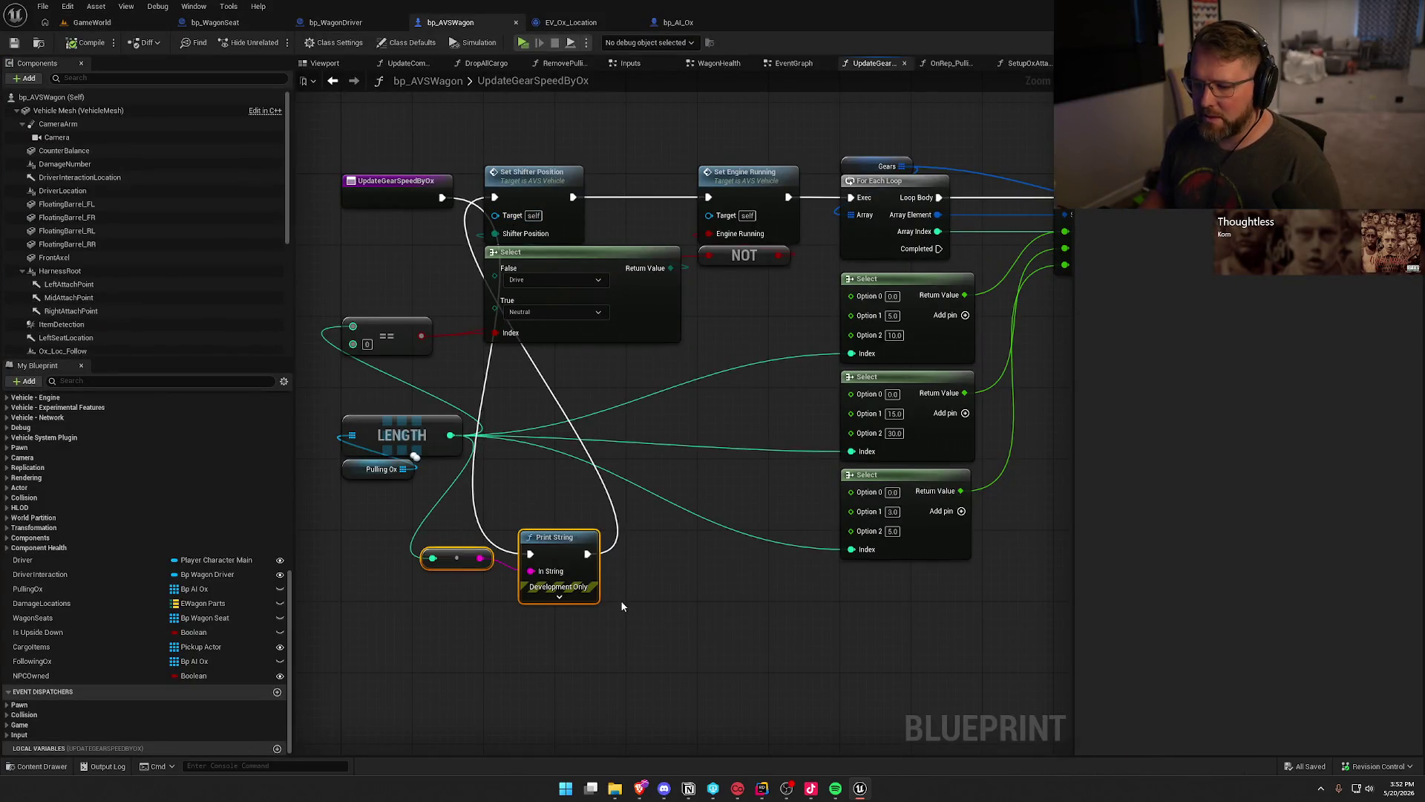
pyautogui.press('Delete')
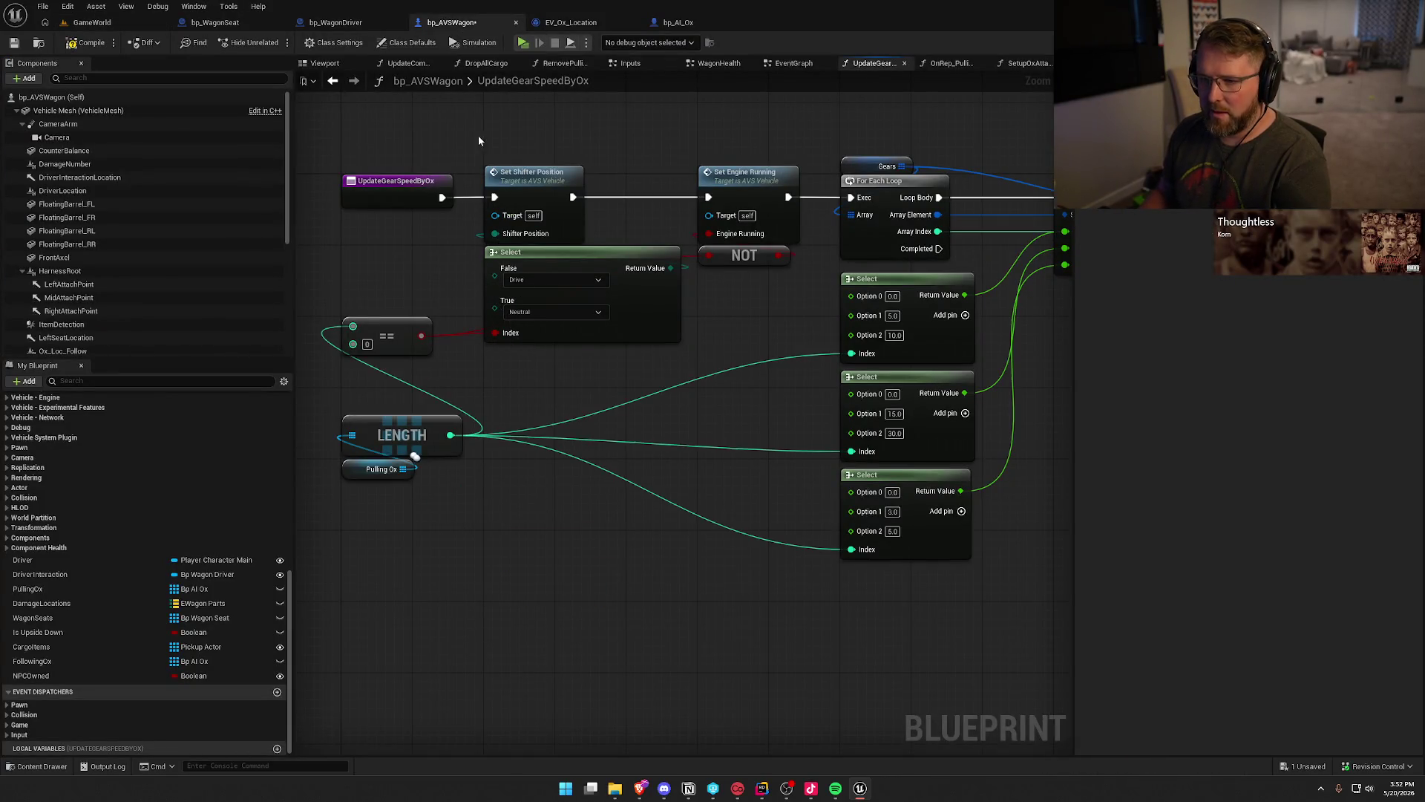
pyautogui.hotkey('ctrl', 's')
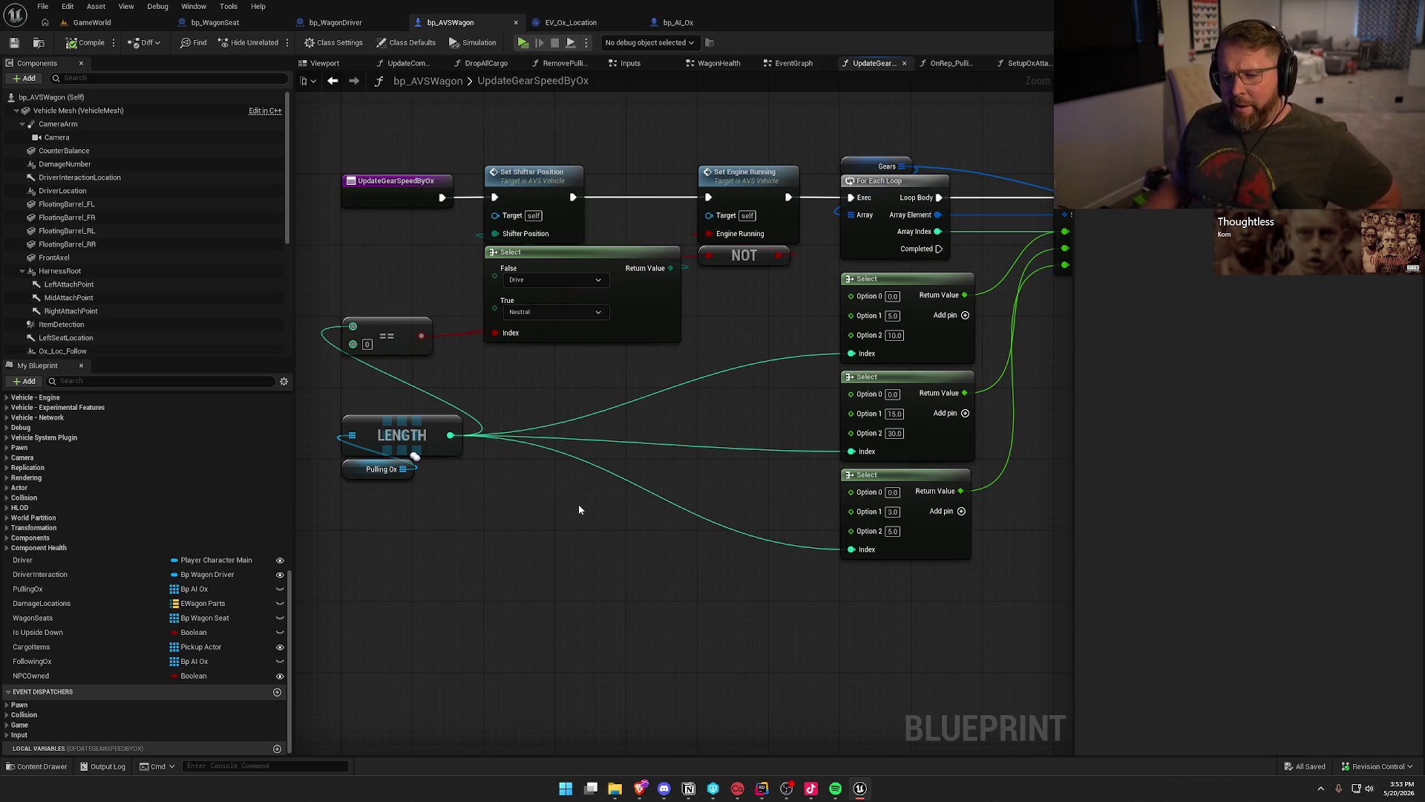
pyautogui.moveTo(584, 503); pyautogui.dragTo(629, 532)
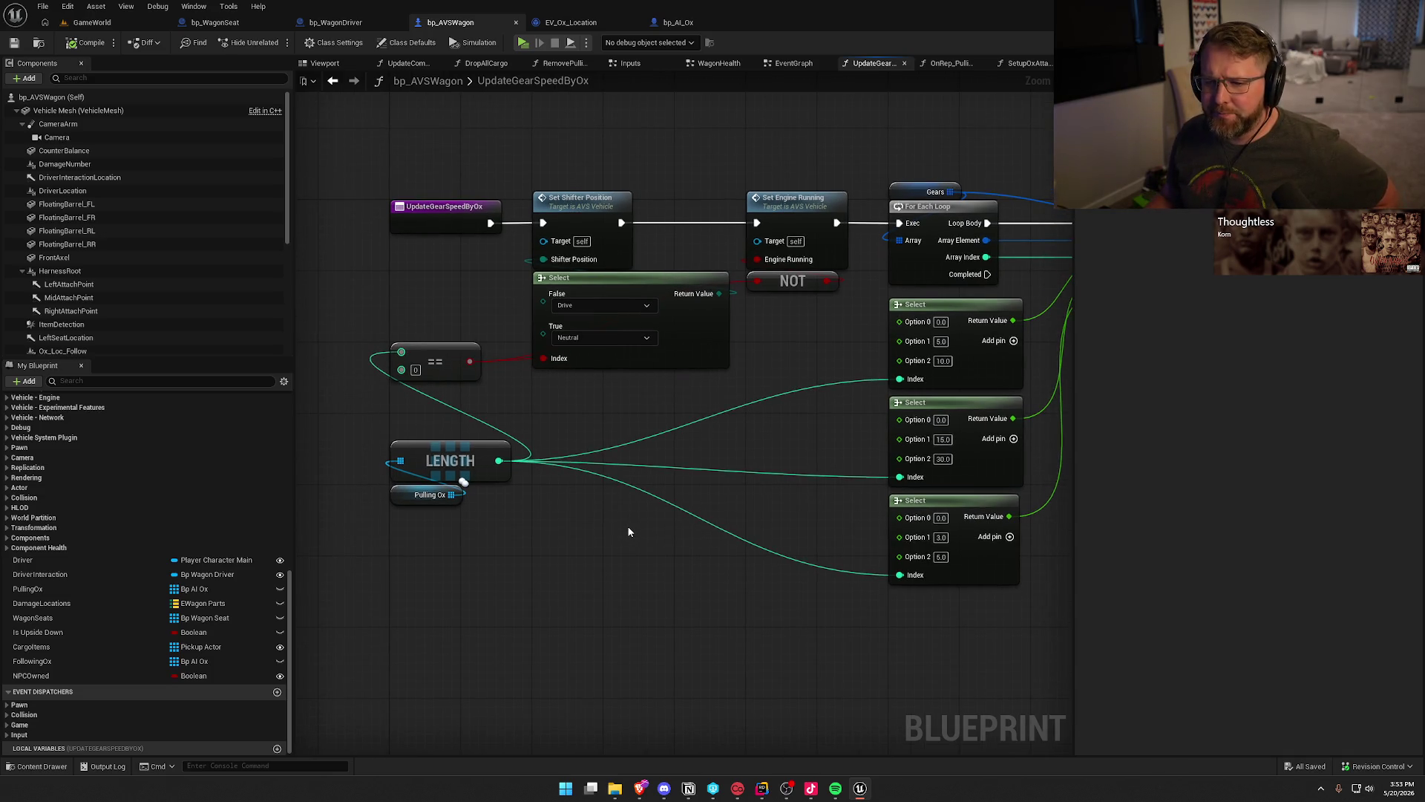
pyautogui.moveTo(633, 475)
pyautogui.mouseDown()
pyautogui.moveTo(410, 512)
pyautogui.moveTo(176, 504)
pyautogui.moveTo(547, 469)
pyautogui.mouseUp()
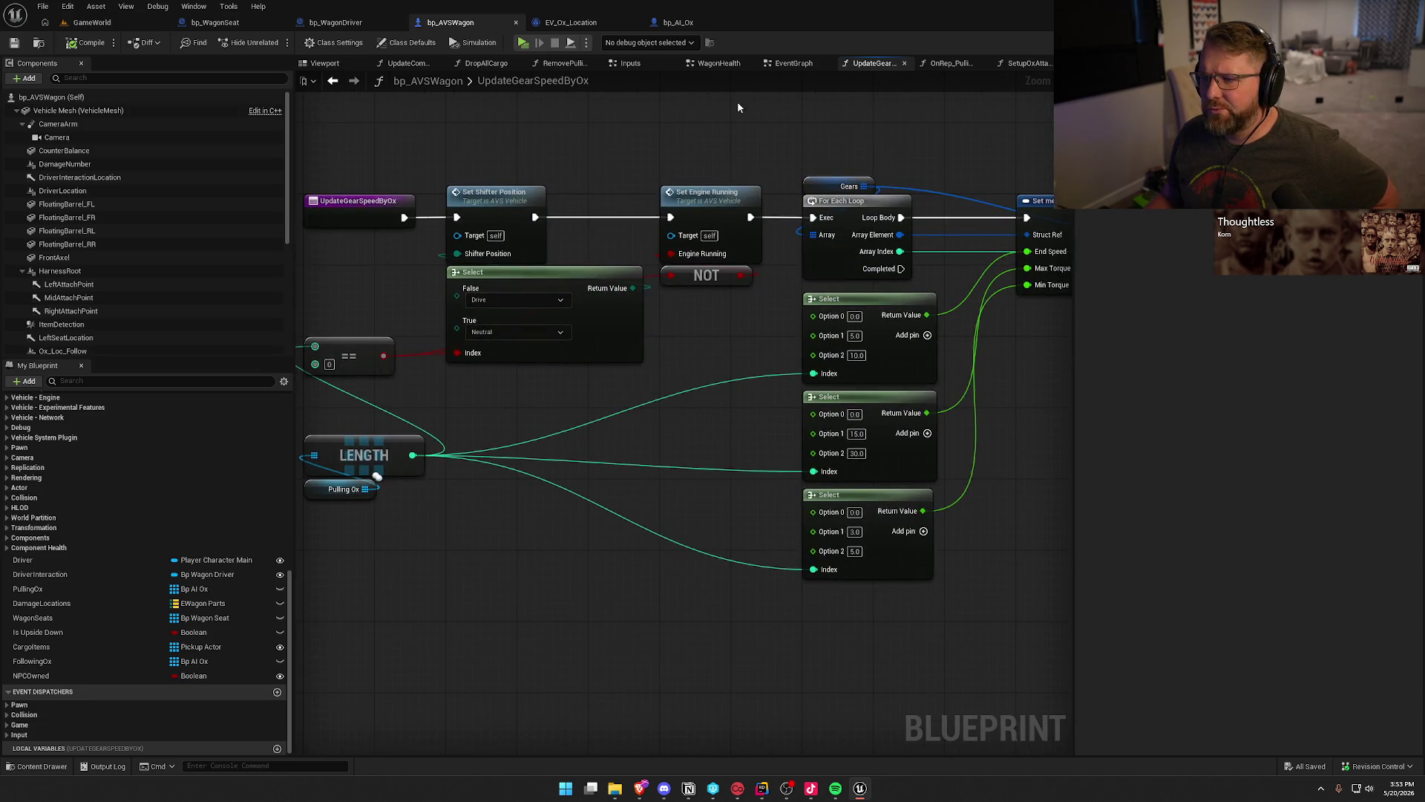
pyautogui.middleClick(421, 64)
# Close the extra function graph tabs of bp_AVSWagon and bring the WagonHit event into view.
pyautogui.middleClick(421, 65)
pyautogui.middleClick(420, 64)
pyautogui.middleClick(420, 64)
pyautogui.middleClick(421, 64)
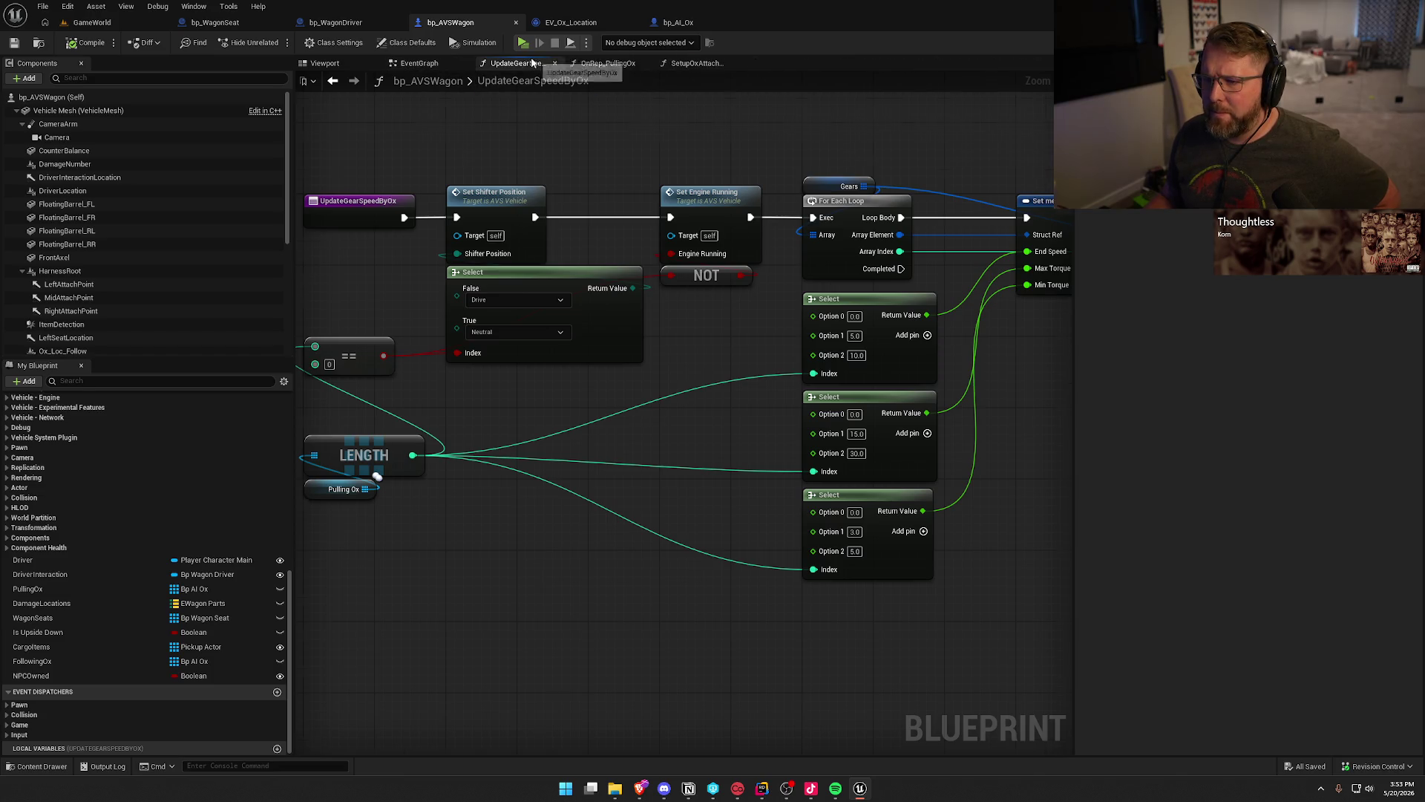
pyautogui.middleClick(533, 63)
pyautogui.middleClick(532, 63)
pyautogui.middleClick(532, 63)
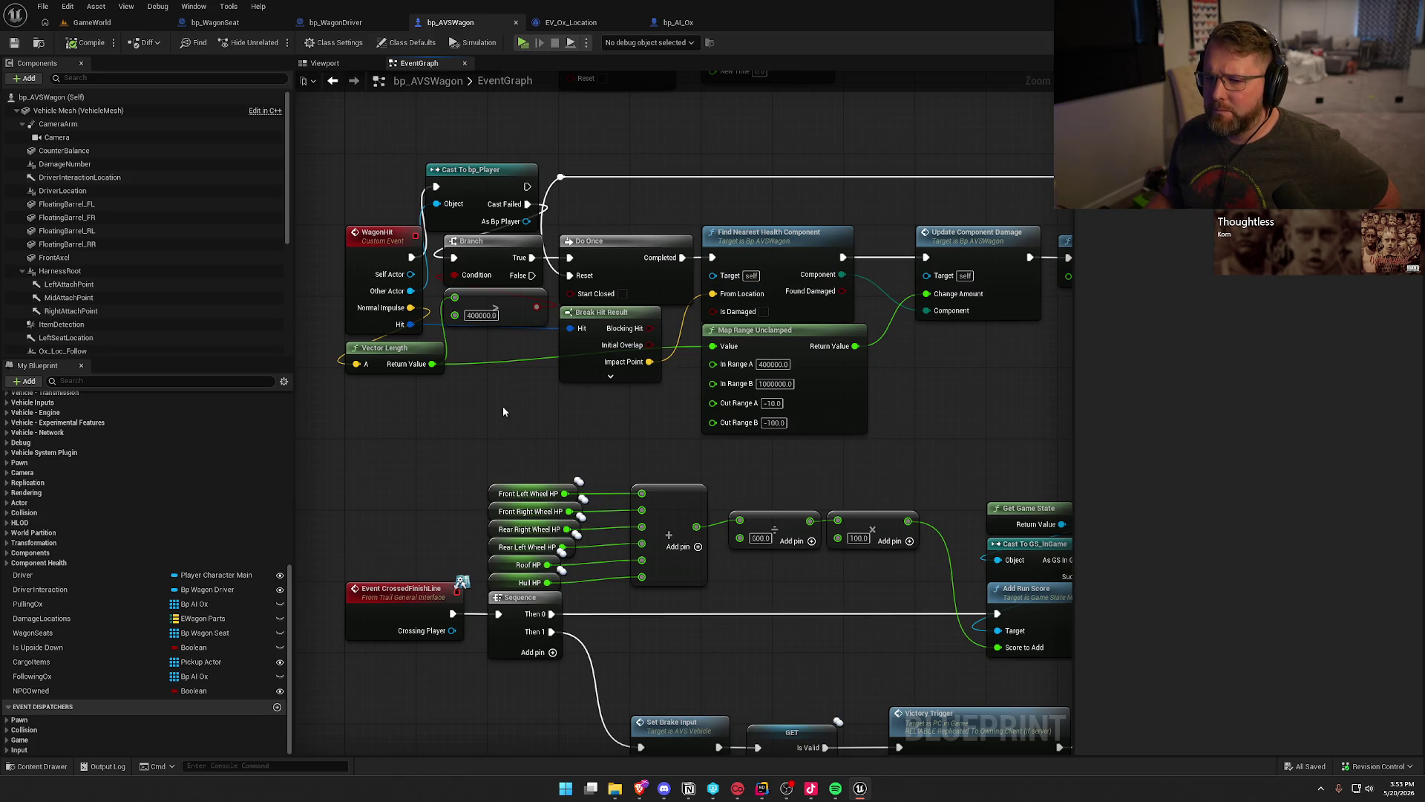
pyautogui.moveTo(477, 412); pyautogui.dragTo(489, 334)
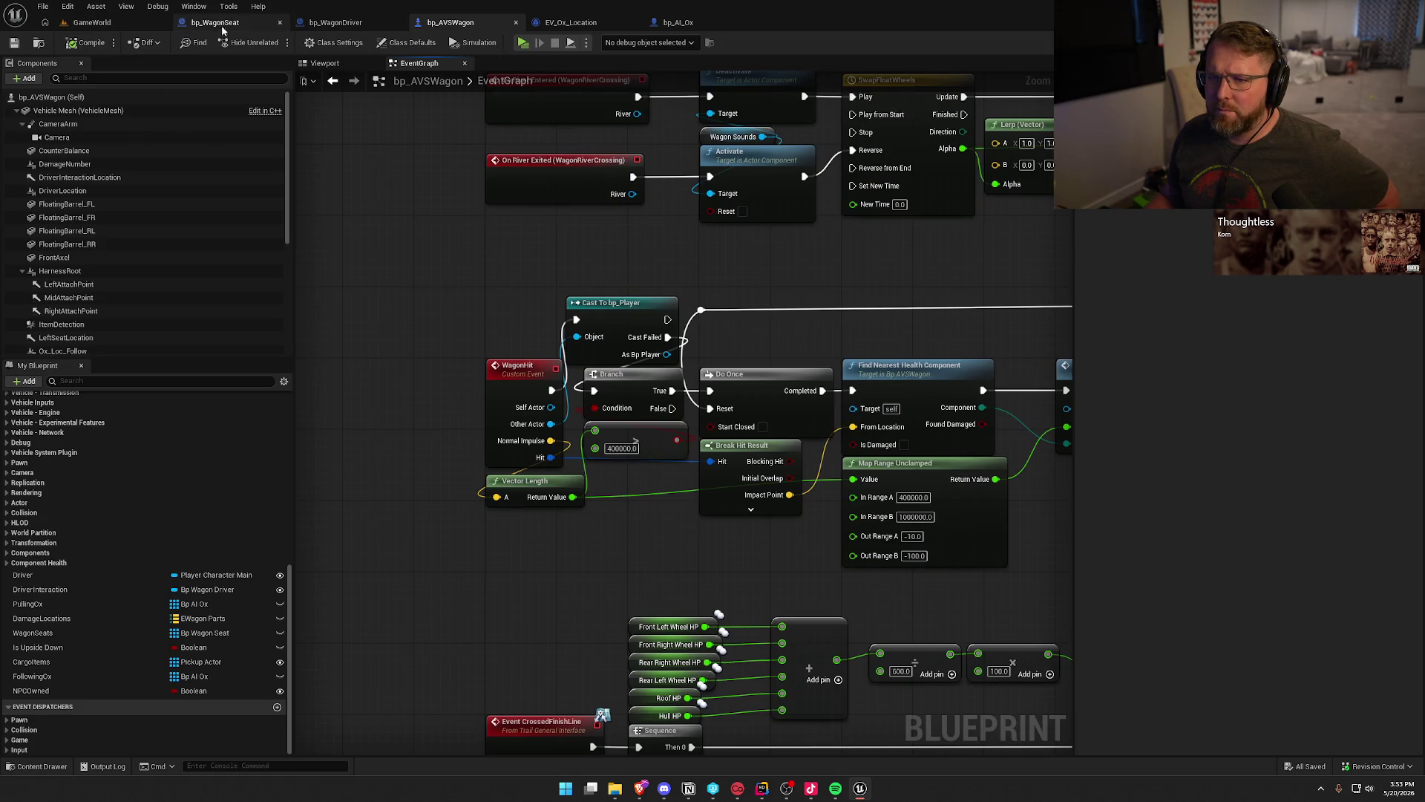
# Look over the BP_Interact graph in the bp_WagonSeat blueprint.
pyautogui.click(215, 22)
pyautogui.moveTo(548, 158)
pyautogui.mouseDown()
pyautogui.moveTo(705, 171)
pyautogui.moveTo(854, 223)
pyautogui.moveTo(863, 399)
pyautogui.mouseUp()
pyautogui.moveTo(929, 190)
pyautogui.mouseDown()
pyautogui.moveTo(629, 174)
pyautogui.moveTo(321, 131)
pyautogui.mouseUp()
pyautogui.moveTo(765, 172); pyautogui.dragTo(769, 218)
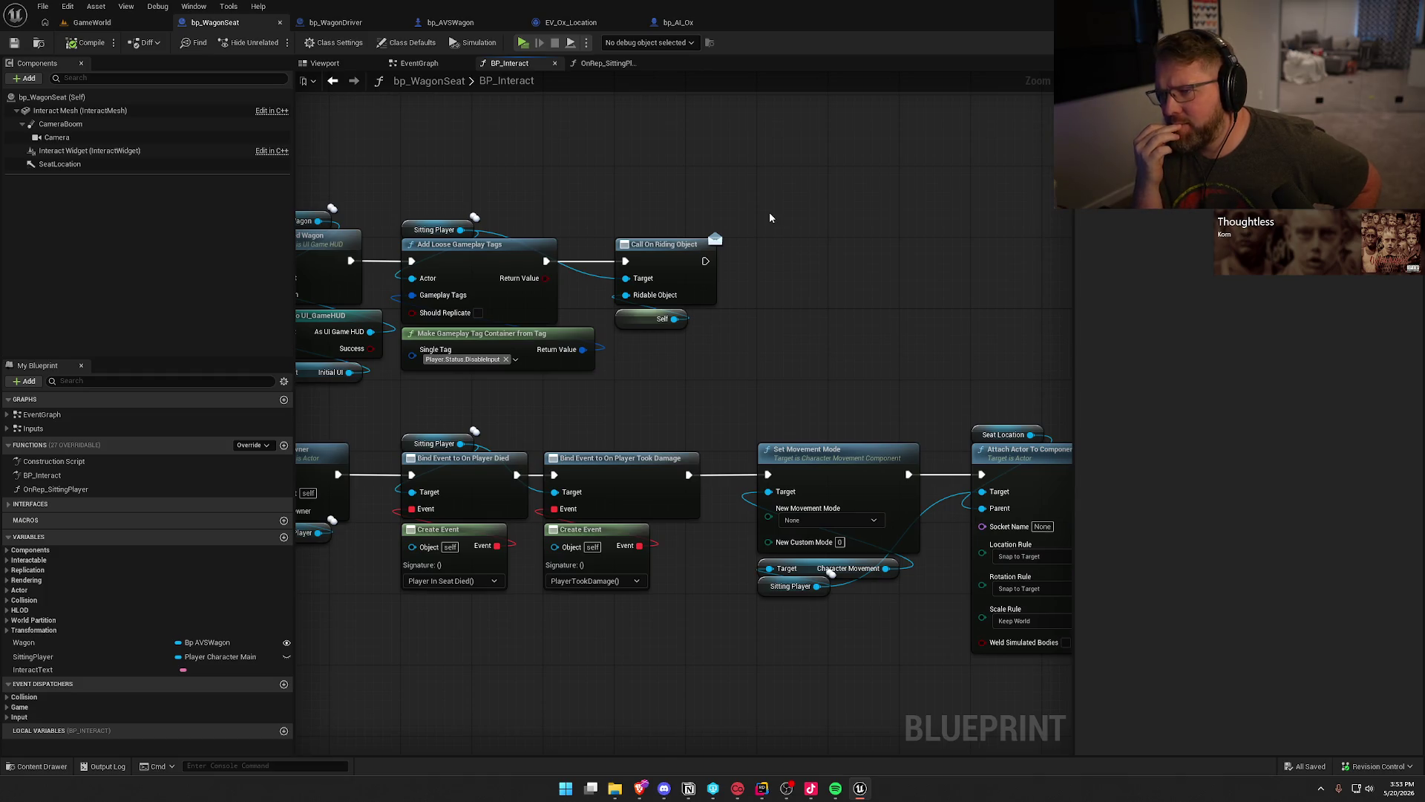
# In bp_AVSWagon, break the execution wire into Cast To bp_Player and compile and save.
pyautogui.click(456, 30)
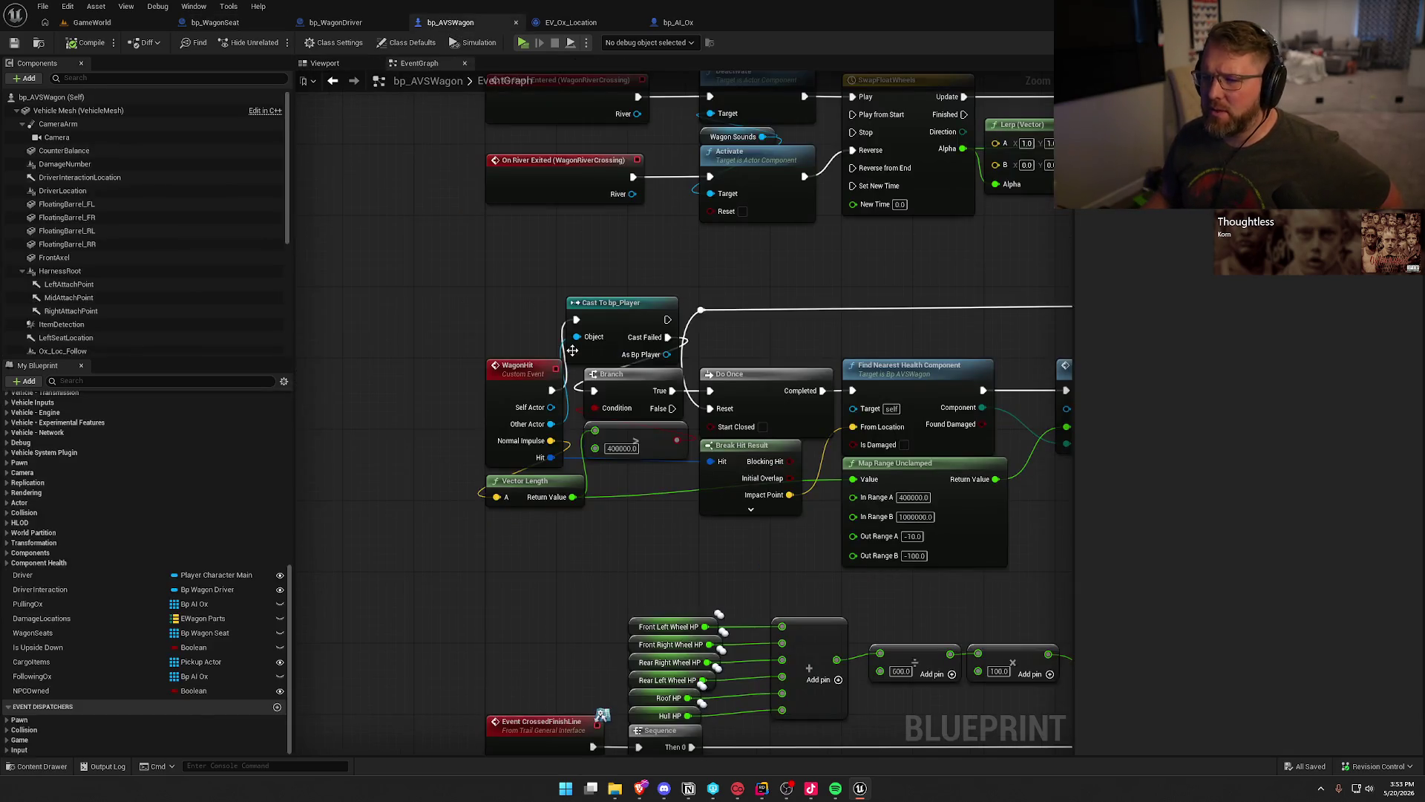
pyautogui.keyDown('alt'); pyautogui.click(593, 392); pyautogui.keyUp('alt')
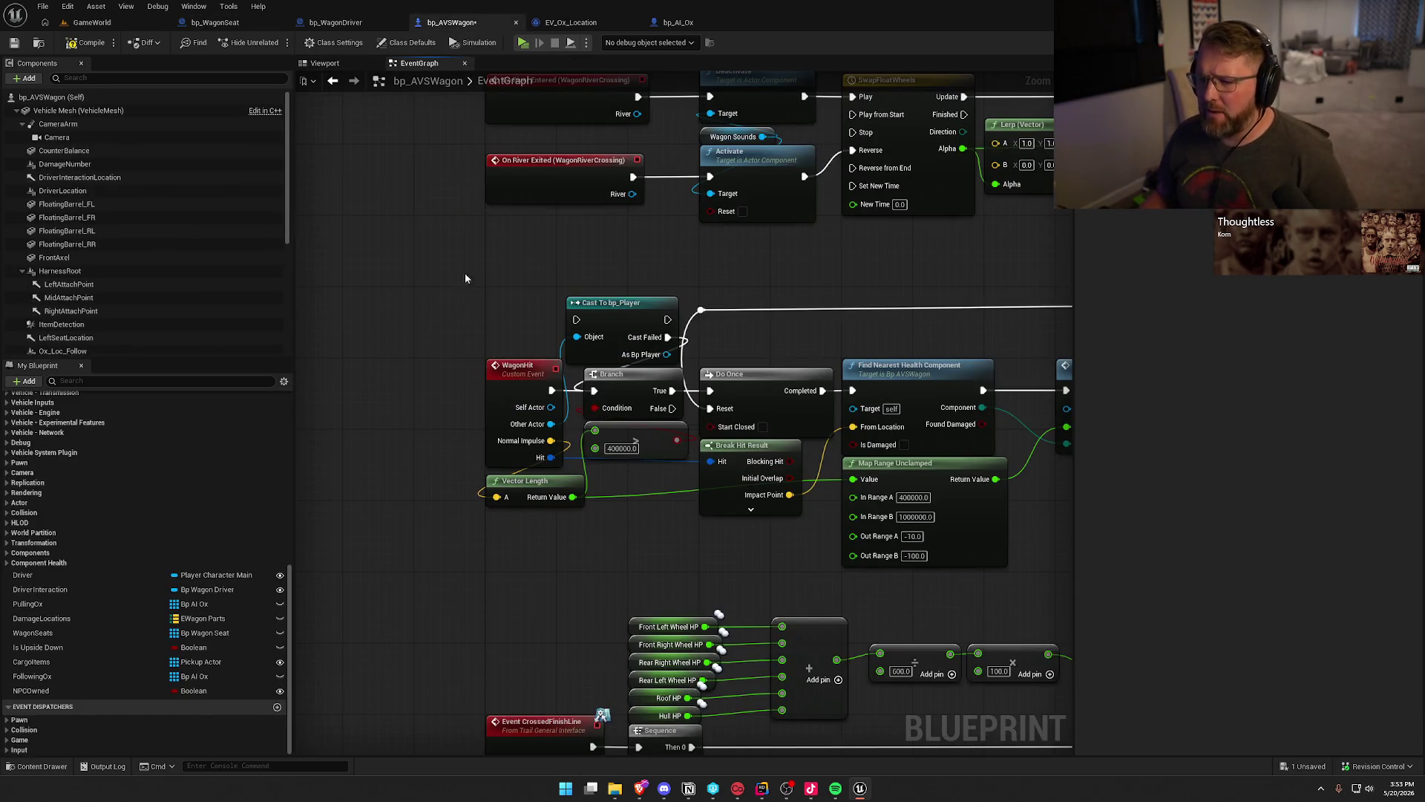
pyautogui.click(78, 46)
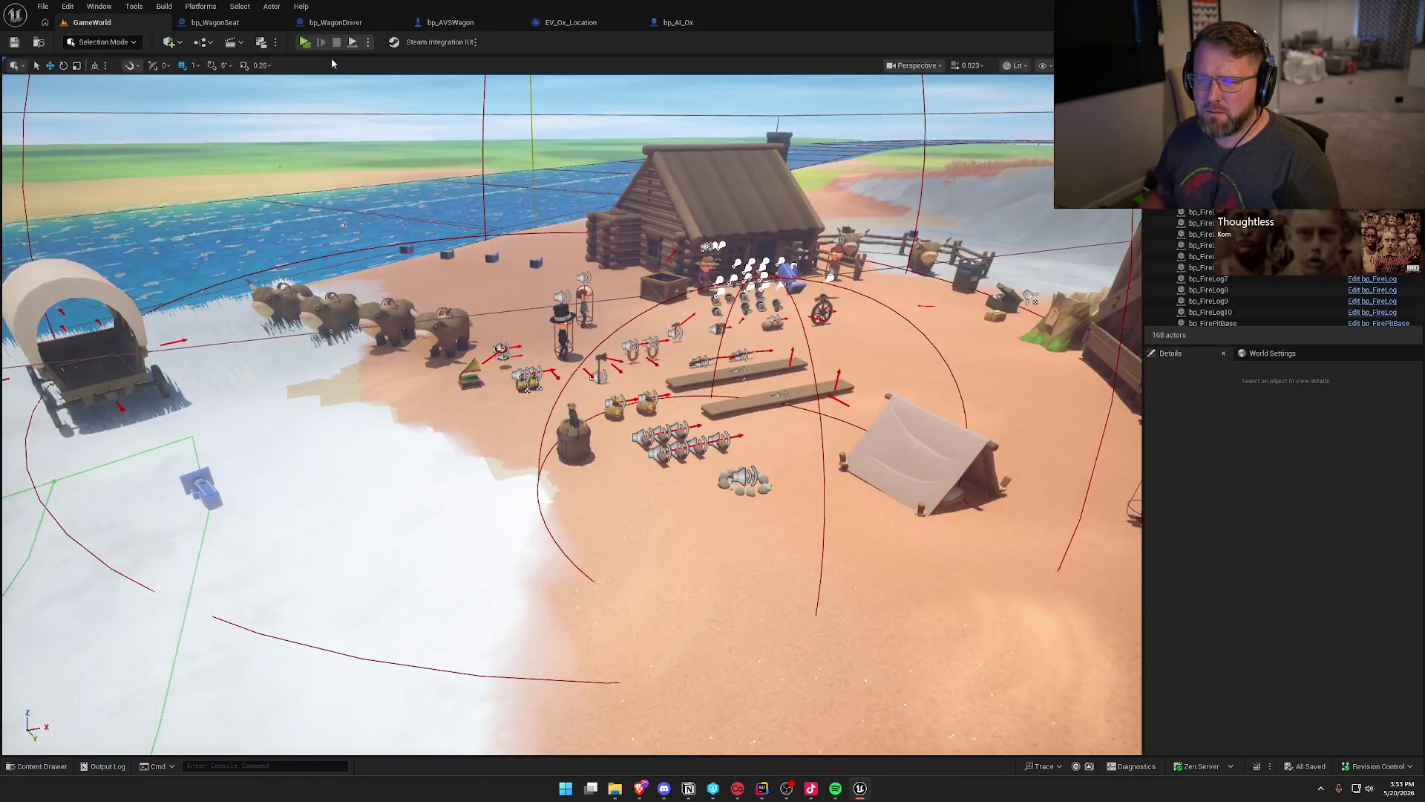
# In the GameWorld level, bring up the advanced play settings from the Play options menu.
pyautogui.click(92, 22)
pyautogui.click(368, 41)
pyautogui.moveTo(446, 267)
pyautogui.click(557, 276)
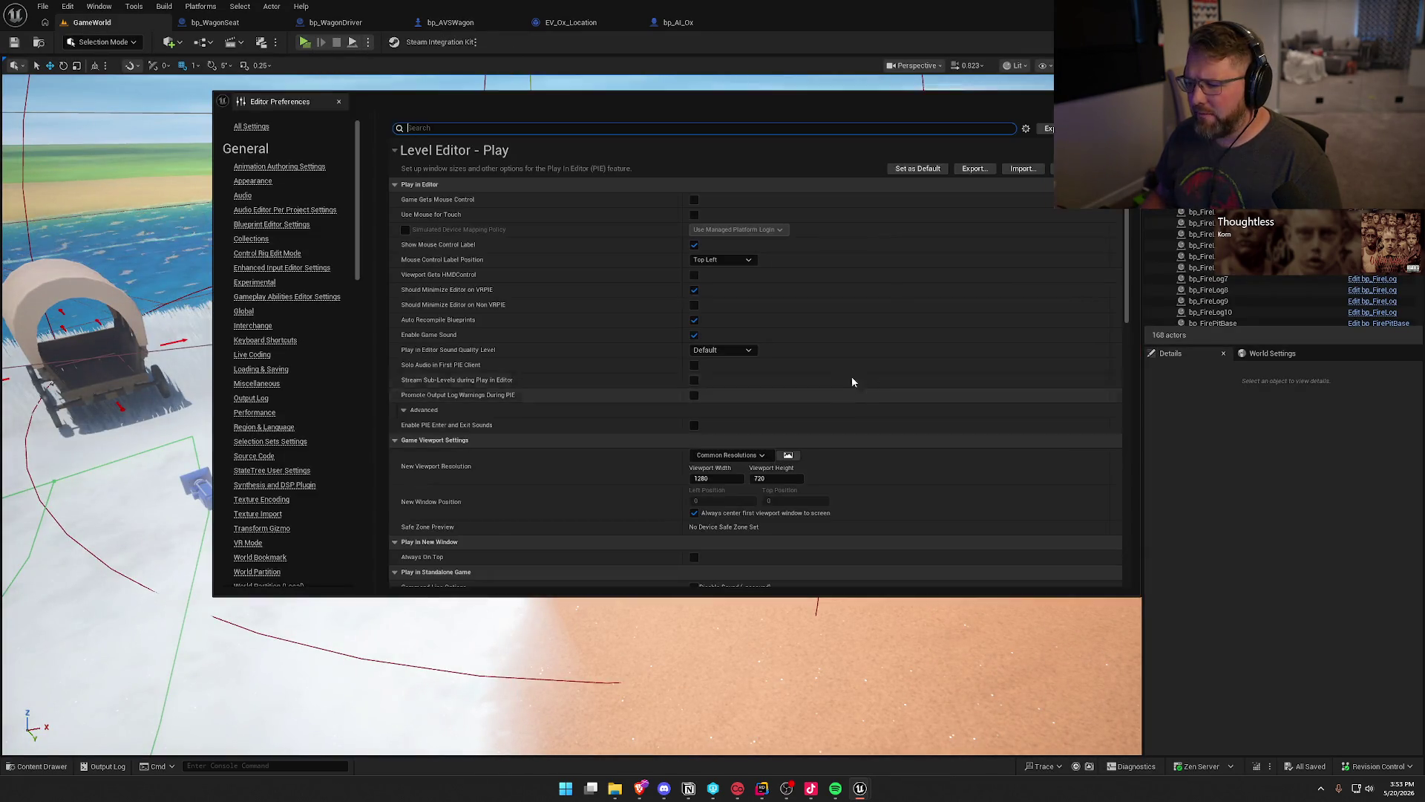
# Review the Play Multiplayer Options (listen server, one client), then close Editor Preferences.
pyautogui.scroll(-10, 821, 509)
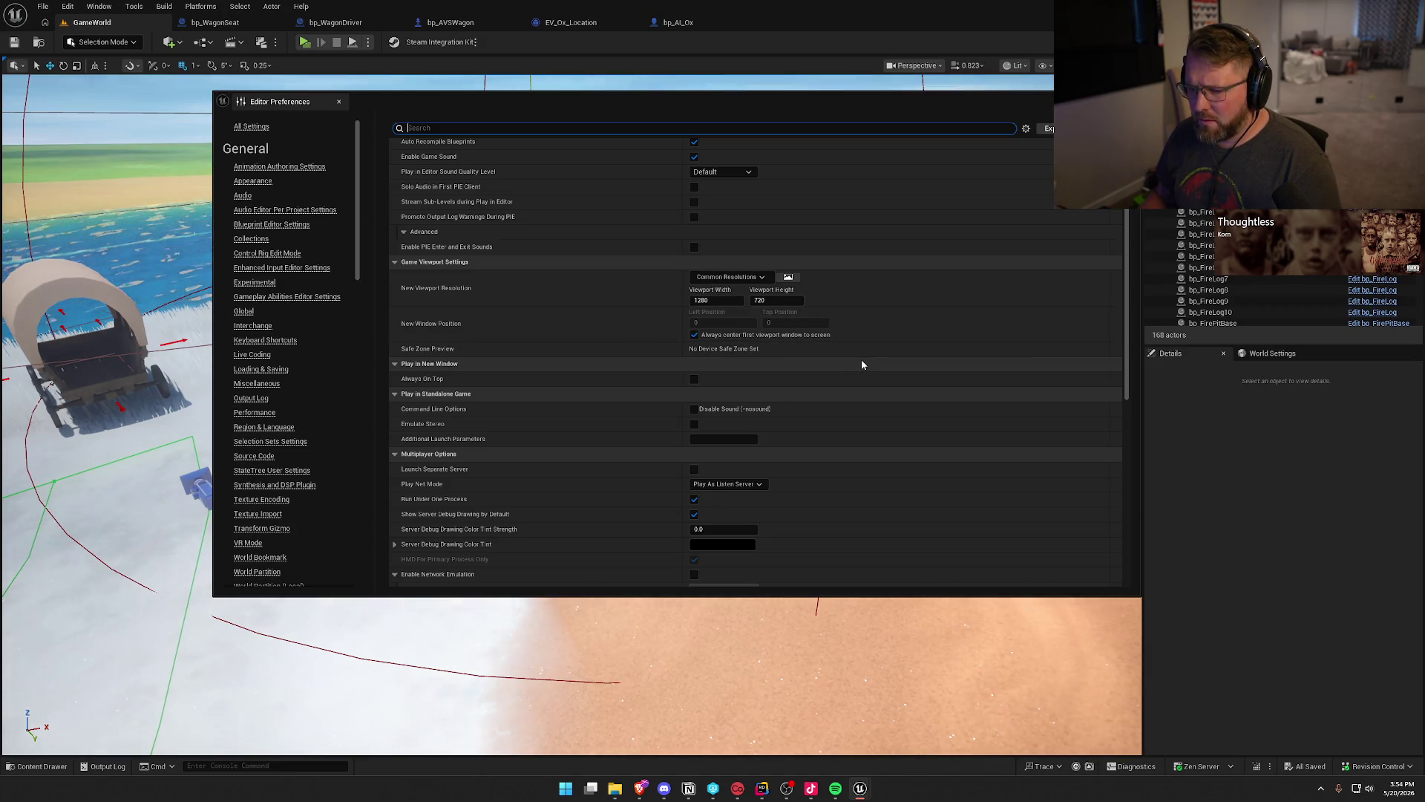
pyautogui.scroll(-2, 862, 362)
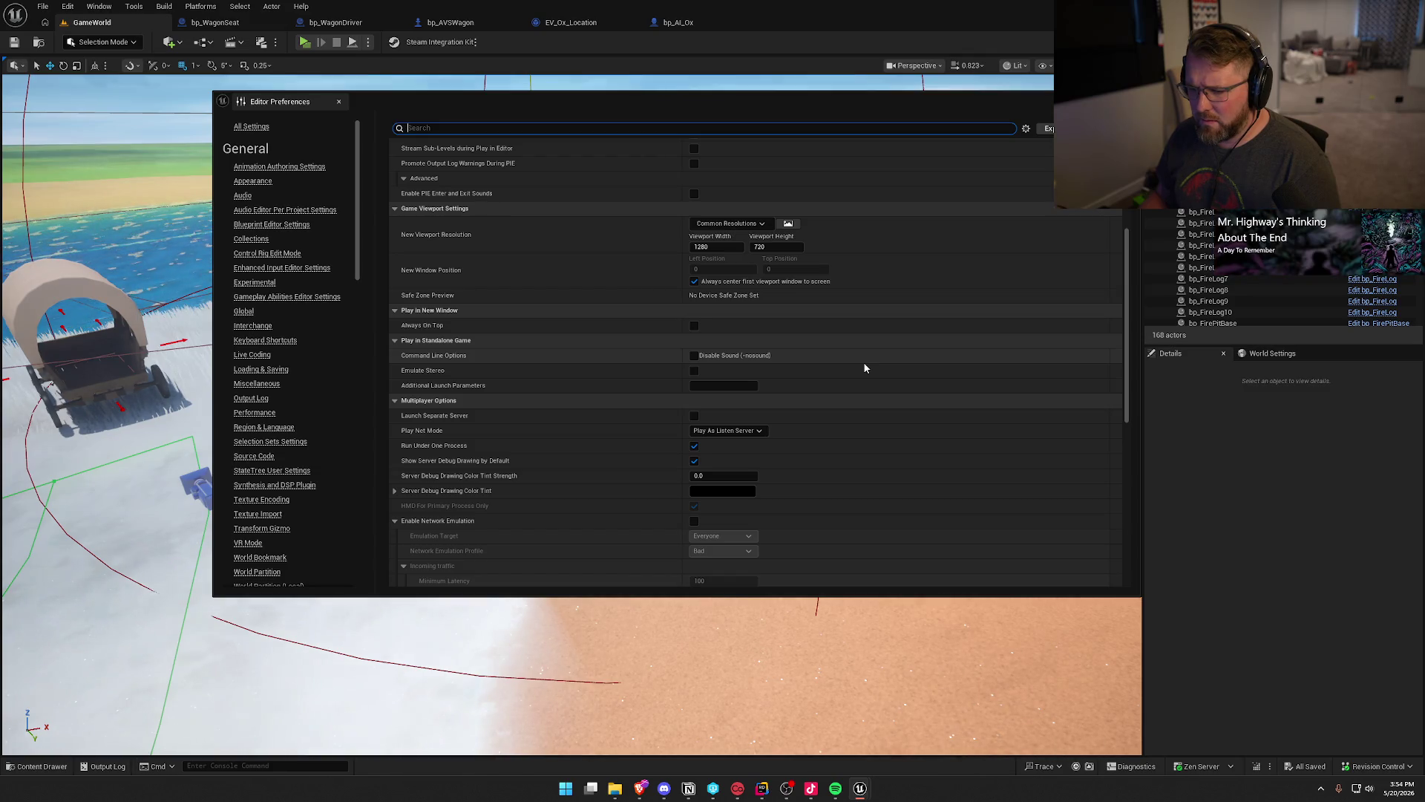
pyautogui.scroll(-11, 864, 365)
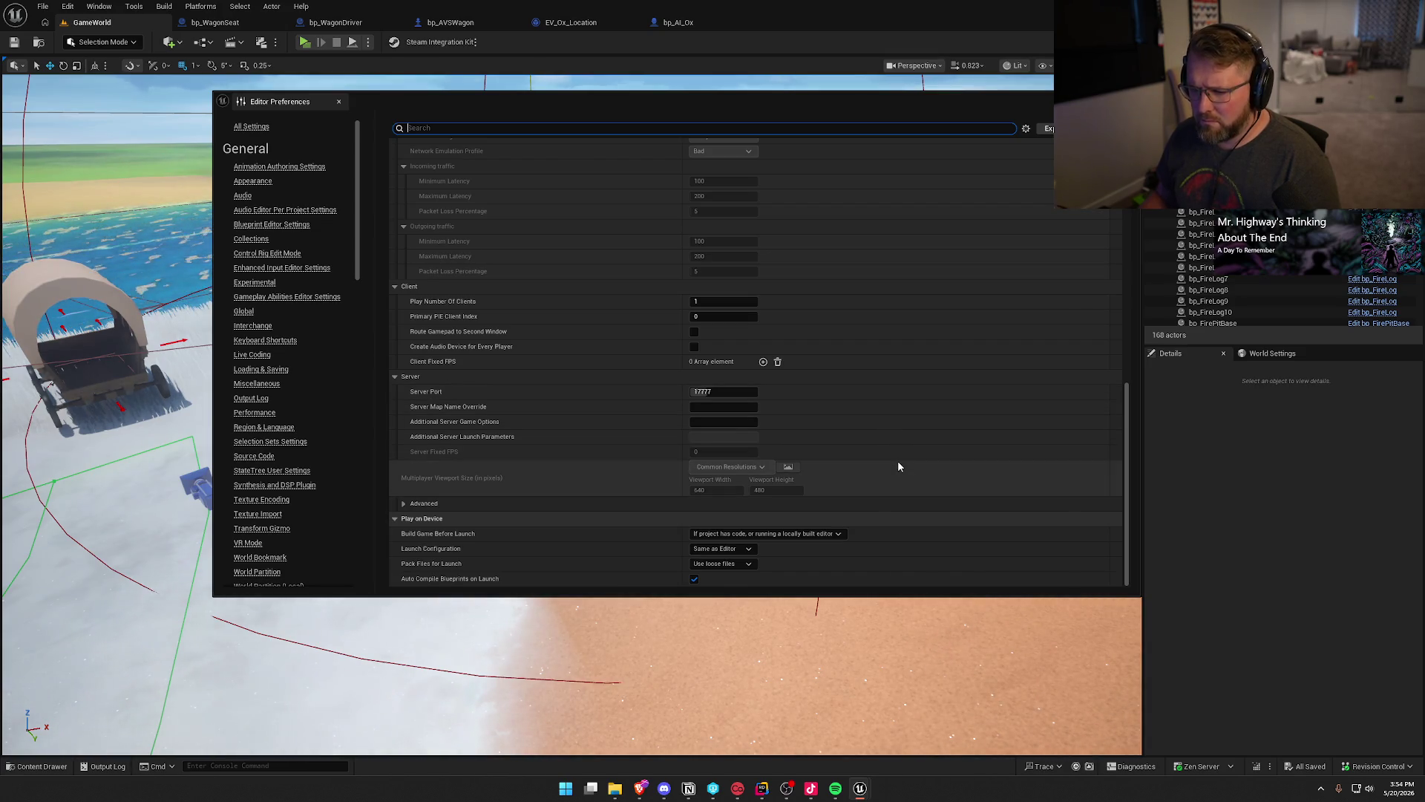
pyautogui.click(402, 504)
pyautogui.scroll(3, 564, 438)
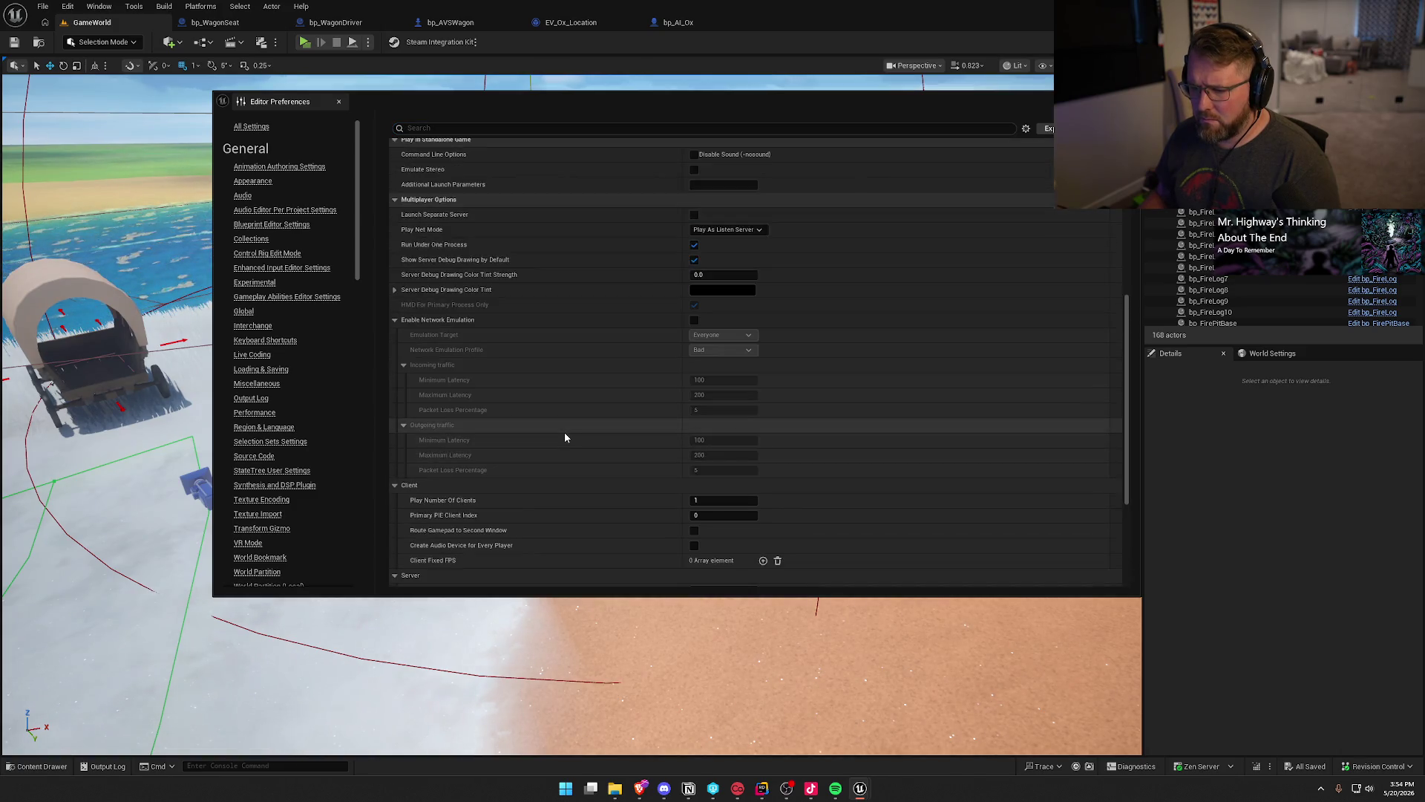
pyautogui.scroll(2, 520, 434)
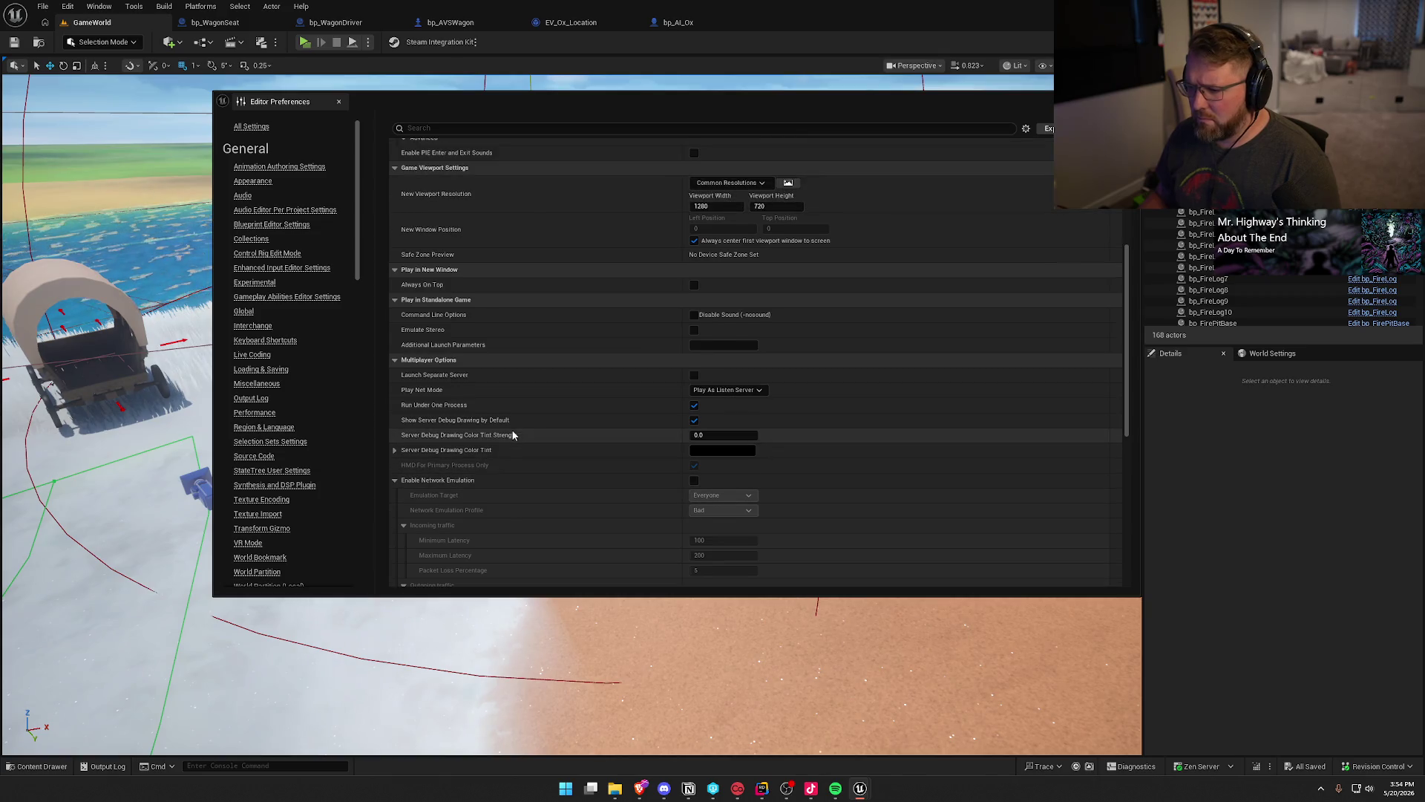
pyautogui.scroll(1, 512, 434)
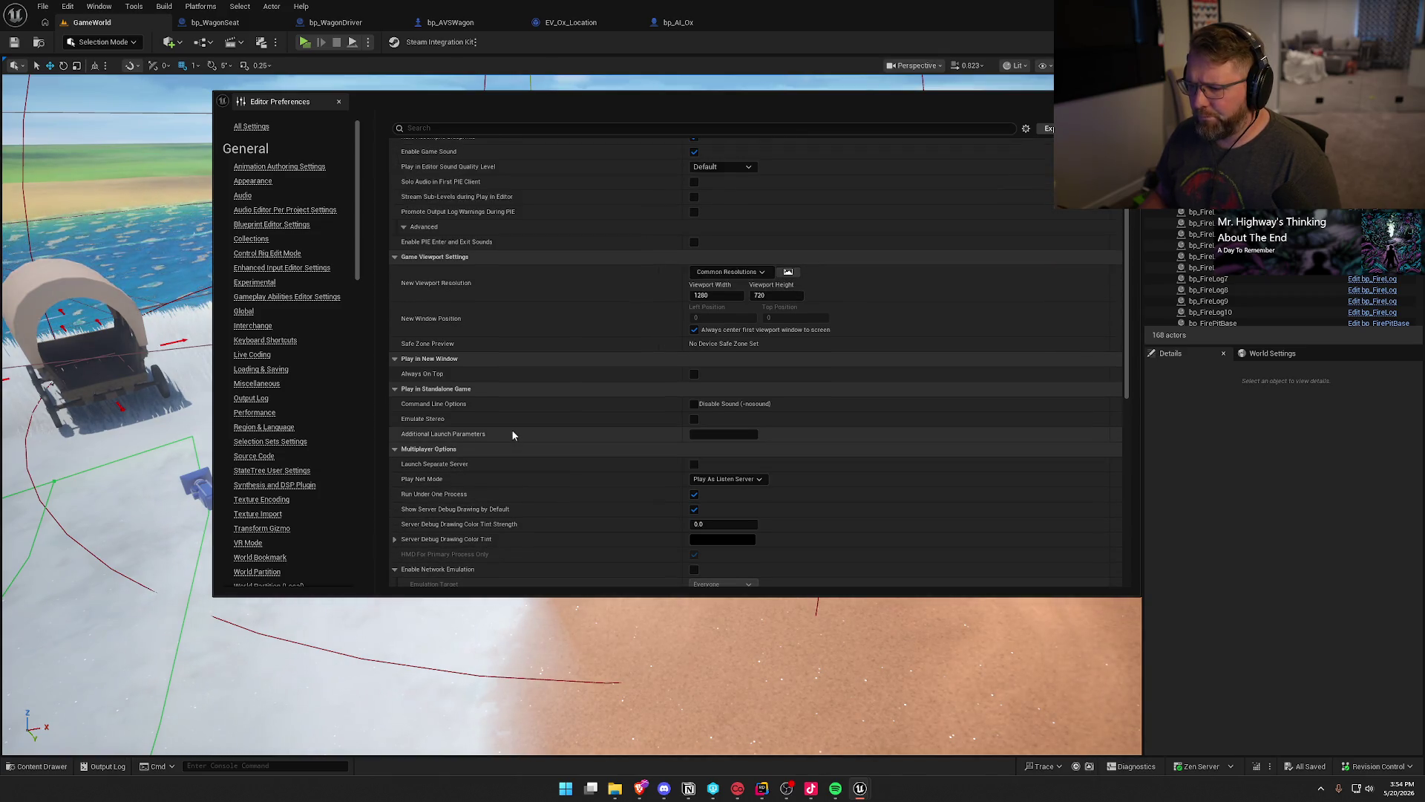
pyautogui.scroll(3, 512, 435)
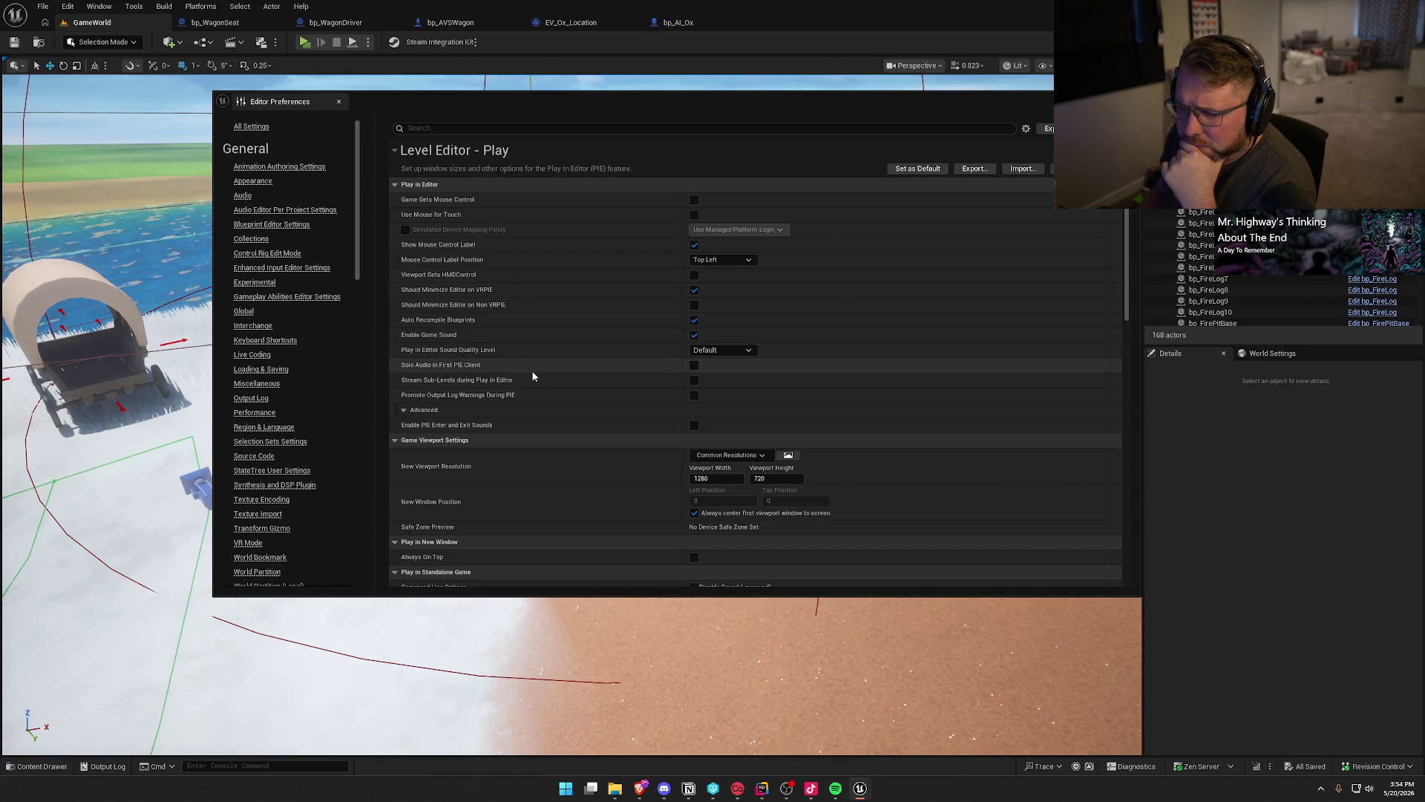
pyautogui.scroll(-3, 599, 458)
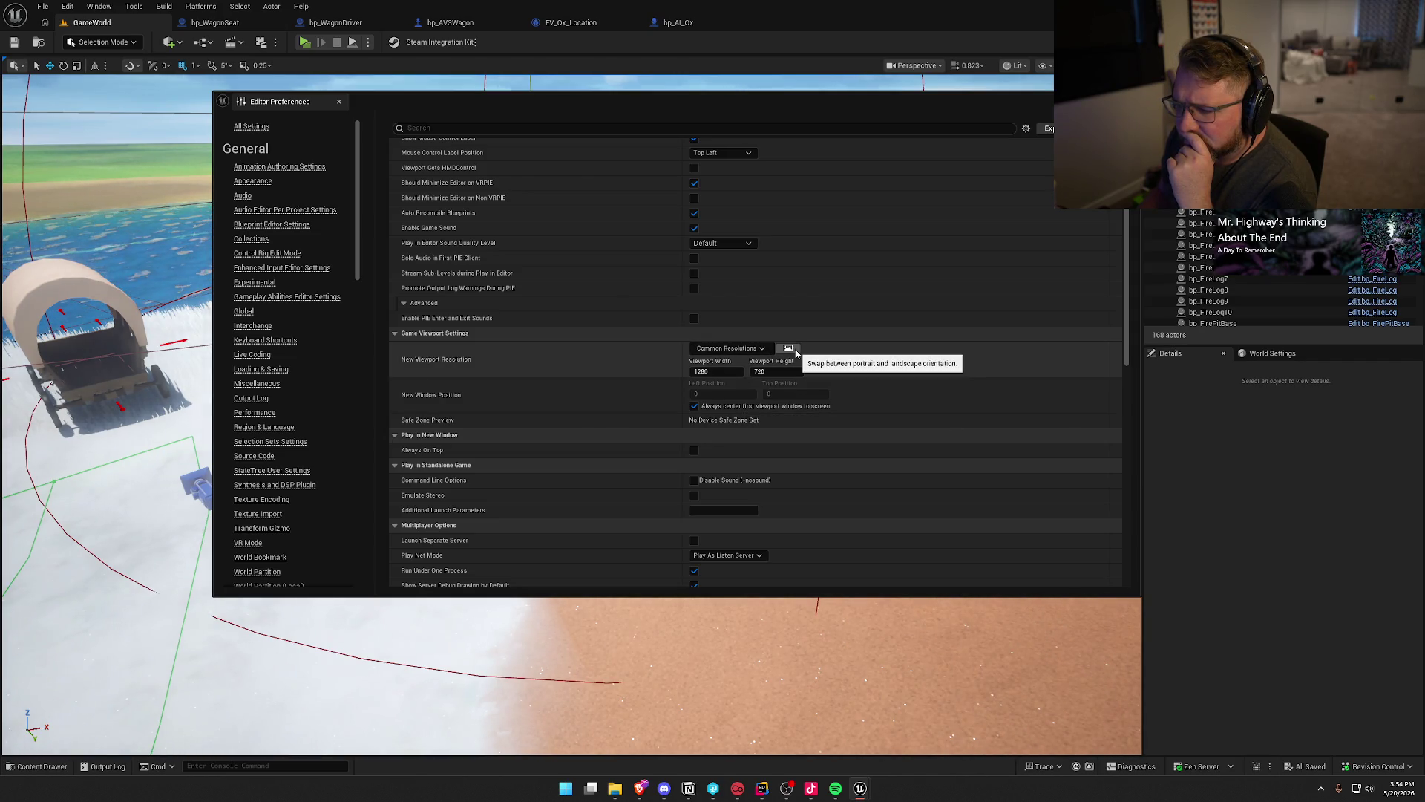
pyautogui.scroll(-3, 622, 395)
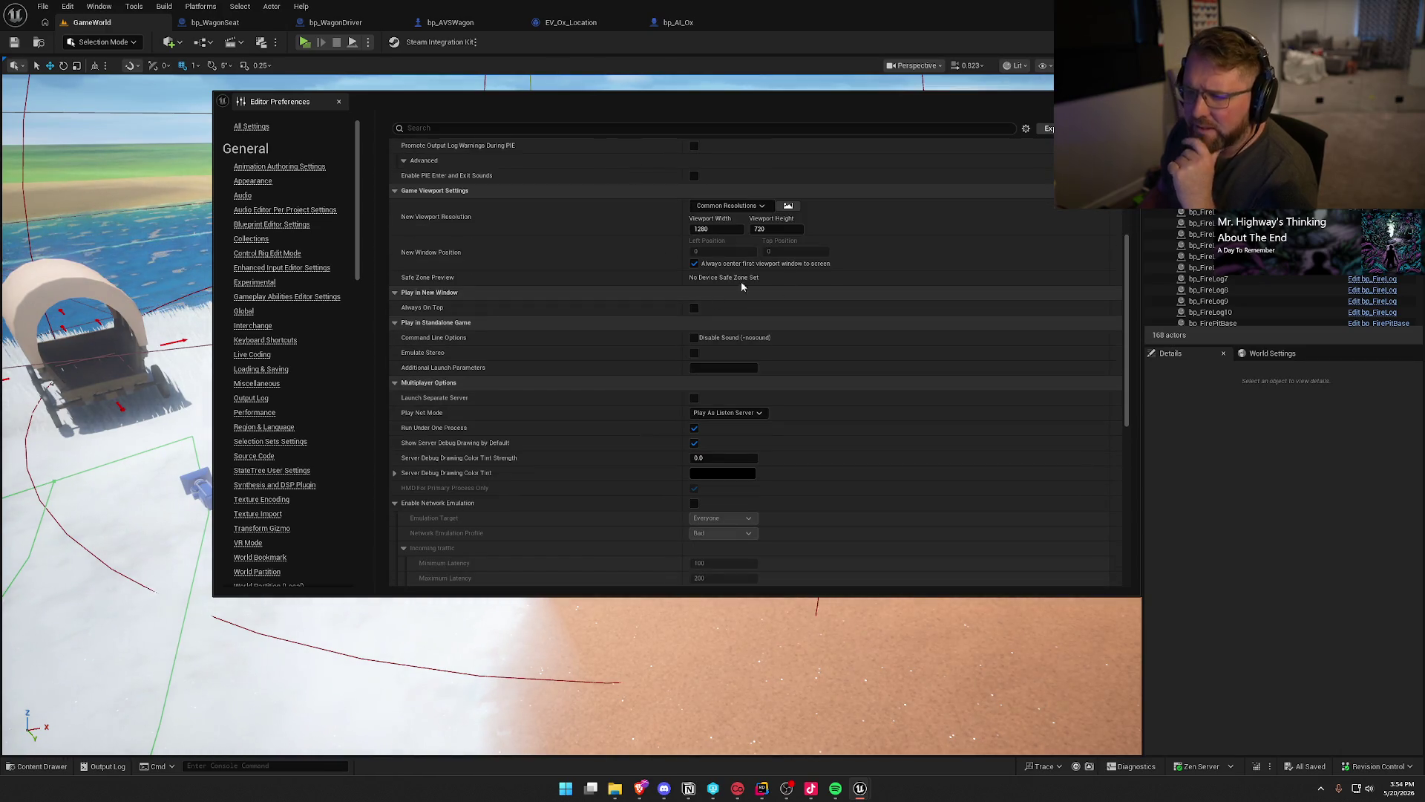
pyautogui.click(1130, 99)
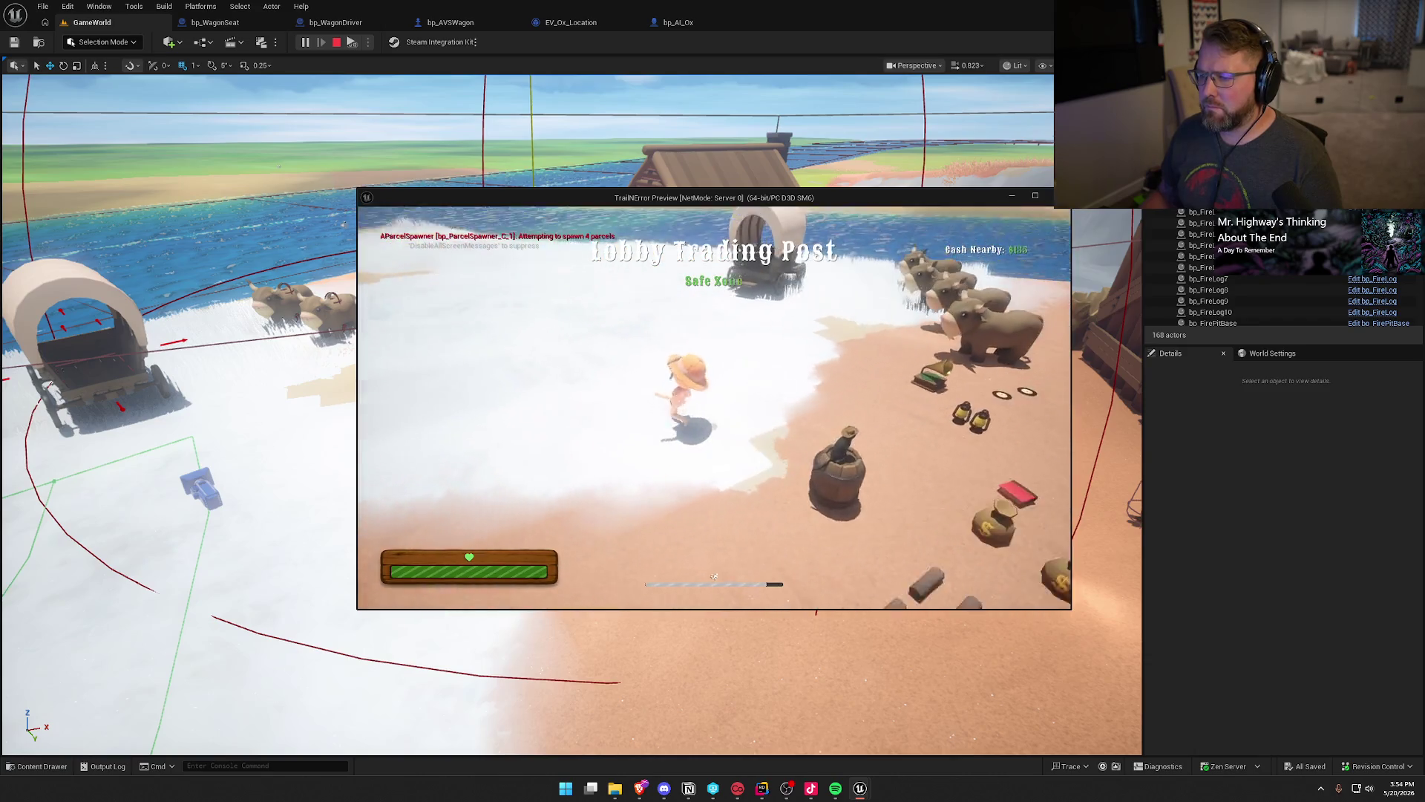
# Arrange the server and Client 1 game preview windows so both are visible.
pyautogui.press('super')
pyautogui.moveTo(790, 200); pyautogui.dragTo(1135, 169)
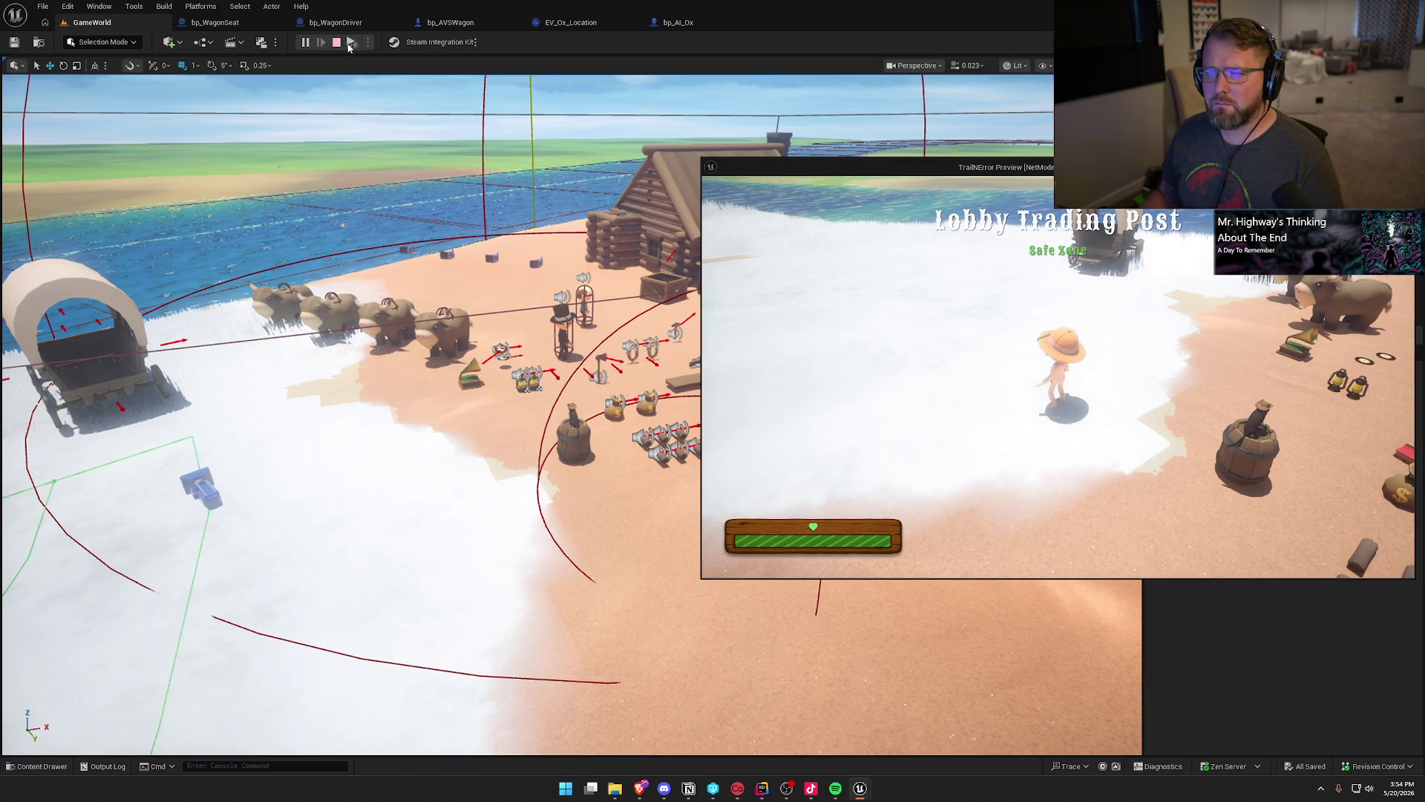
pyautogui.hotkey('alt', 'Return')
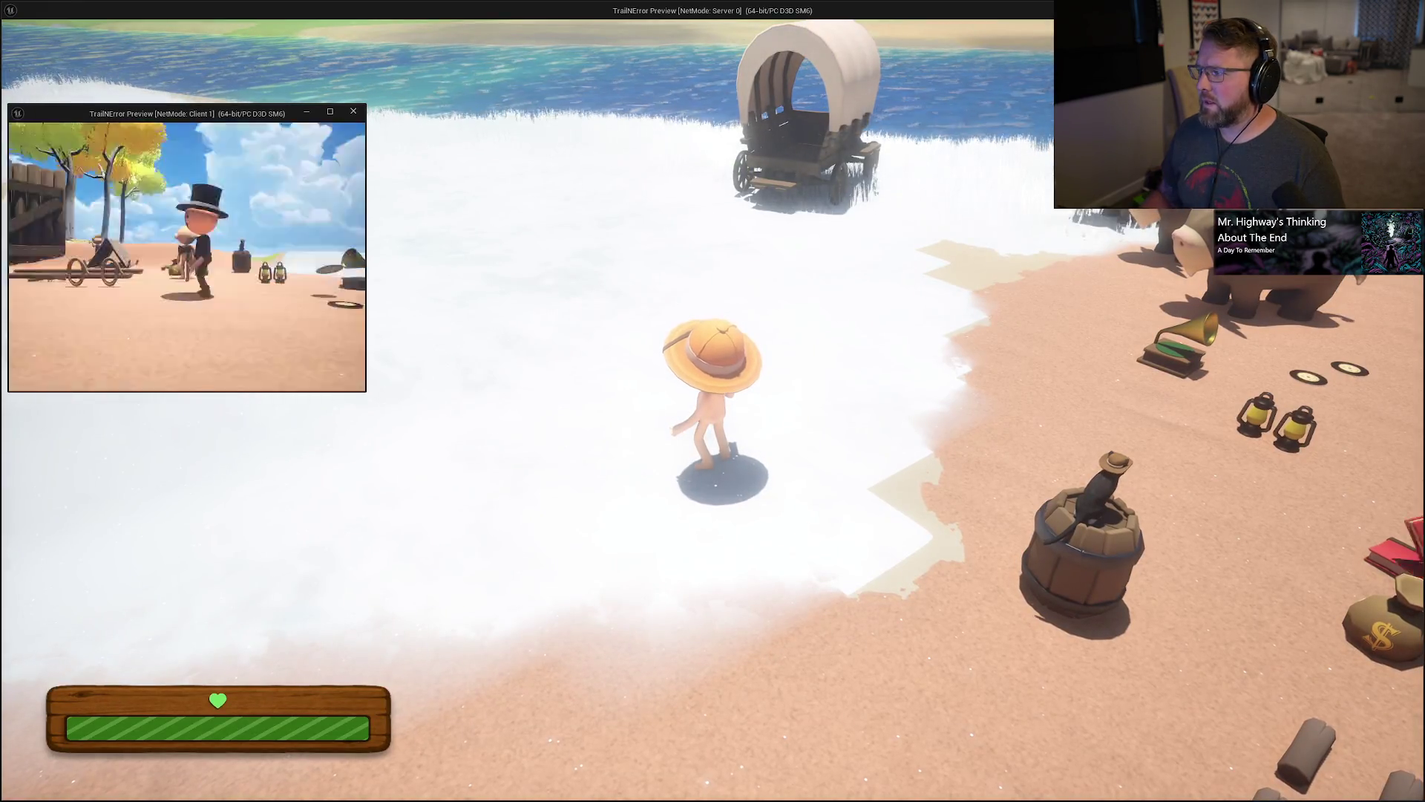
pyautogui.hotkey('alt', 'Return')
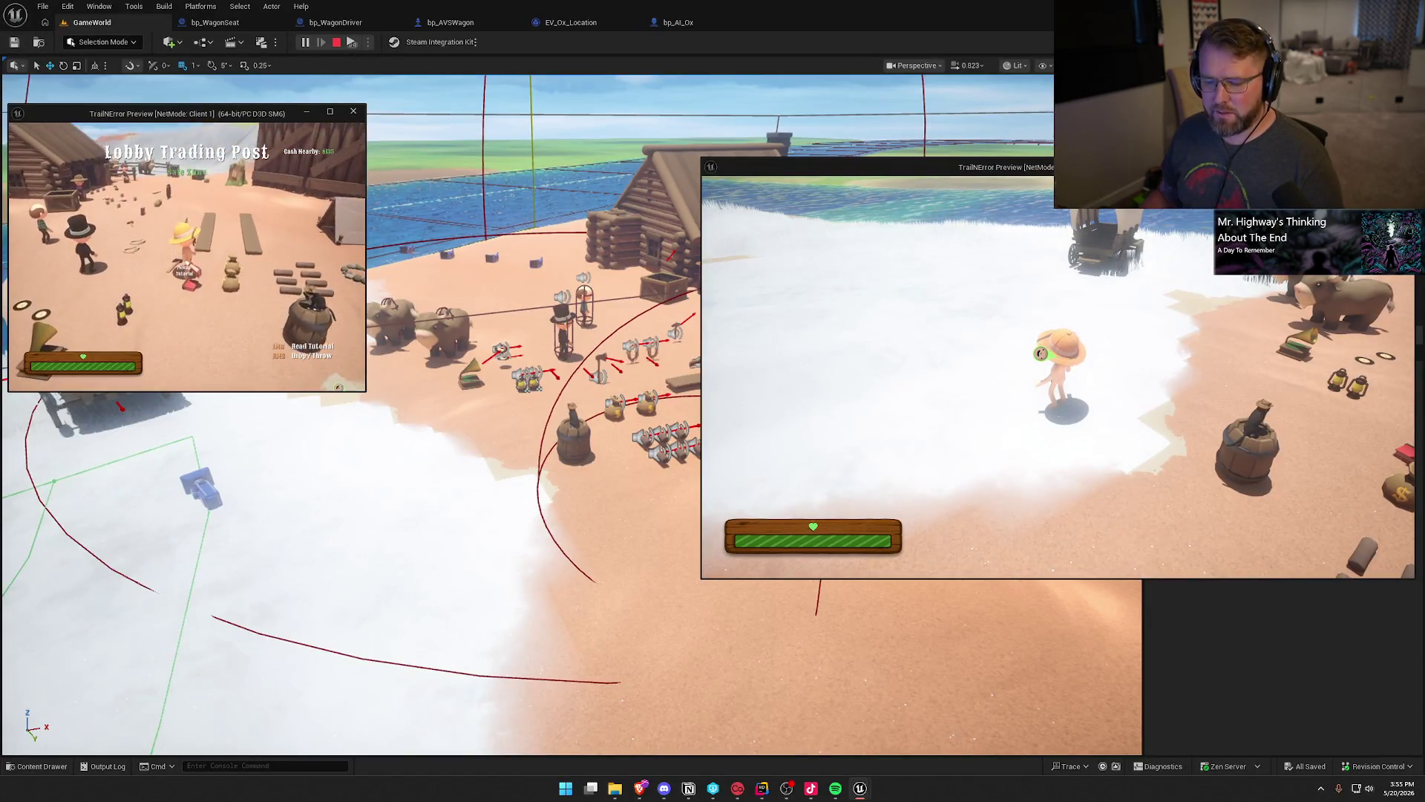
pyautogui.press('super')
pyautogui.moveTo(364, 391); pyautogui.dragTo(688, 576)
# As the second player, mount an ox, ride it to the wagon and hitch it.
pyautogui.press('a')
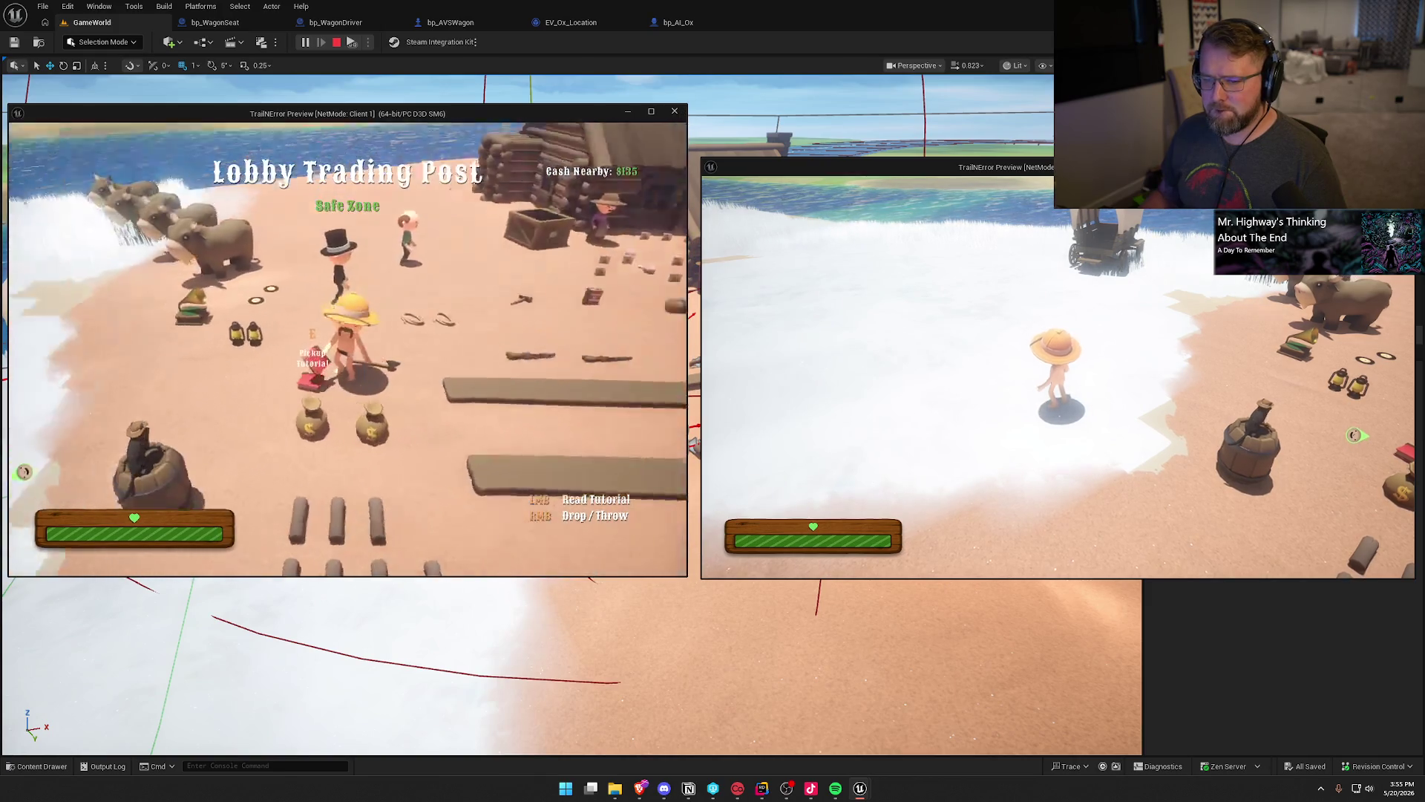
pyautogui.press('super')
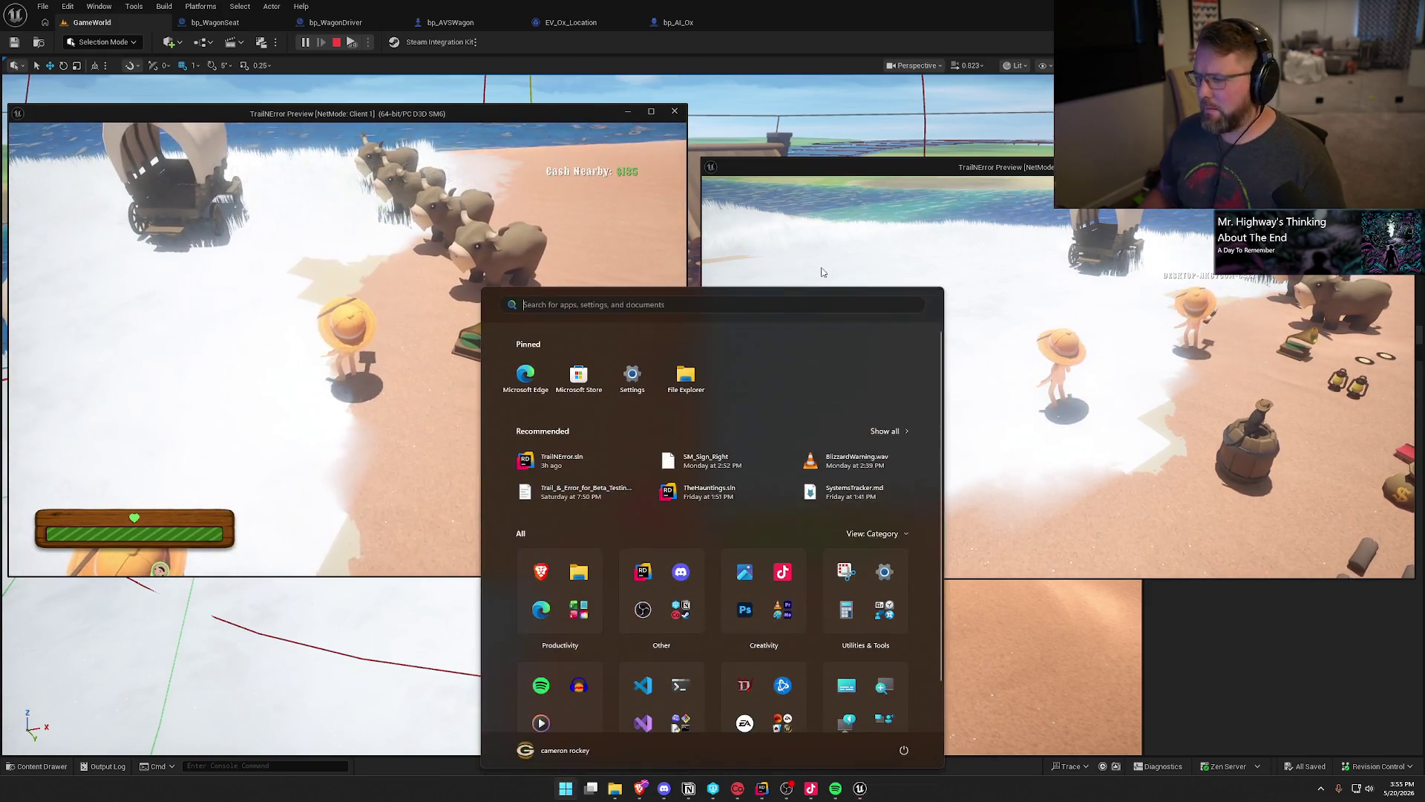
pyautogui.click(1018, 278)
pyautogui.press('a')
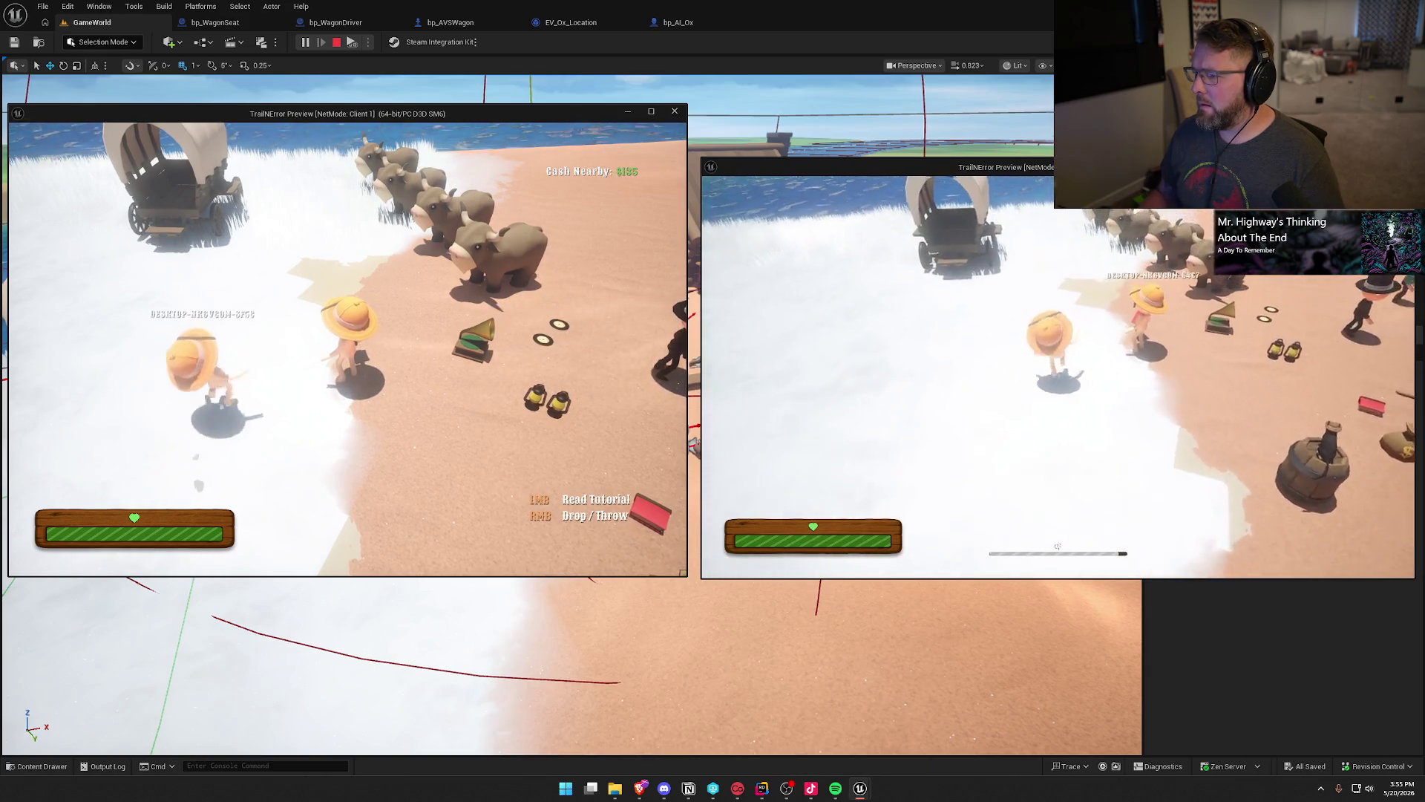
pyautogui.press('e')
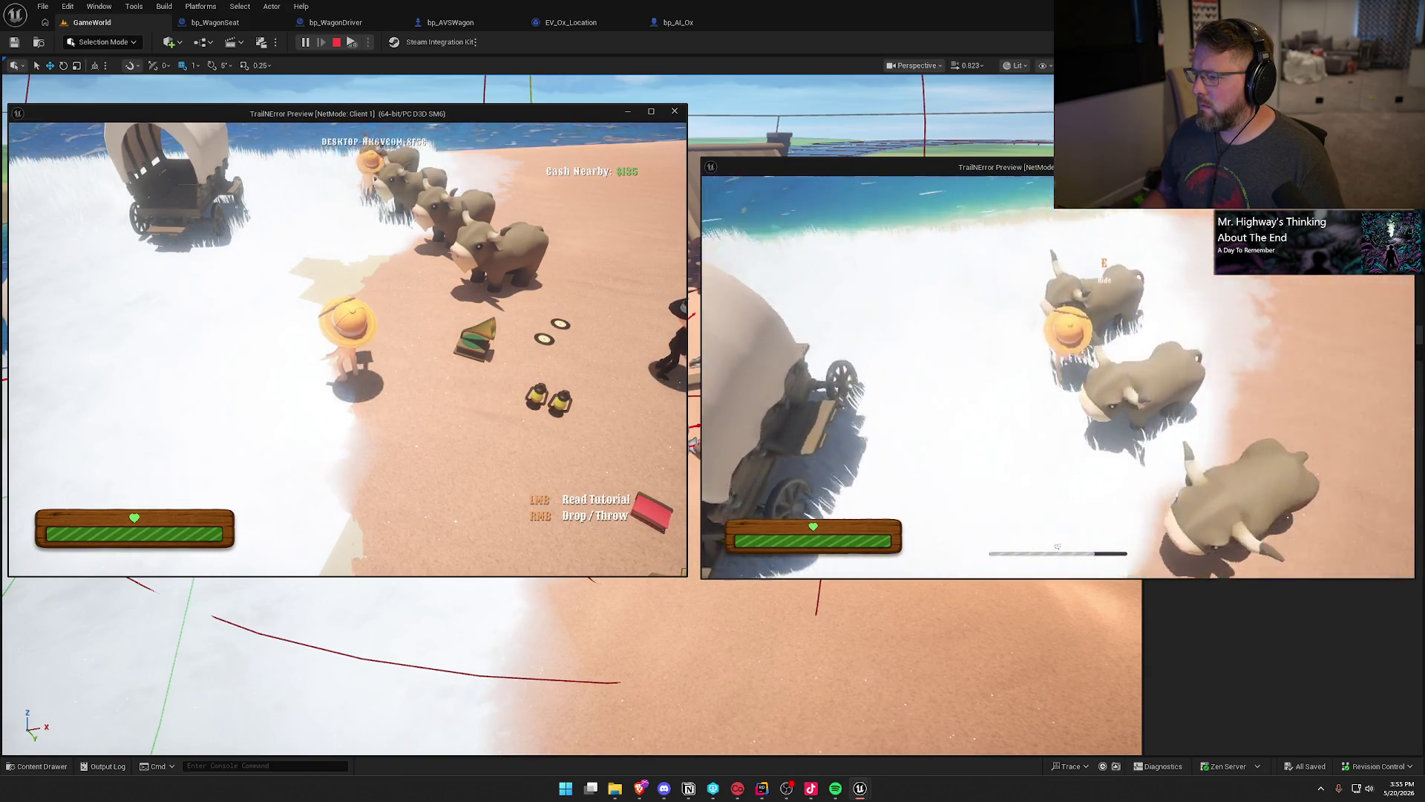
pyautogui.press('w')
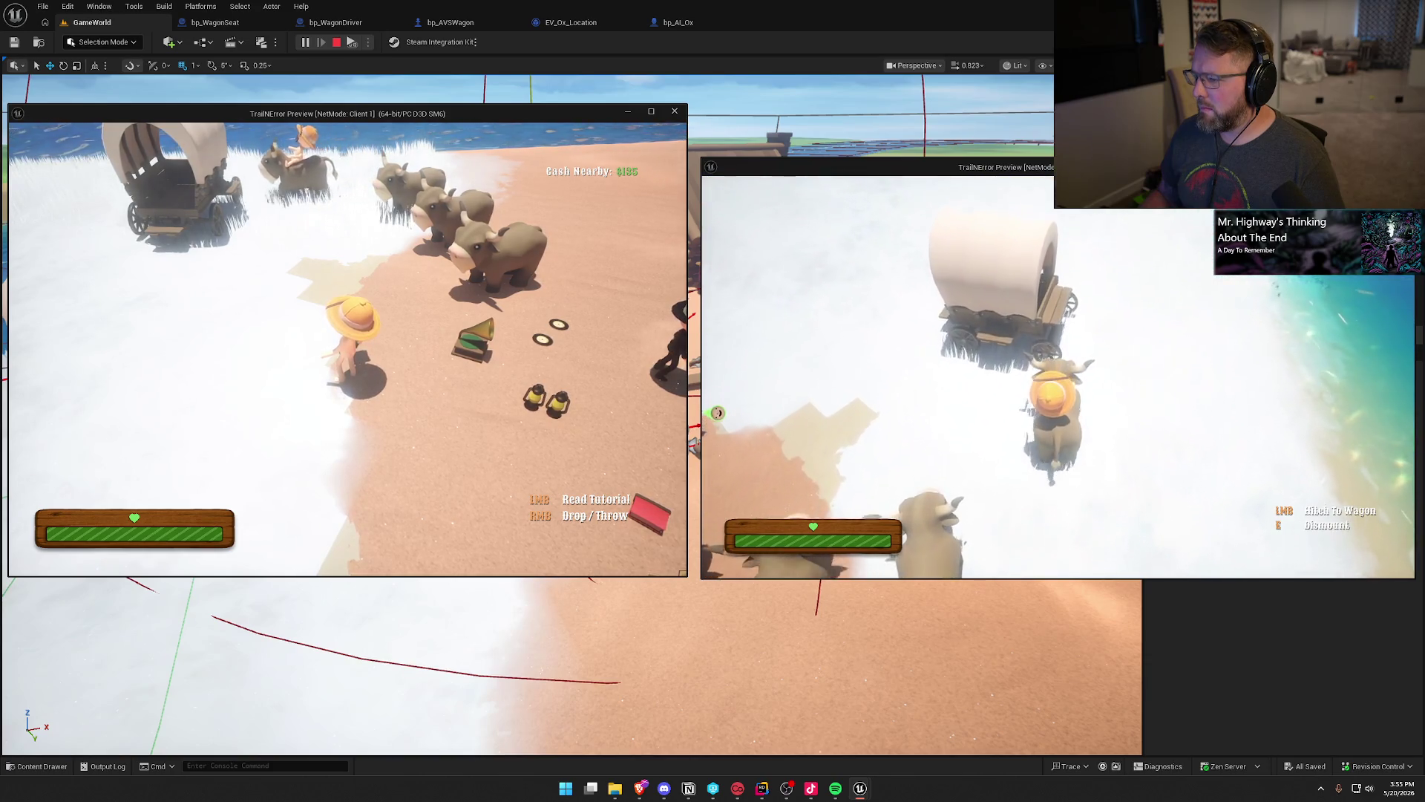
pyautogui.press('w')
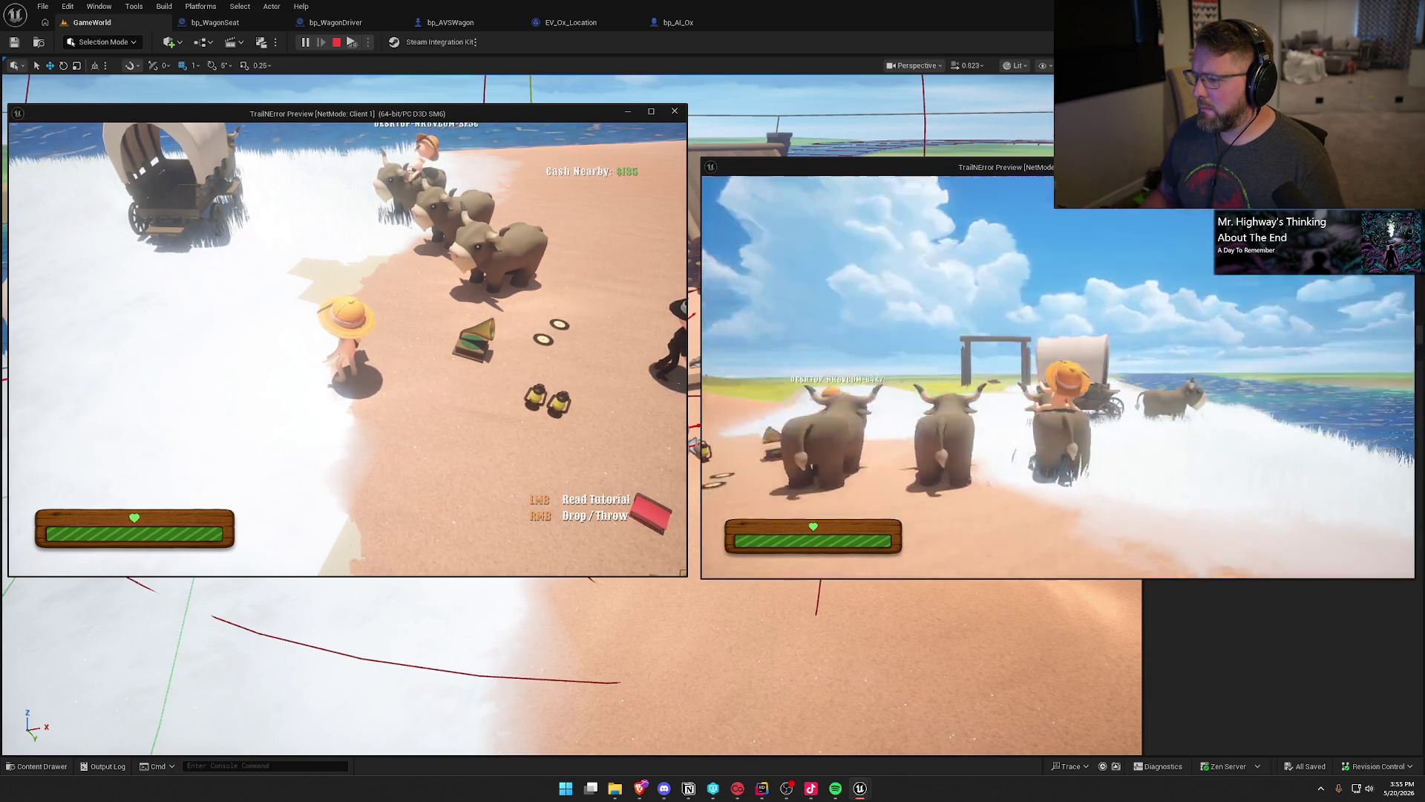
pyautogui.press('w')
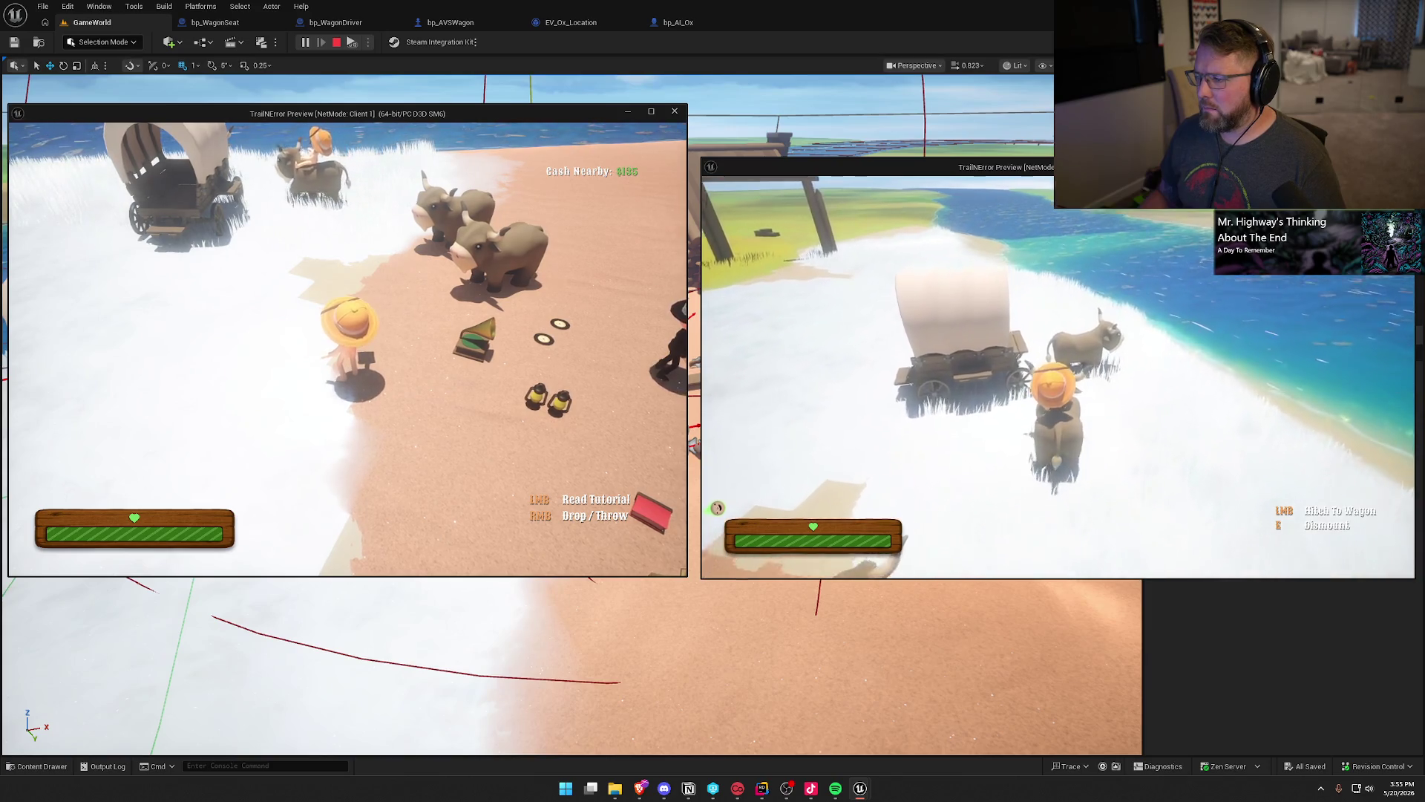
pyautogui.click(717, 510)
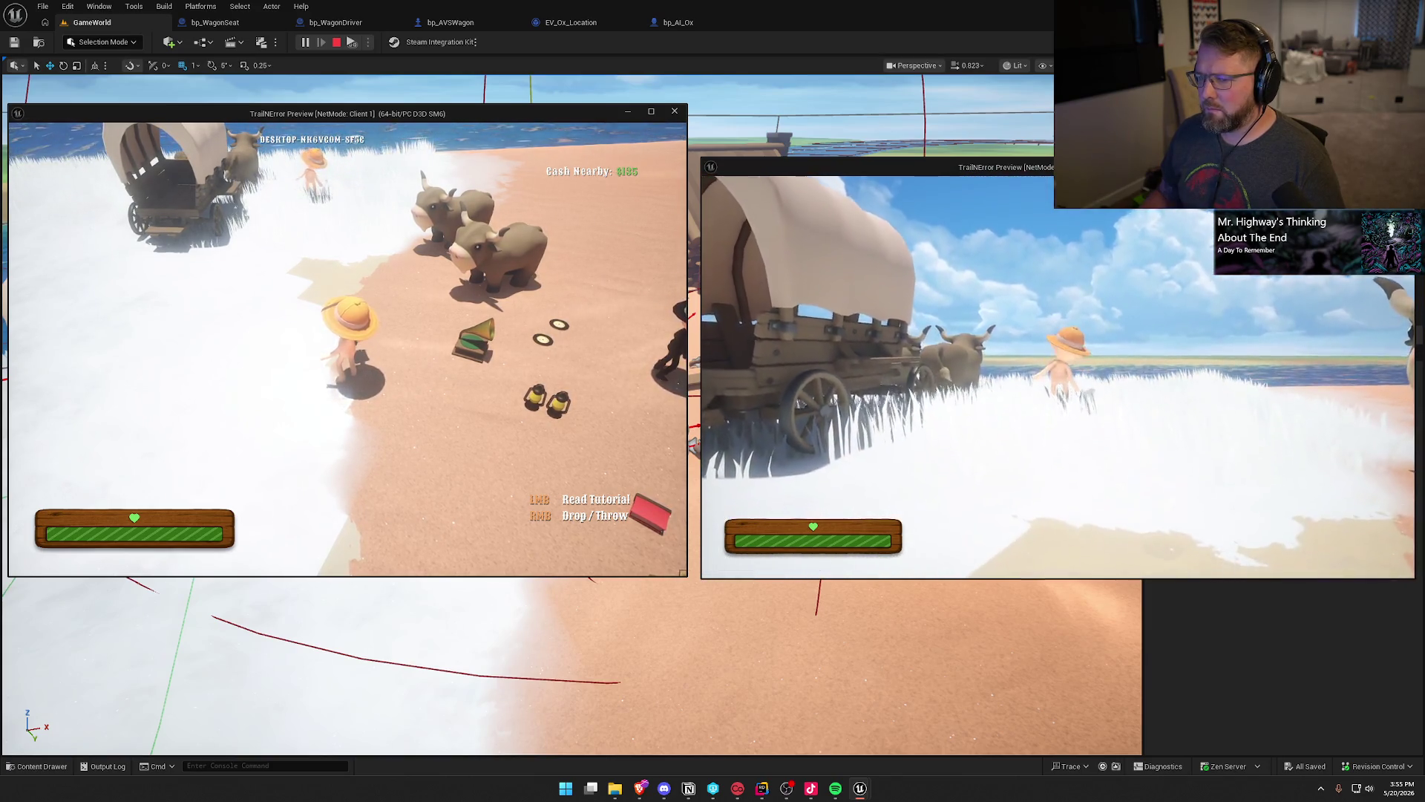
# Seat both clients' characters in the wagon and drive it along the shore.
pyautogui.press('w')
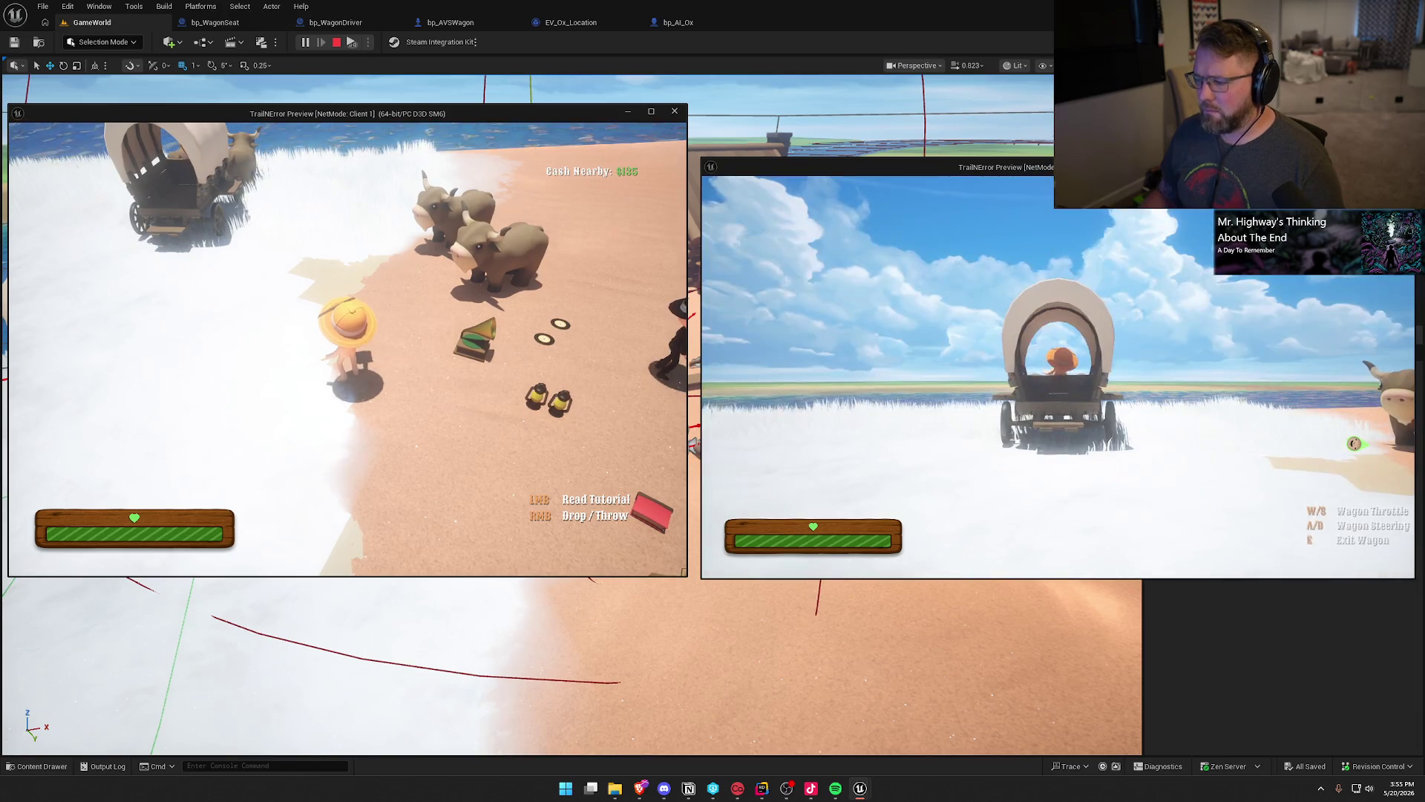
pyautogui.press('super')
pyautogui.press('super')
pyautogui.press('w')
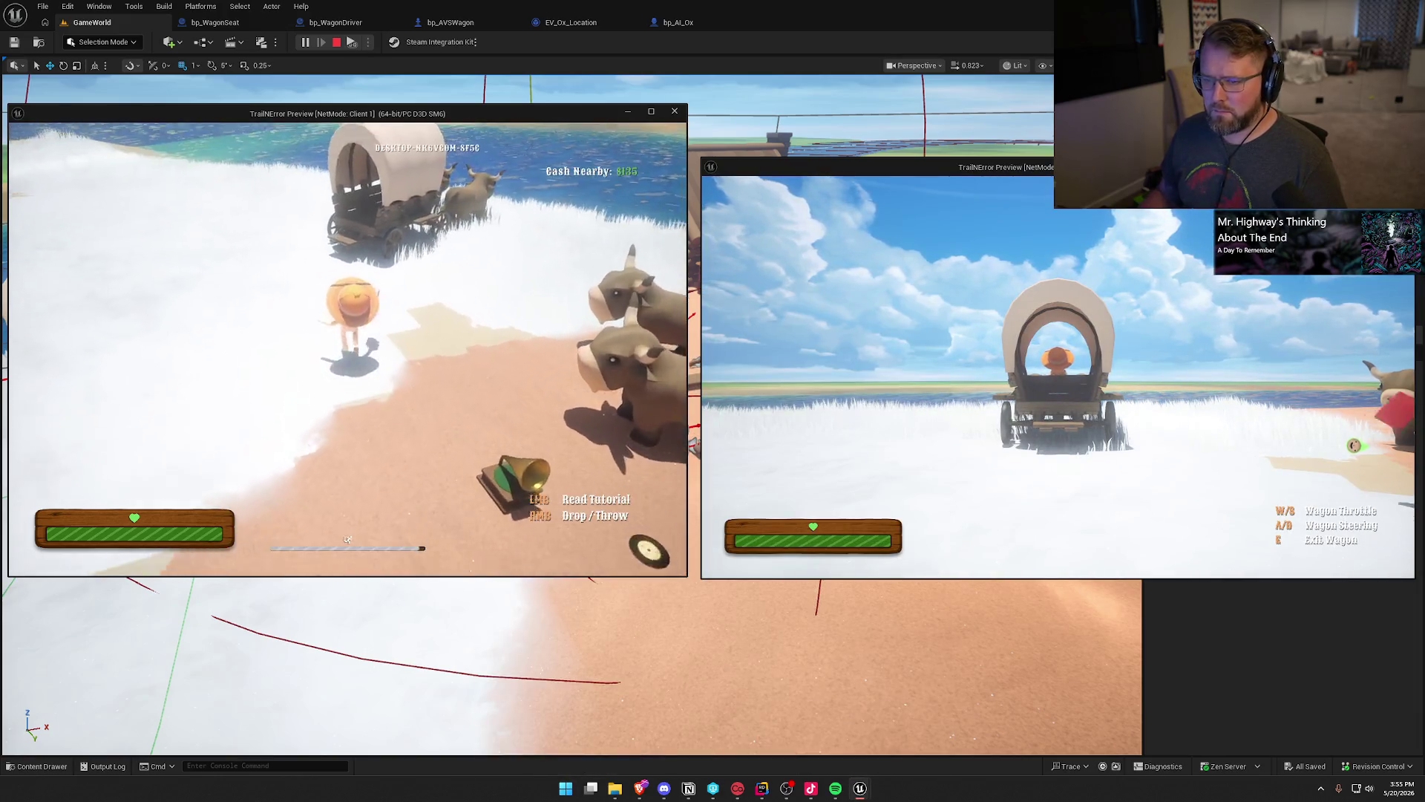
pyautogui.press('a')
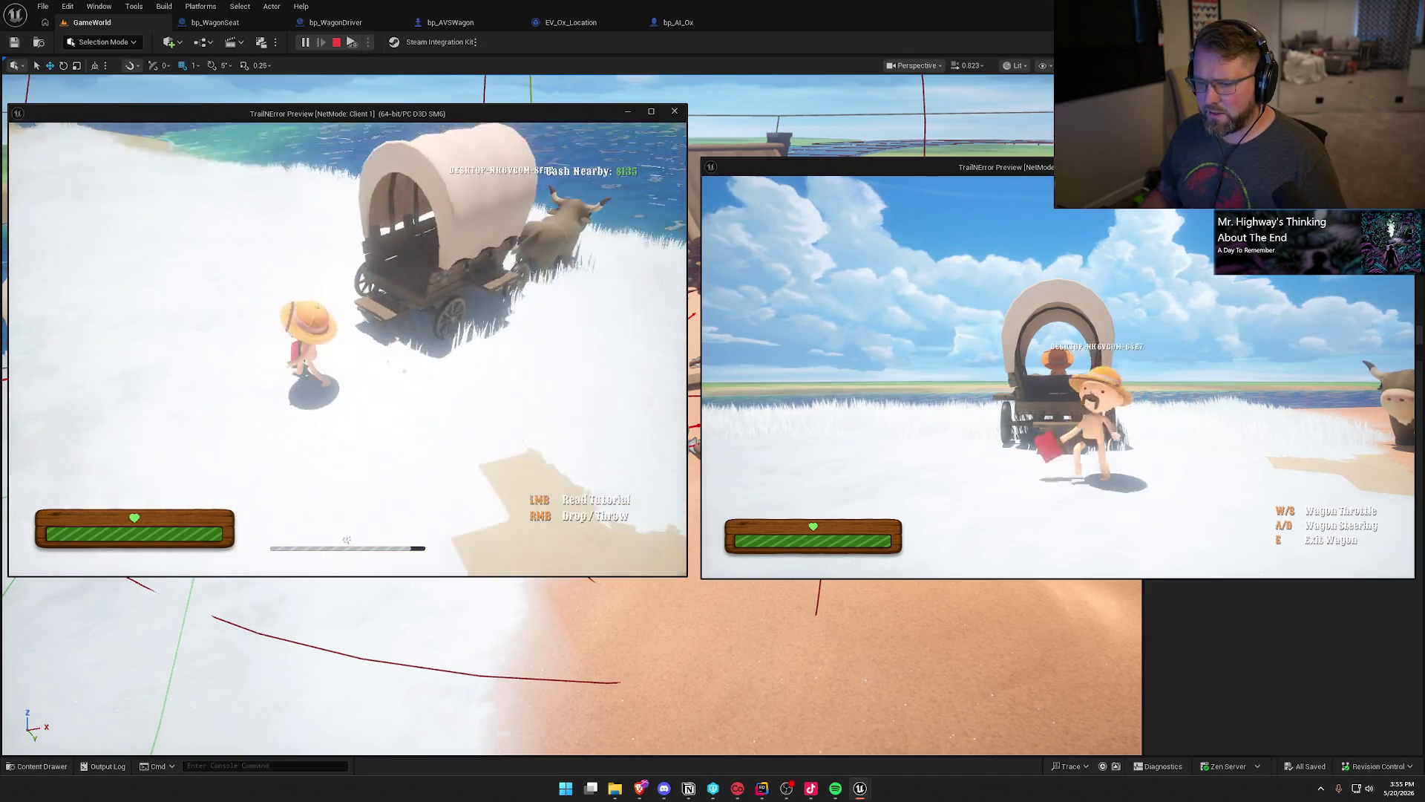
pyautogui.press('e')
pyautogui.press('super')
pyautogui.press('super')
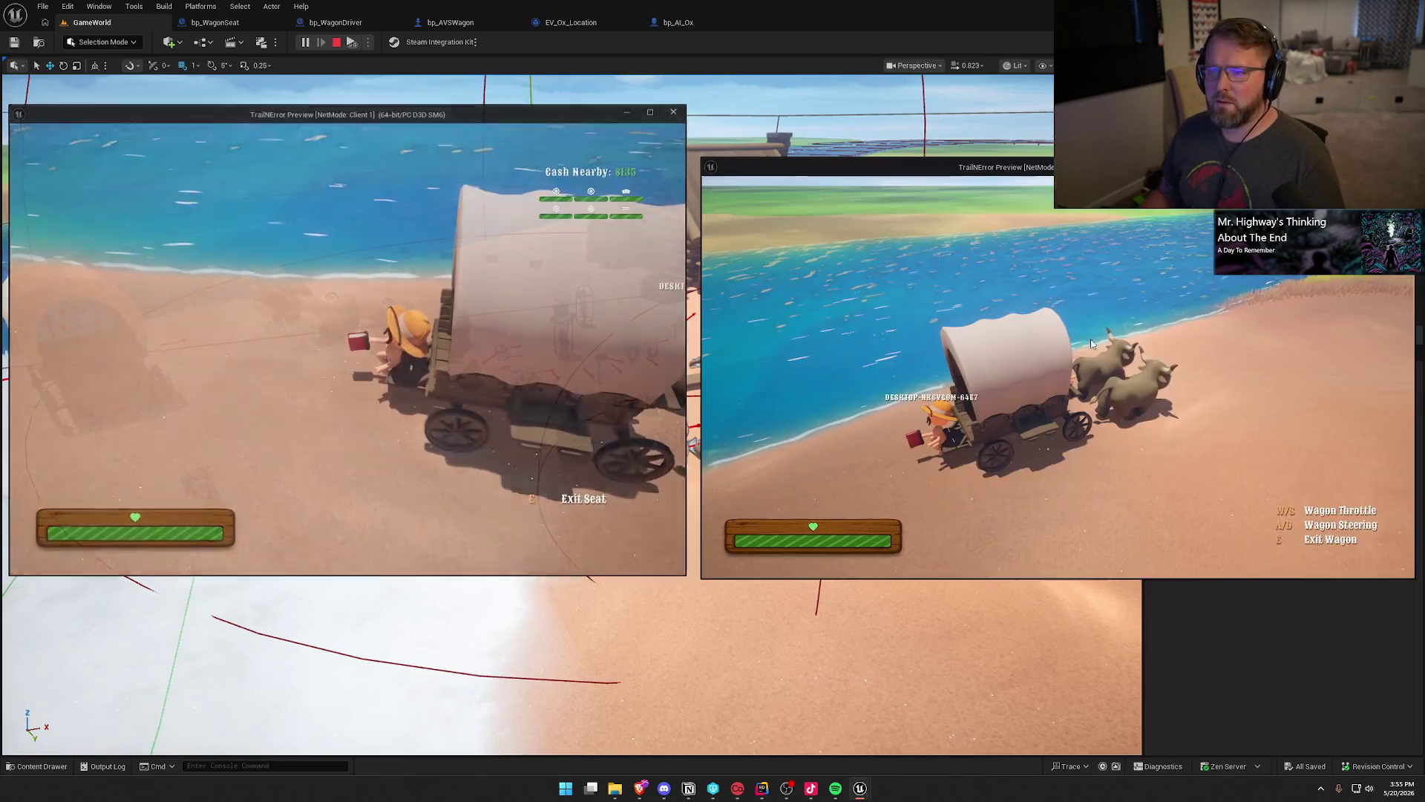
# Stop the play session and wire WagonHit's execution into Cast To bp_Player in bp_AVSWagon.
pyautogui.press('Escape')
pyautogui.click(448, 22)
pyautogui.moveTo(552, 390)
pyautogui.mouseDown()
pyautogui.moveTo(576, 319)
pyautogui.moveTo(650, 312)
pyautogui.mouseUp()
# Shift the Do Once and damage-handling nodes right and place Cast To bp_Player beside WagonHit.
pyautogui.click(719, 310)
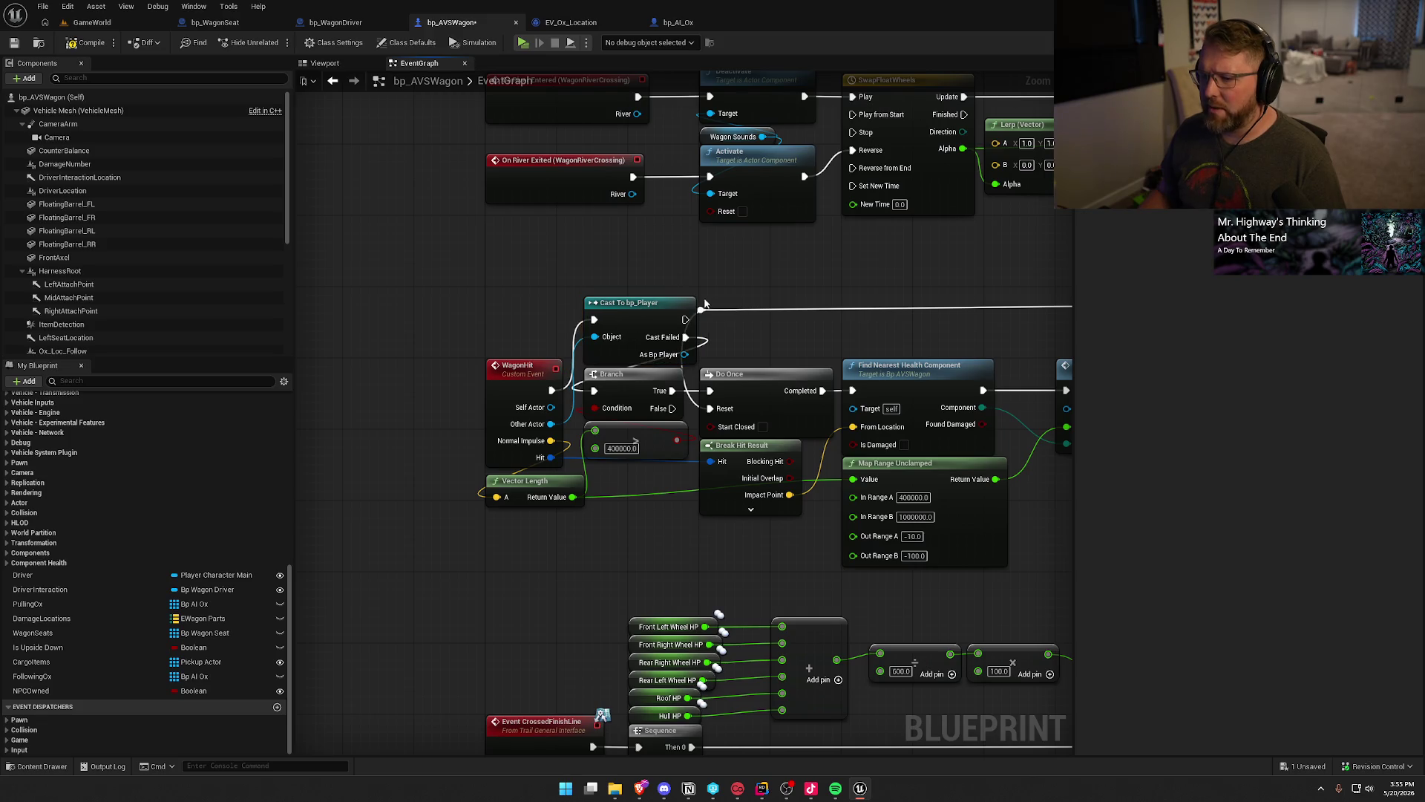
pyautogui.click(626, 253)
pyautogui.moveTo(636, 301); pyautogui.dragTo(550, 299)
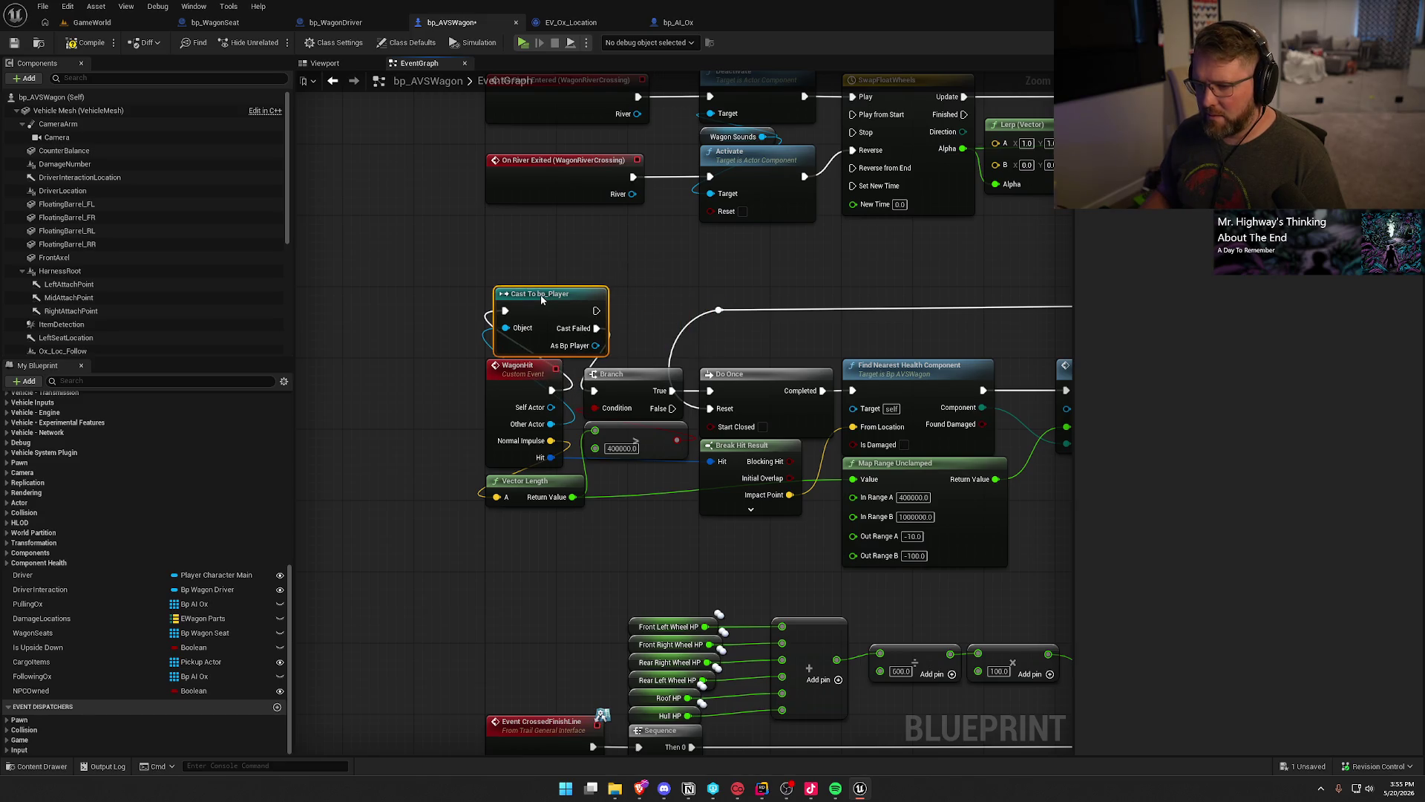
pyautogui.scroll(-5, 542, 423)
pyautogui.rightClick(571, 446)
pyautogui.scroll(5, 781, 450)
pyautogui.moveTo(943, 490)
pyautogui.mouseDown()
pyautogui.moveTo(356, 268)
pyautogui.moveTo(366, 249)
pyautogui.mouseUp()
pyautogui.scroll(1, 600, 428)
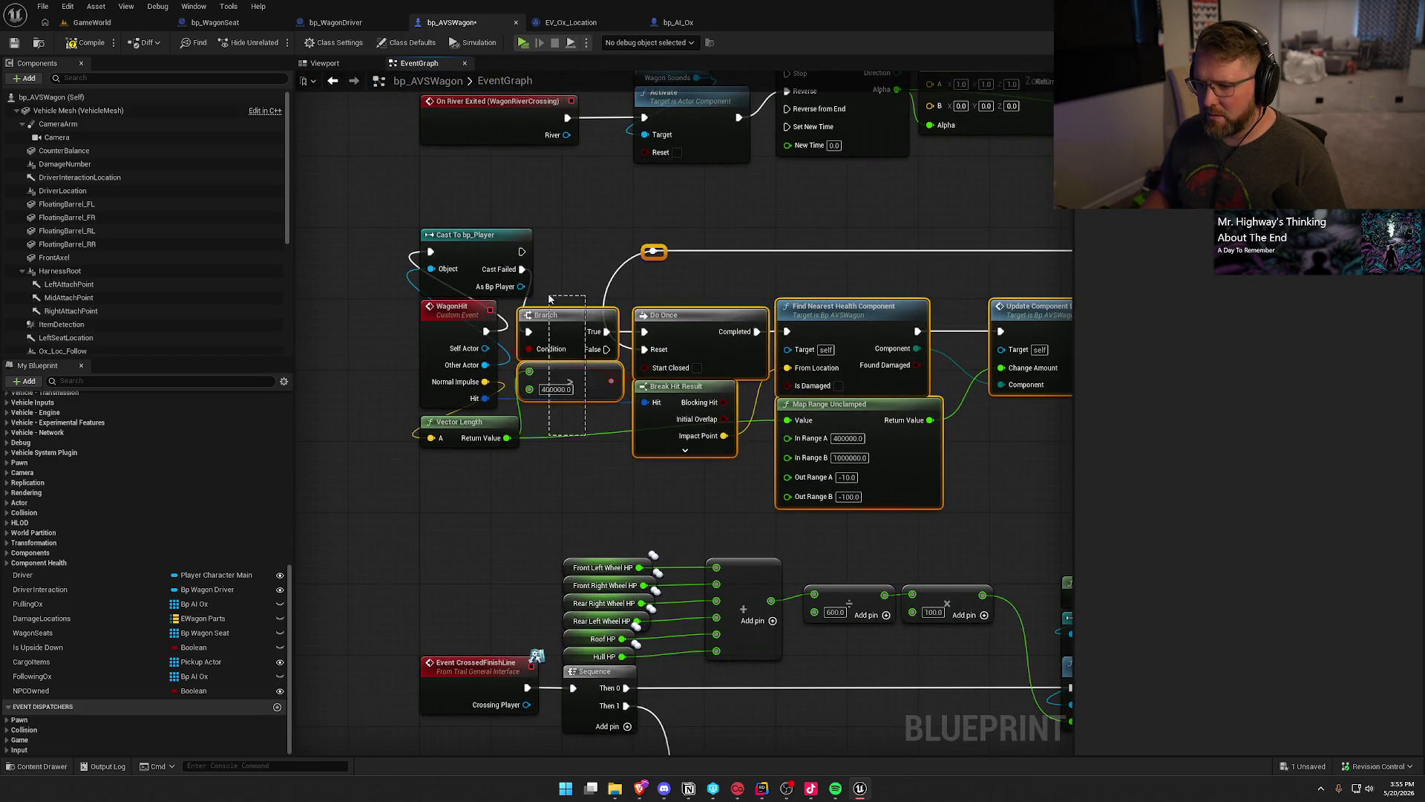
pyautogui.moveTo(548, 327); pyautogui.dragTo(738, 328)
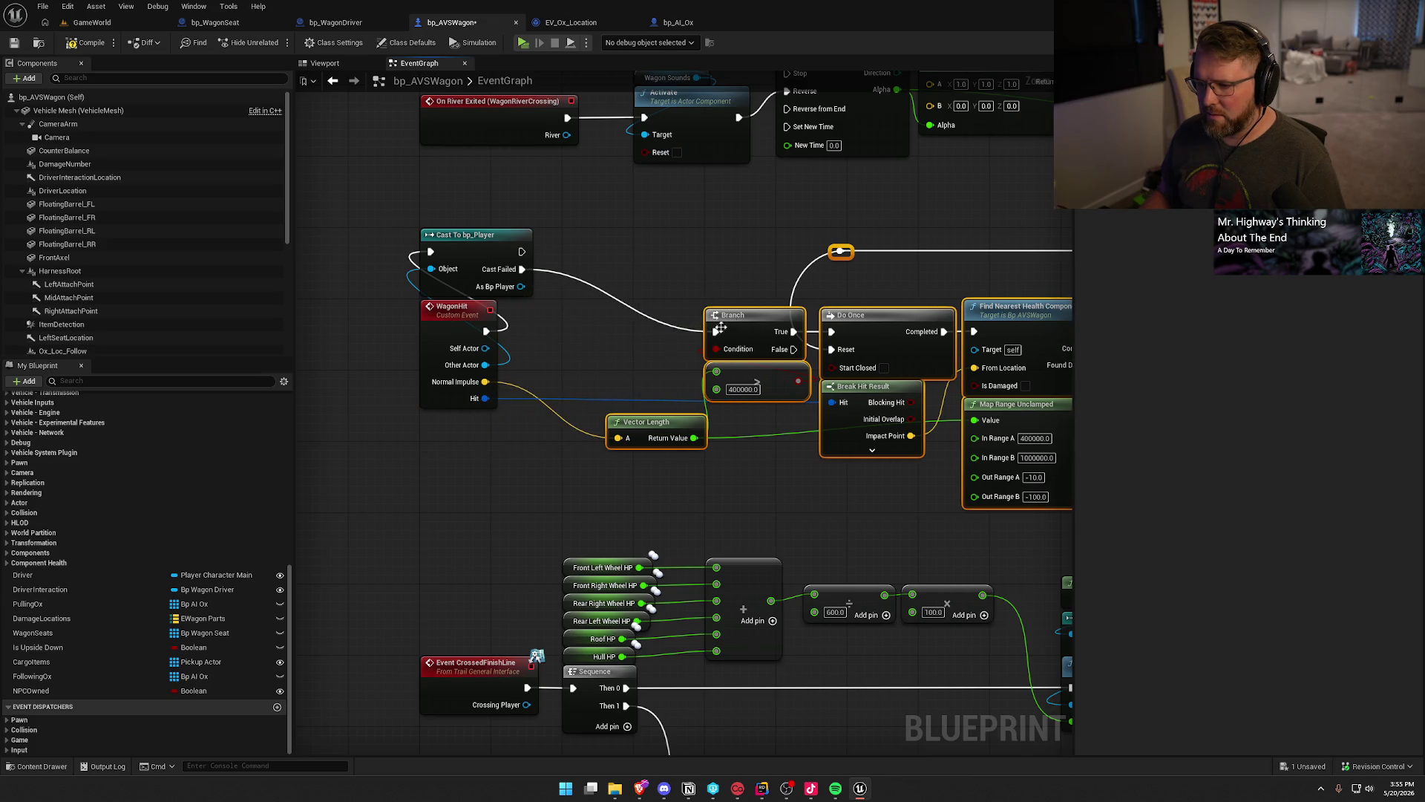
pyautogui.moveTo(475, 234); pyautogui.dragTo(619, 314)
# Nudge the Branch-through-Delay nodes into line and save bp_AVSWagon with Ctrl+S.
pyautogui.click(666, 268)
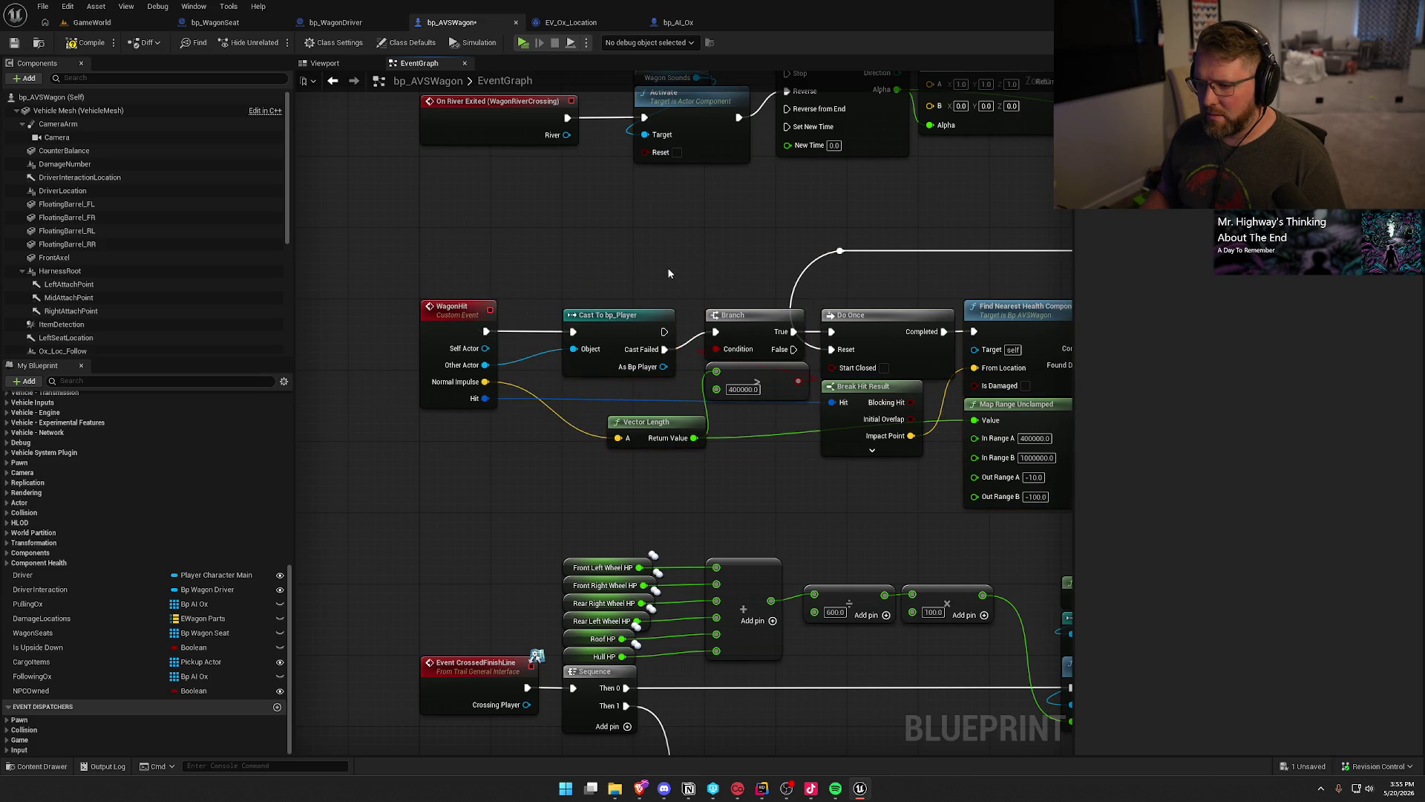
pyautogui.scroll(-2, 666, 267)
pyautogui.moveTo(387, 179); pyautogui.dragTo(889, 384)
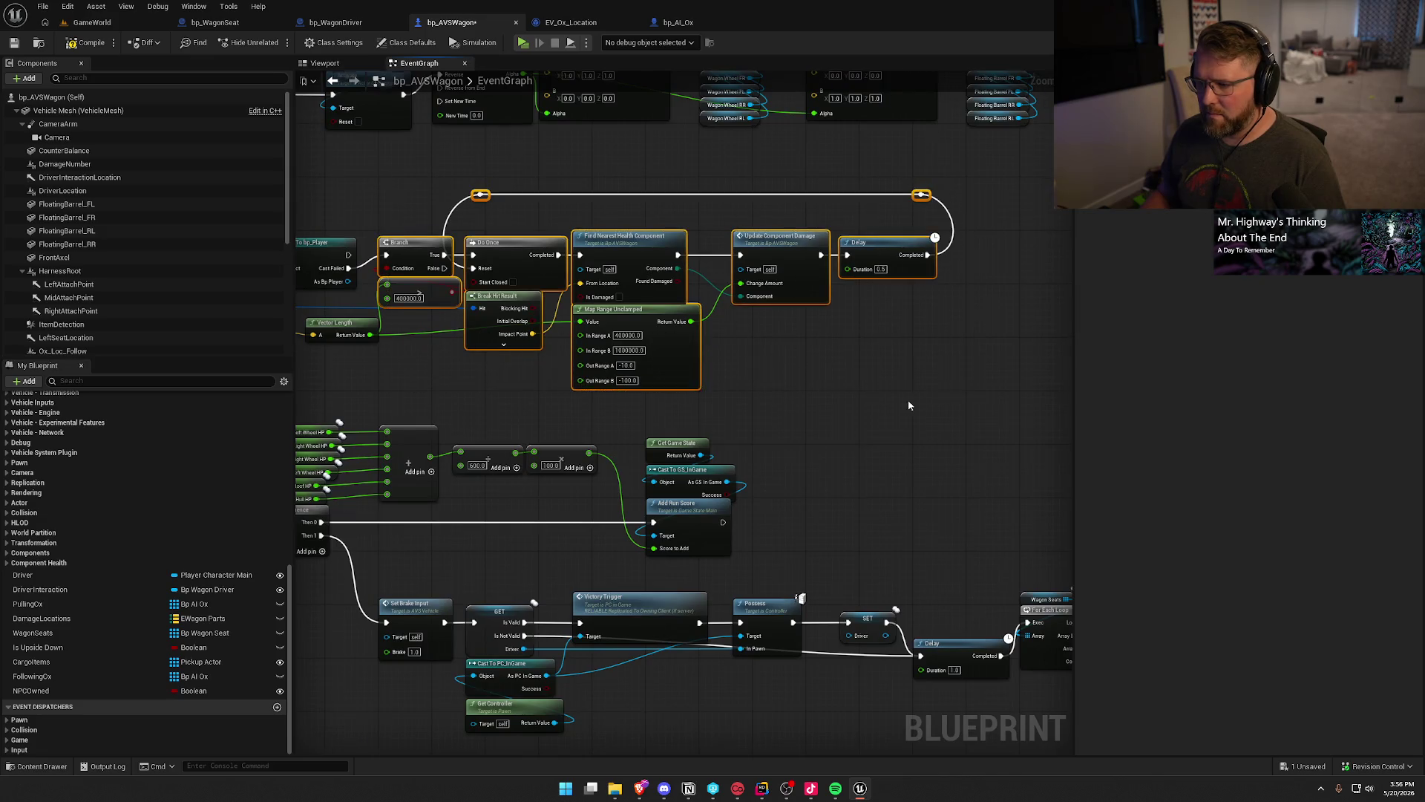
pyautogui.scroll(2, 513, 359)
pyautogui.moveTo(562, 272); pyautogui.dragTo(567, 288)
pyautogui.click(560, 234)
pyautogui.moveTo(560, 234)
pyautogui.mouseDown()
pyautogui.moveTo(470, 220)
pyautogui.moveTo(785, 306)
pyautogui.mouseUp()
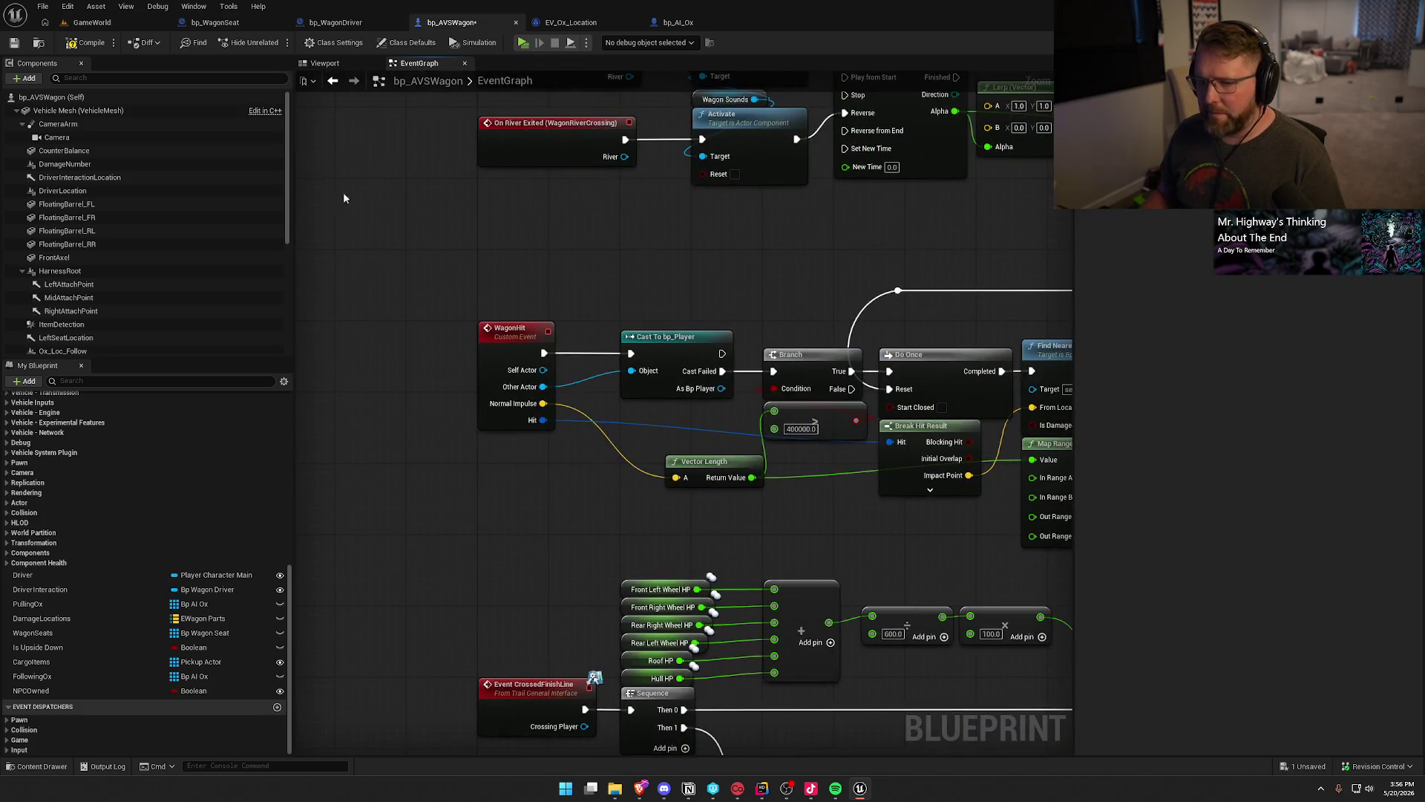
pyautogui.hotkey('ctrl', 's')
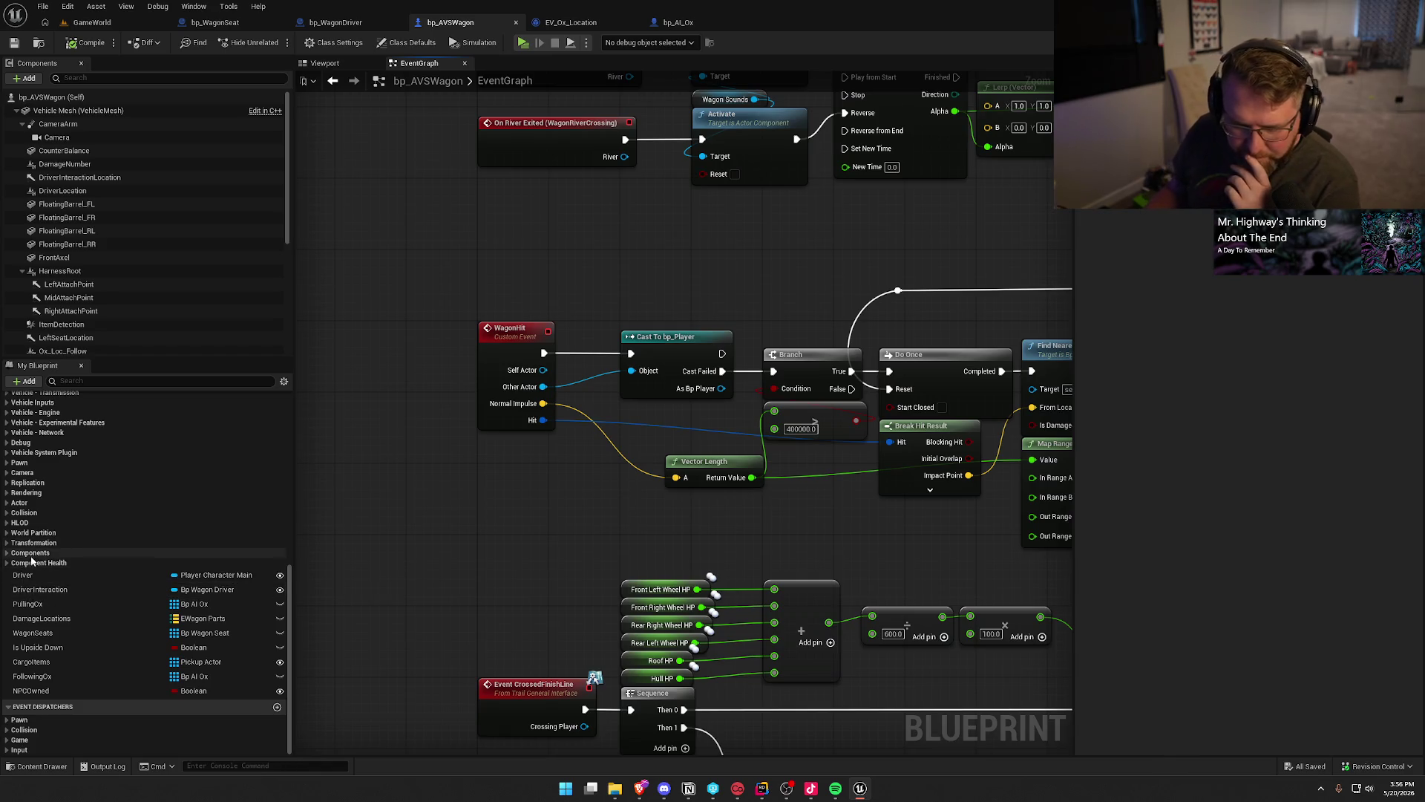
# Briefly expand and collapse the Components, Vehicle System Plugin and Debug variable groups.
pyautogui.click(6, 554)
pyautogui.click(7, 553)
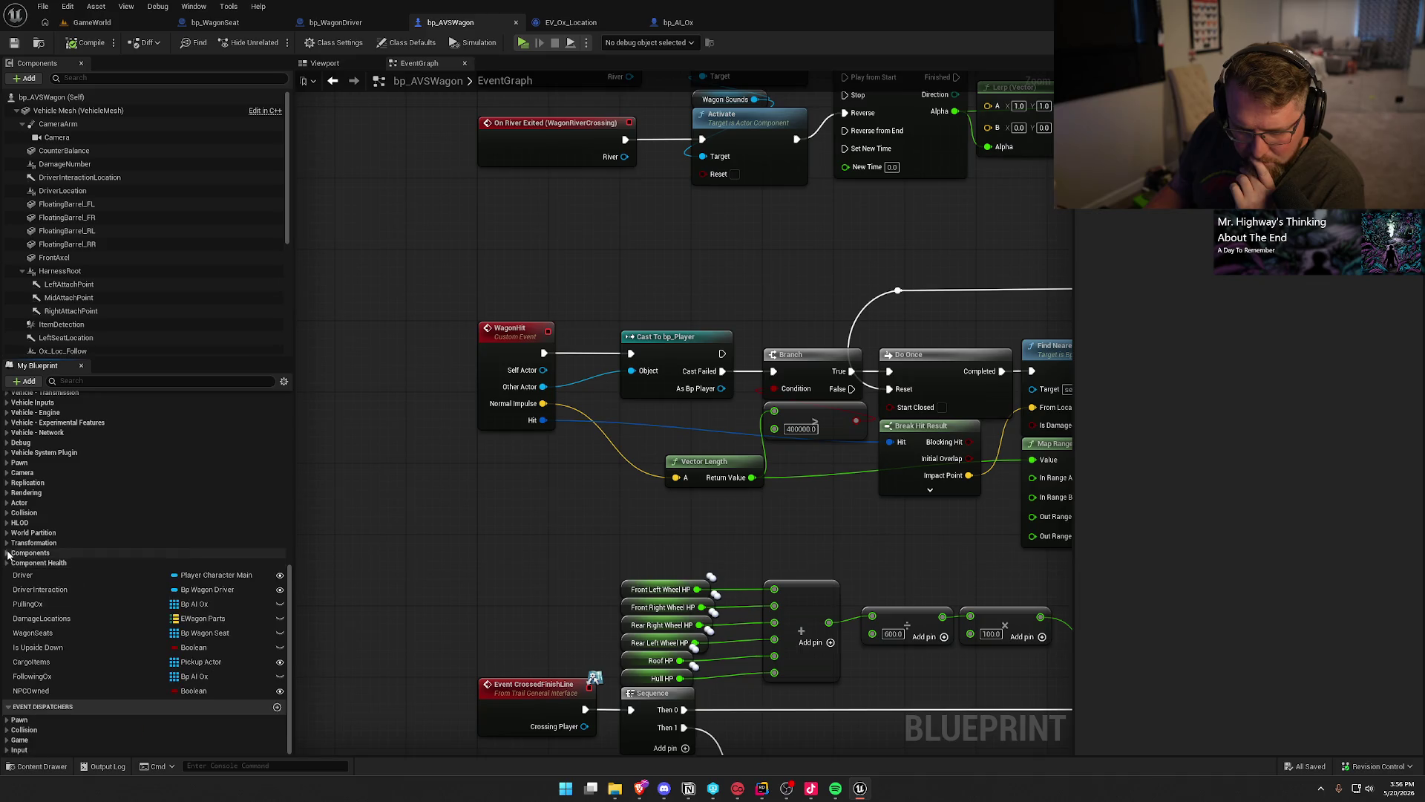
pyautogui.click(9, 454)
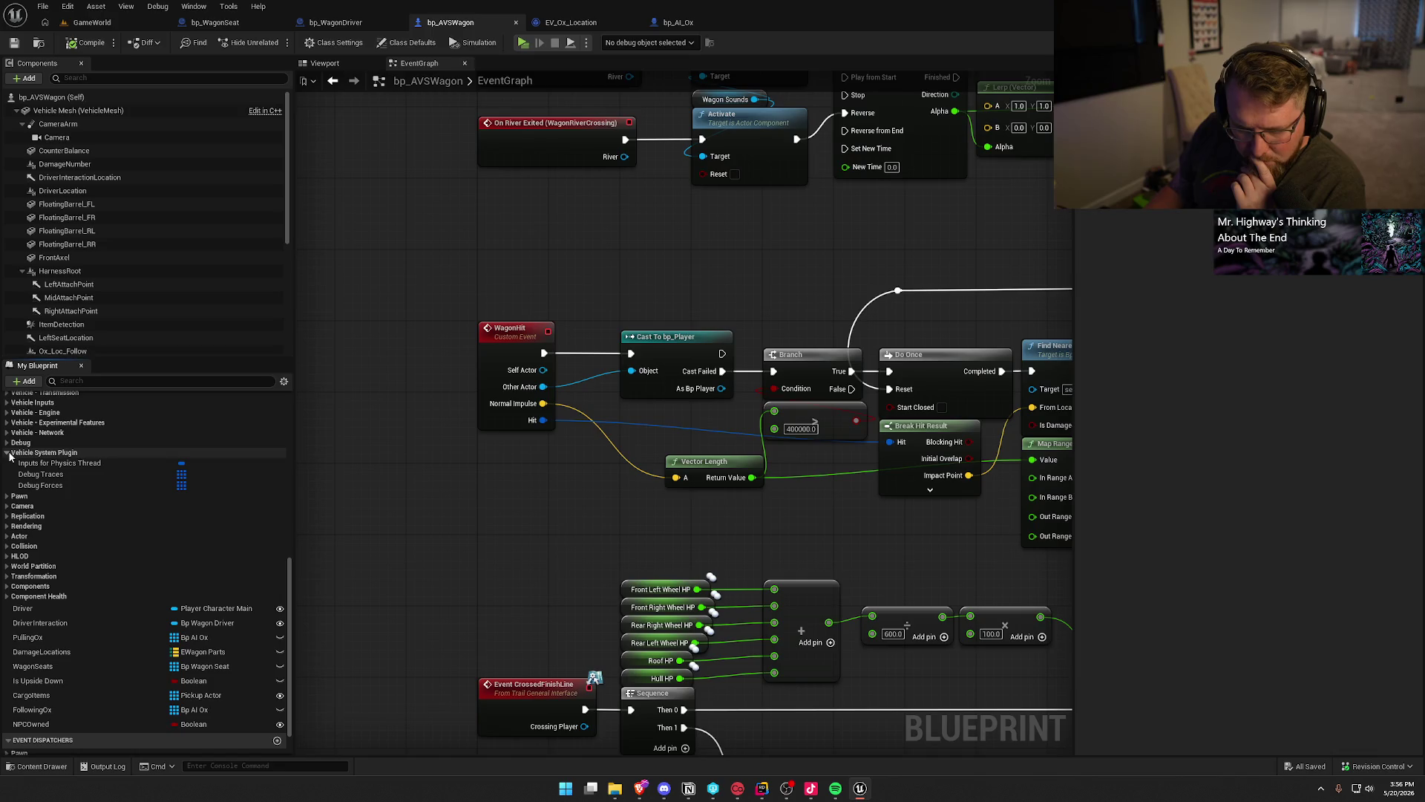
pyautogui.click(8, 453)
pyautogui.click(7, 443)
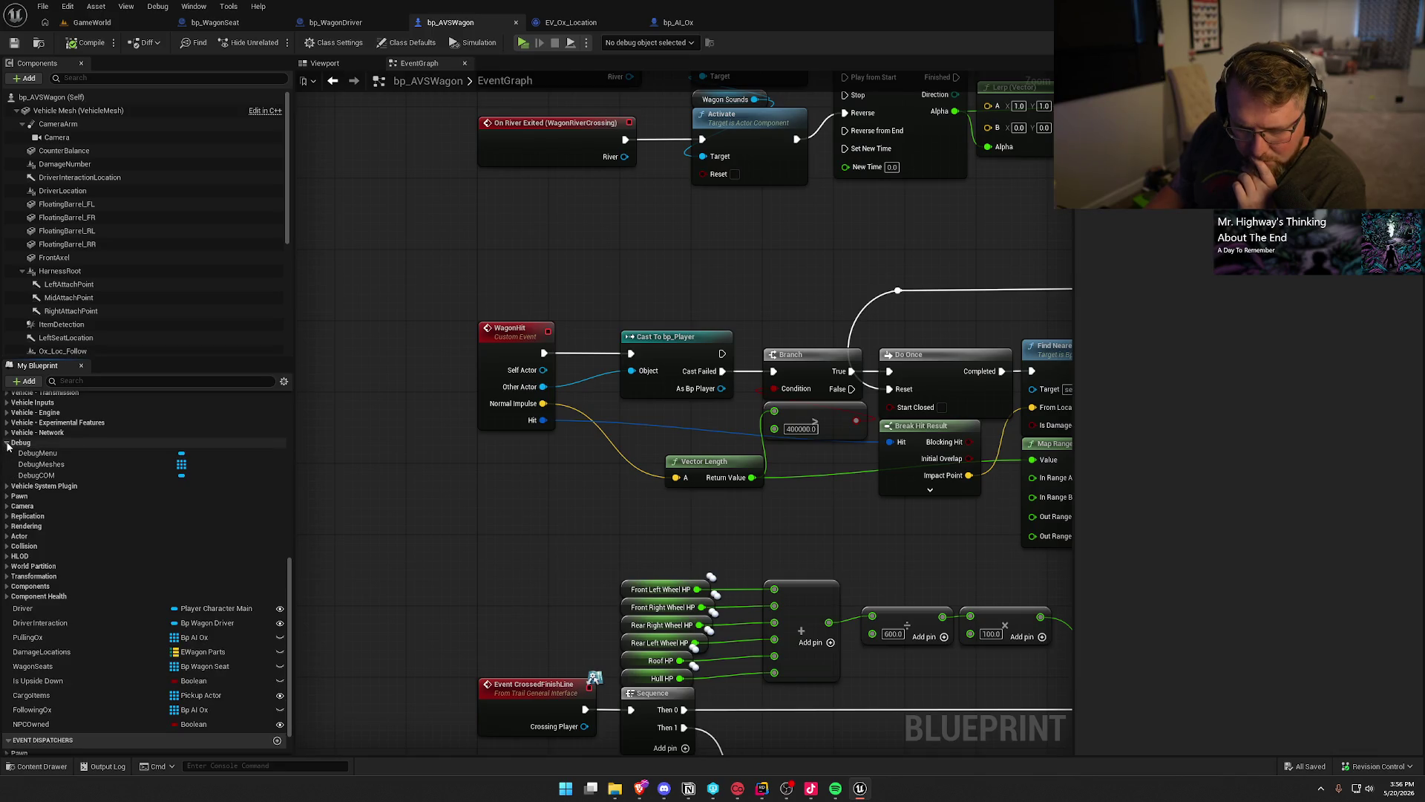
pyautogui.click(7, 443)
# Inspect Vehicle - Network variables: SyncAsTrailer, Replicate Movement, Sync Location/Rotation, Net Send Rate, Net Smoothing, Network at Rest.
pyautogui.click(8, 433)
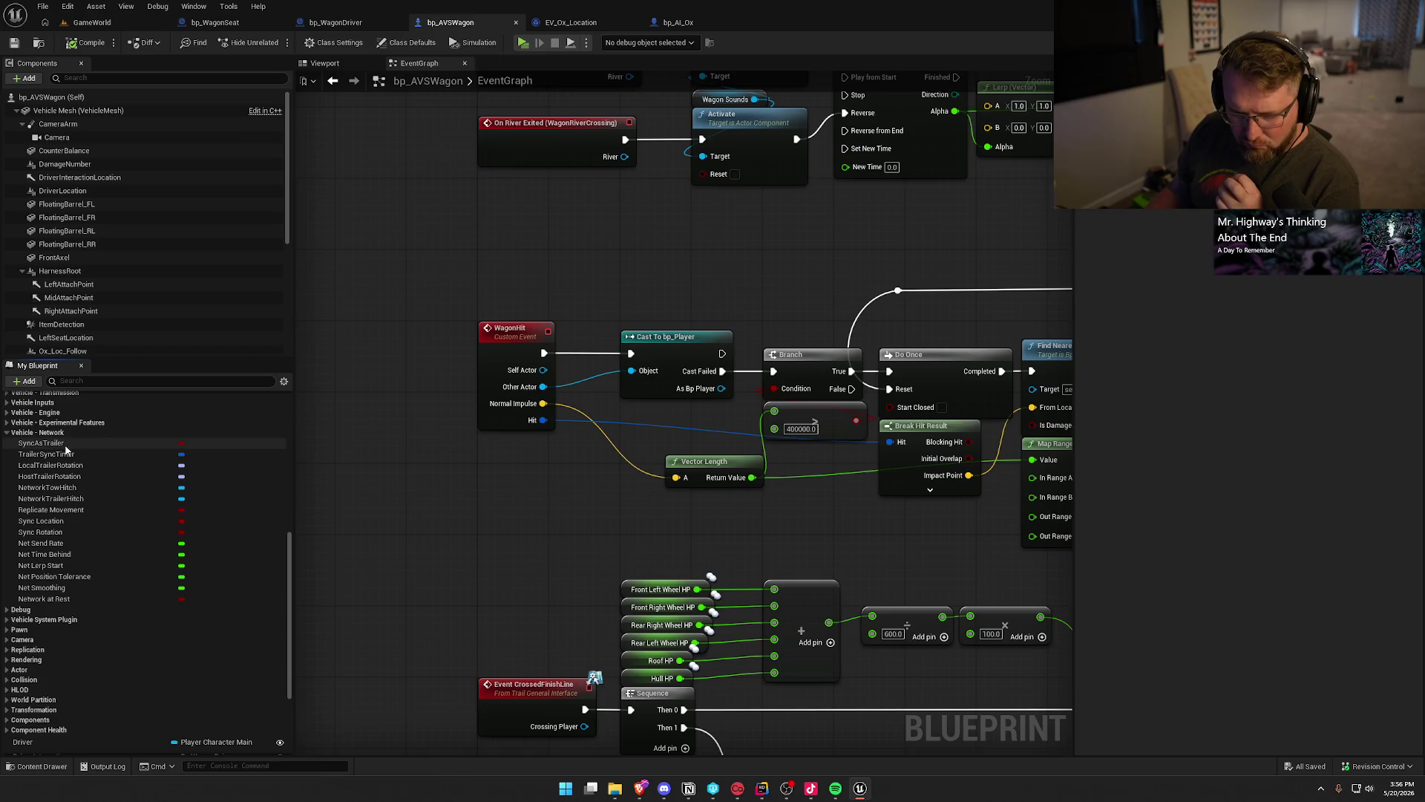
pyautogui.click(87, 443)
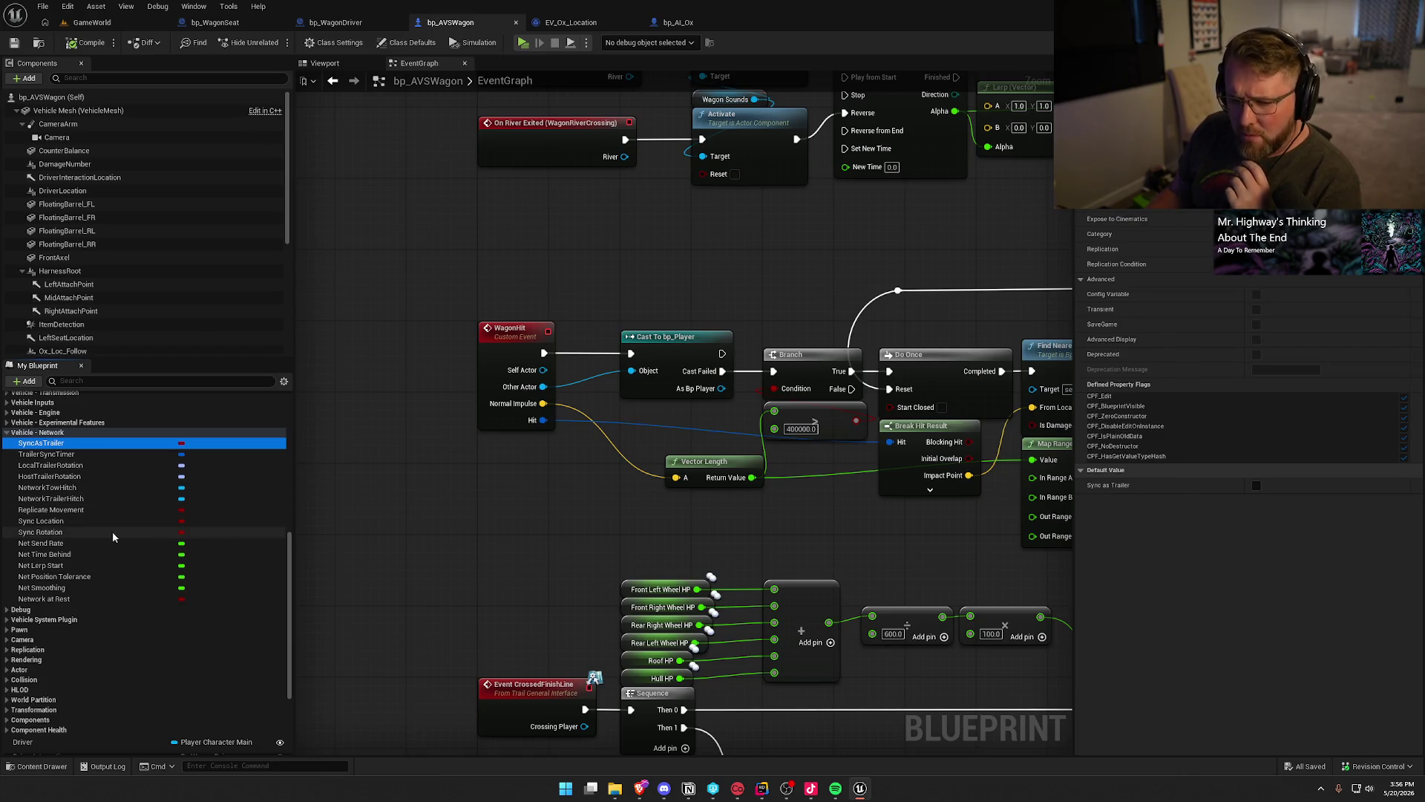
pyautogui.click(77, 512)
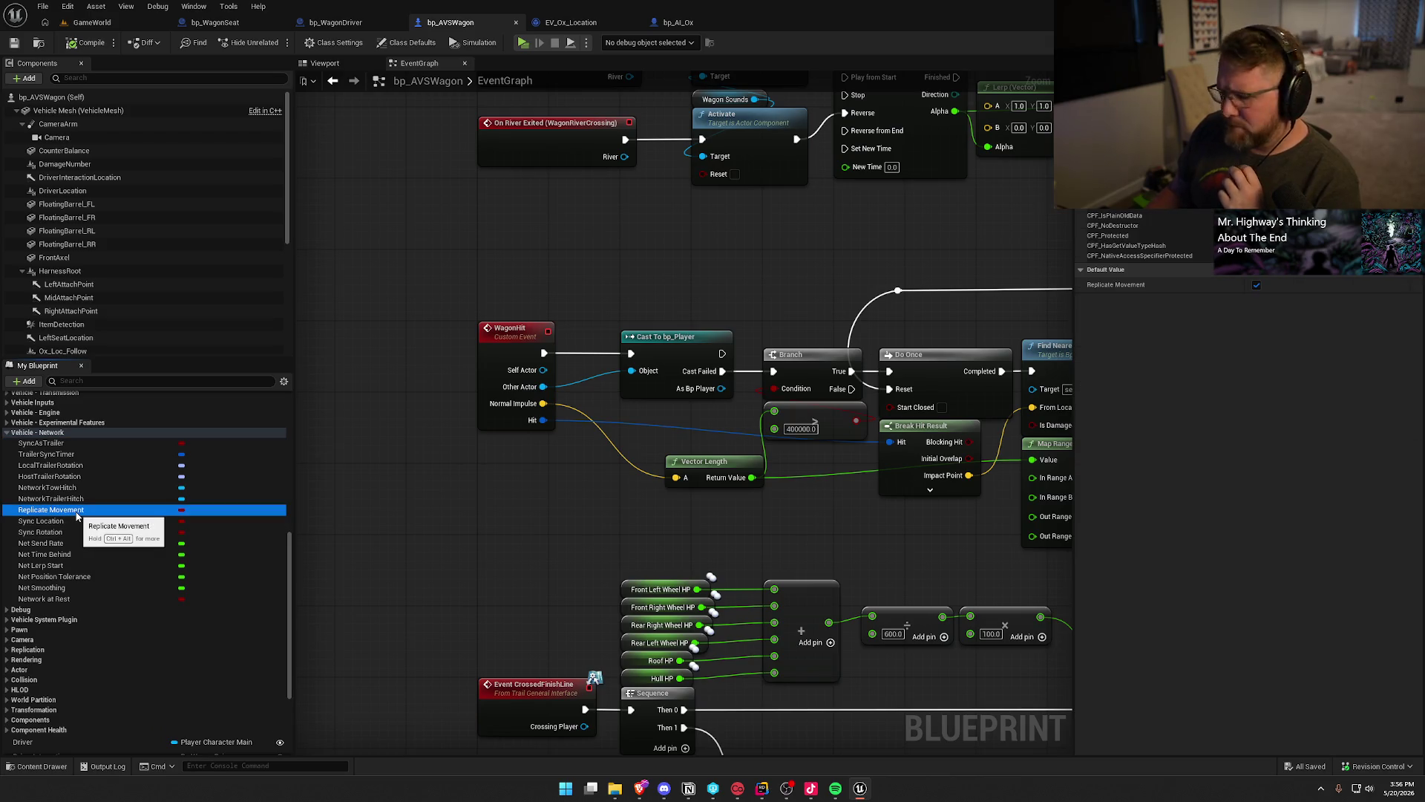
pyautogui.click(87, 522)
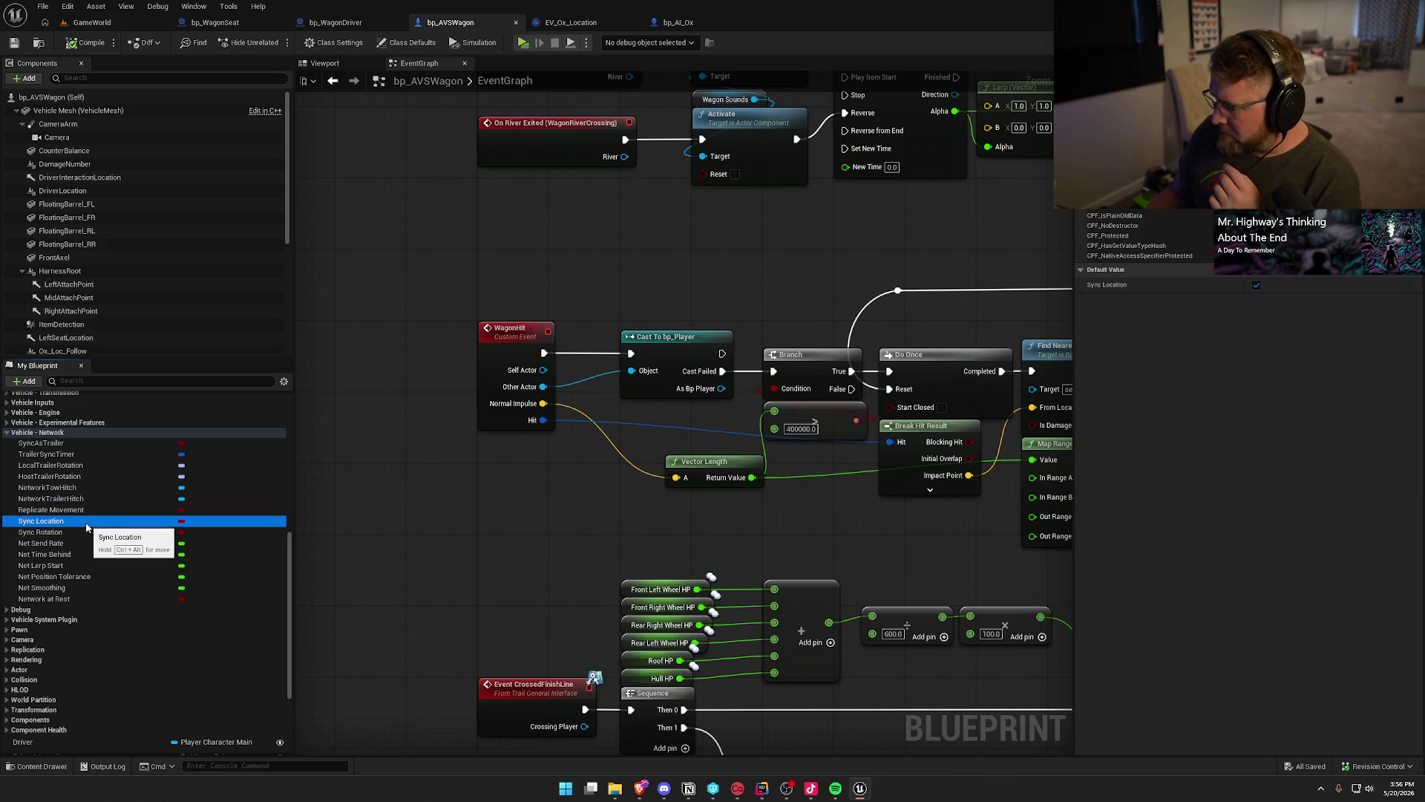
pyautogui.click(86, 528)
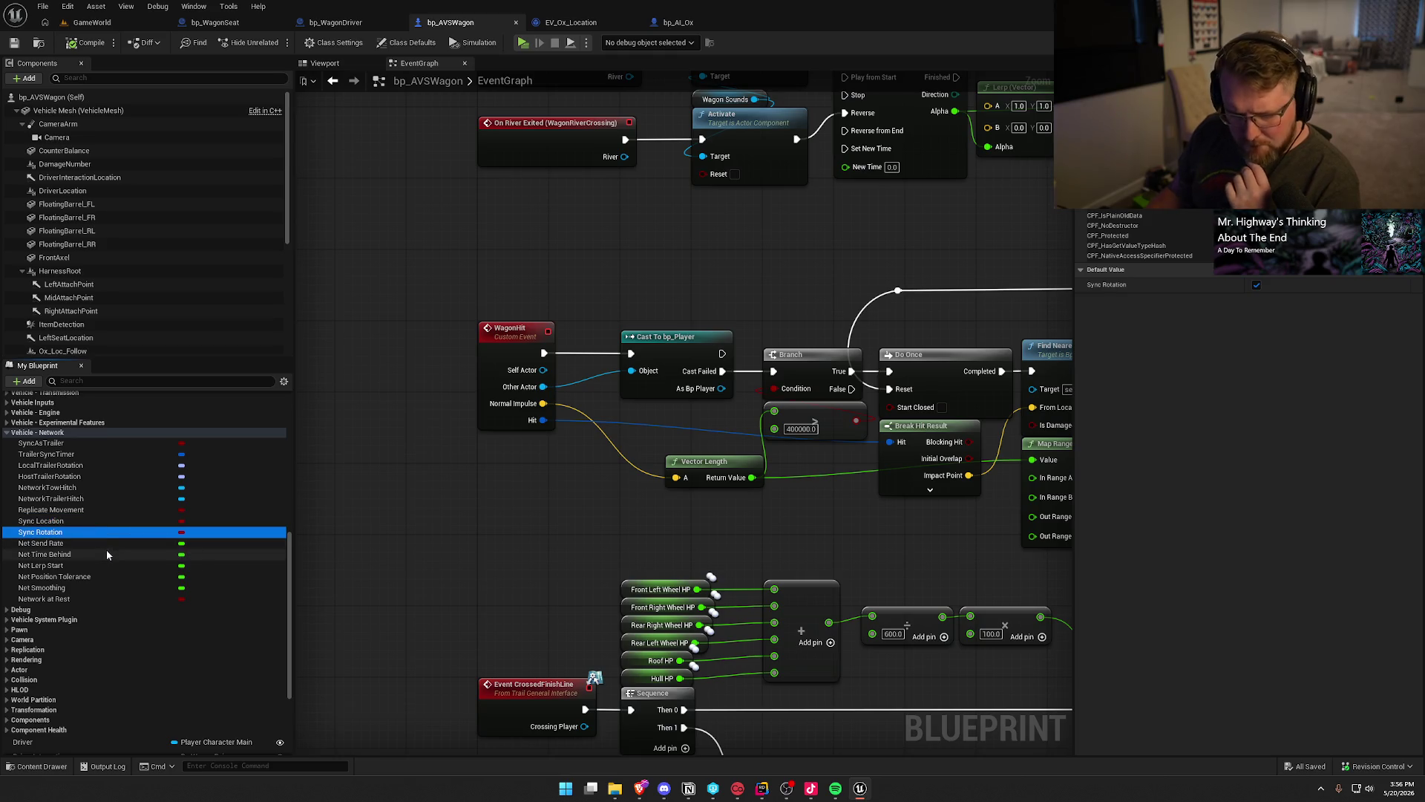
pyautogui.click(105, 544)
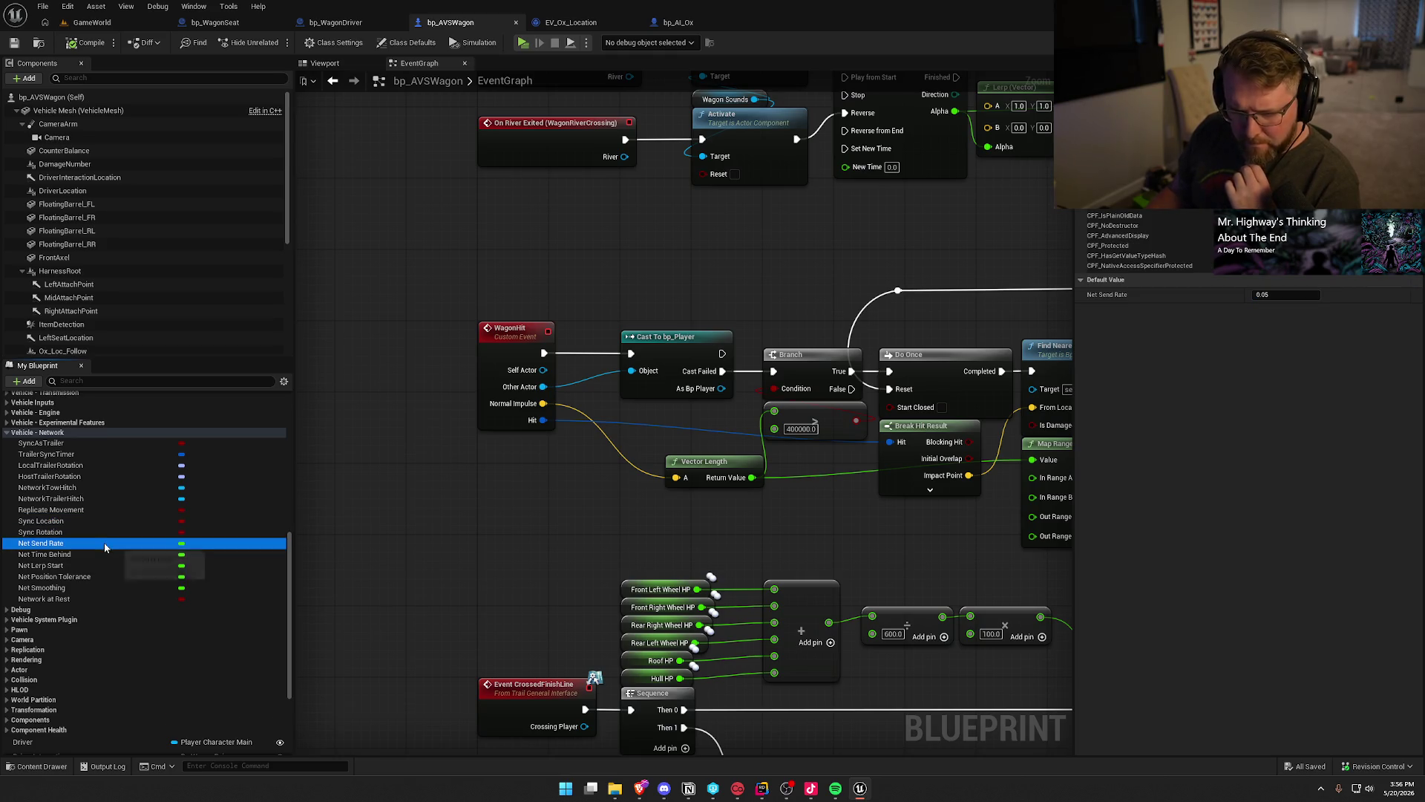
pyautogui.click(108, 589)
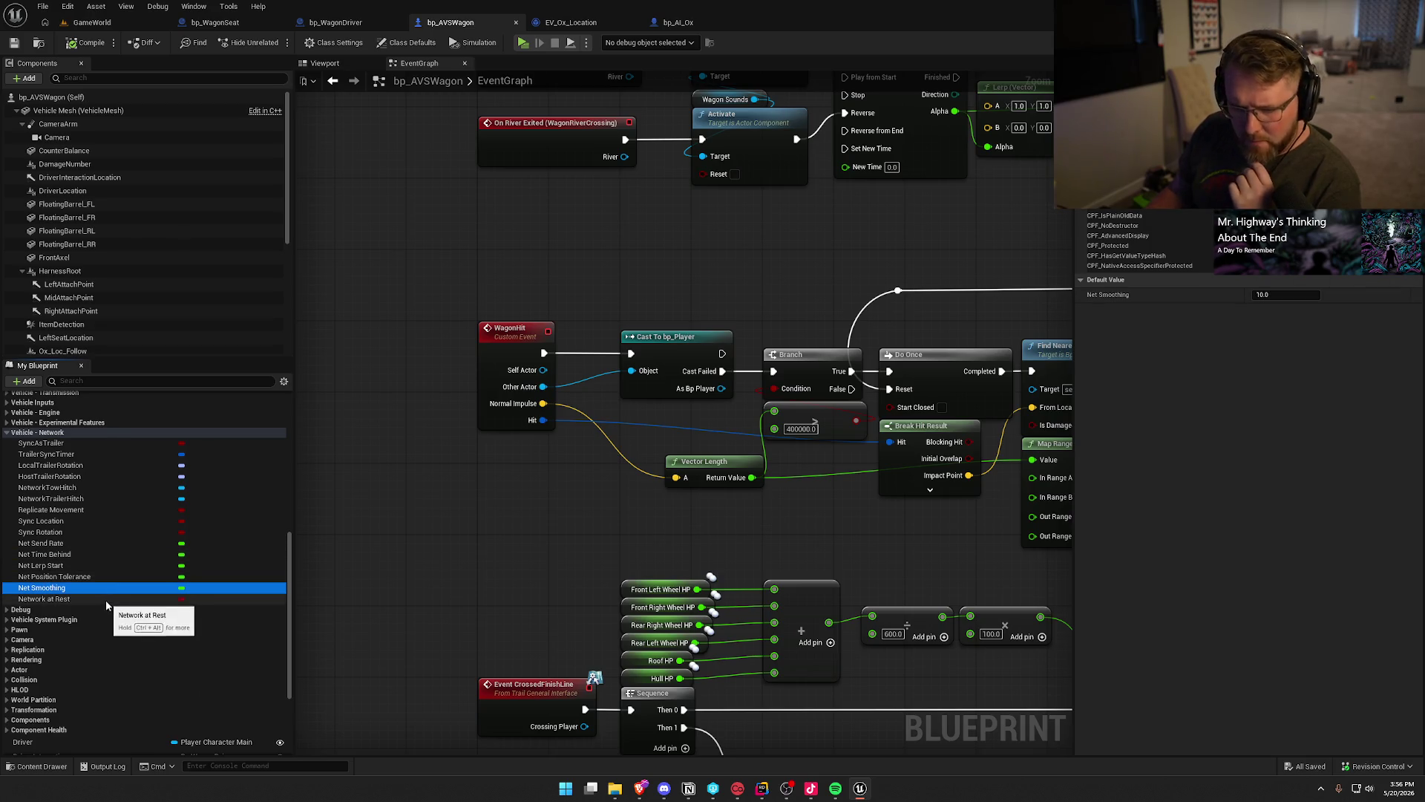
pyautogui.click(105, 599)
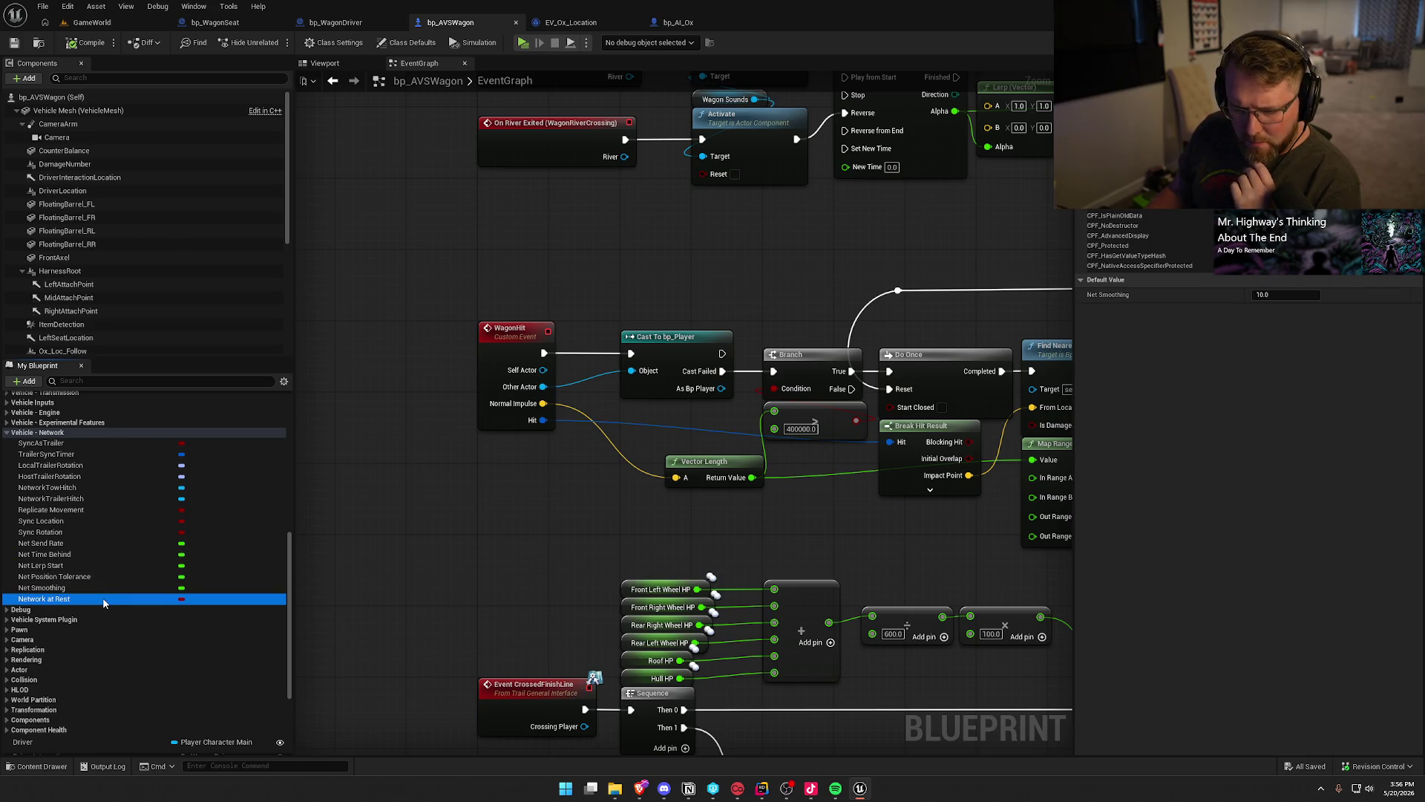
pyautogui.click(7, 432)
# Skim Experimental Features, Engine, Inputs and Transmission groups, then select AllowPassiveMode under Vehicle - General.
pyautogui.click(7, 425)
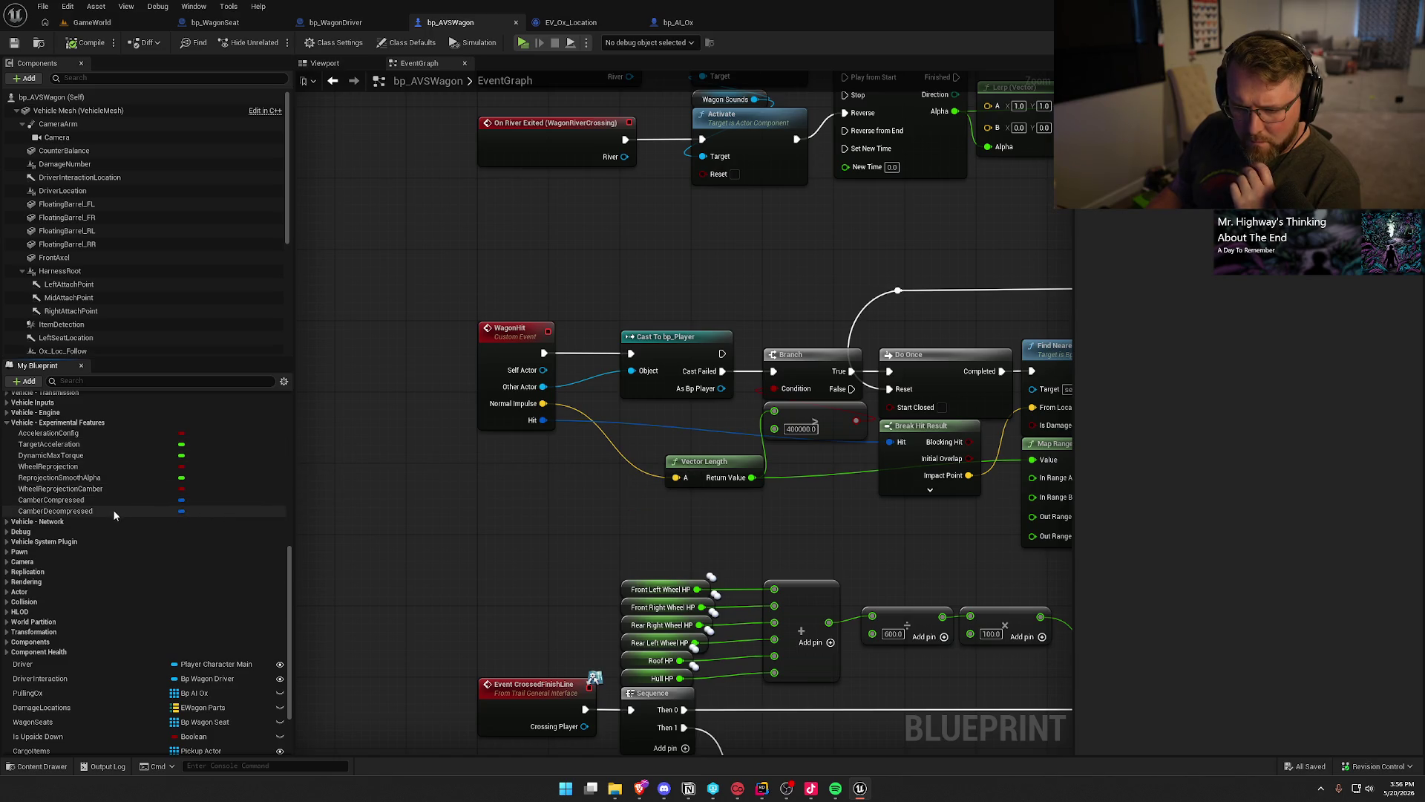
pyautogui.click(7, 422)
pyautogui.click(8, 412)
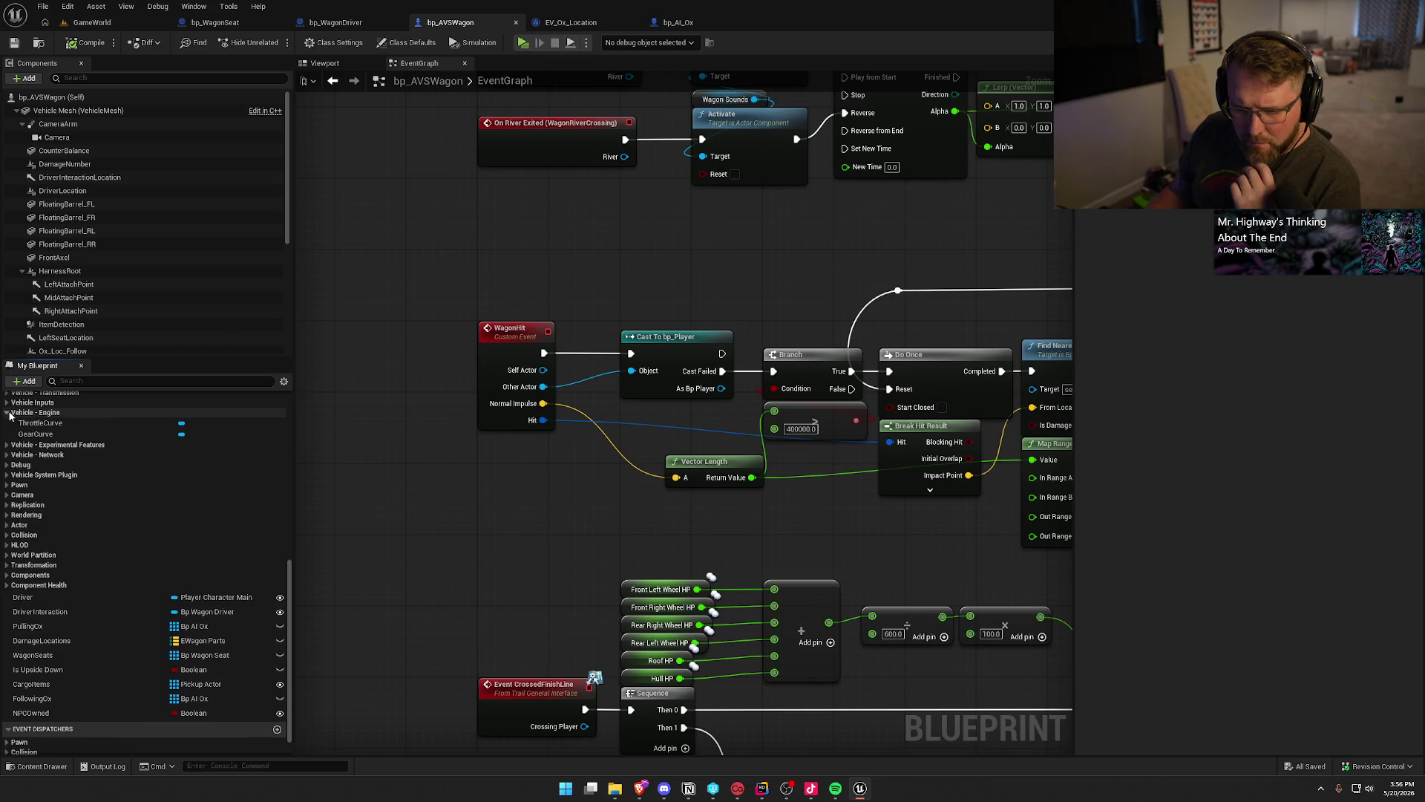
pyautogui.click(9, 412)
pyautogui.scroll(3, 9, 445)
pyautogui.click(7, 474)
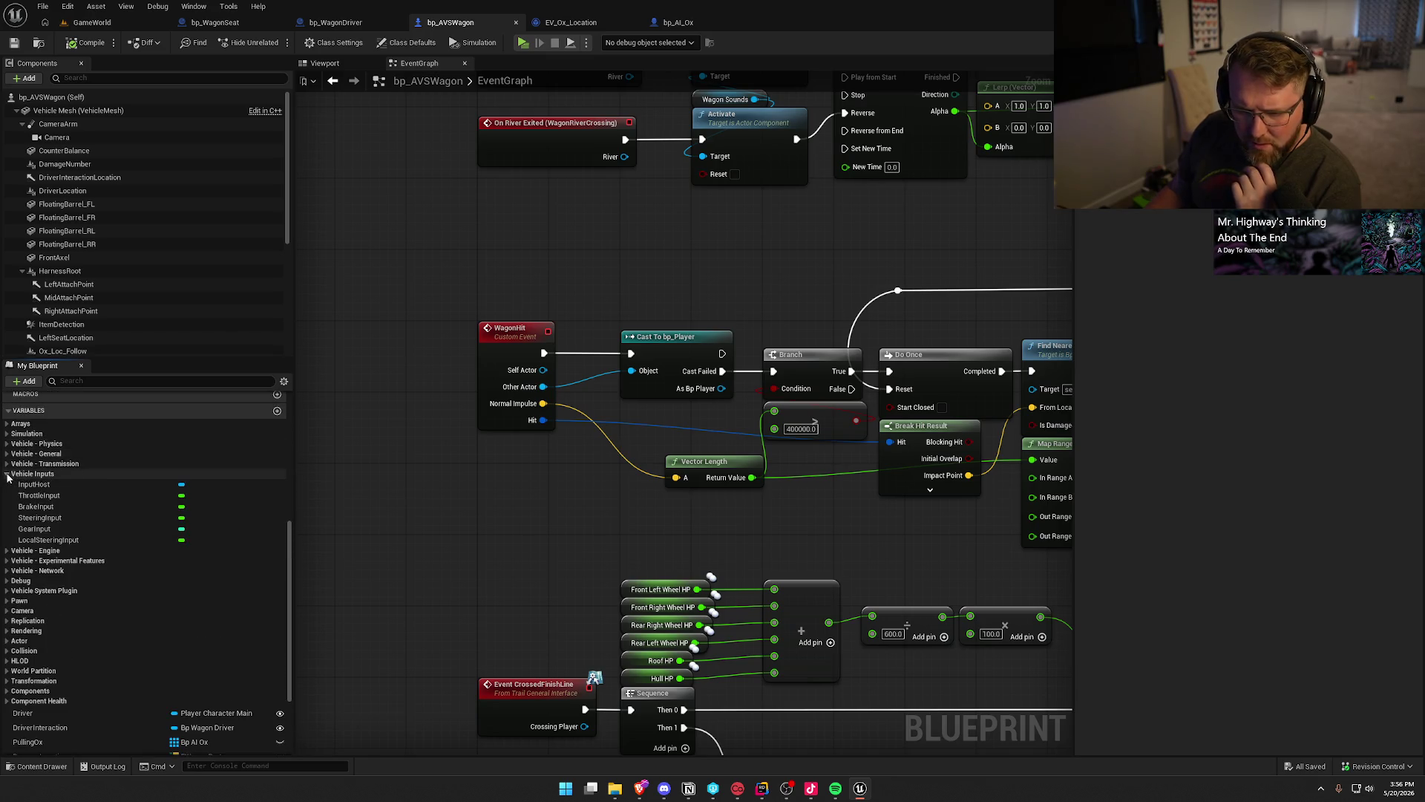
pyautogui.click(8, 473)
pyautogui.click(8, 464)
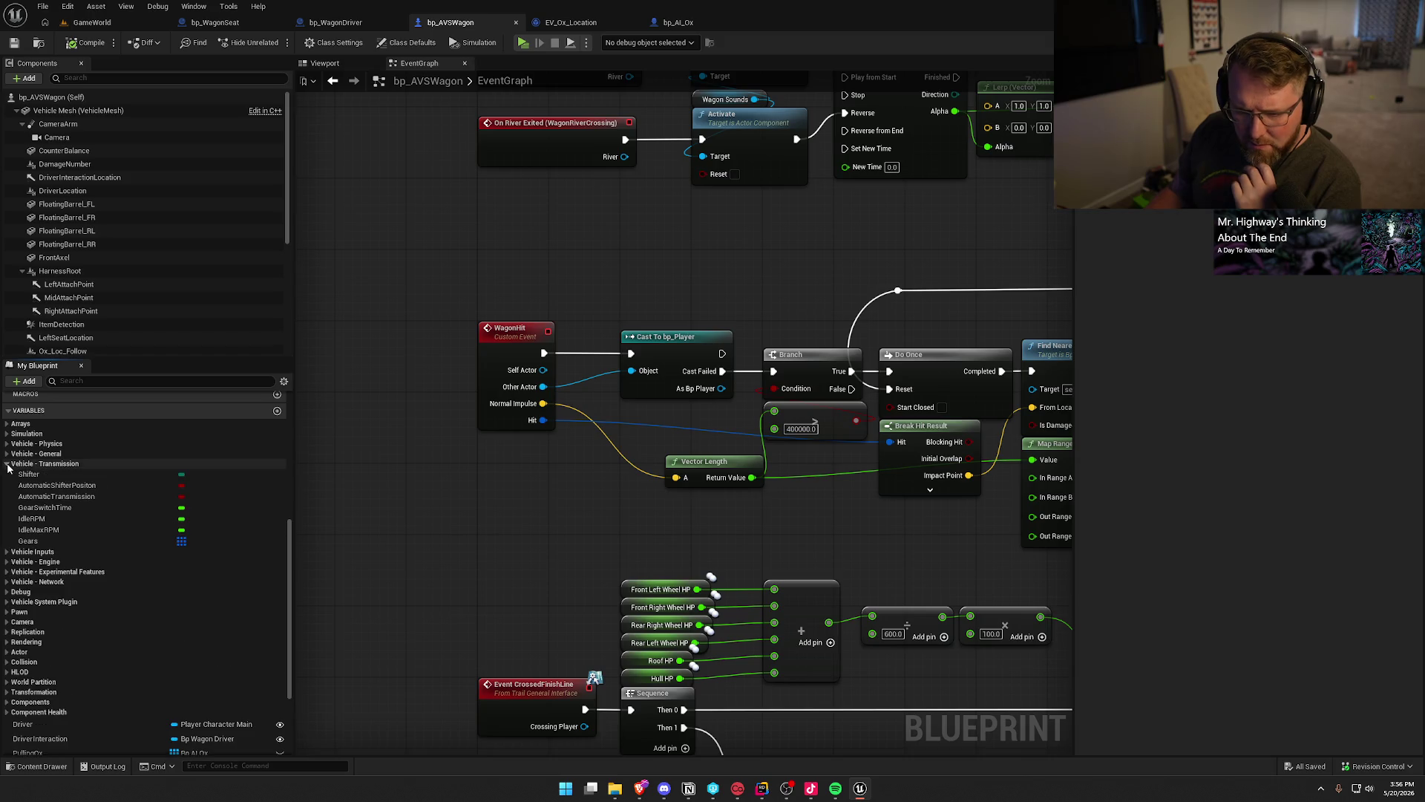
pyautogui.click(8, 464)
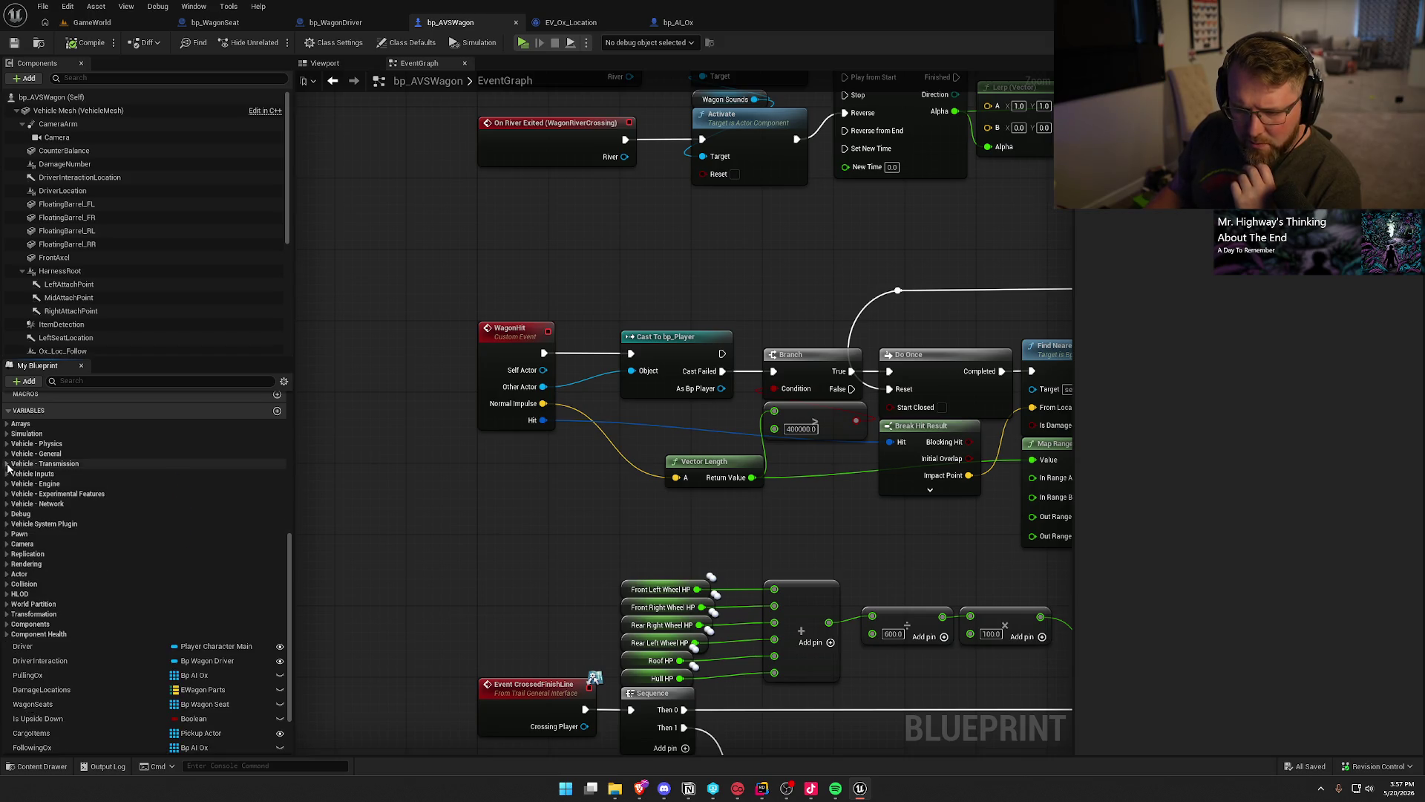
pyautogui.click(8, 454)
pyautogui.click(53, 466)
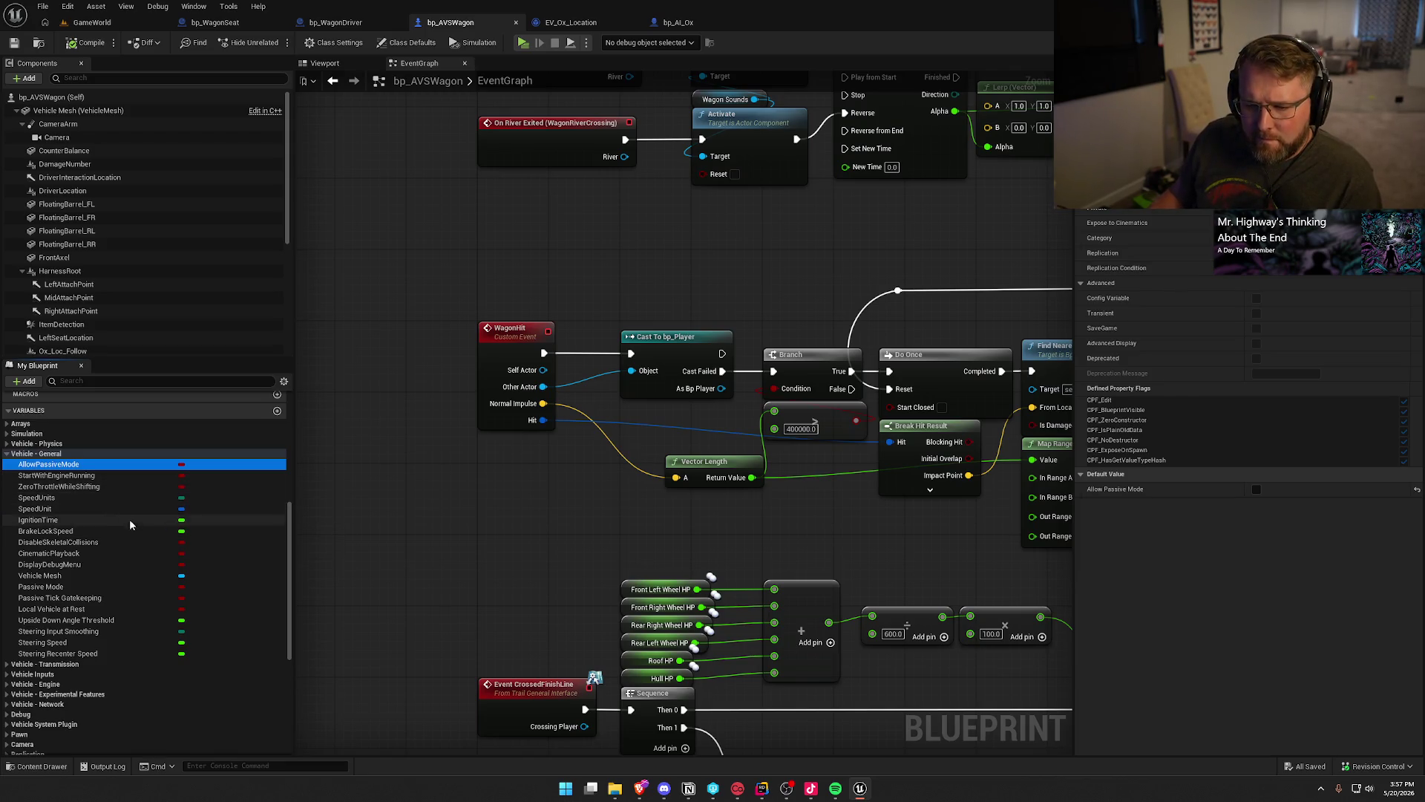
# Check defaults of DisableSkeletalCollisions, Passive Mode, Passive Tick Gatekeeping and Local Vehicle at Rest.
pyautogui.moveTo(138, 549)
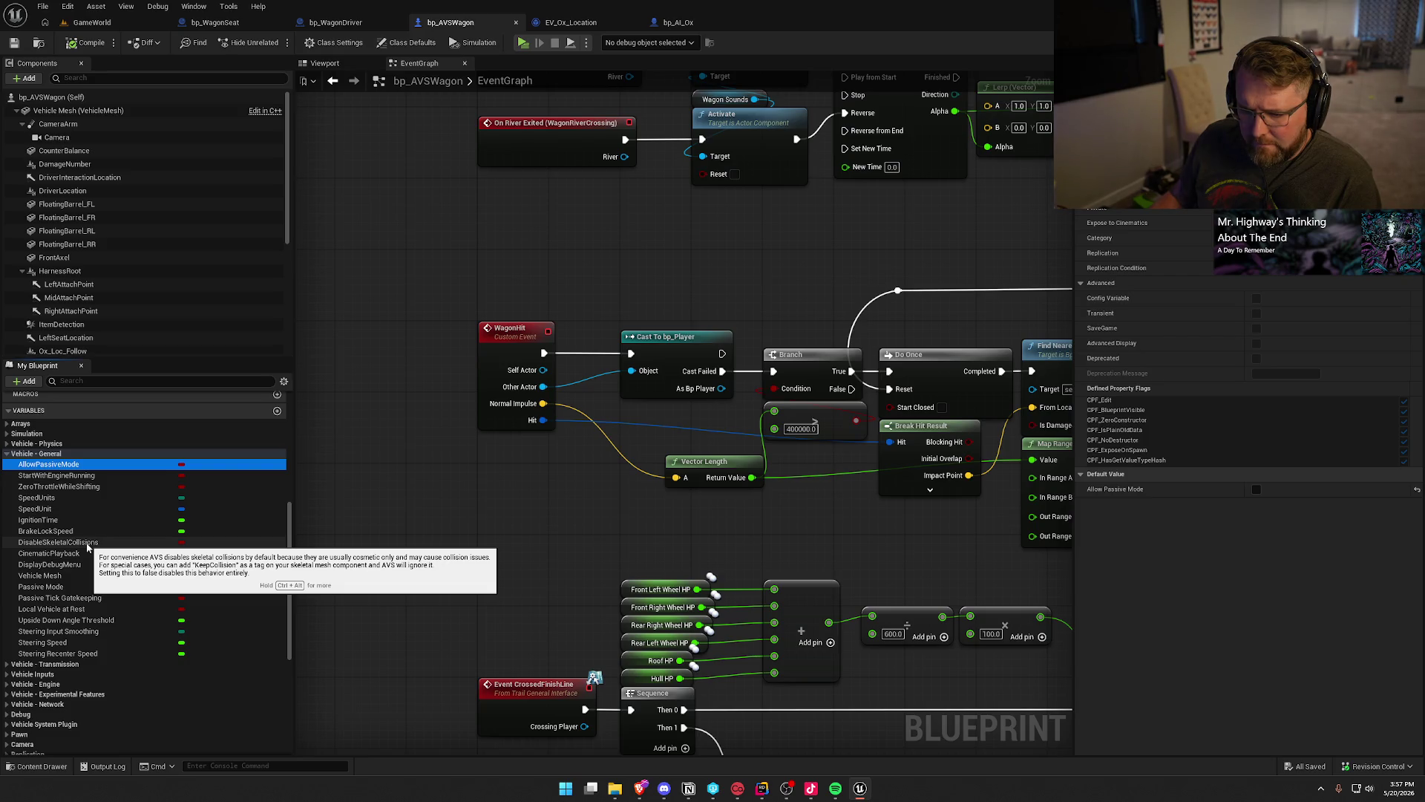
pyautogui.click(87, 545)
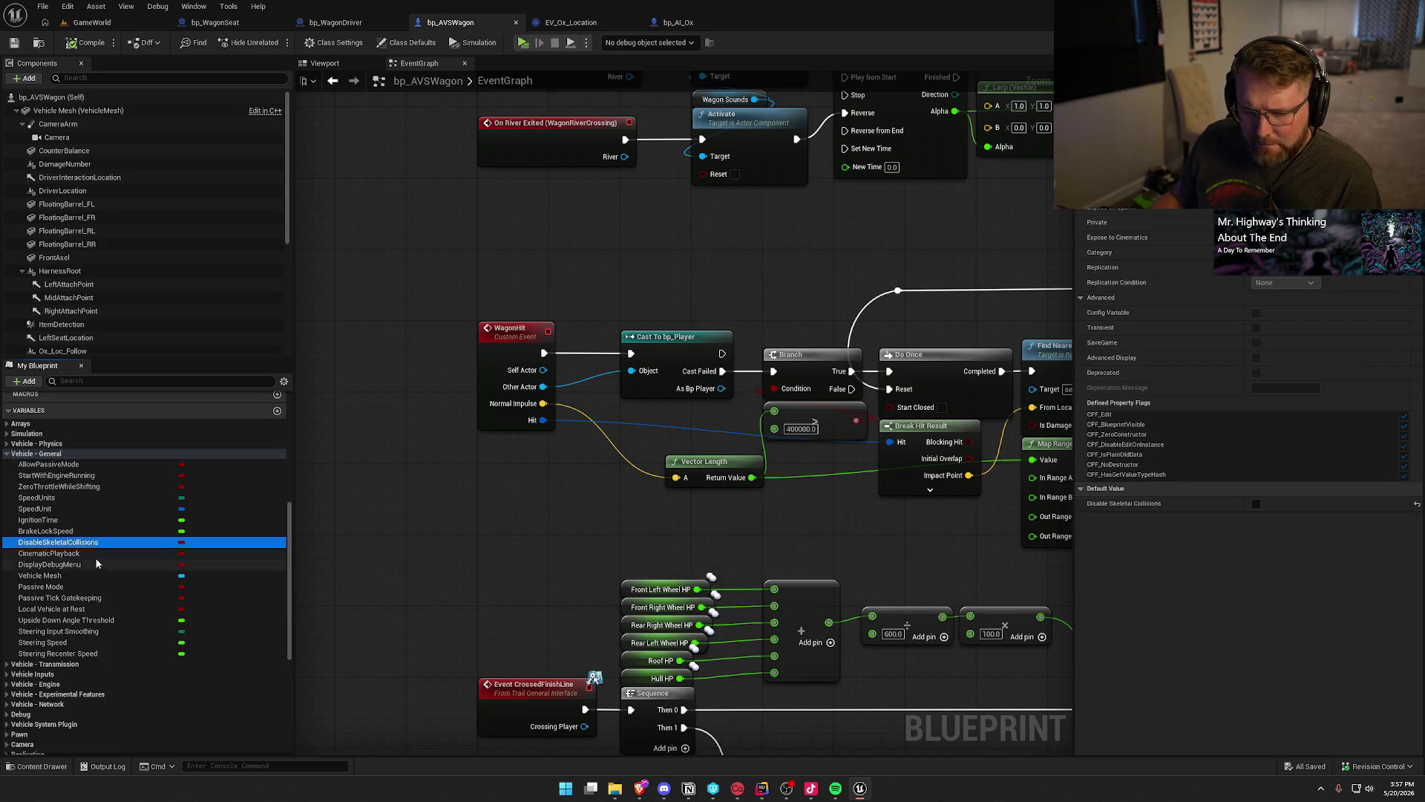
pyautogui.click(124, 590)
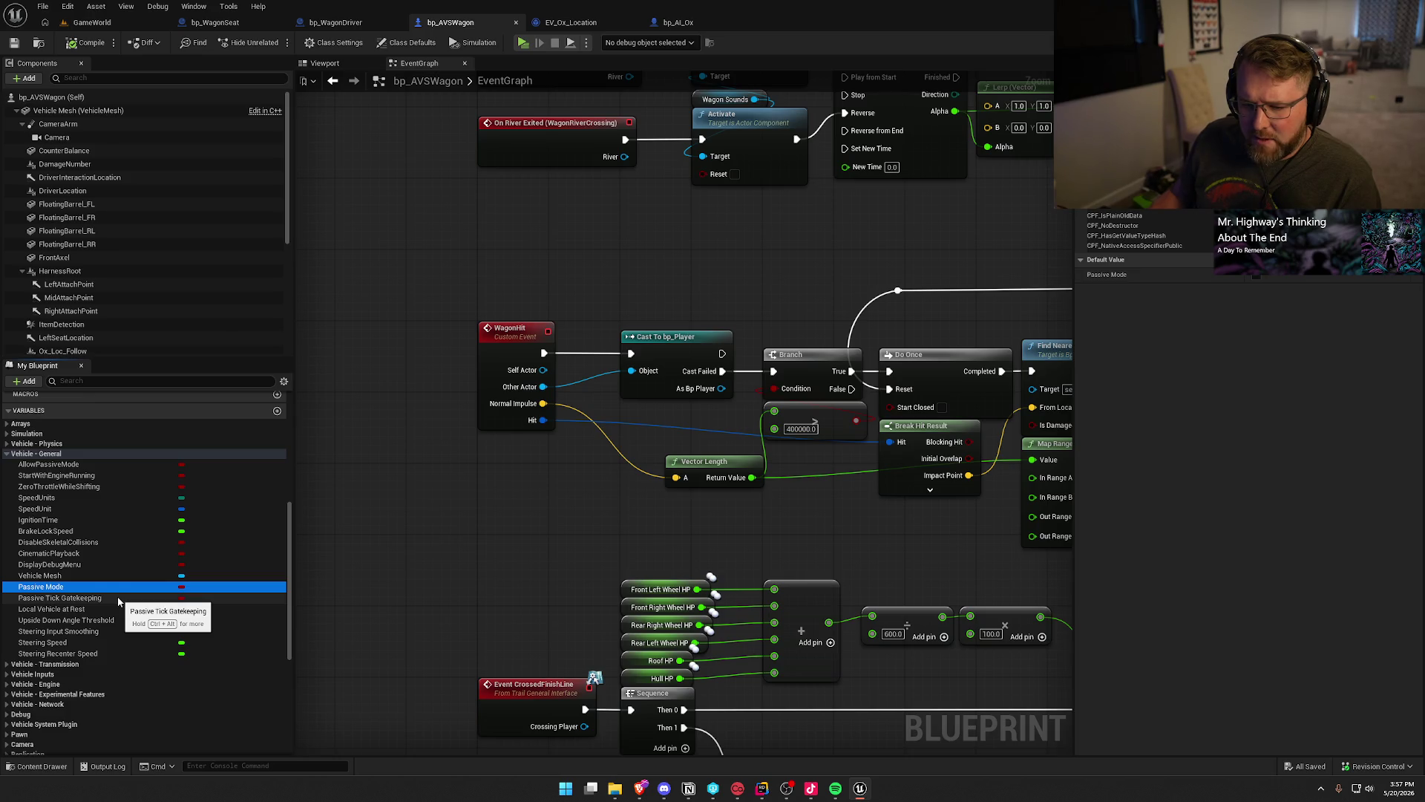
pyautogui.click(117, 598)
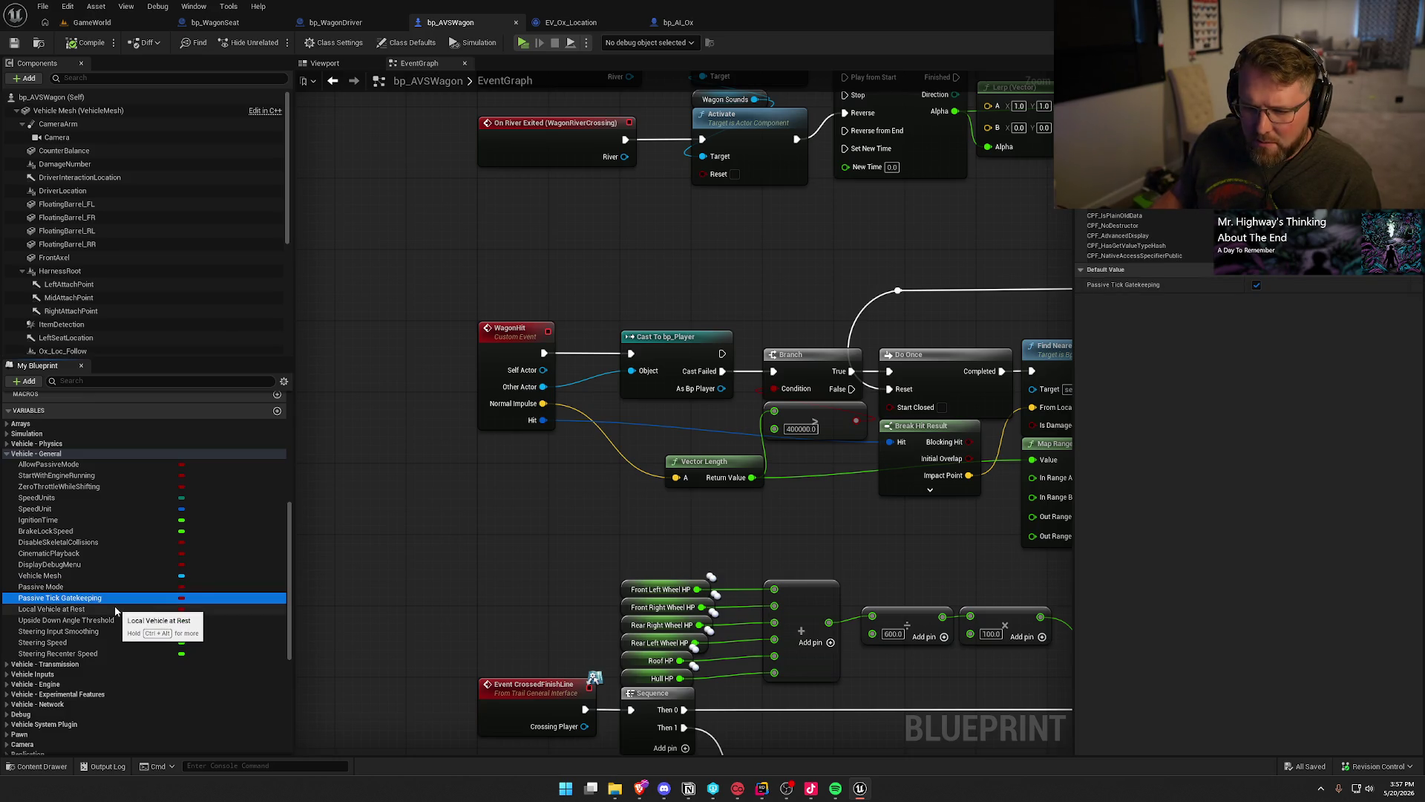
pyautogui.click(119, 611)
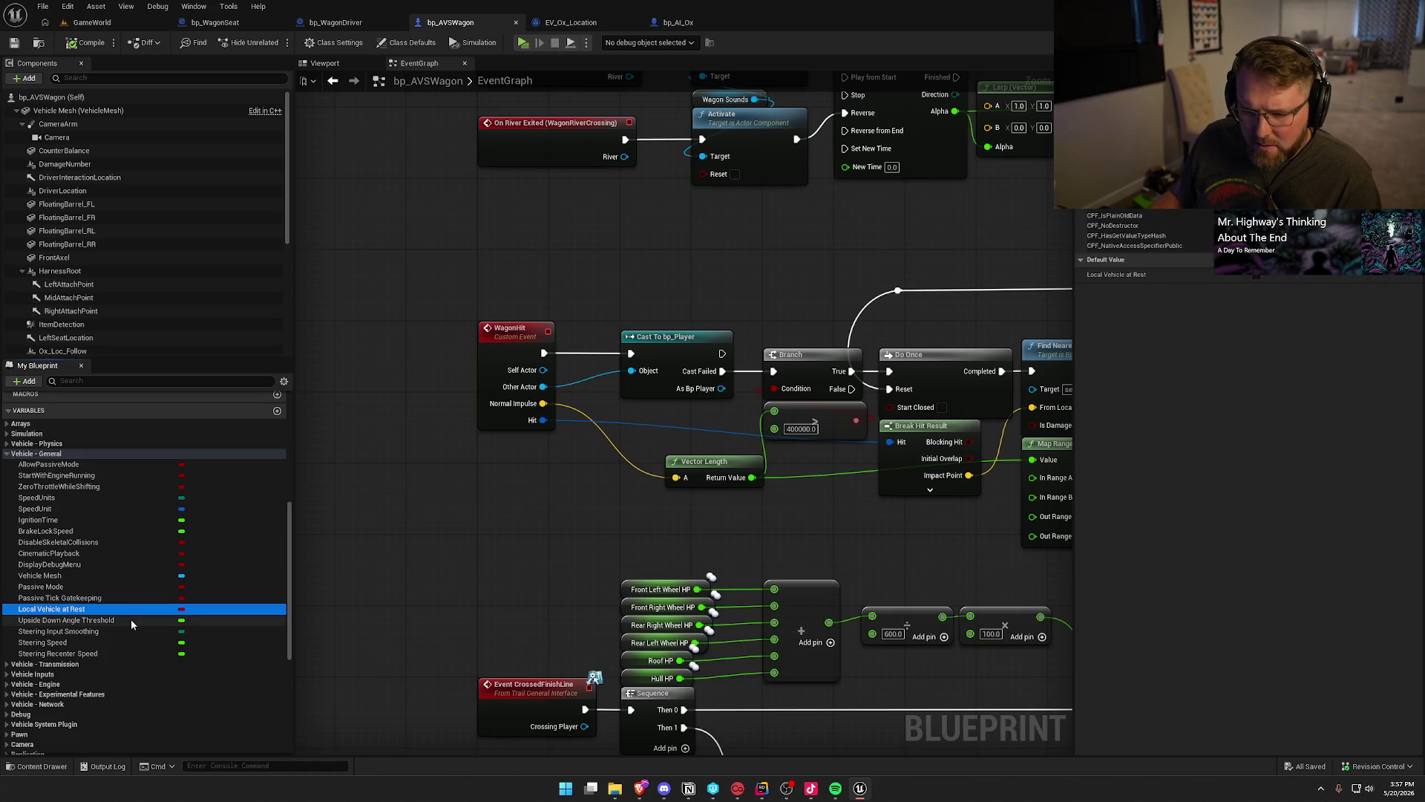
pyautogui.click(7, 453)
# Check StartWithPhysics under Vehicle - Physics, skim Simulation and Arrays, then select bp_AVSWagon (Self) for Class Defaults.
pyautogui.click(7, 444)
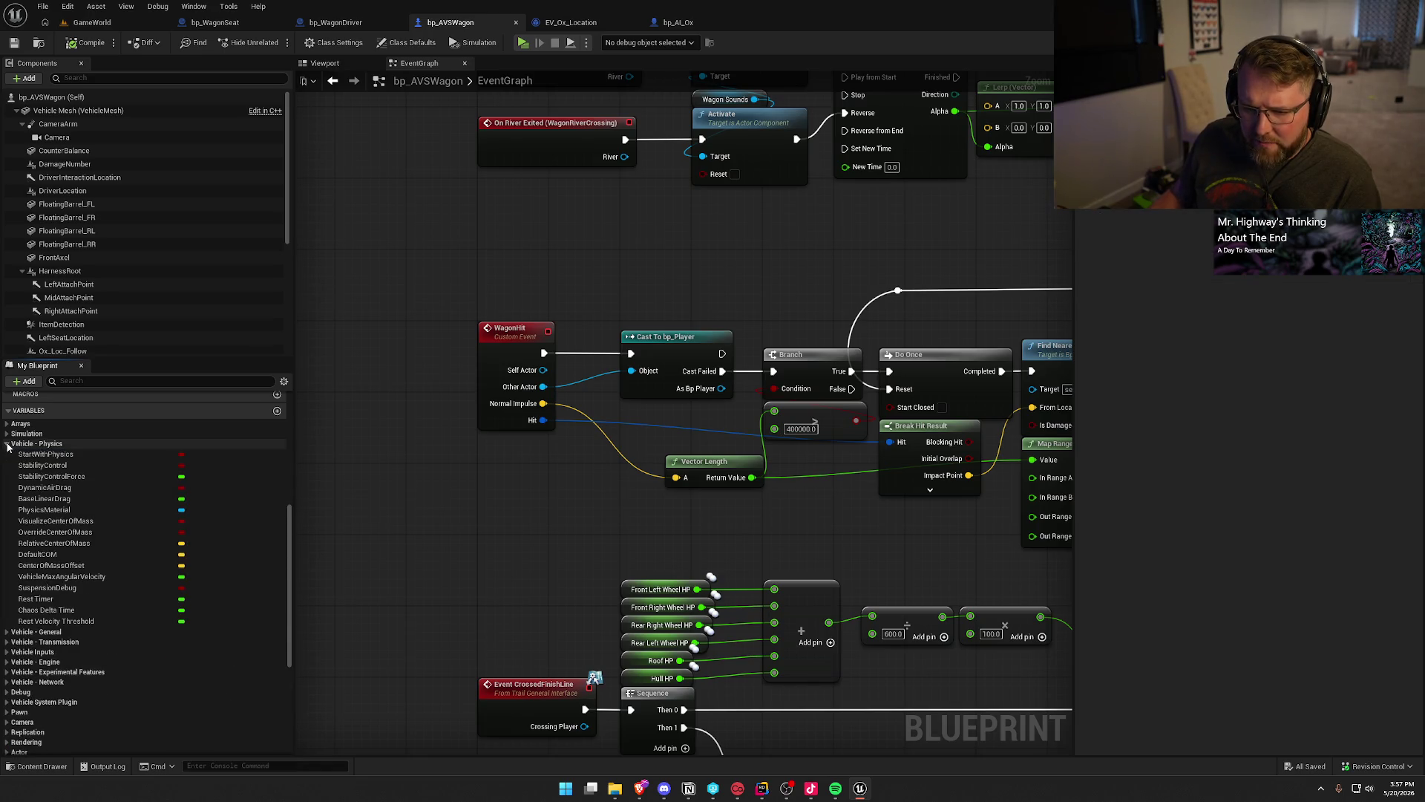
pyautogui.click(46, 454)
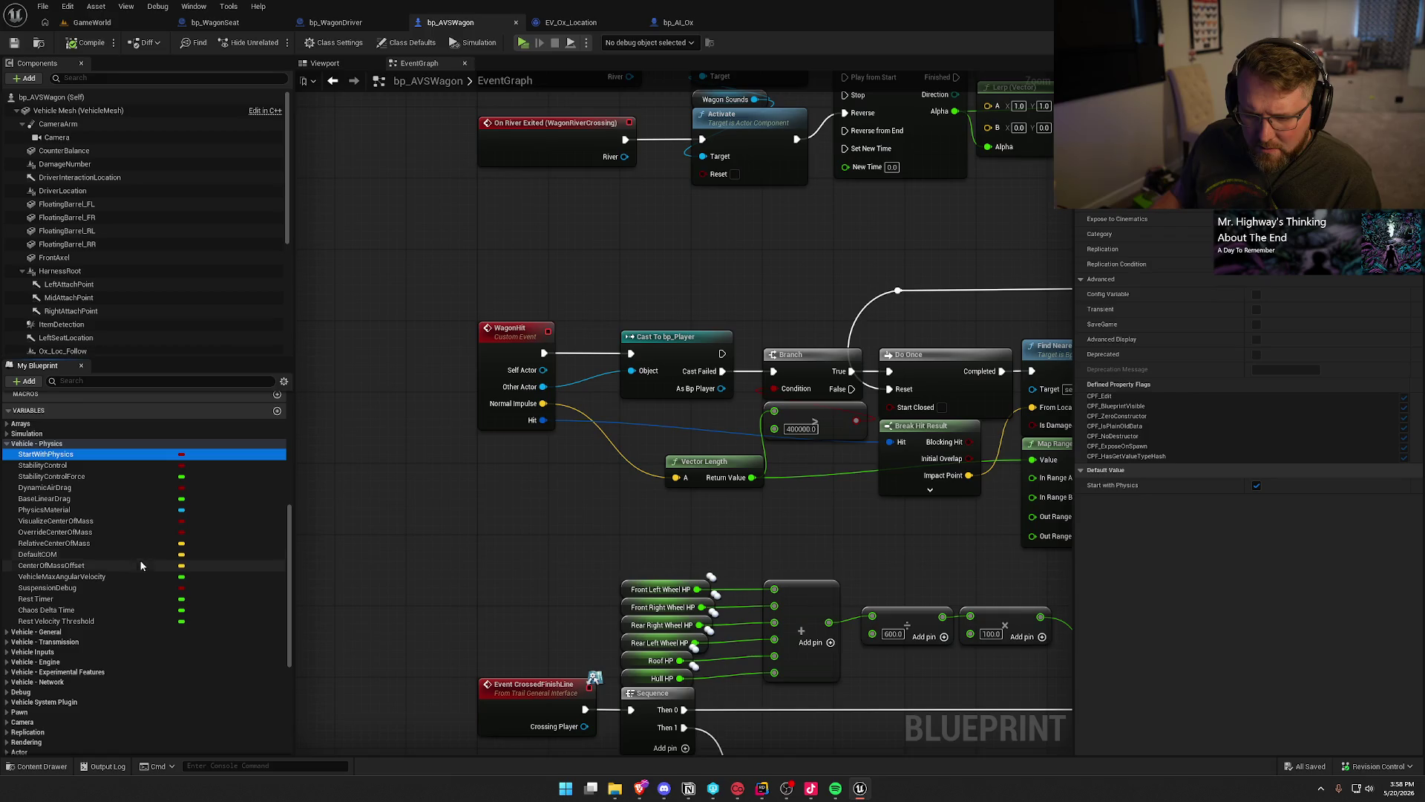
pyautogui.click(8, 444)
pyautogui.click(7, 435)
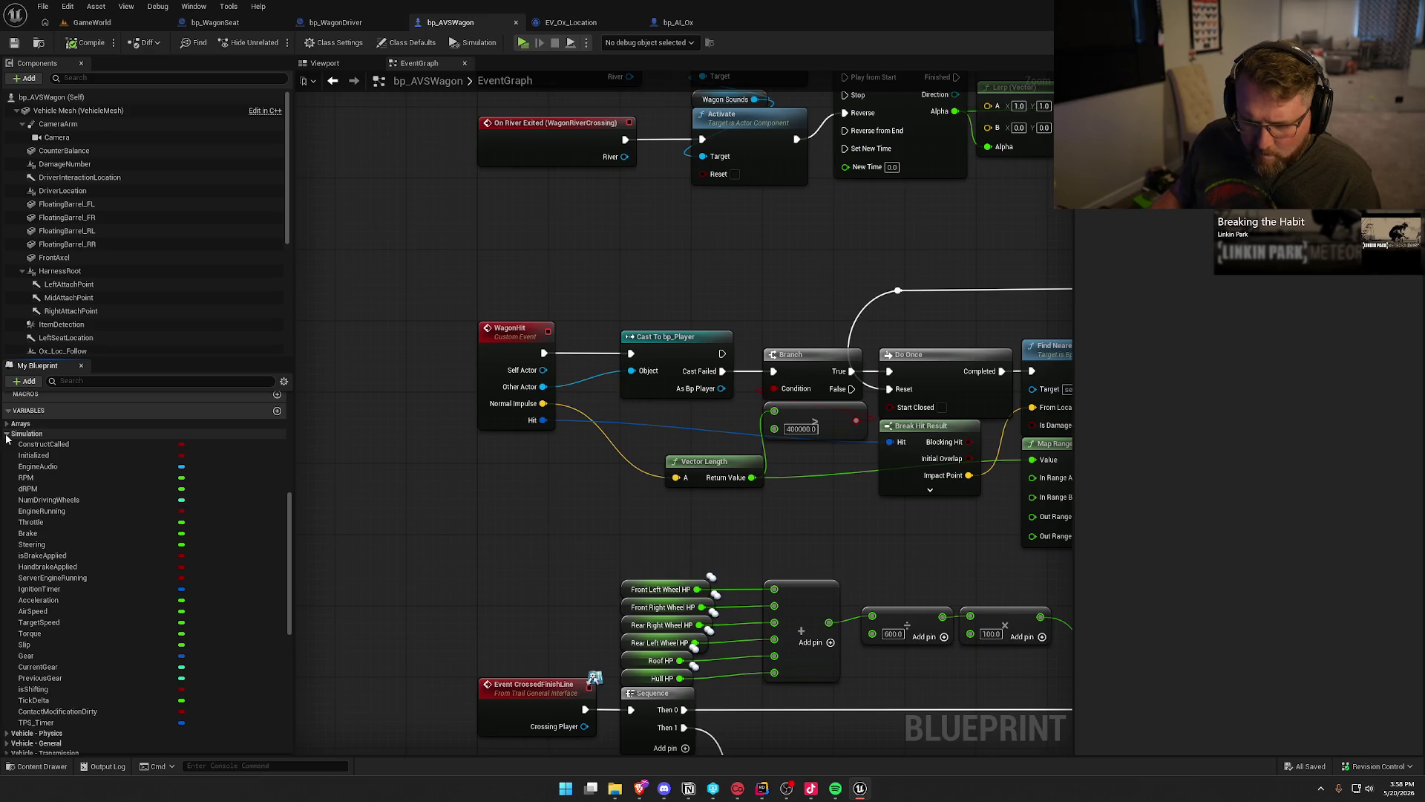
pyautogui.click(7, 435)
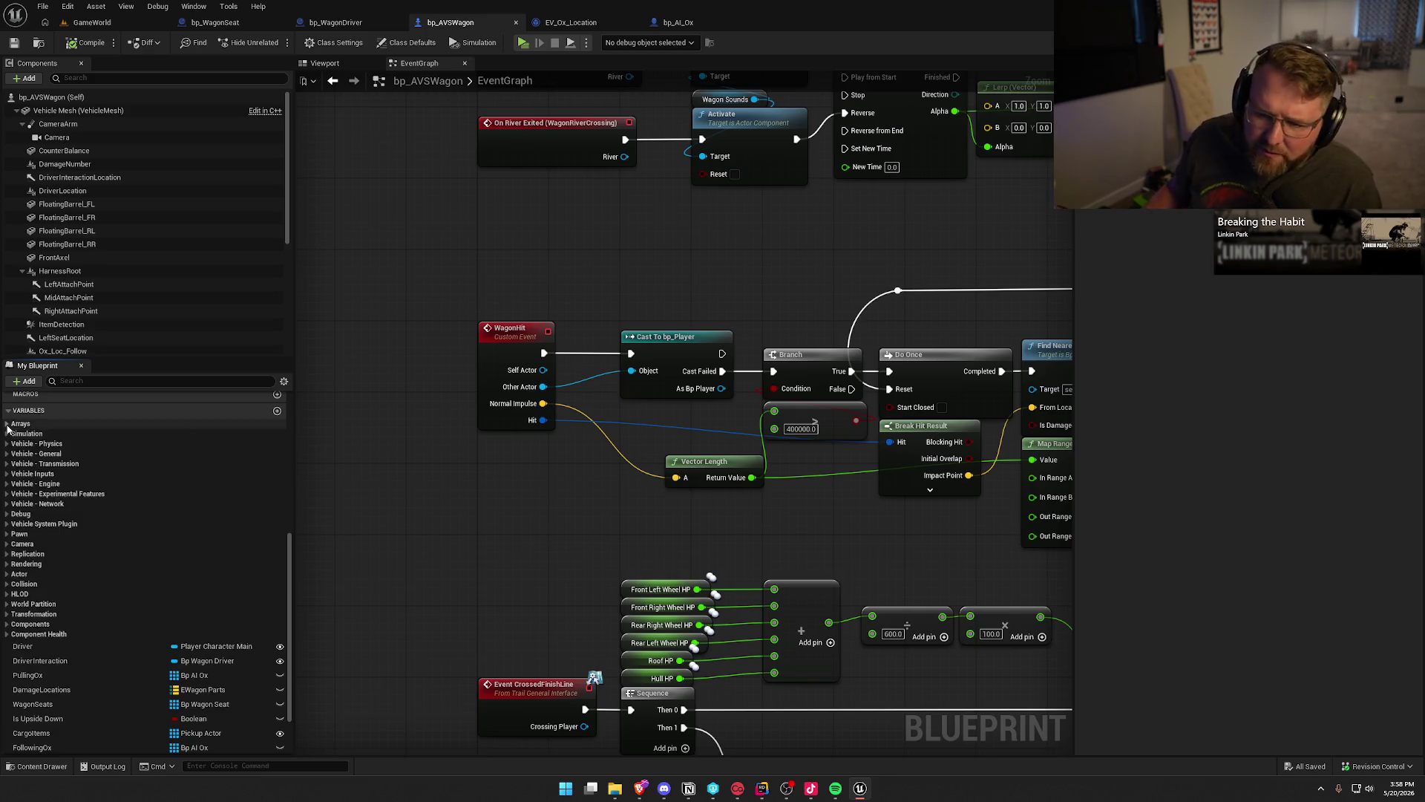
pyautogui.click(7, 424)
pyautogui.click(8, 425)
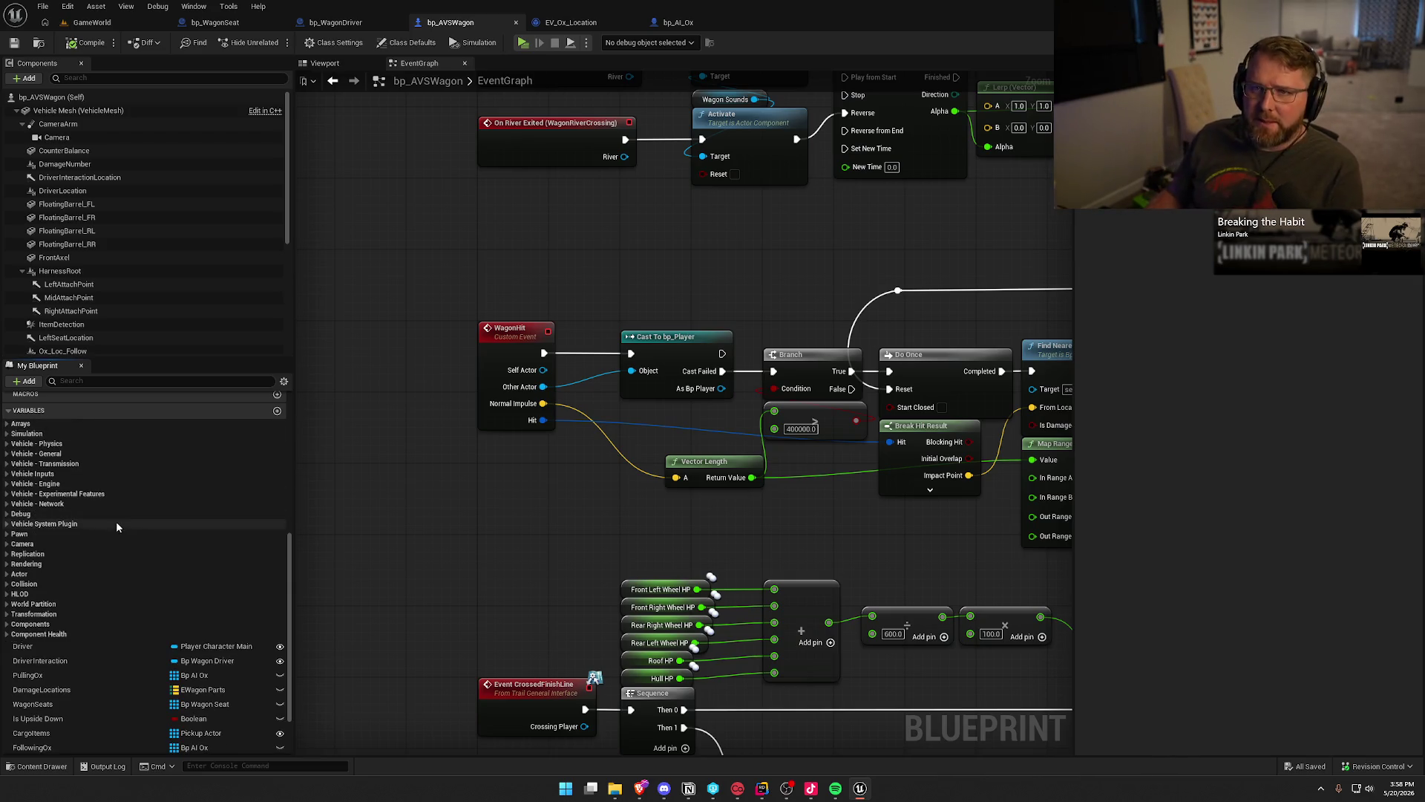
pyautogui.scroll(-3, 149, 520)
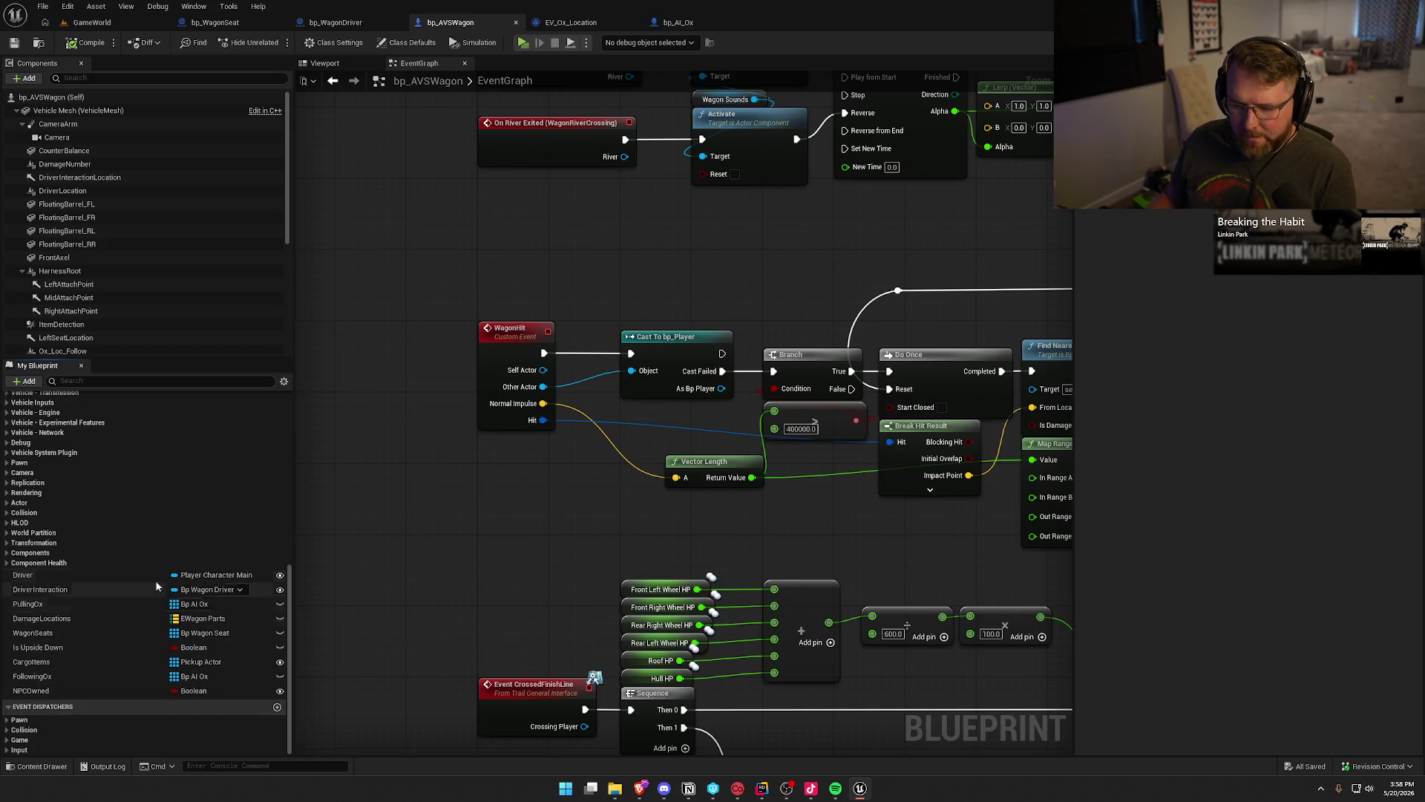
pyautogui.click(50, 97)
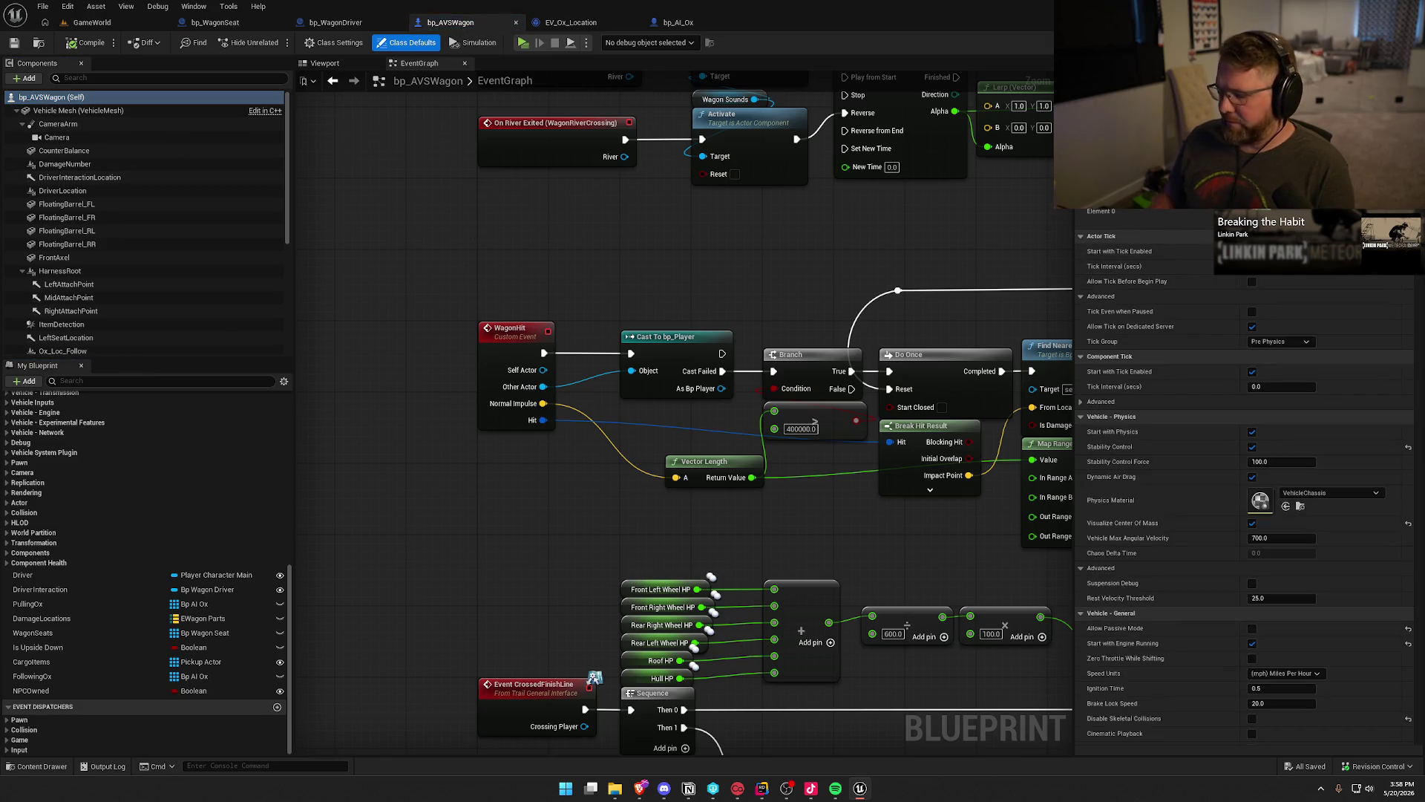
pyautogui.scroll(-10, 1247, 483)
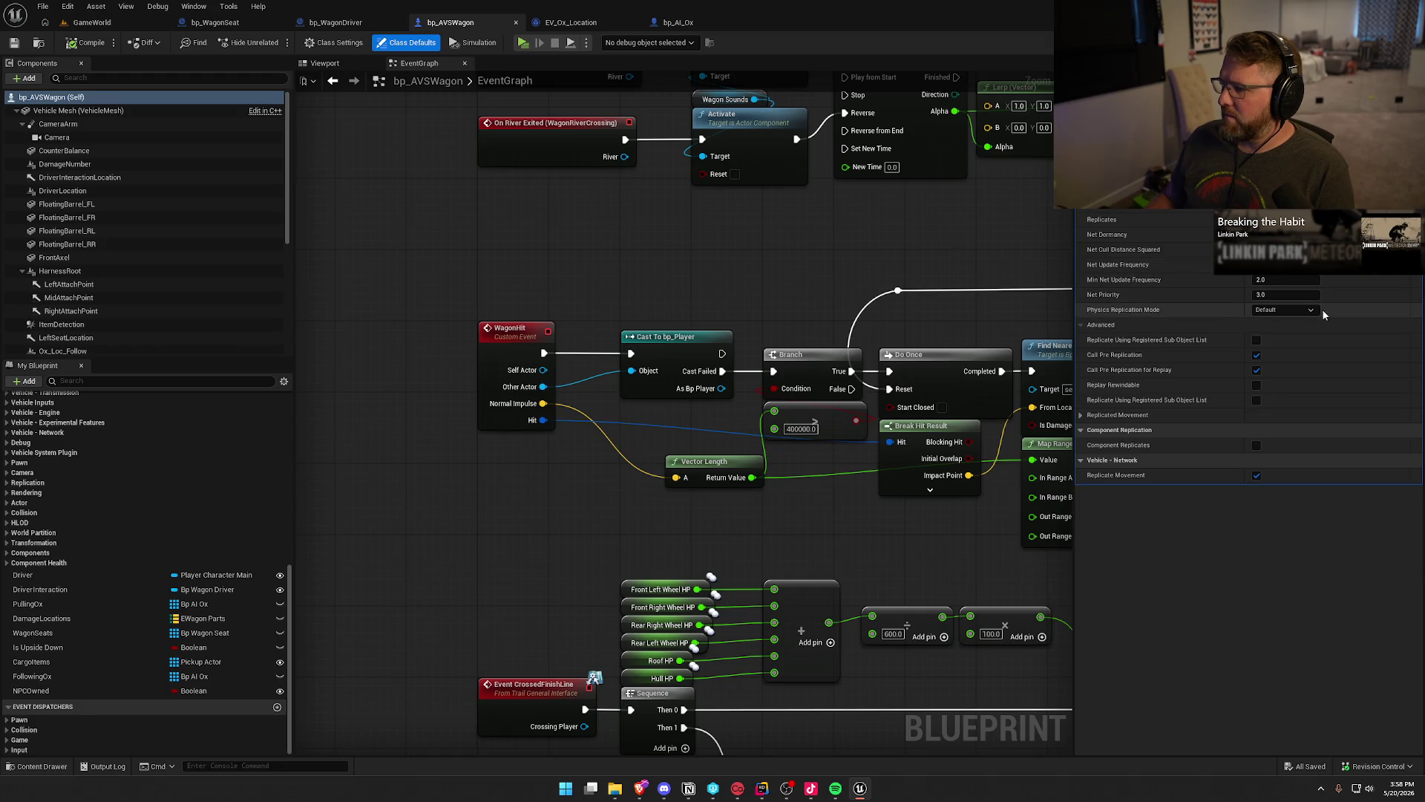
pyautogui.click(1280, 309)
pyautogui.click(1280, 320)
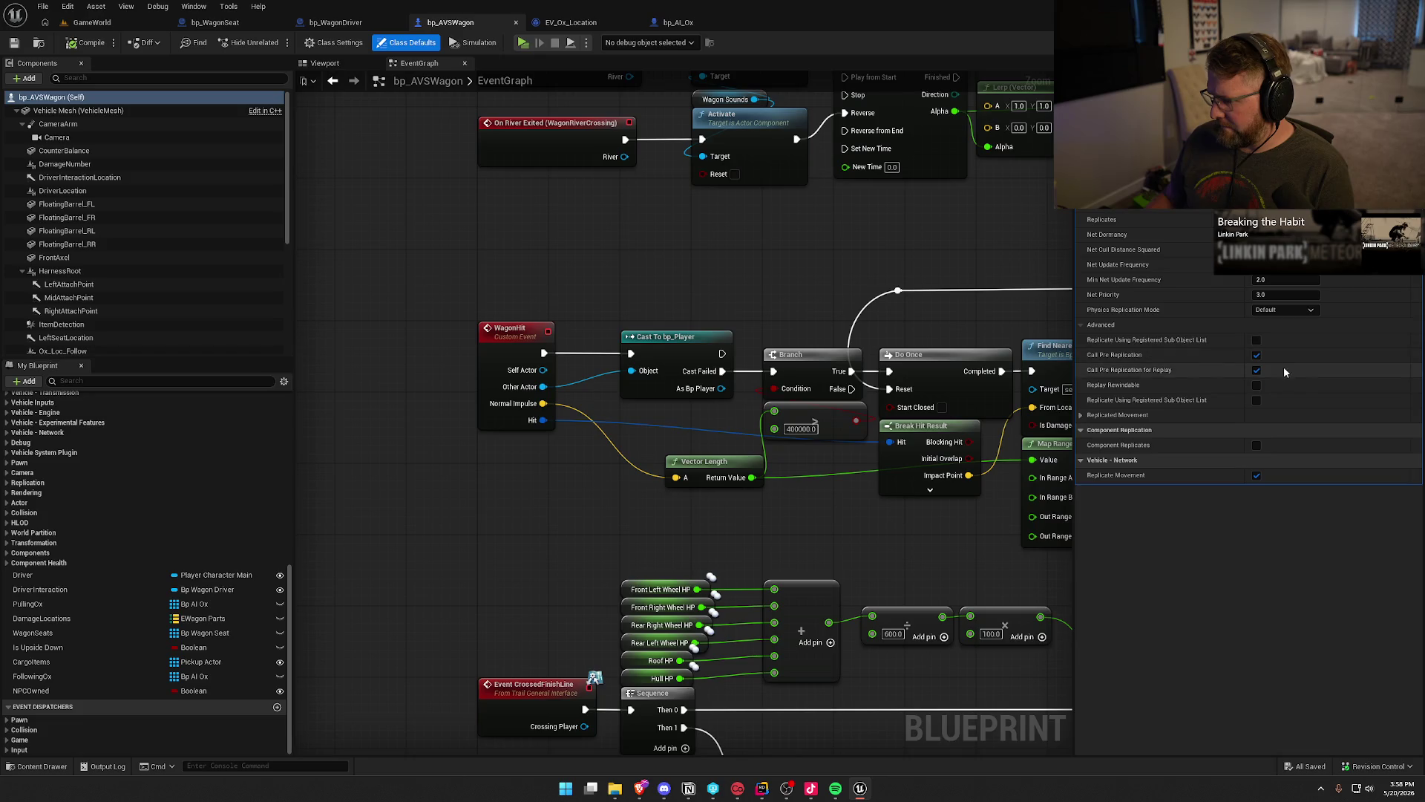
pyautogui.click(1081, 415)
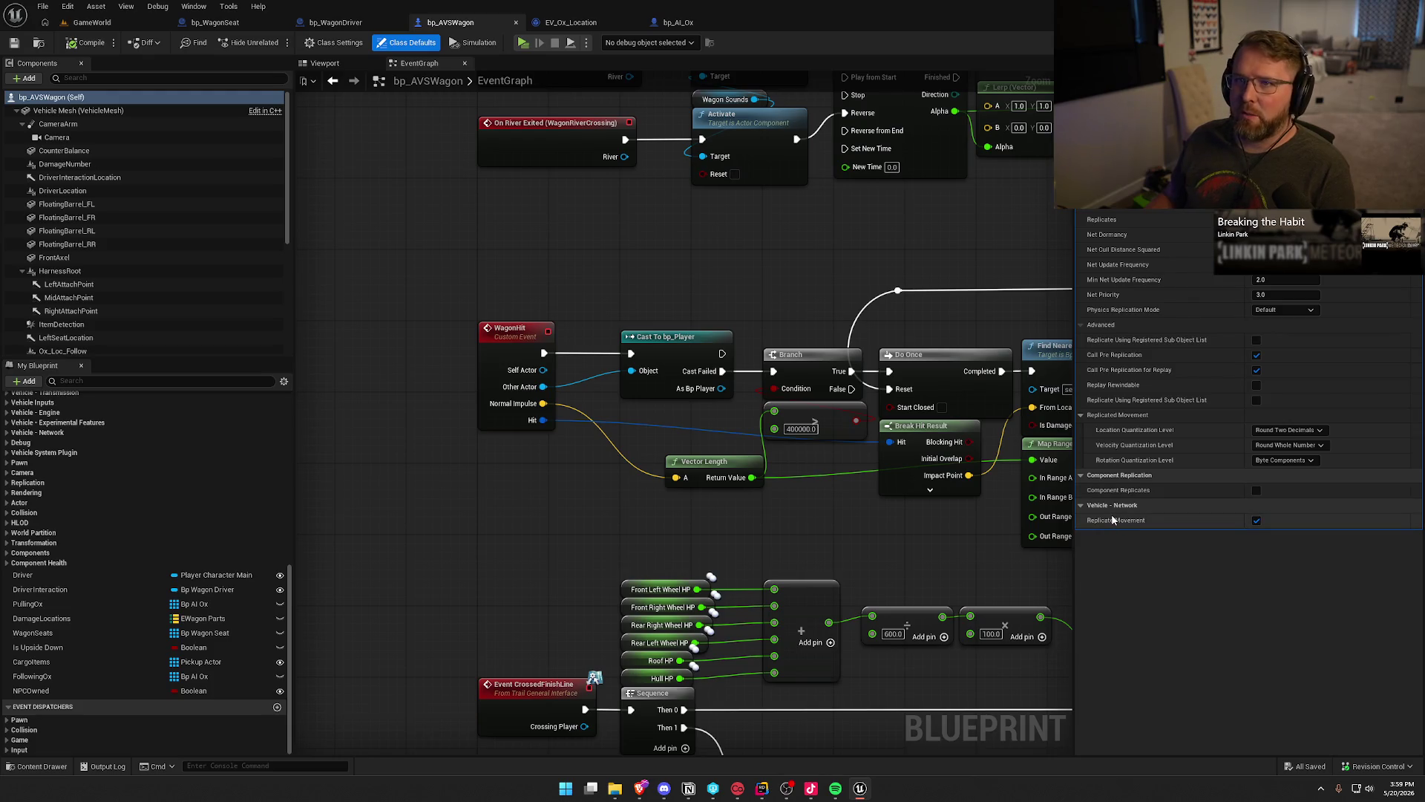
pyautogui.scroll(5, 1247, 482)
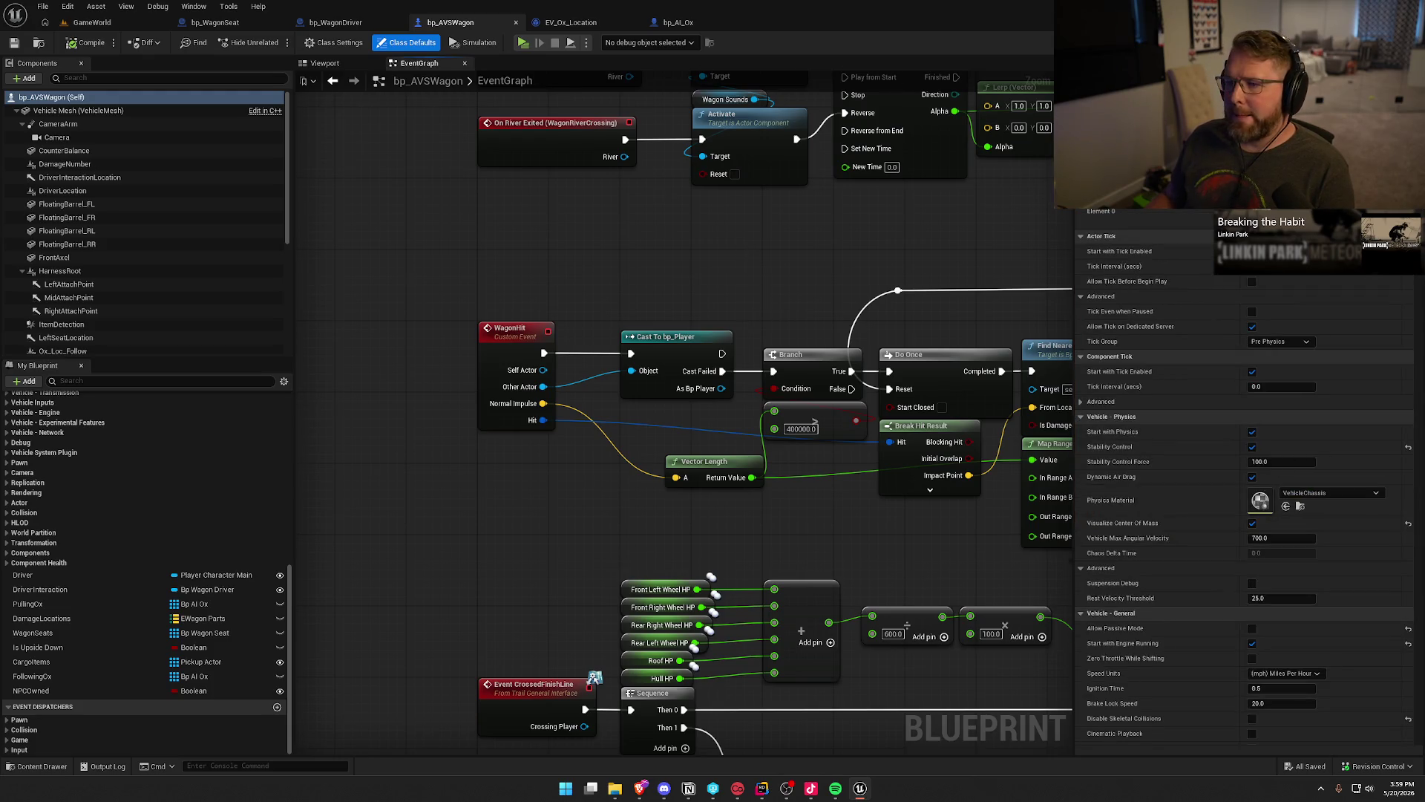
pyautogui.scroll(2, 705, 392)
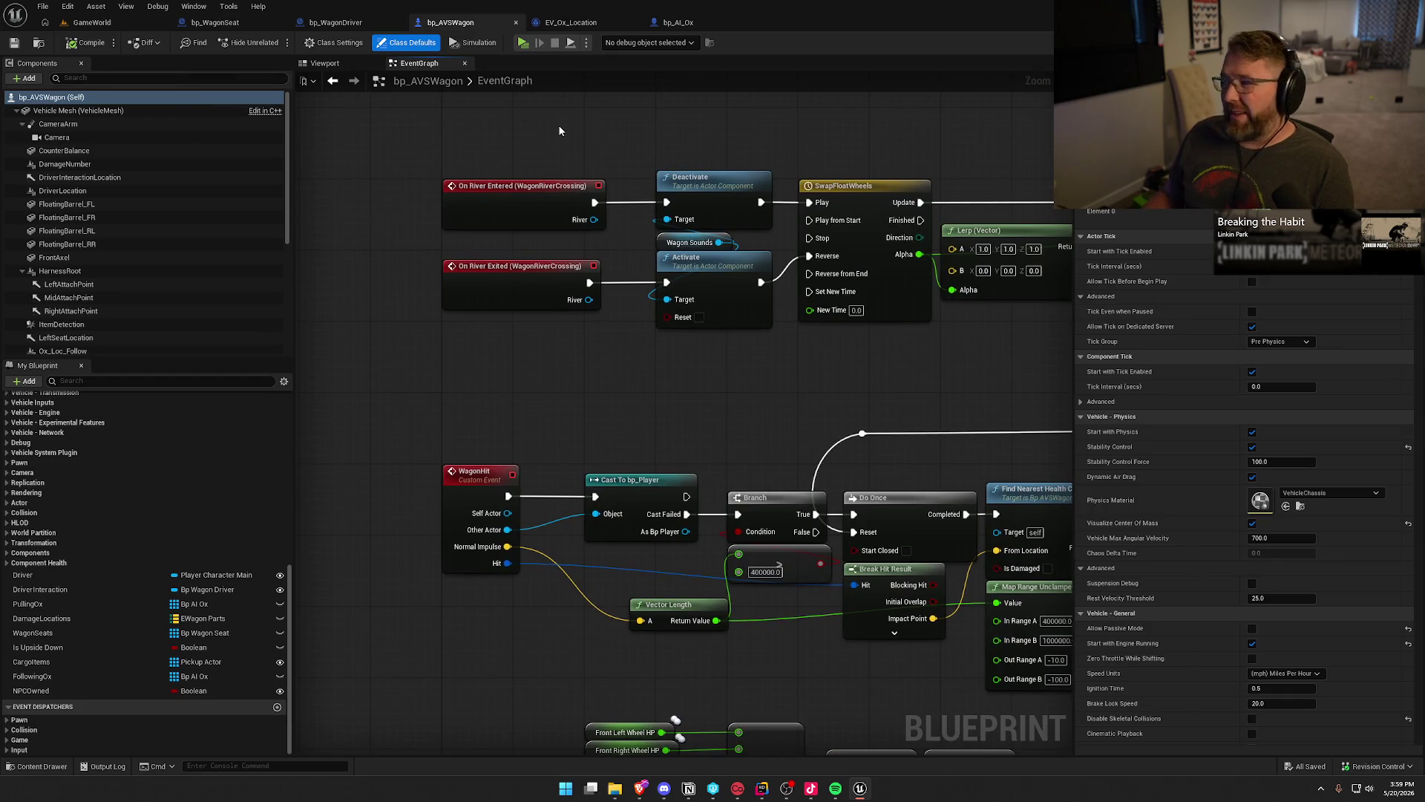
# Close the EV_Ox_Location and bp_AI_Ox tabs and pan back to the bp_AVSWagon event graph.
pyautogui.click(562, 27)
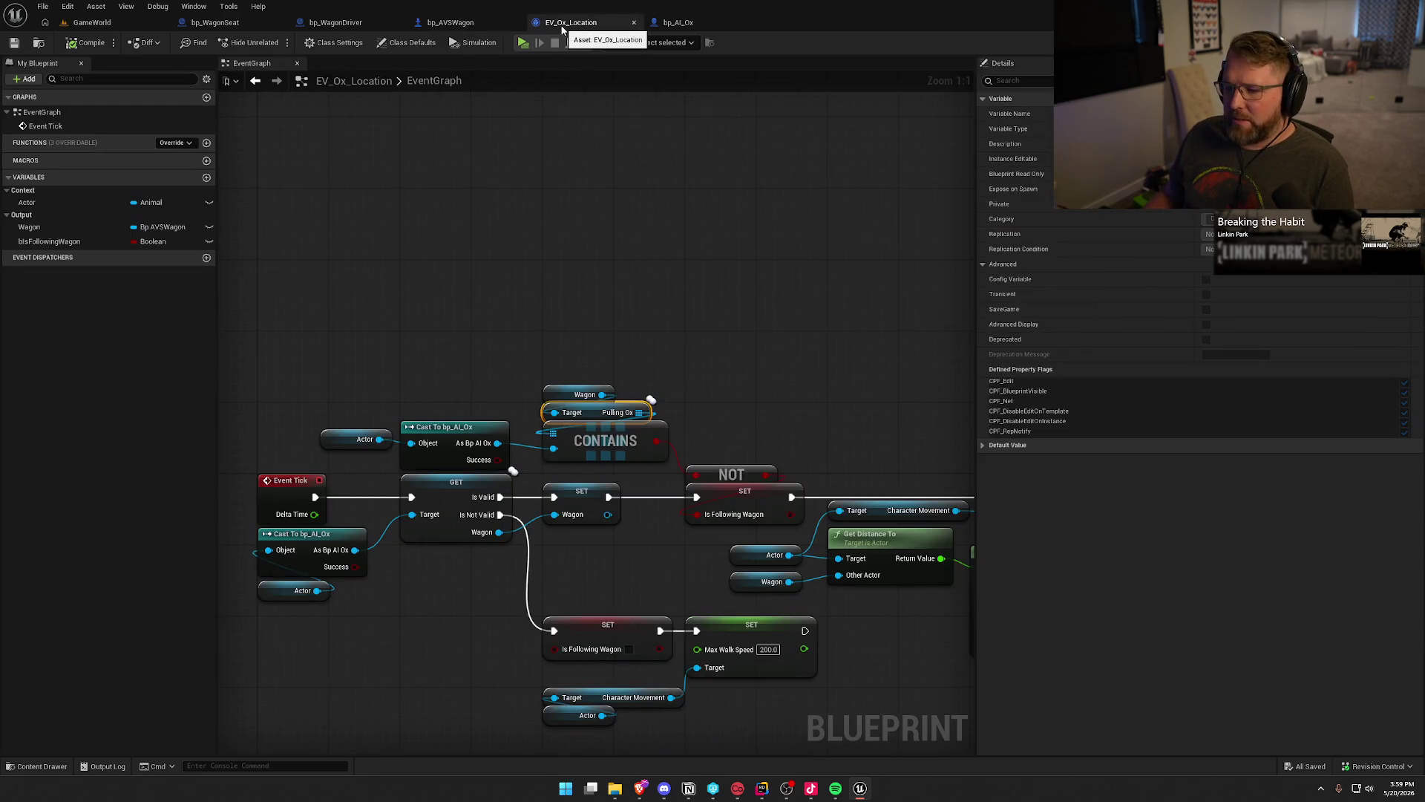
pyautogui.press('Home')
pyautogui.click(774, 169)
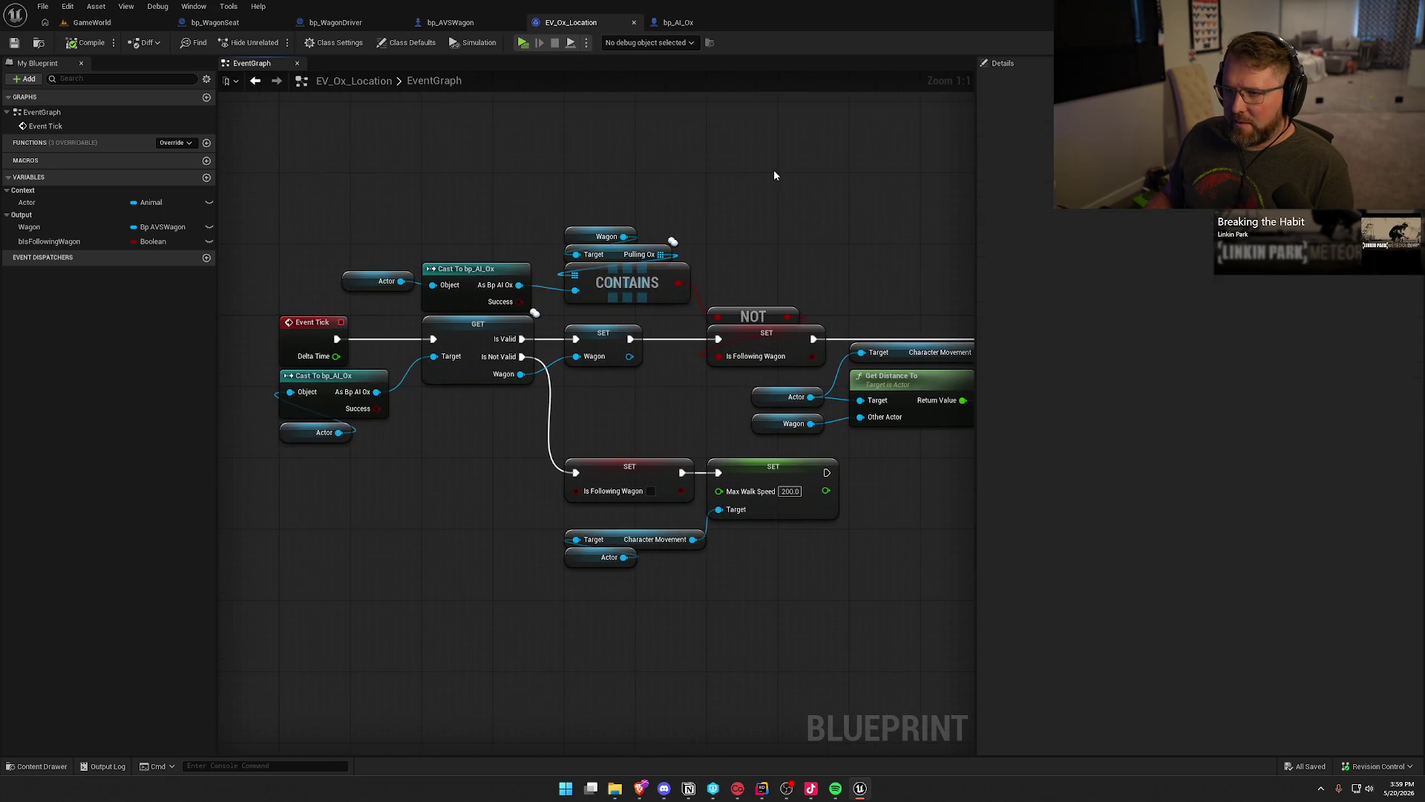
pyautogui.middleClick(577, 27)
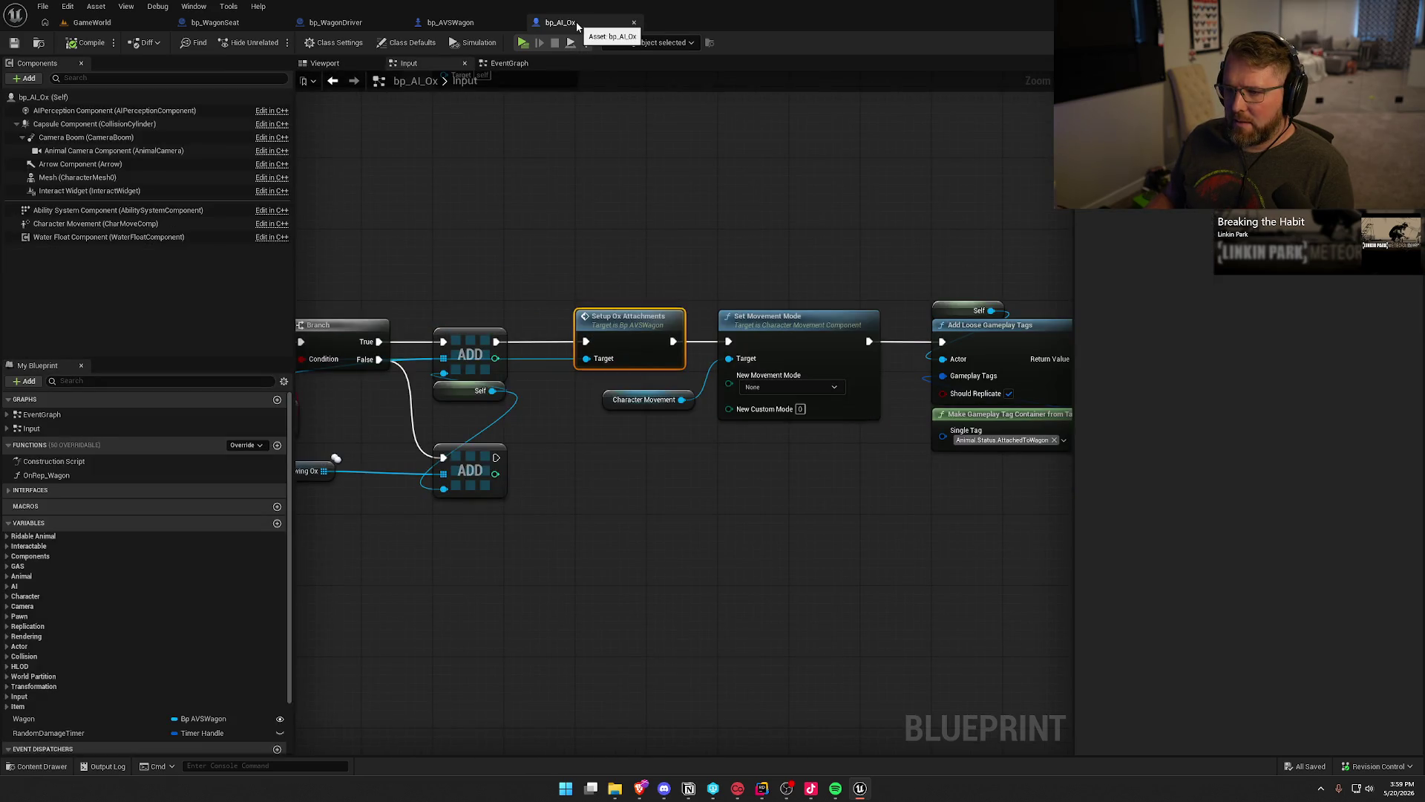
pyautogui.middleClick(577, 26)
pyautogui.moveTo(607, 359); pyautogui.dragTo(679, 379)
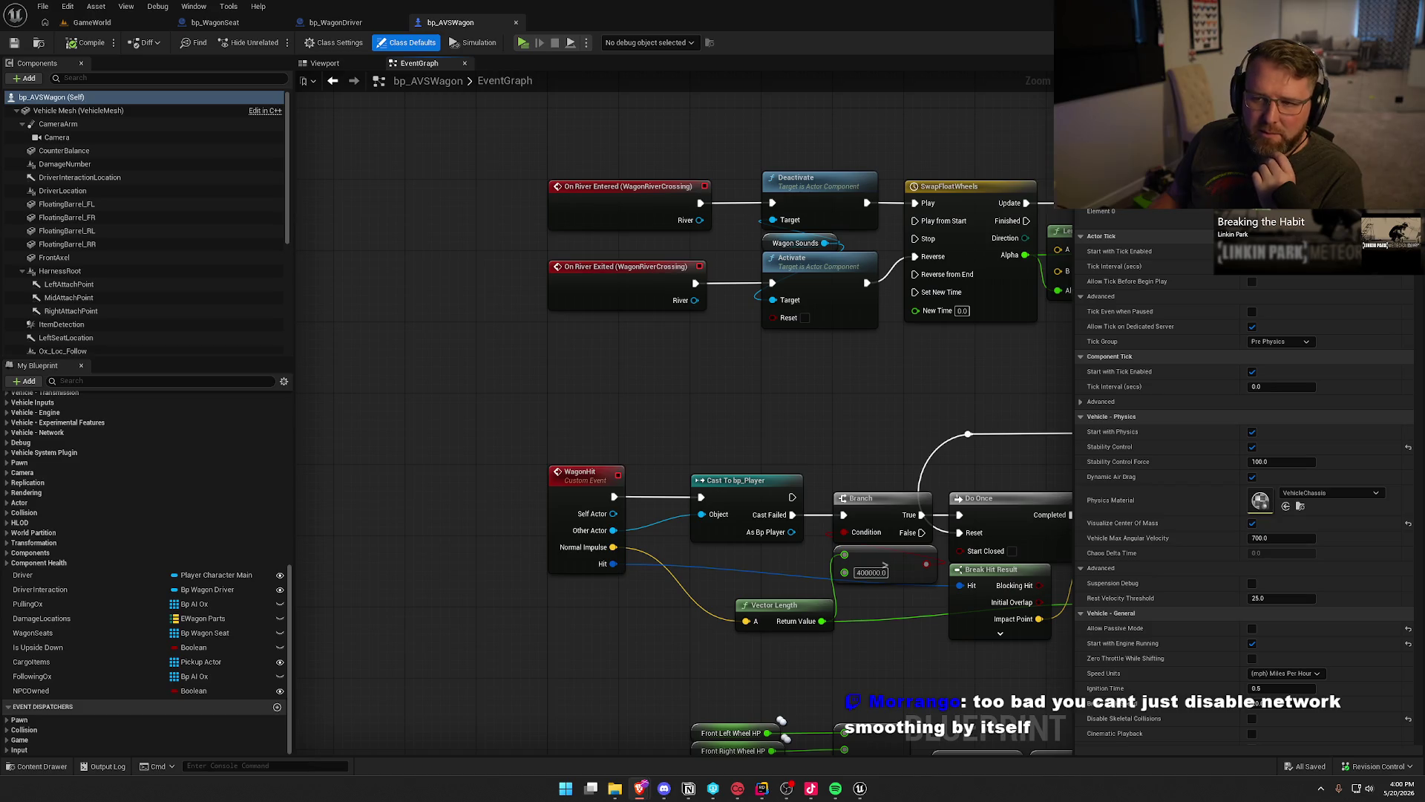
# In bp_WagonSeat's BP_Interact, add a Set Replicate Movement node targeting Sitting Player.
pyautogui.click(216, 22)
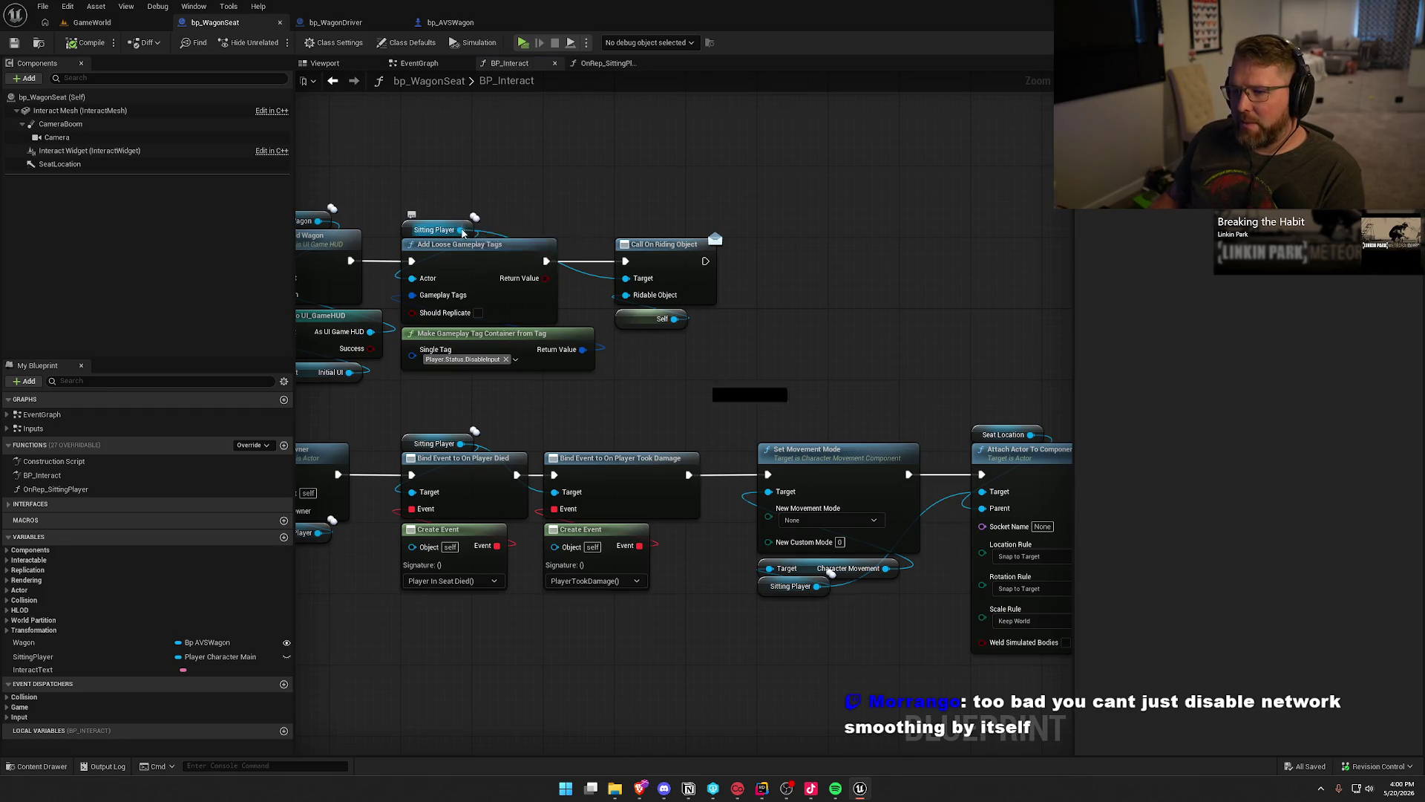
pyautogui.moveTo(459, 230); pyautogui.dragTo(795, 238)
pyautogui.write('set re')
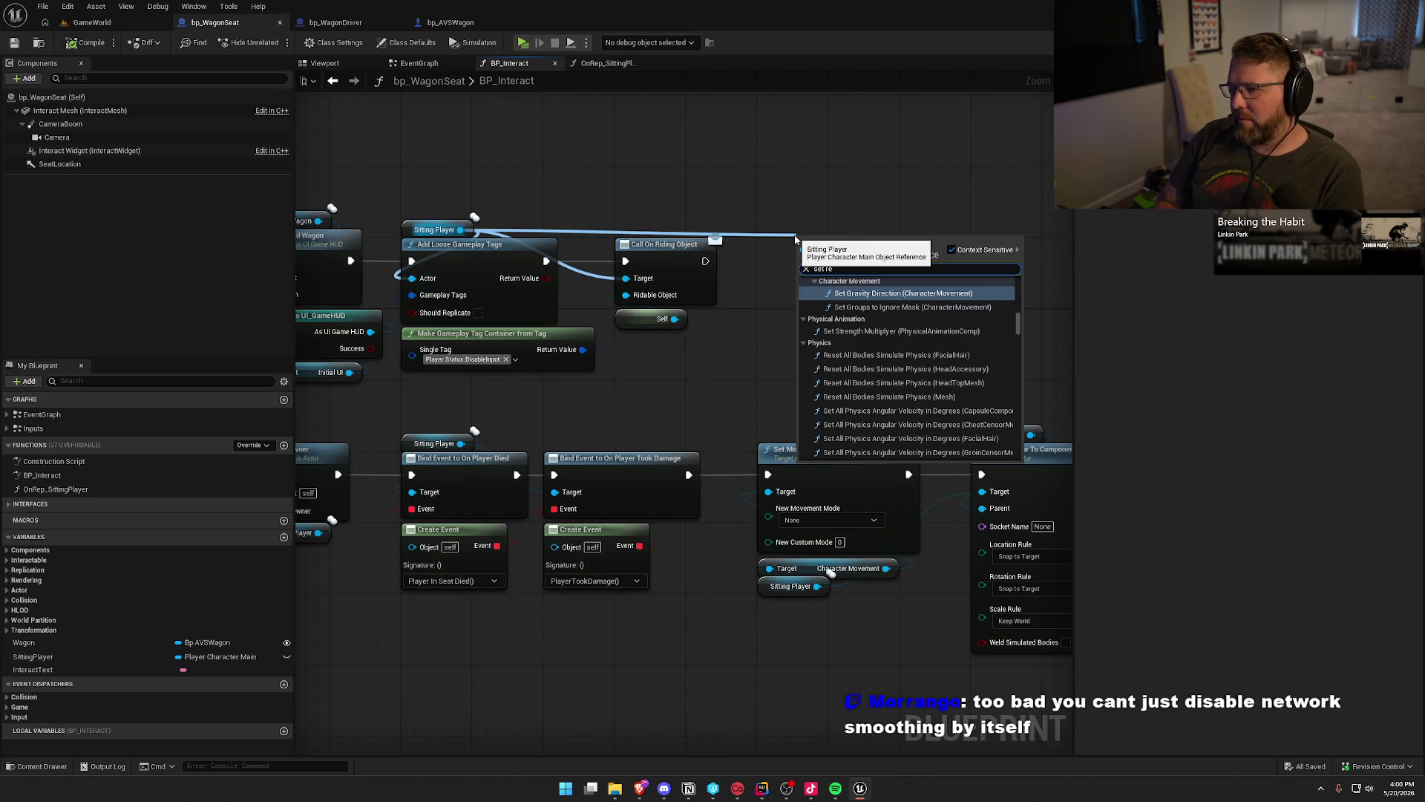
pyautogui.write('plica')
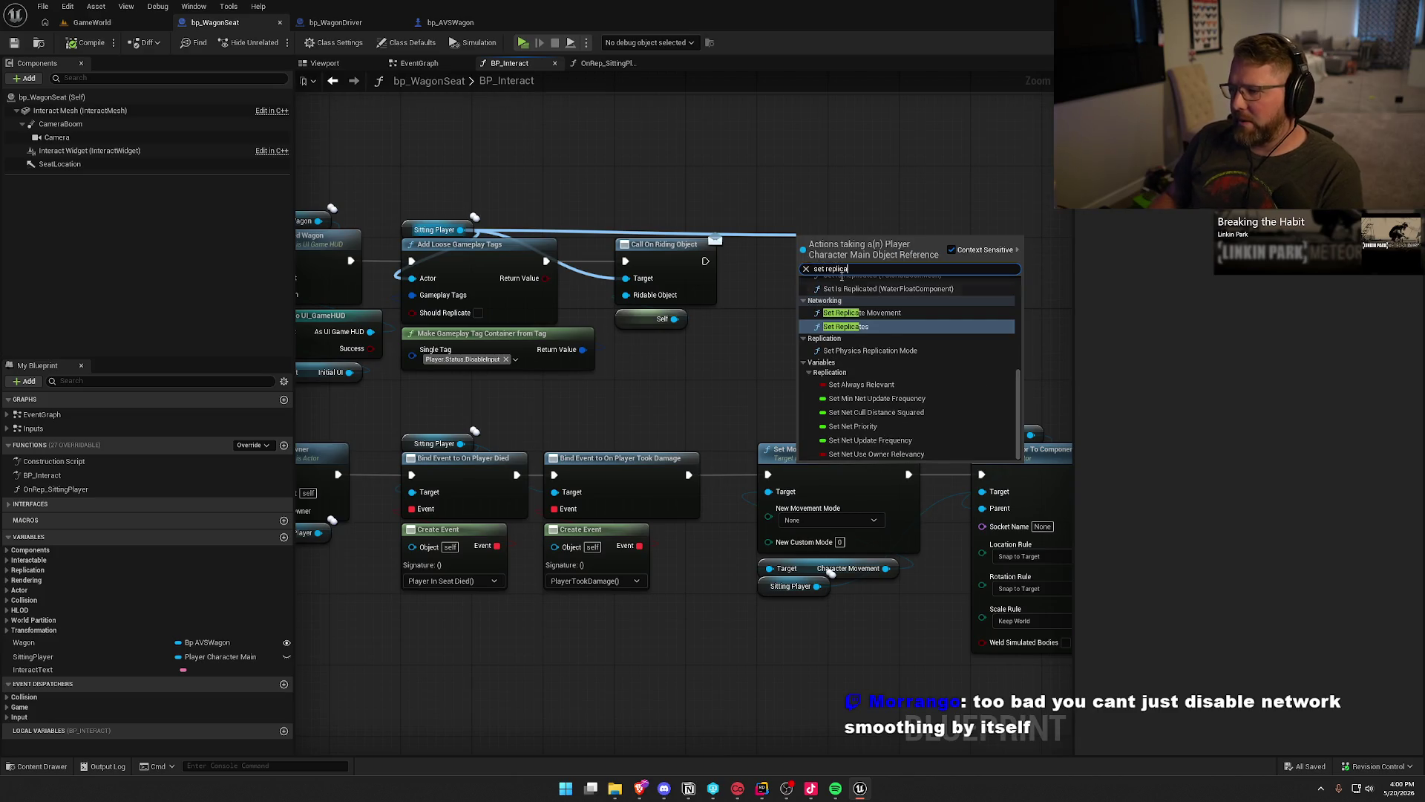
pyautogui.click(890, 315)
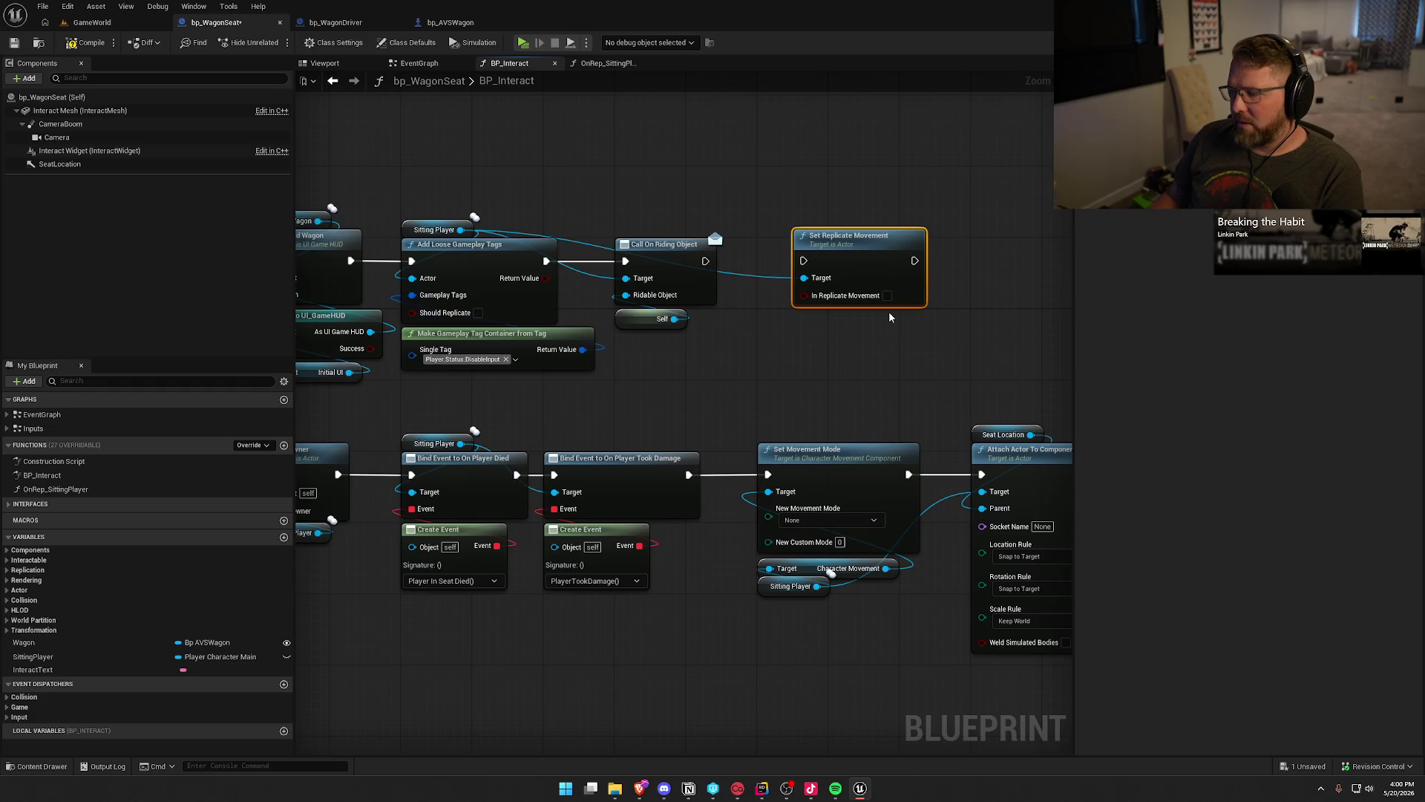
# Make room and wire Set Replicate Movement between Attach Actor To Component and the Branch.
pyautogui.moveTo(907, 368); pyautogui.dragTo(494, 368)
pyautogui.moveTo(677, 390)
pyautogui.mouseDown()
pyautogui.moveTo(479, 310)
pyautogui.moveTo(735, 514)
pyautogui.mouseUp()
pyautogui.moveTo(495, 398); pyautogui.dragTo(702, 395)
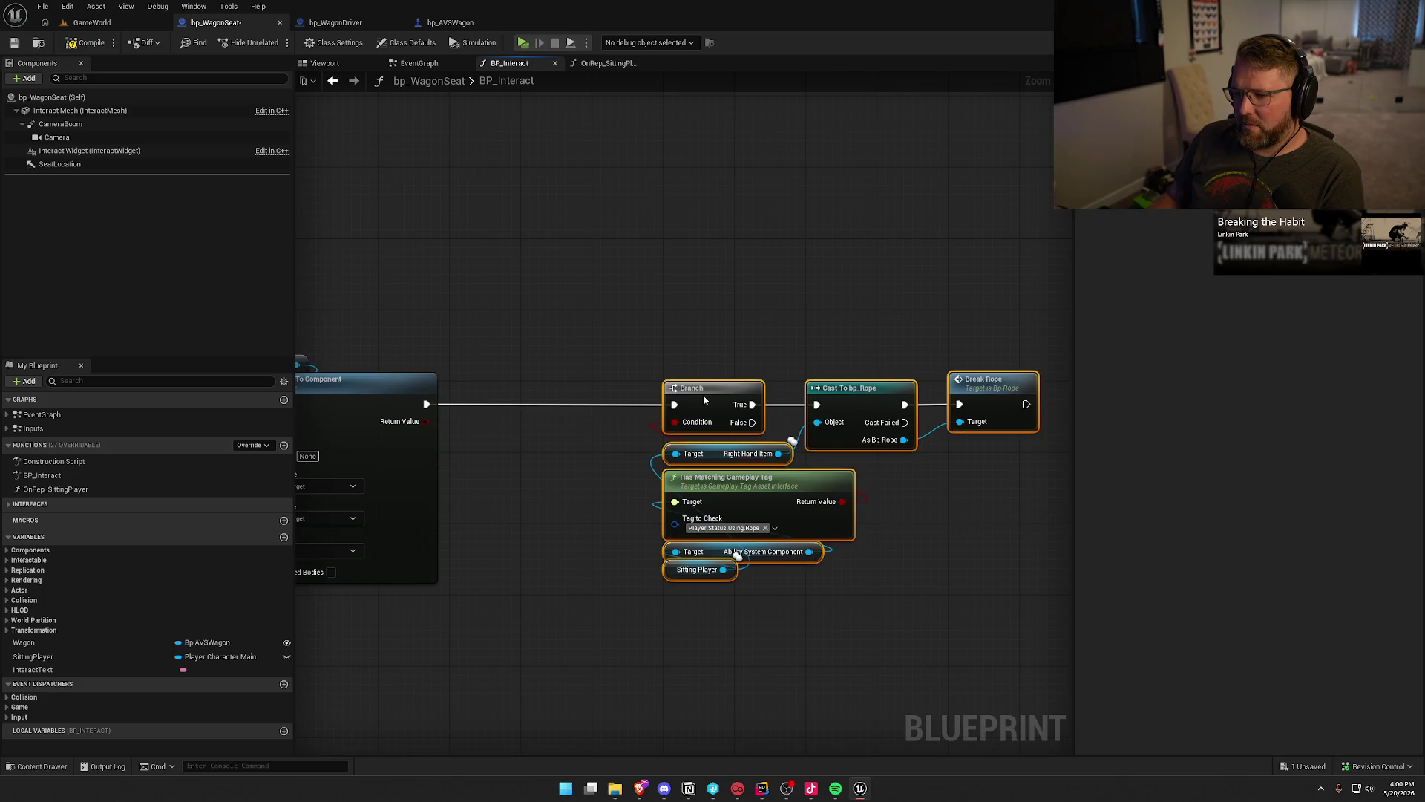
pyautogui.click(610, 325)
pyautogui.moveTo(610, 325); pyautogui.dragTo(827, 324)
pyautogui.moveTo(414, 202)
pyautogui.mouseDown()
pyautogui.moveTo(597, 274)
pyautogui.moveTo(831, 424)
pyautogui.moveTo(739, 416)
pyautogui.moveTo(804, 431)
pyautogui.moveTo(791, 420)
pyautogui.mouseUp()
pyautogui.press('Escape')
pyautogui.moveTo(886, 425)
pyautogui.mouseDown()
pyautogui.moveTo(978, 436)
pyautogui.moveTo(992, 423)
pyautogui.mouseUp()
# Leave In Replicate Movement unchanged and start a multiplayer play test of GameWorld.
pyautogui.moveTo(780, 460)
pyautogui.mouseDown()
pyautogui.moveTo(852, 447)
pyautogui.moveTo(595, 511)
pyautogui.mouseUp()
pyautogui.moveTo(467, 531); pyautogui.dragTo(522, 531)
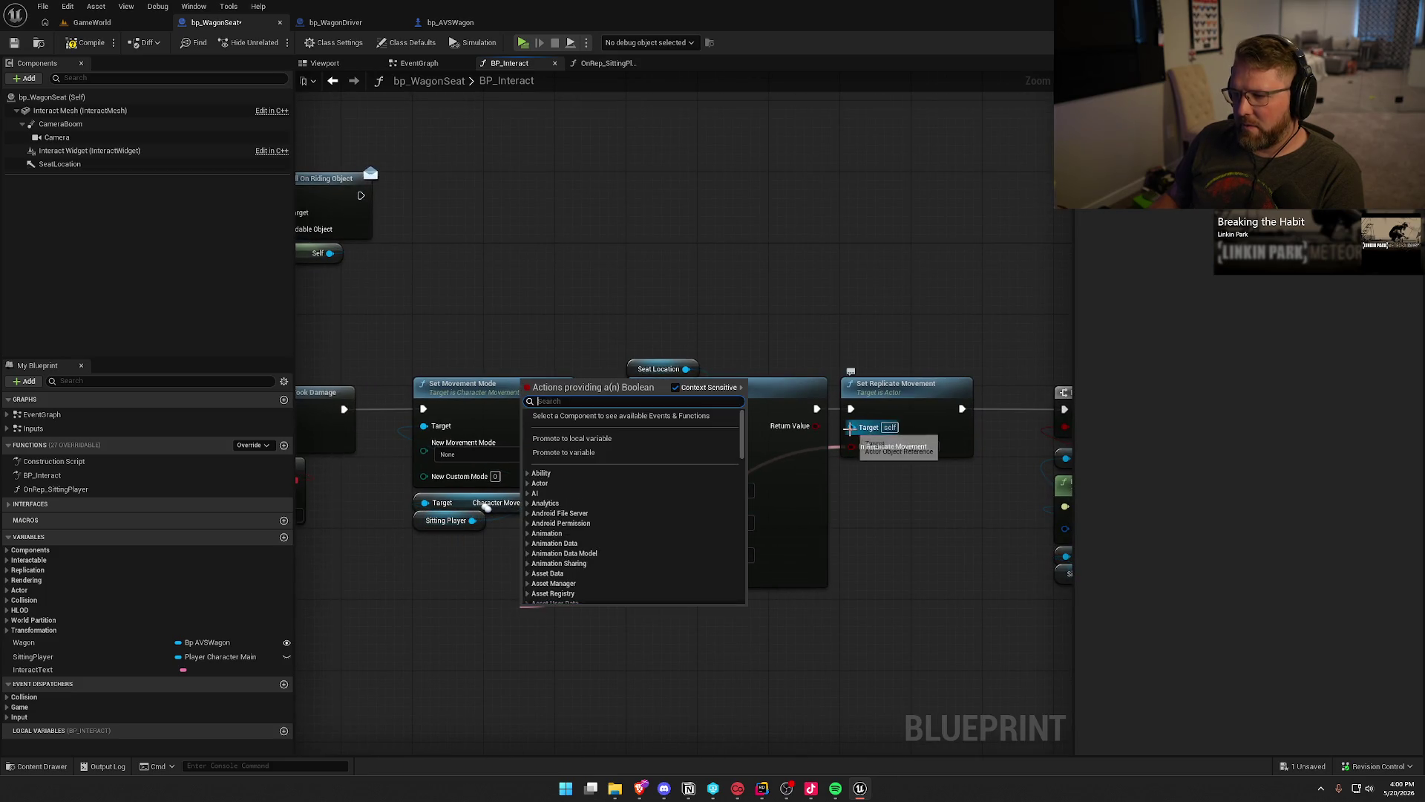
pyautogui.press('Escape')
pyautogui.moveTo(899, 512); pyautogui.dragTo(744, 512)
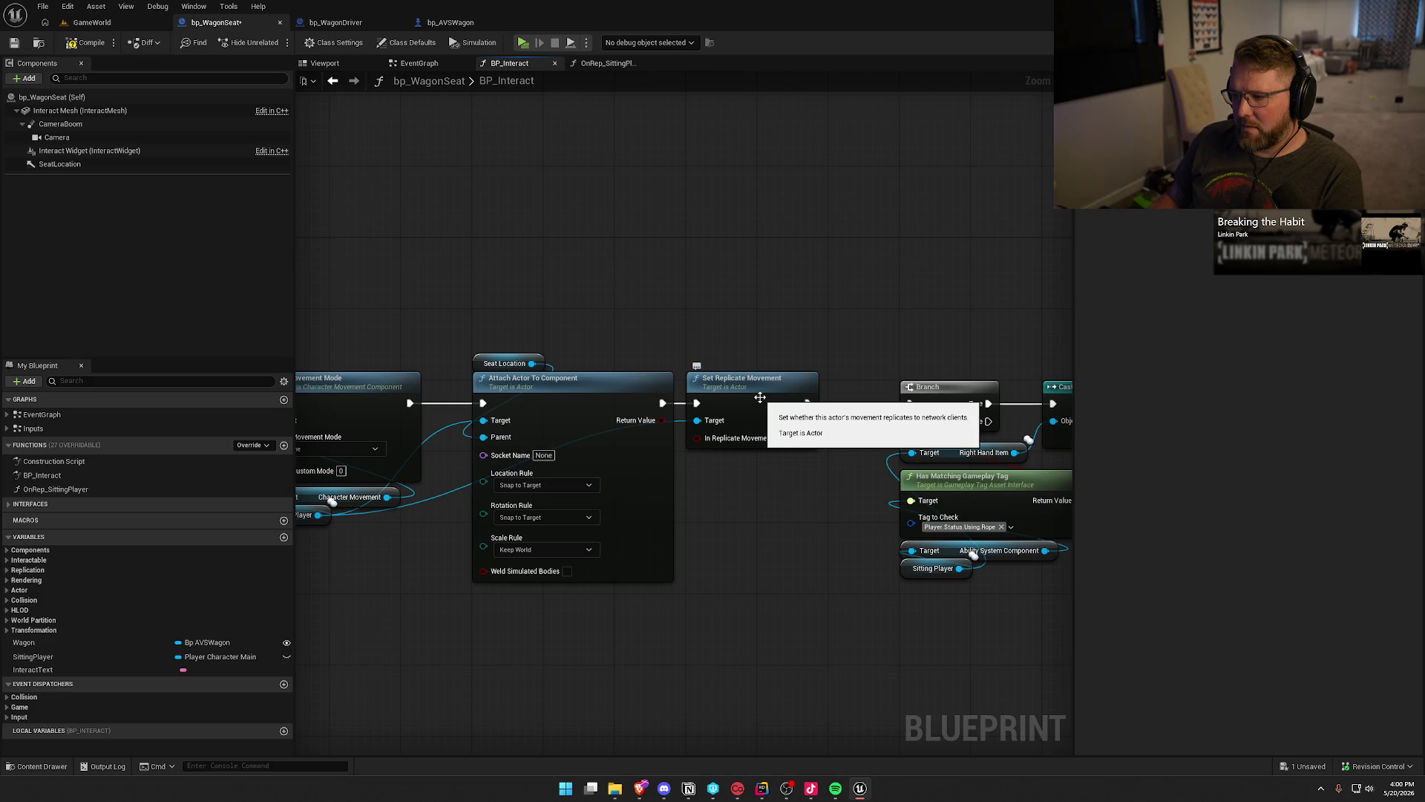
pyautogui.click(92, 22)
pyautogui.click(305, 42)
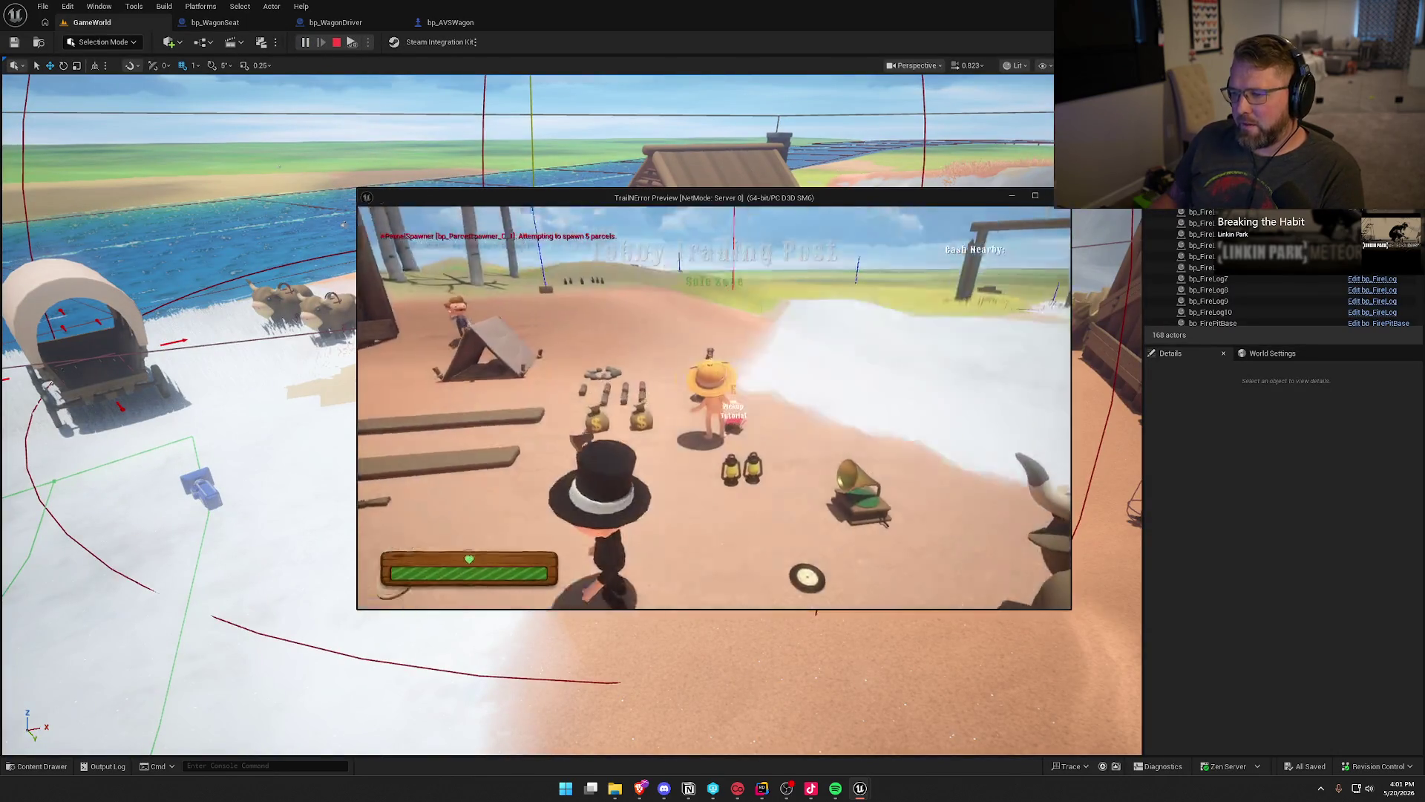
# Launch the two-player listen-server preview, arrange both game windows and close the client's objectives book.
pyautogui.press('super')
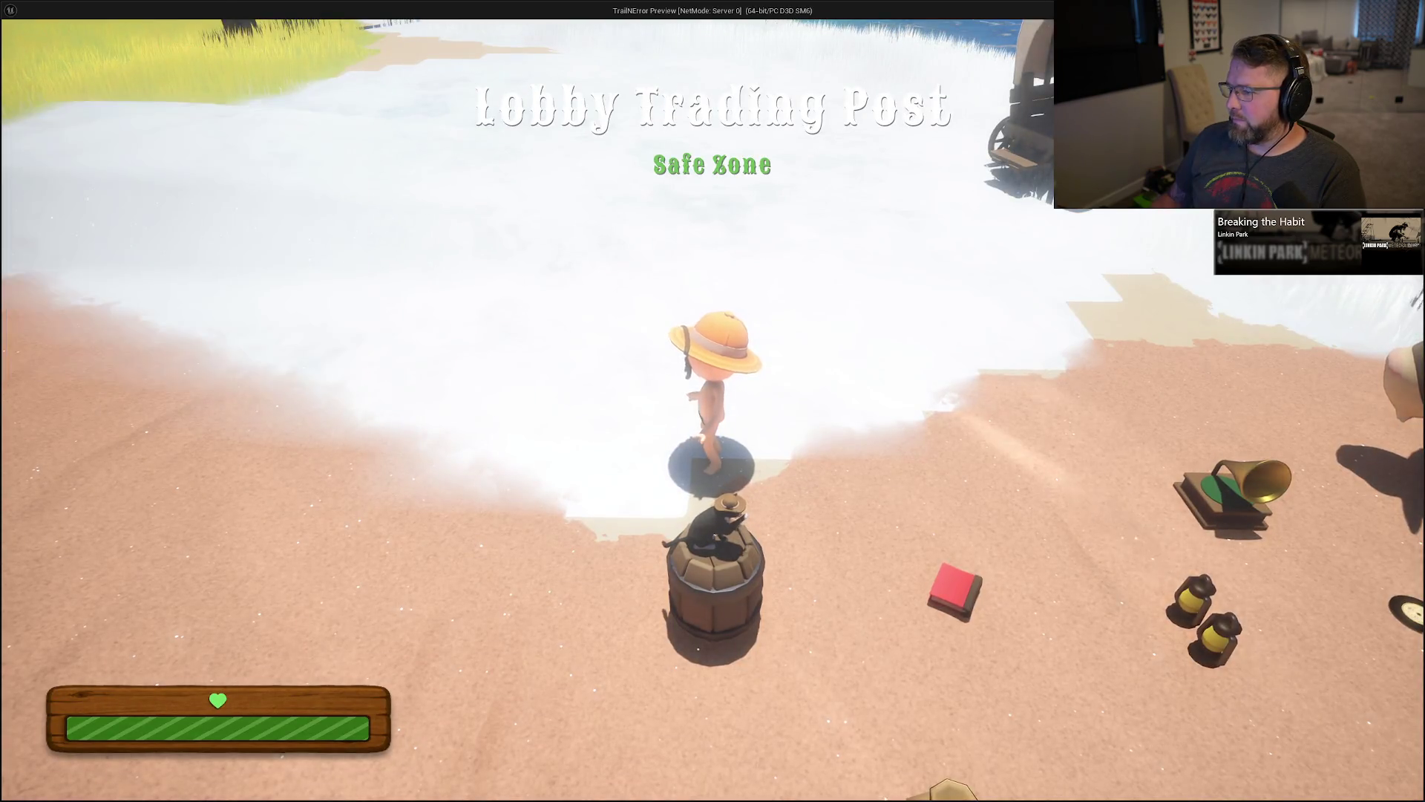
pyautogui.moveTo(646, 10)
pyautogui.mouseDown()
pyautogui.moveTo(794, 202)
pyautogui.moveTo(1048, 190)
pyautogui.mouseUp()
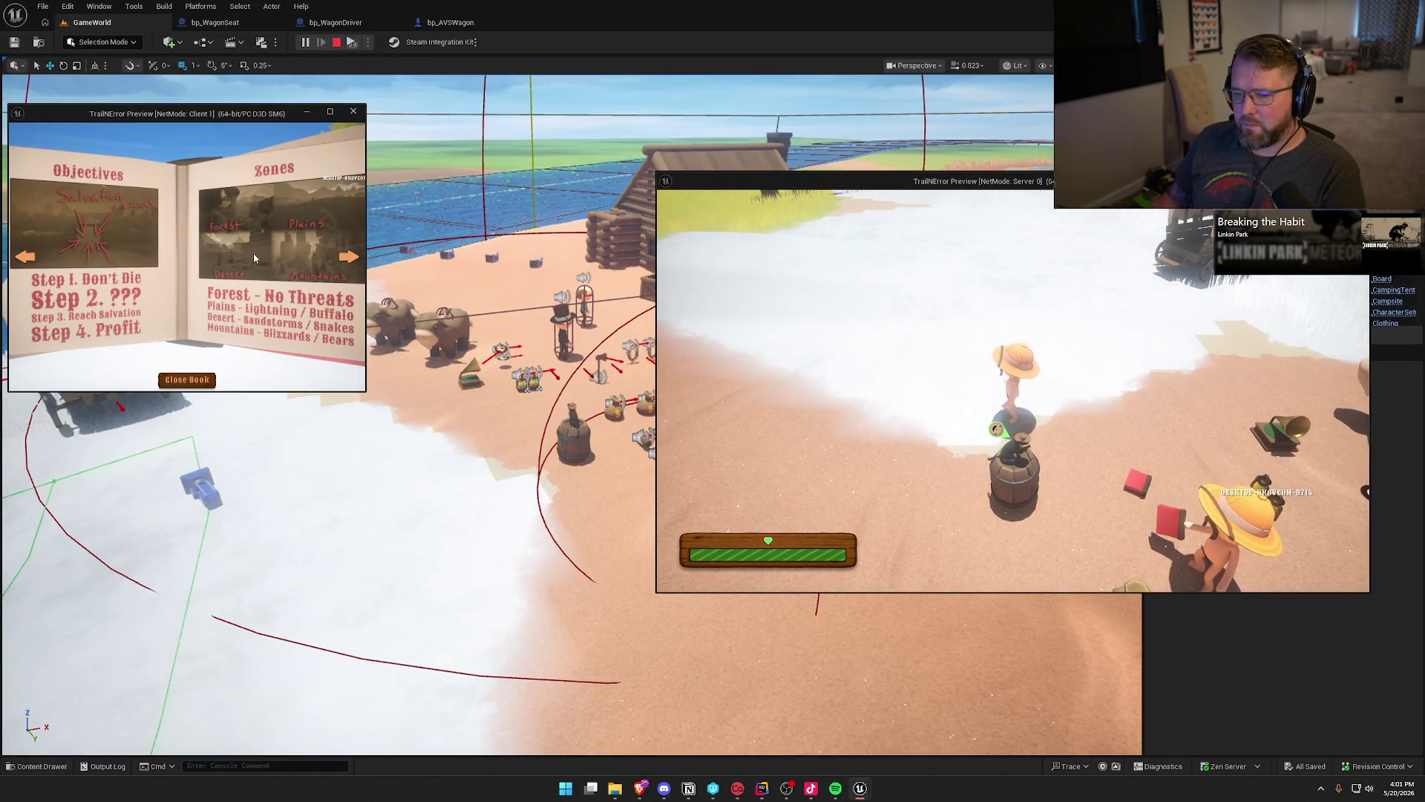
pyautogui.moveTo(185, 112); pyautogui.dragTo(197, 131)
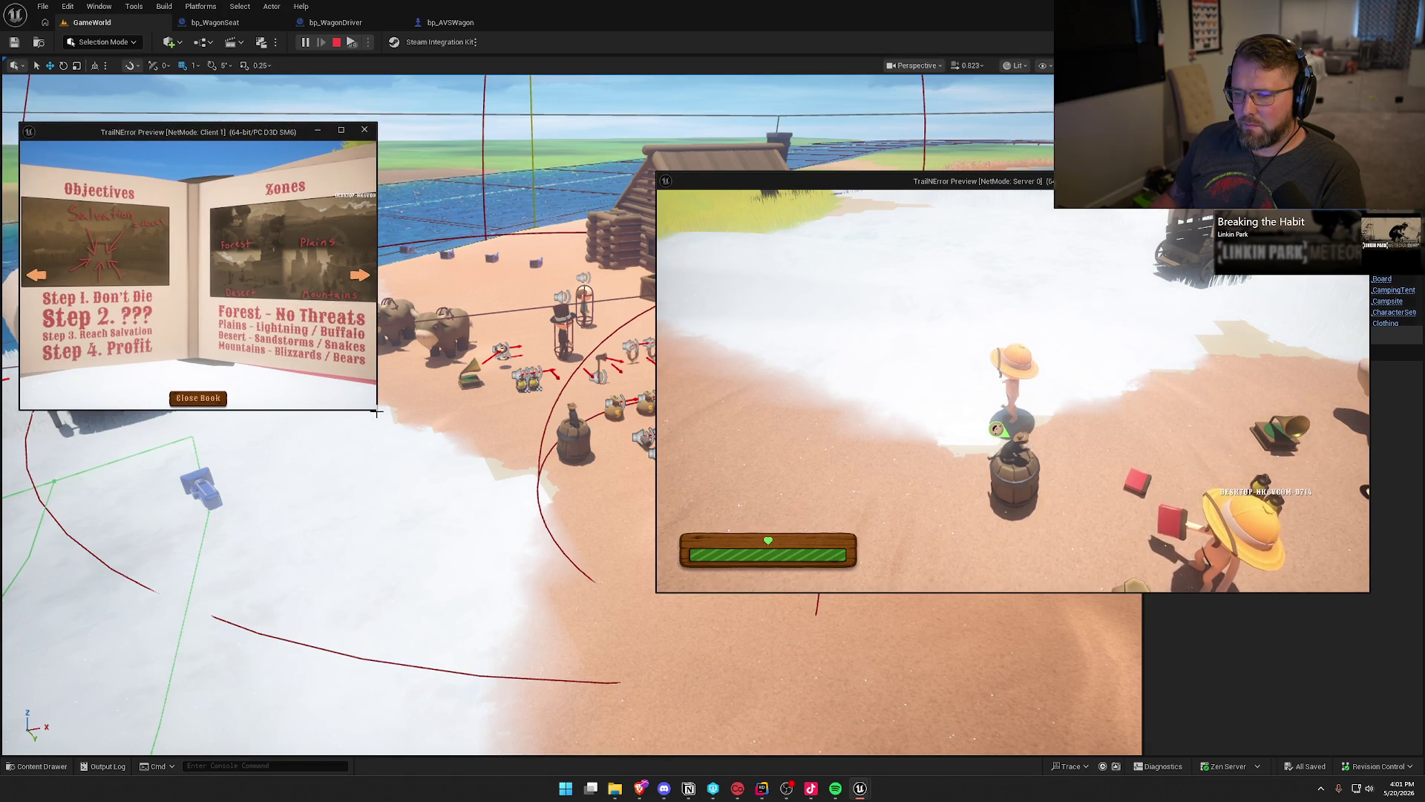
pyautogui.moveTo(388, 429); pyautogui.dragTo(643, 610)
pyautogui.click(331, 588)
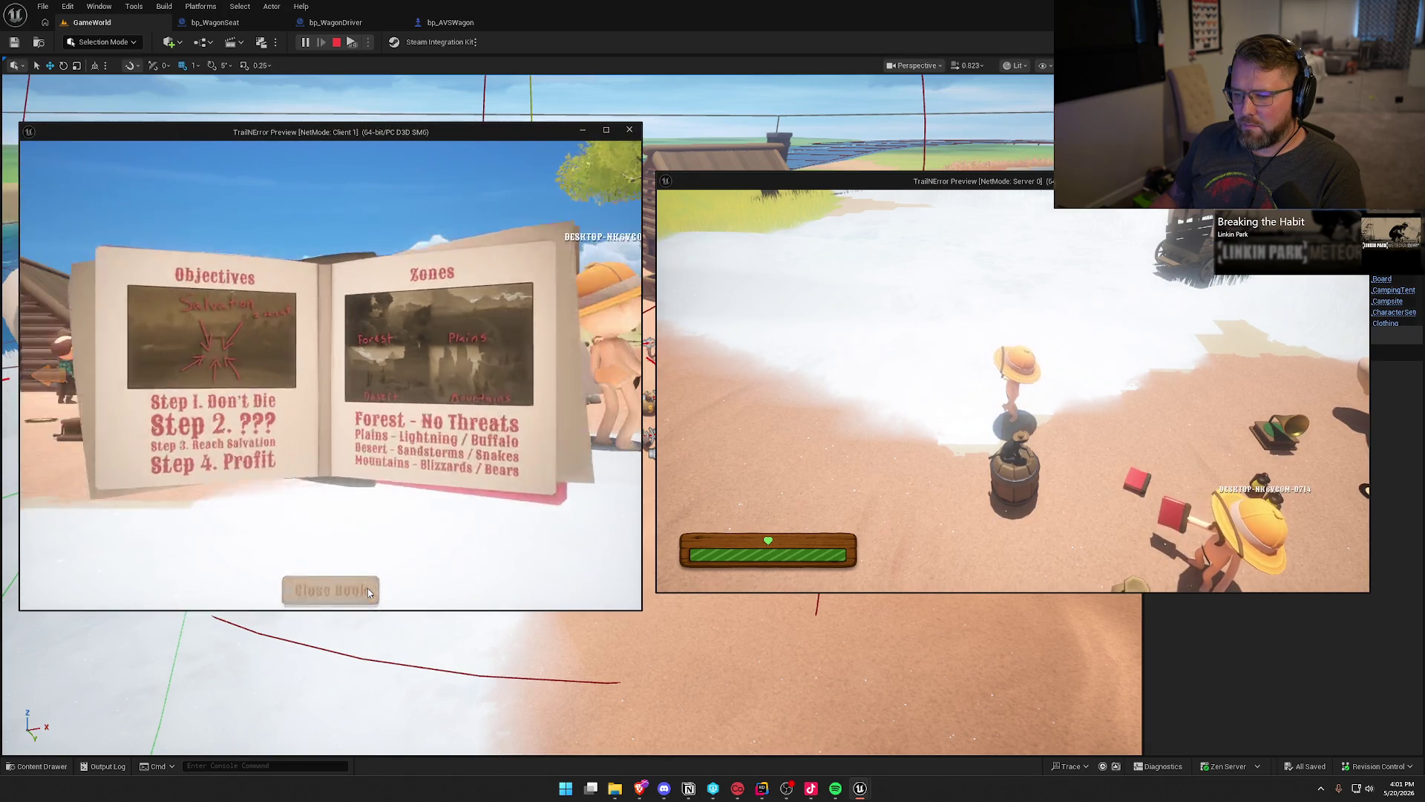
# Walk Client 1 to the wagon and seat it.
pyautogui.press('w')
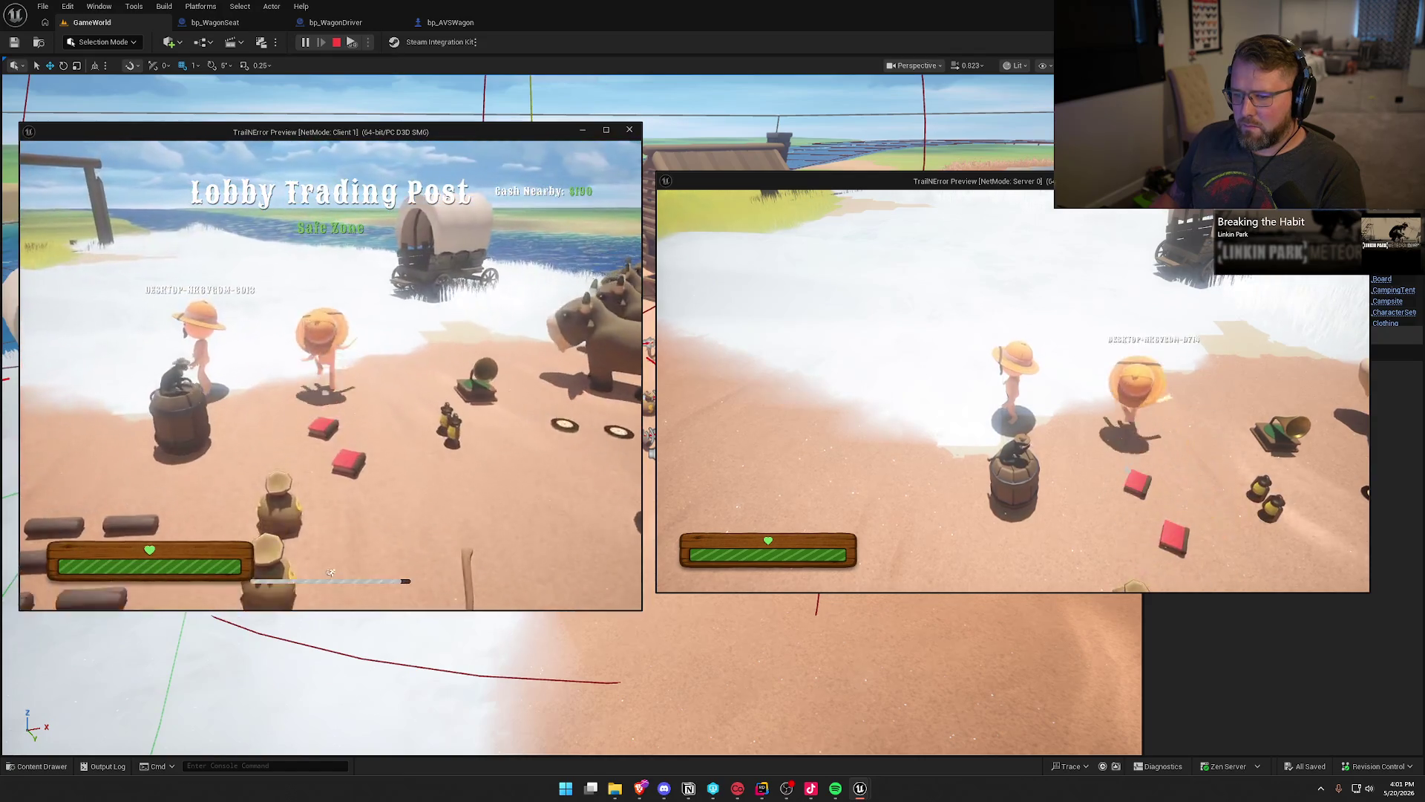
pyautogui.press('e')
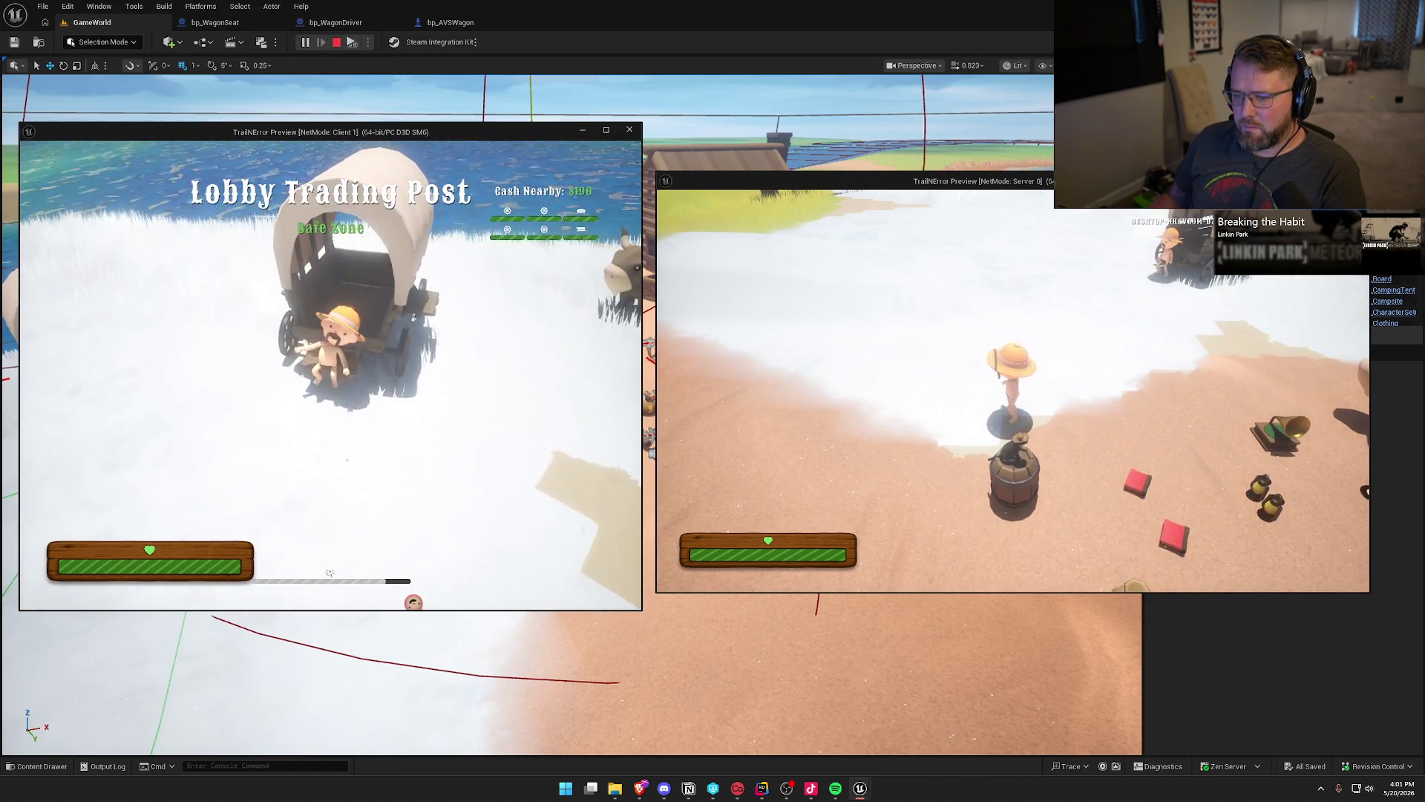
pyautogui.press('super')
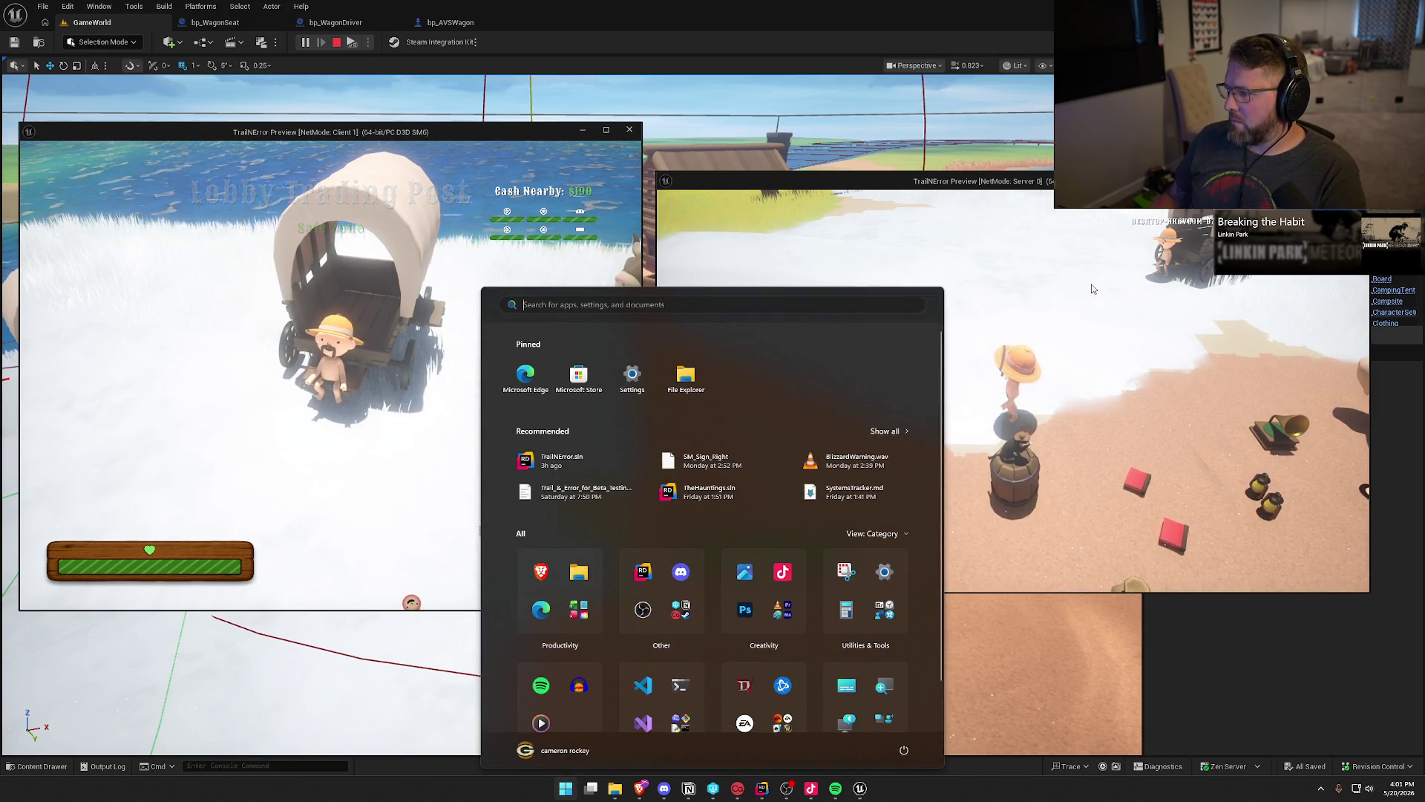
# As the server player, mount a yak, ride beside the wagon and hitch it.
pyautogui.click(1092, 288)
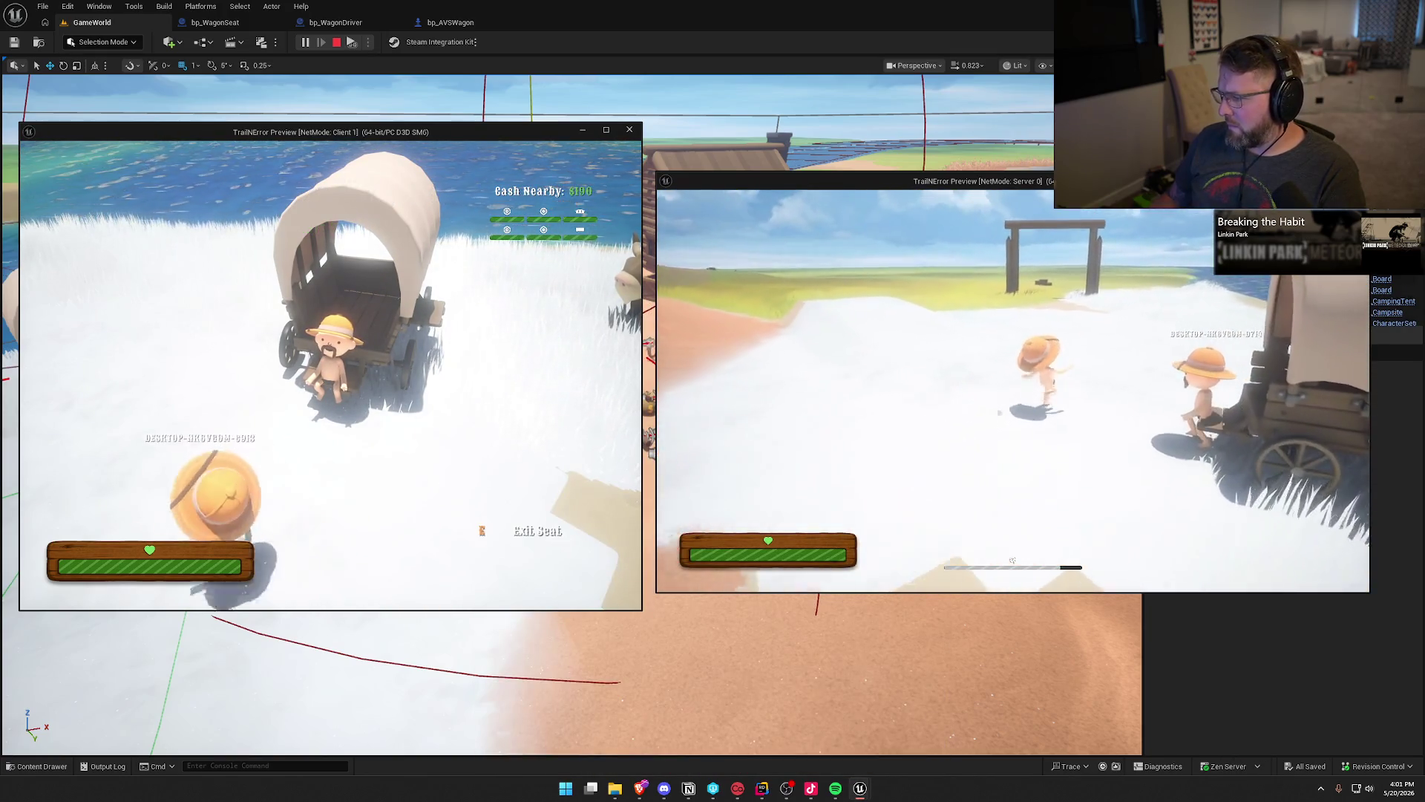
pyautogui.press('s')
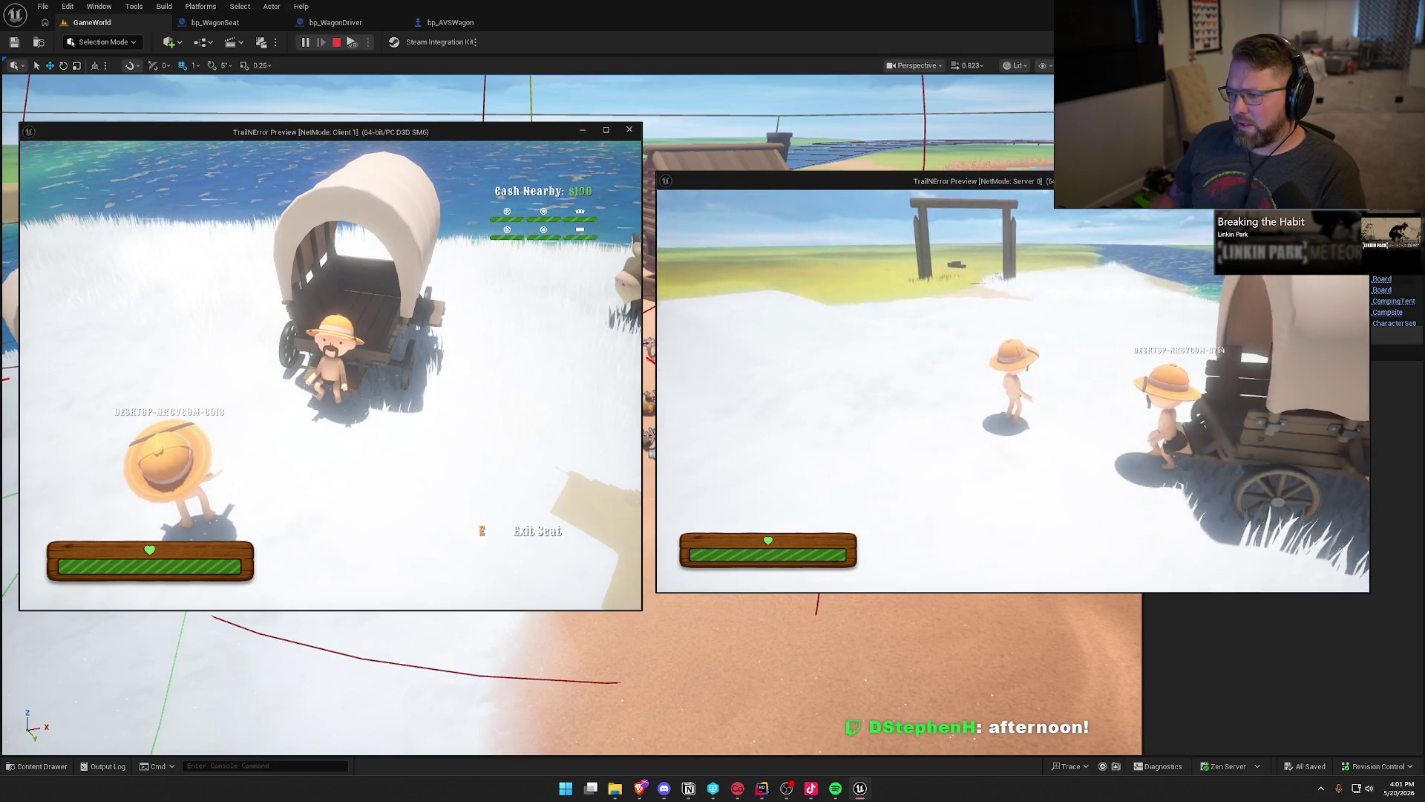
pyautogui.press('w')
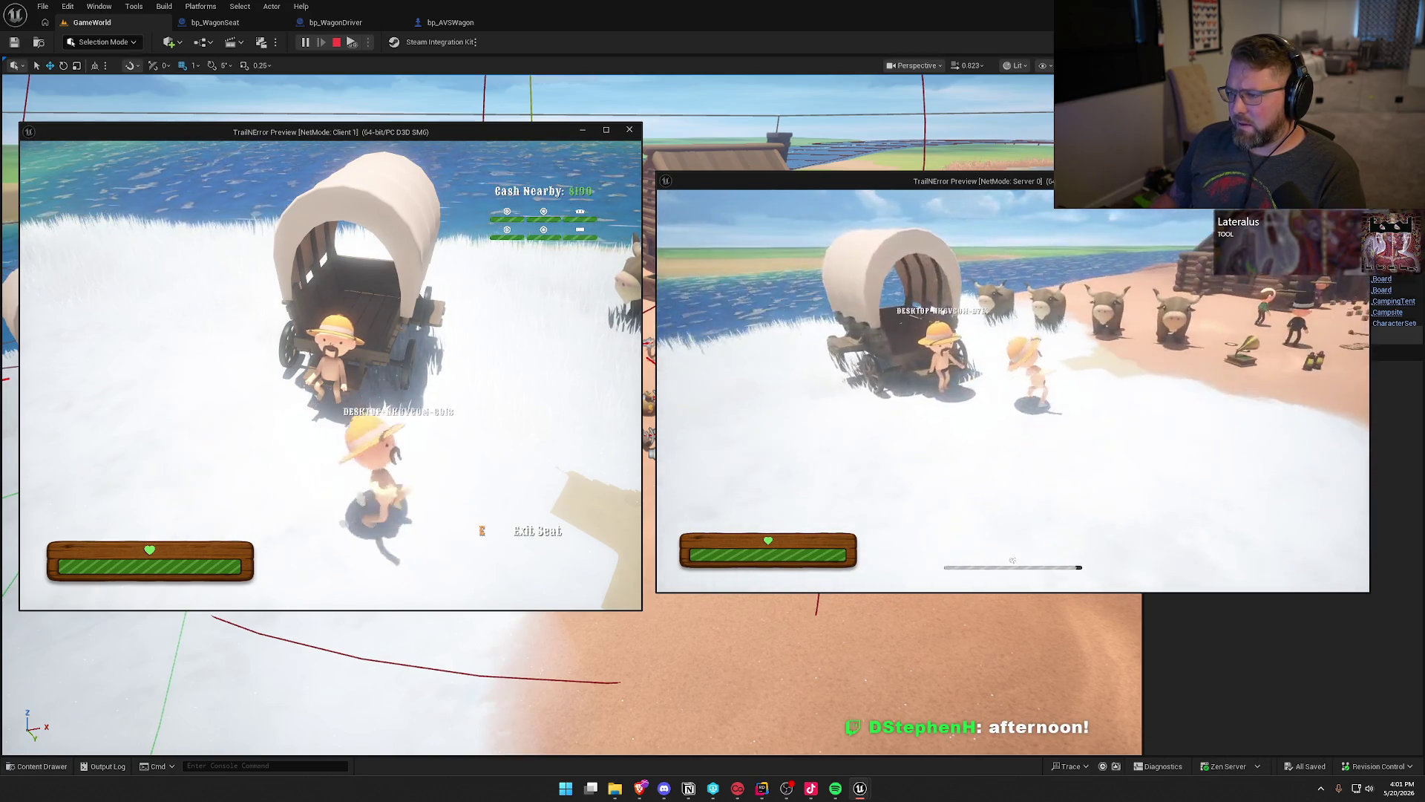
pyautogui.press('d')
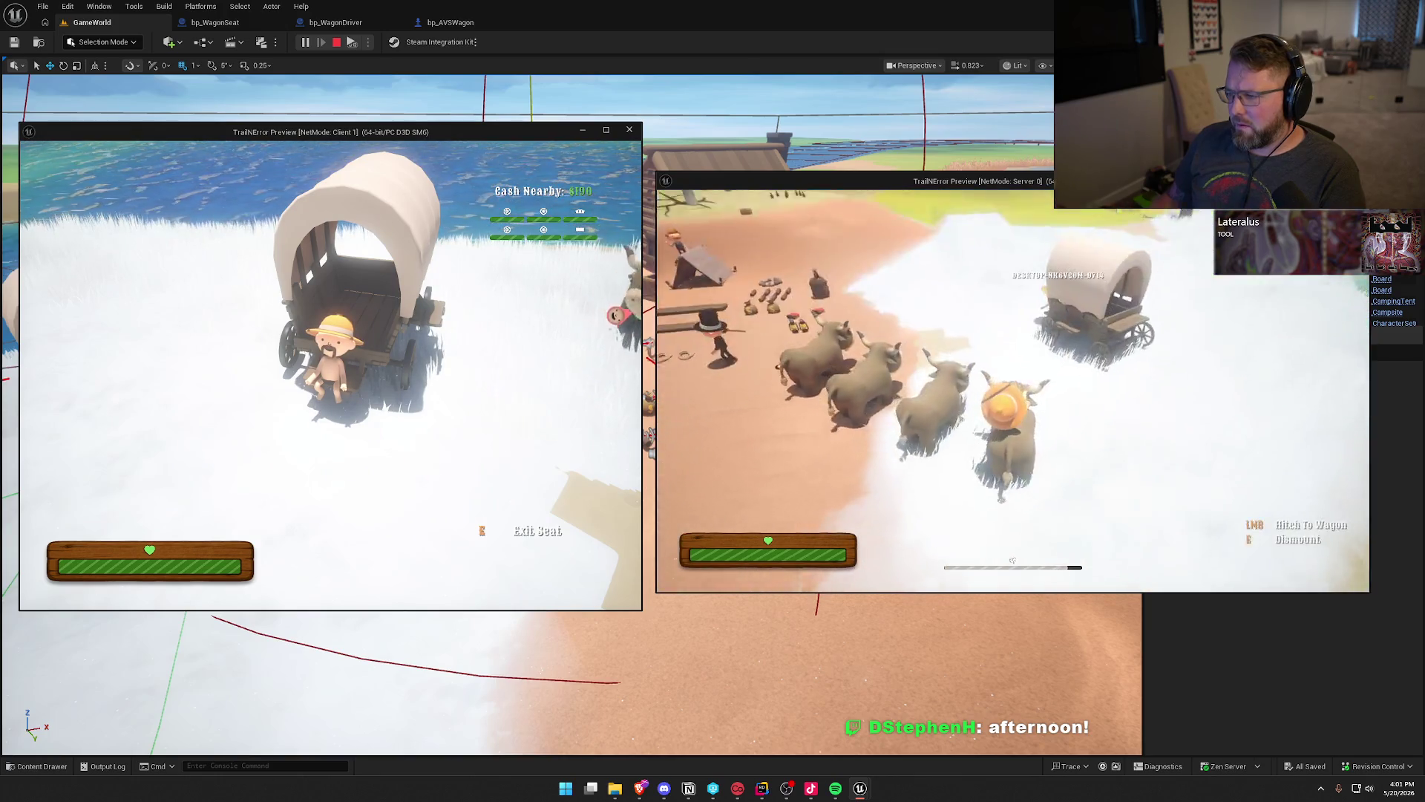
pyautogui.press('w')
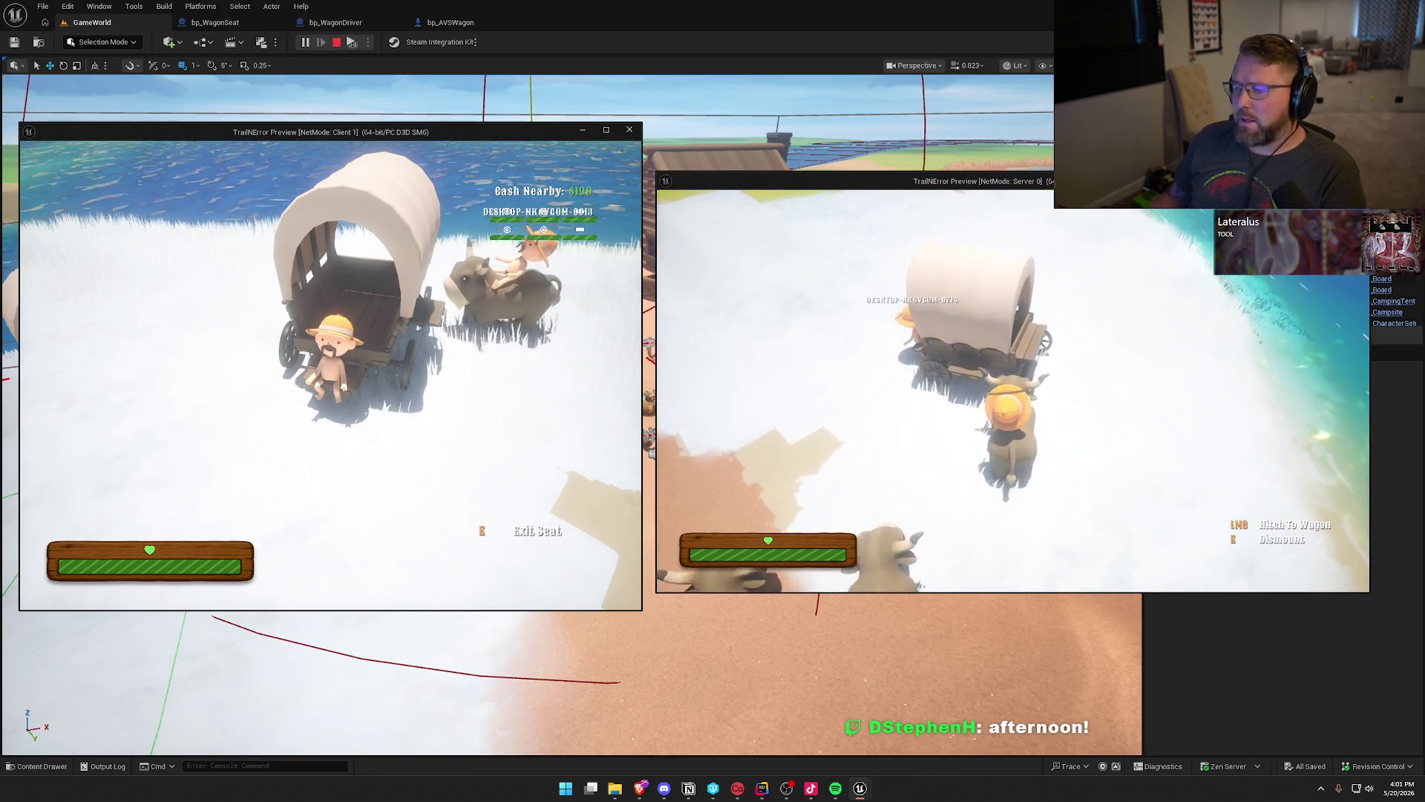
pyautogui.press('e')
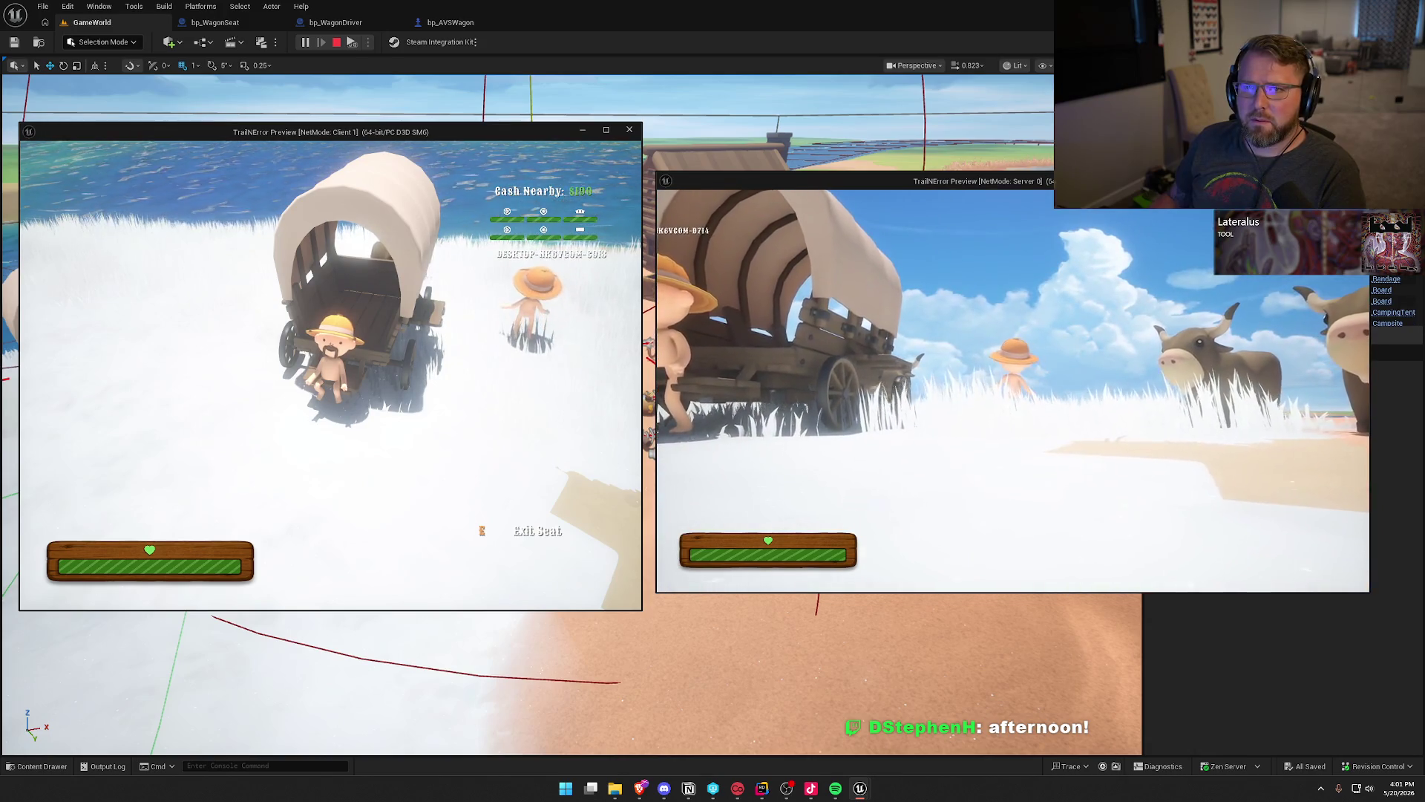
pyautogui.press('e')
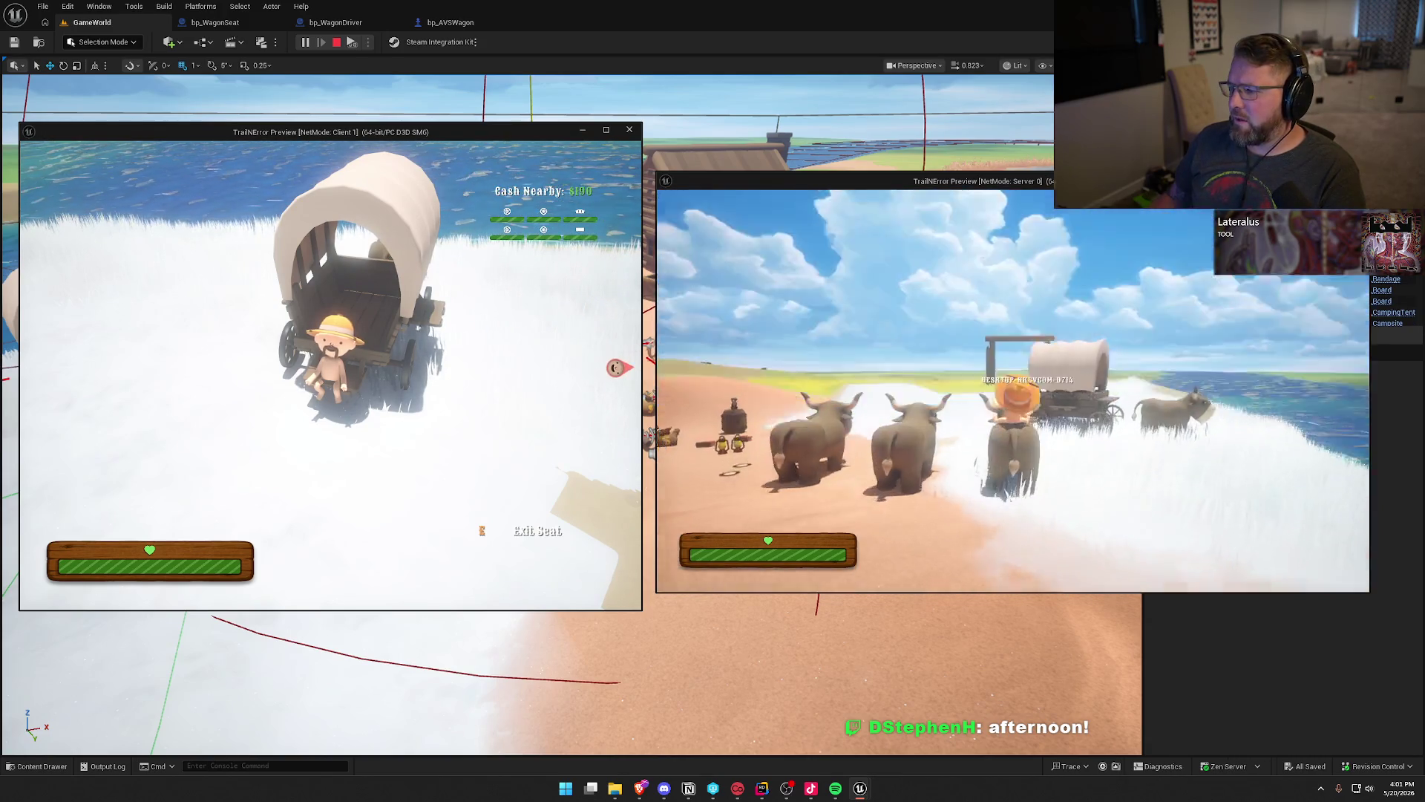
pyautogui.press('w')
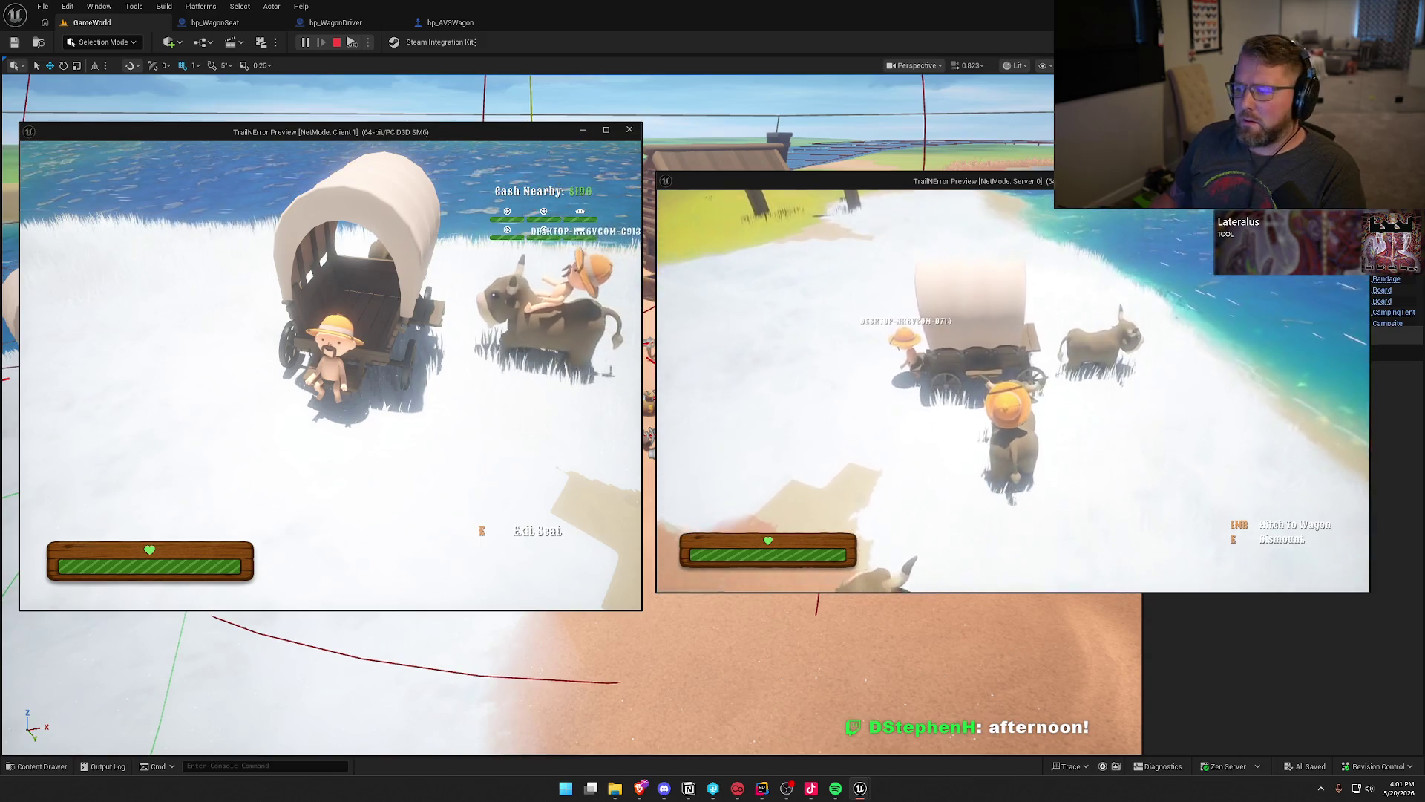
pyautogui.click(1012, 390)
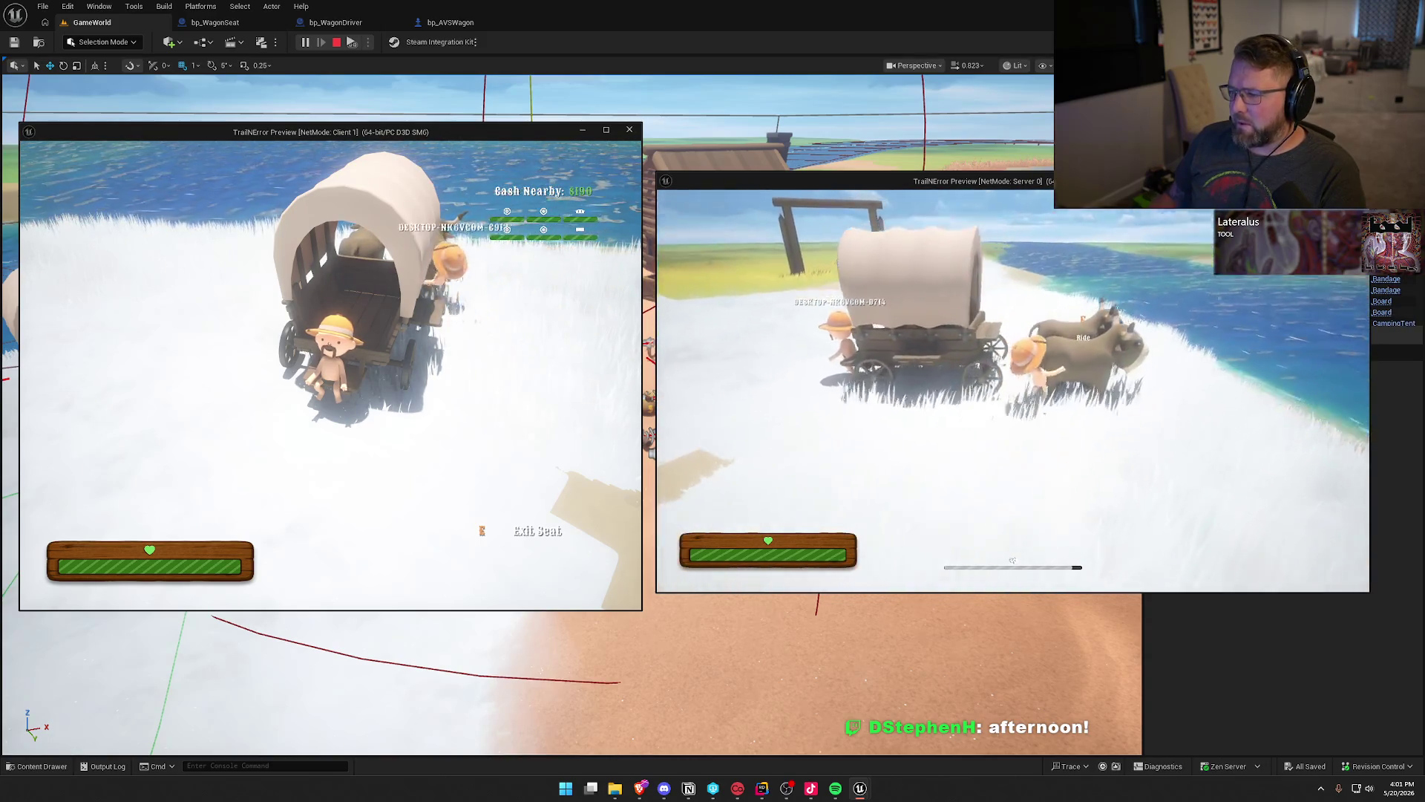
# Drive the hitched wagon past the log cabin and into the grassland, turning it around.
pyautogui.press('w')
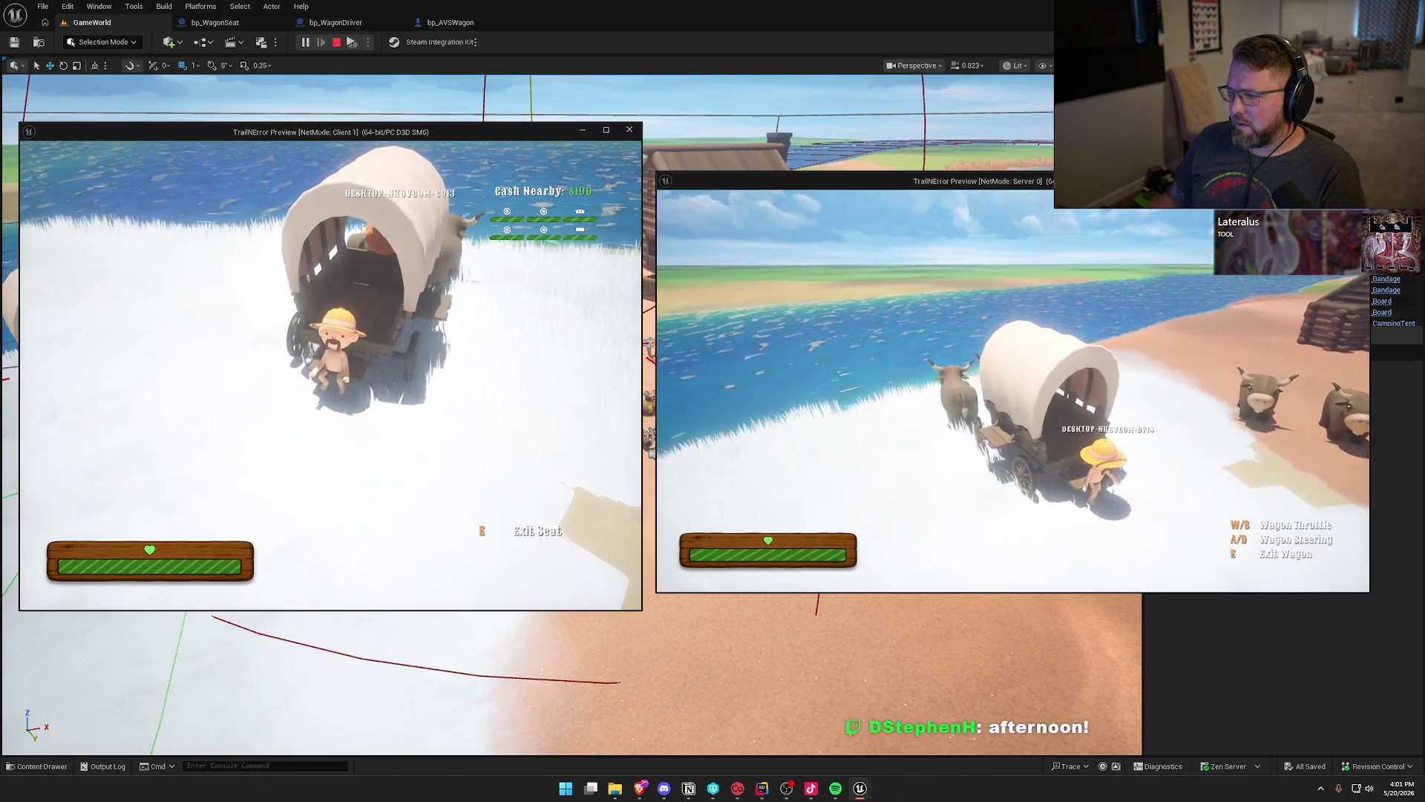
pyautogui.press('w')
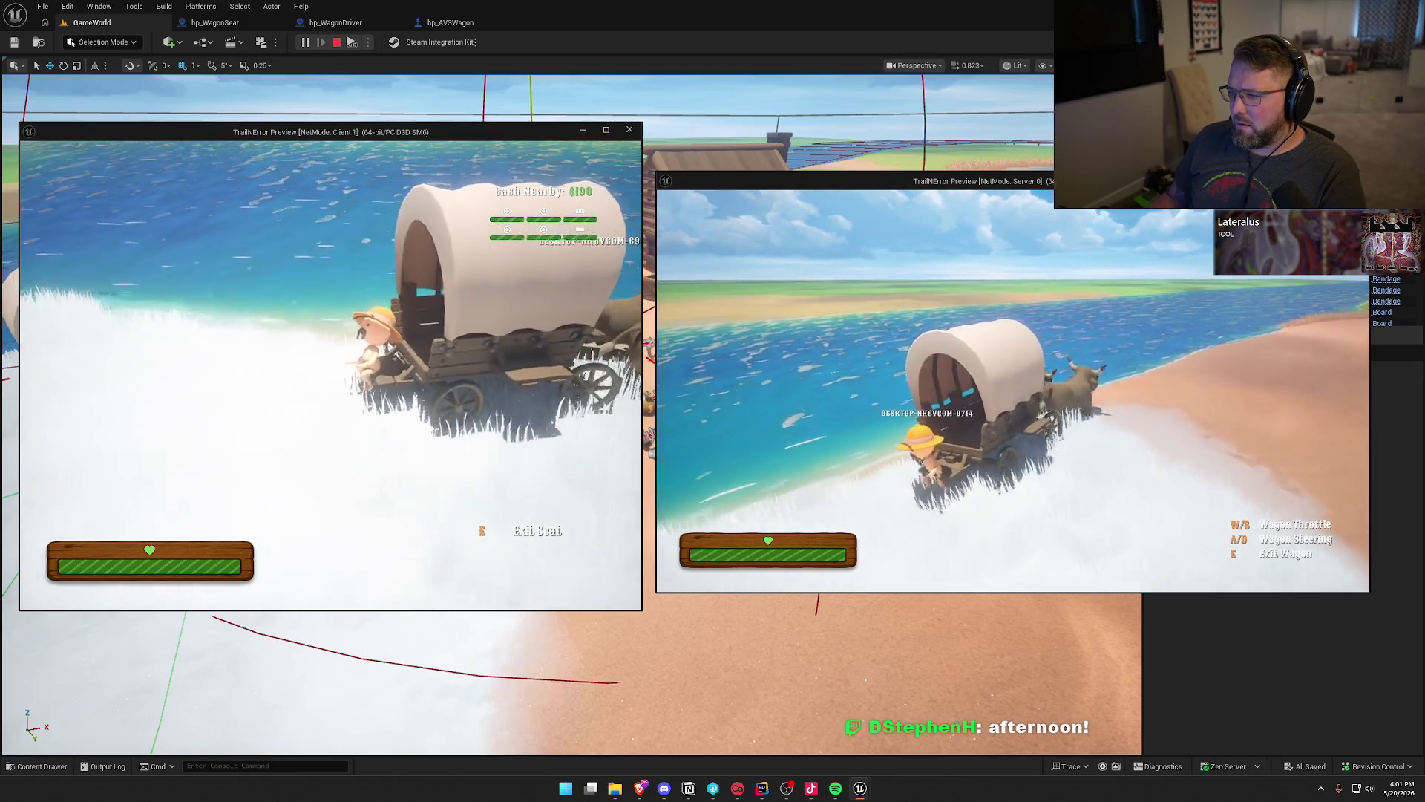
pyautogui.press('w')
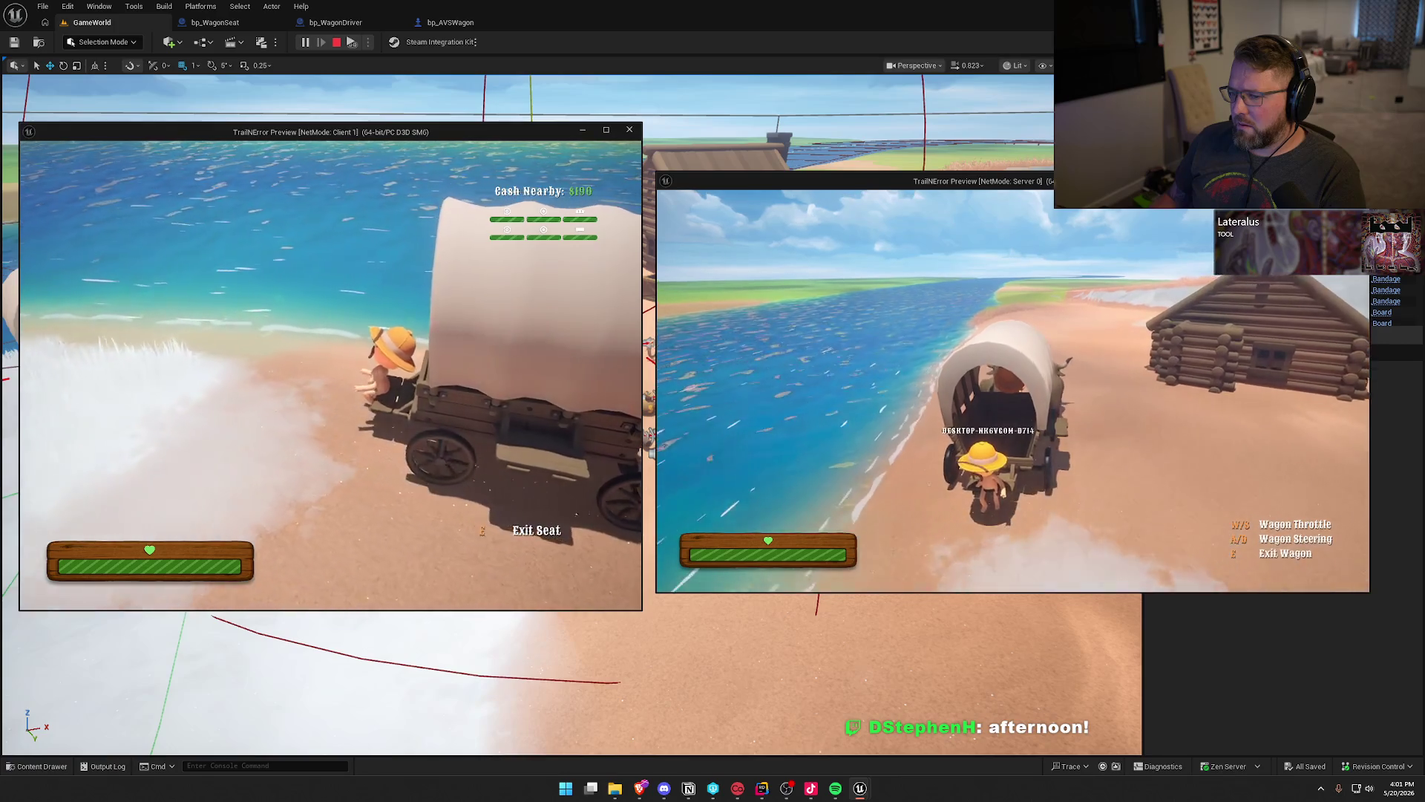
pyautogui.press('w')
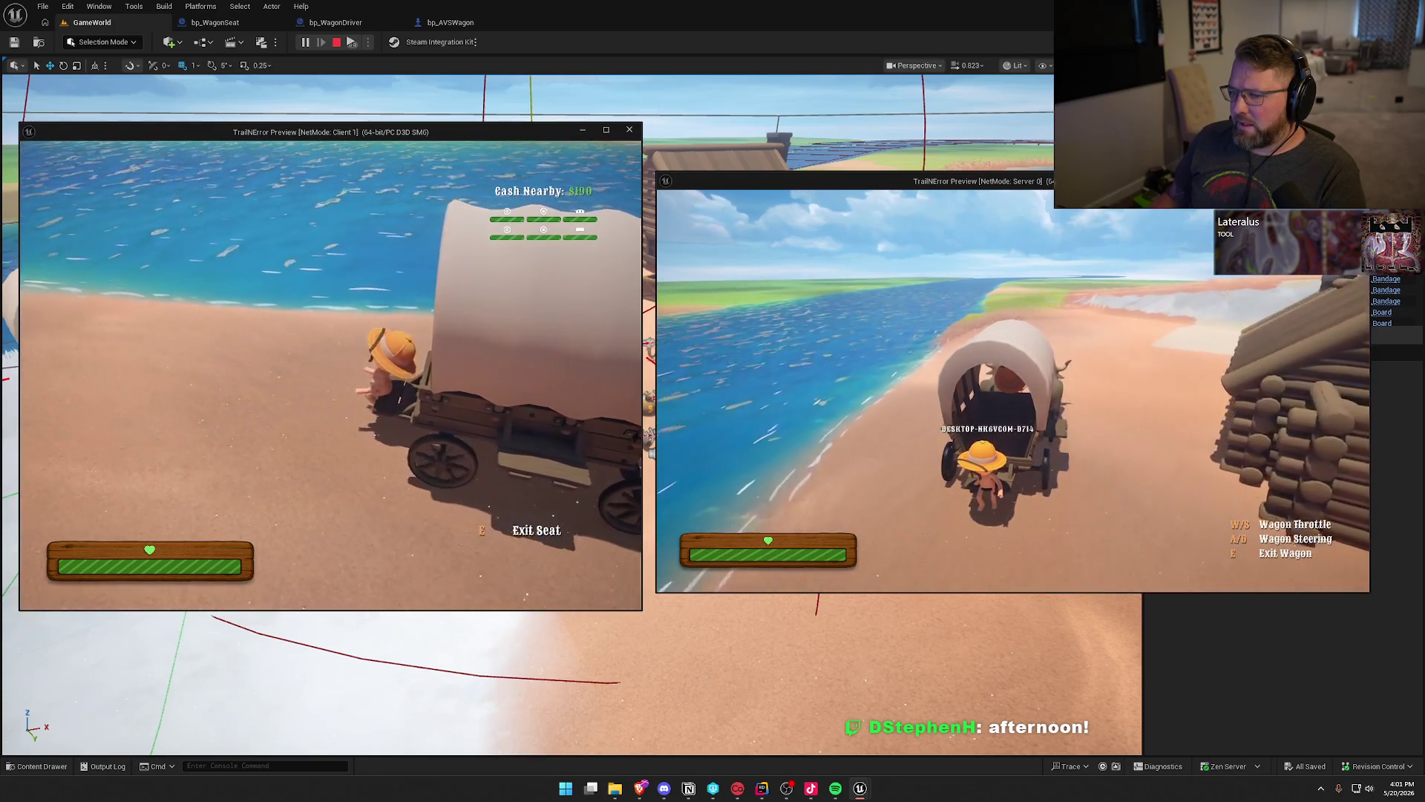
pyautogui.press('d')
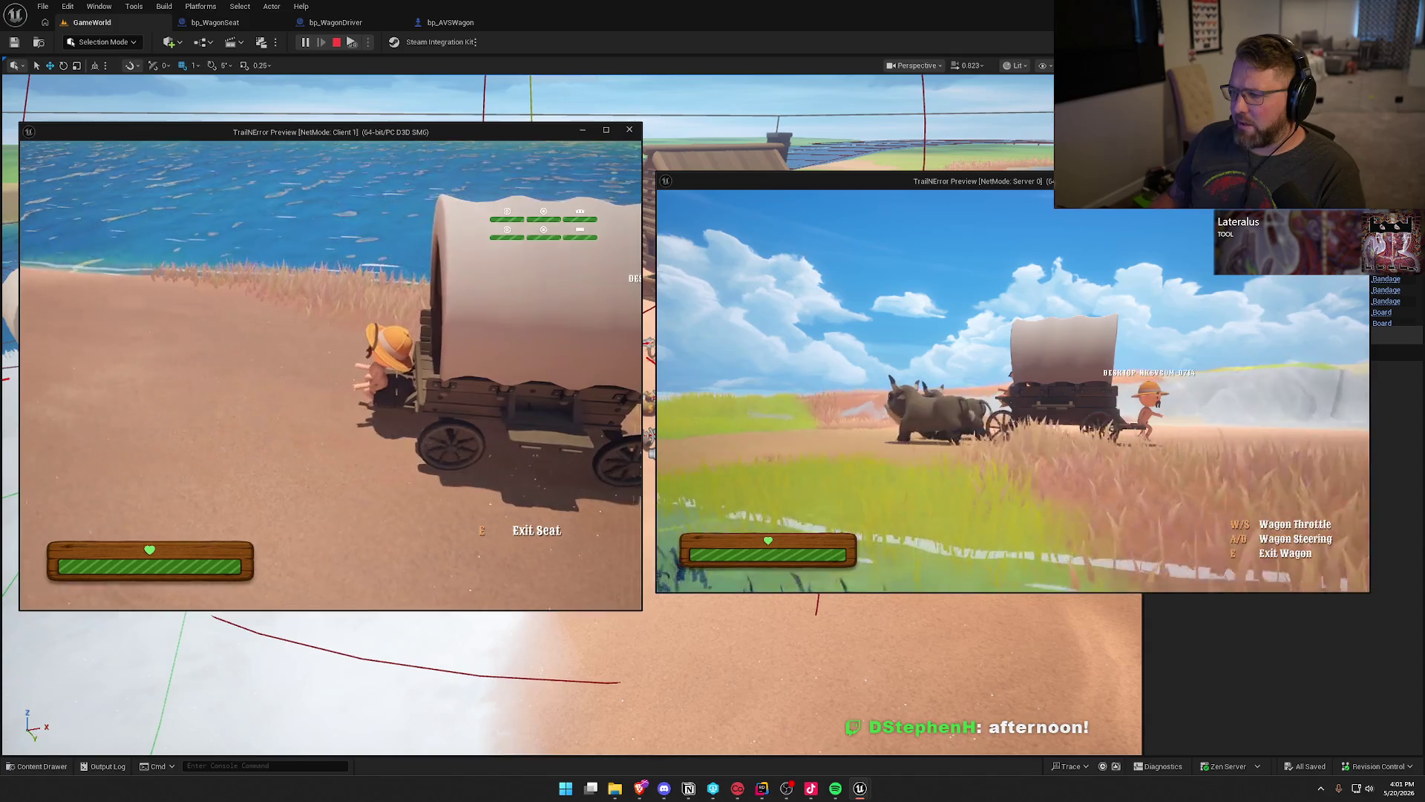
pyautogui.press('a')
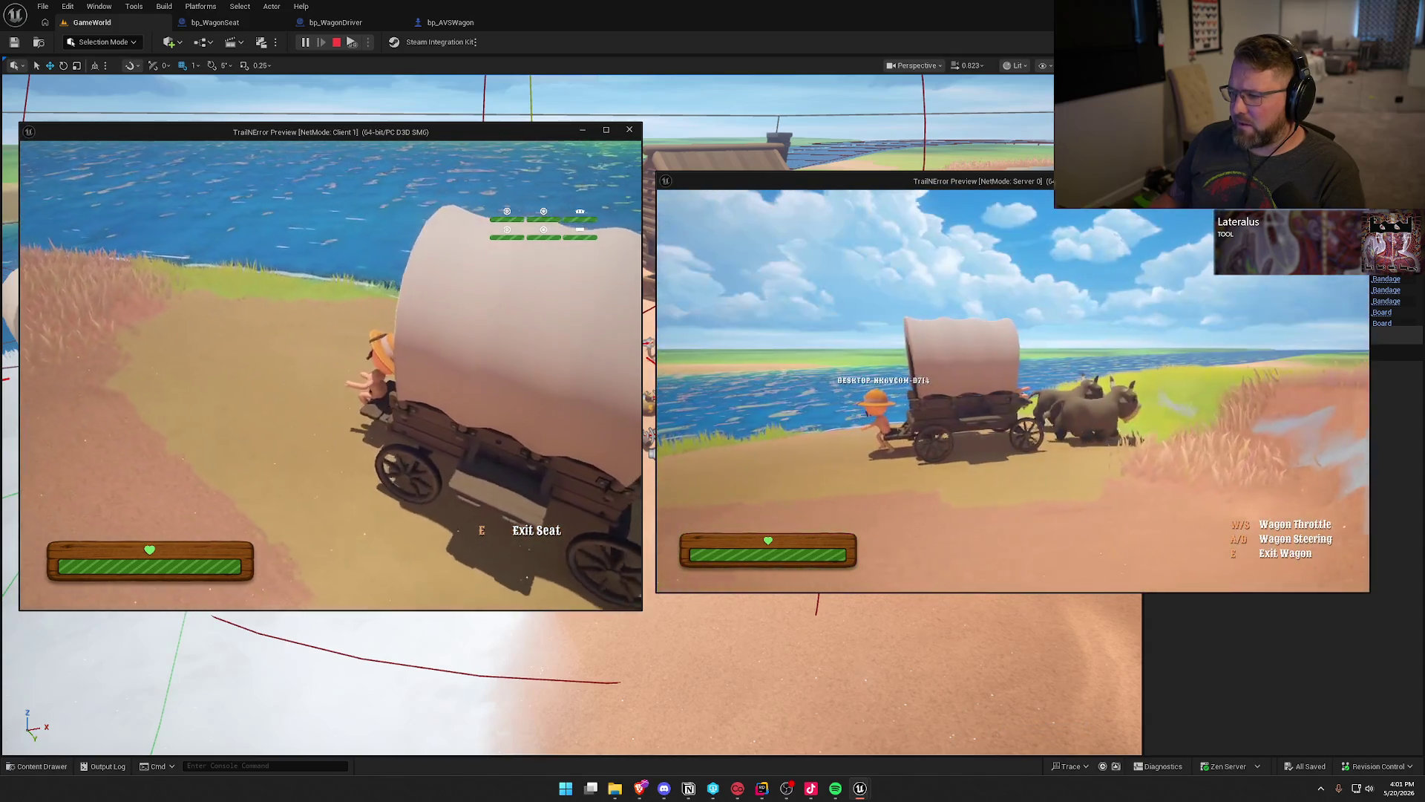
pyautogui.press('a')
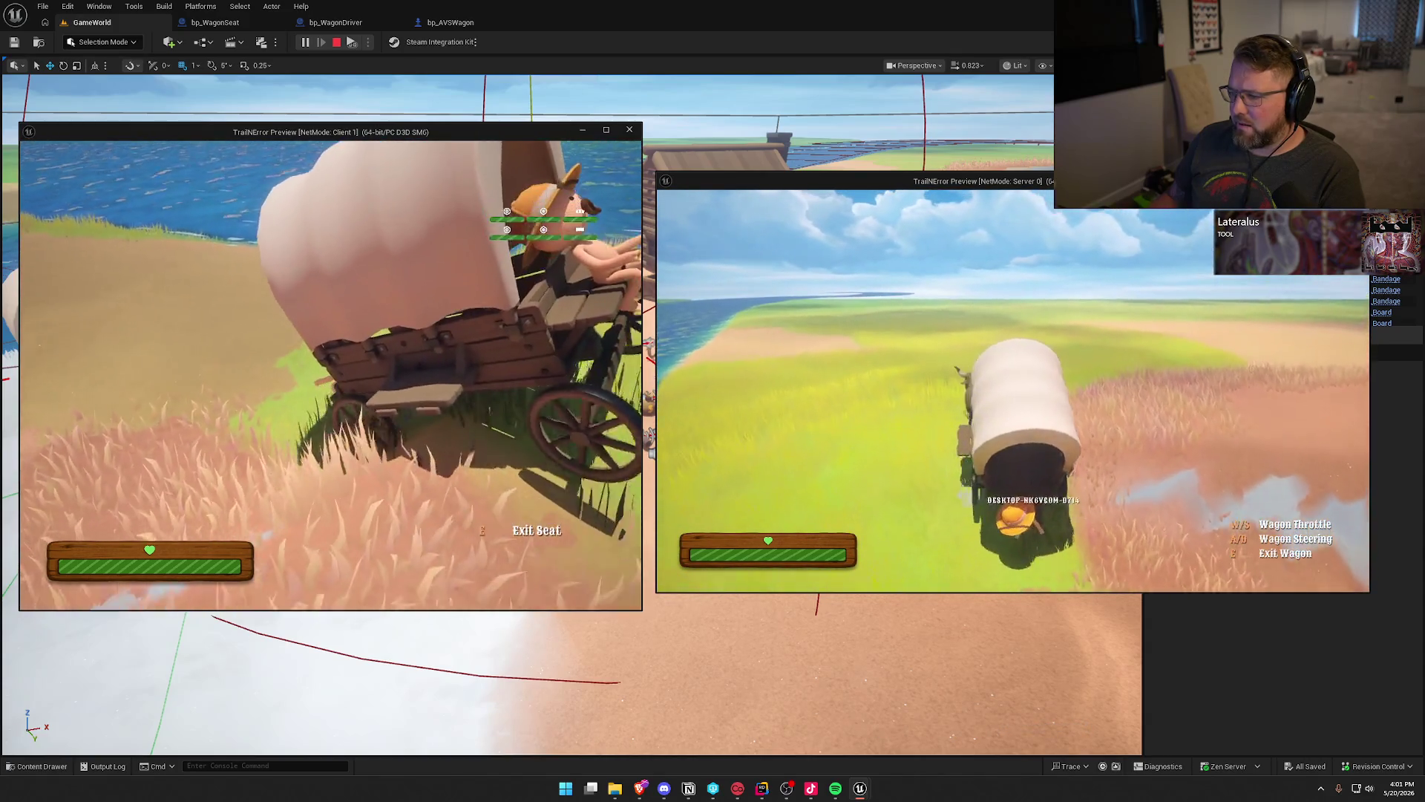
pyautogui.press('a')
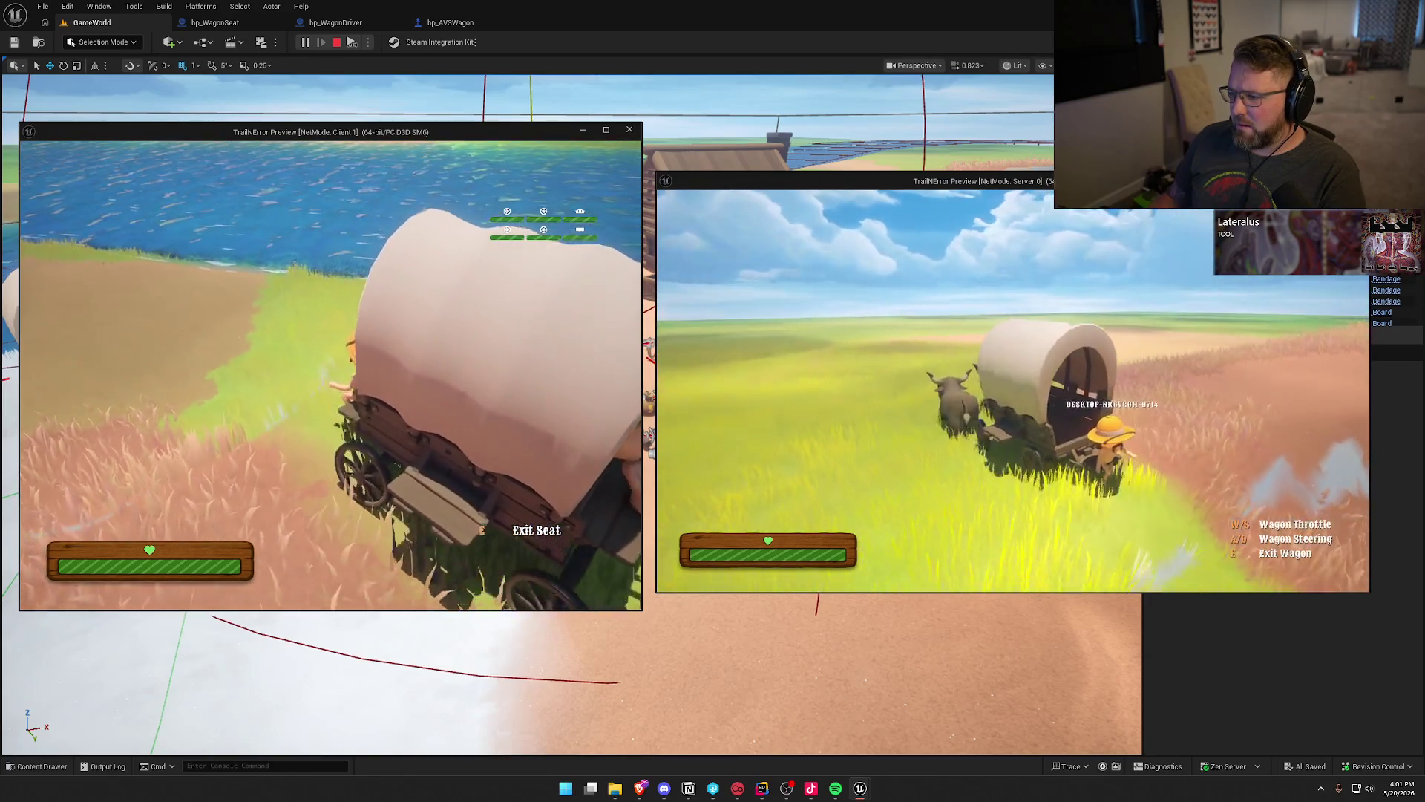
pyautogui.press('a')
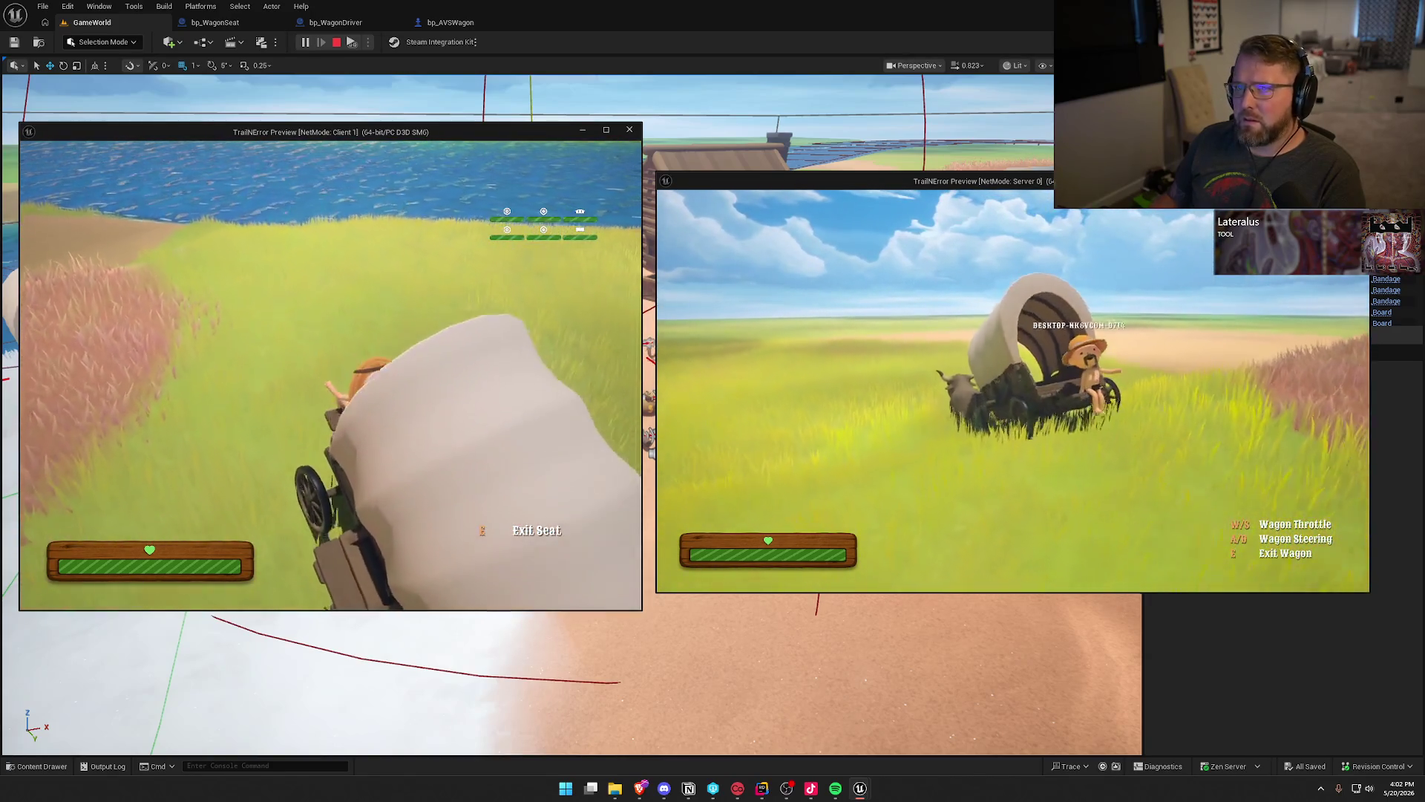
pyautogui.press('a')
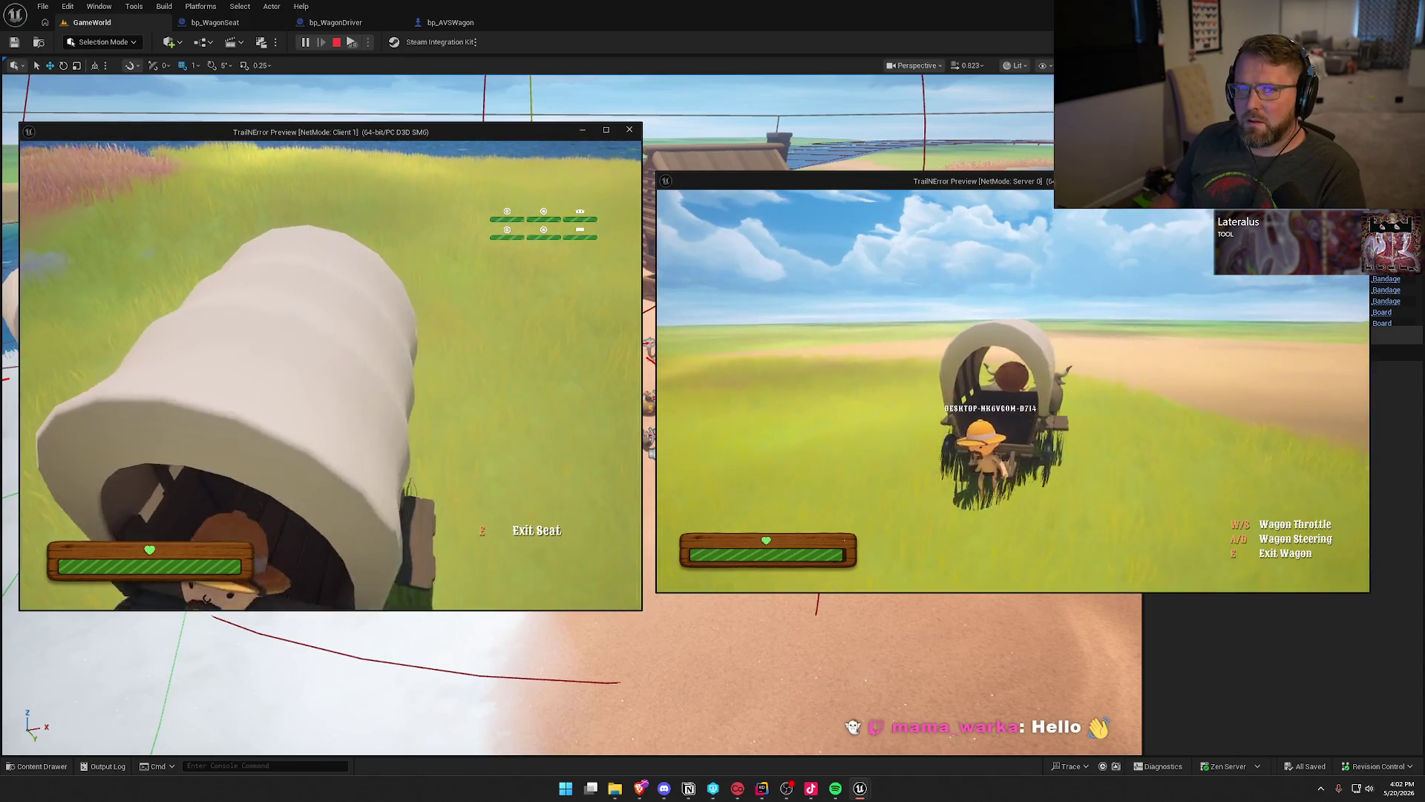
pyautogui.press('a')
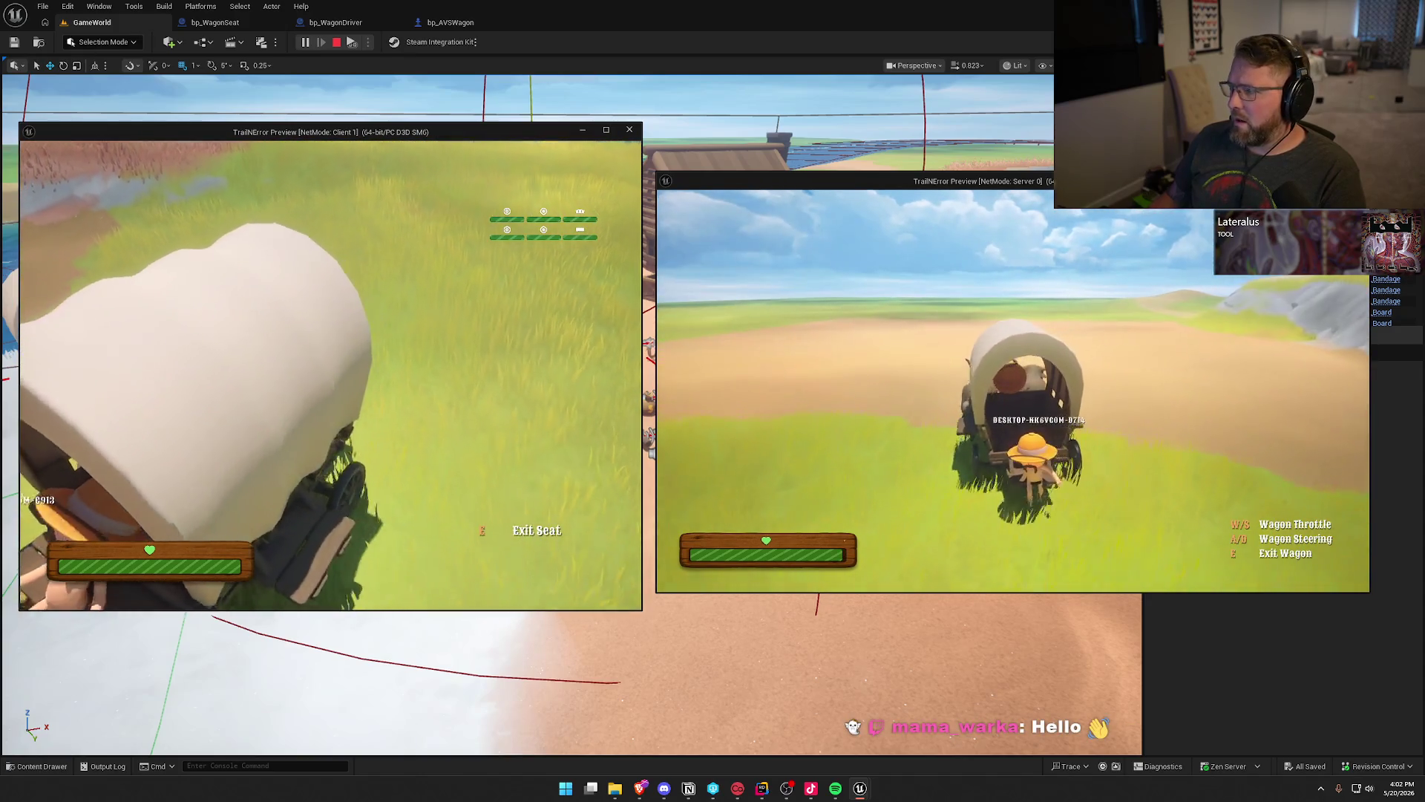
pyautogui.press('super')
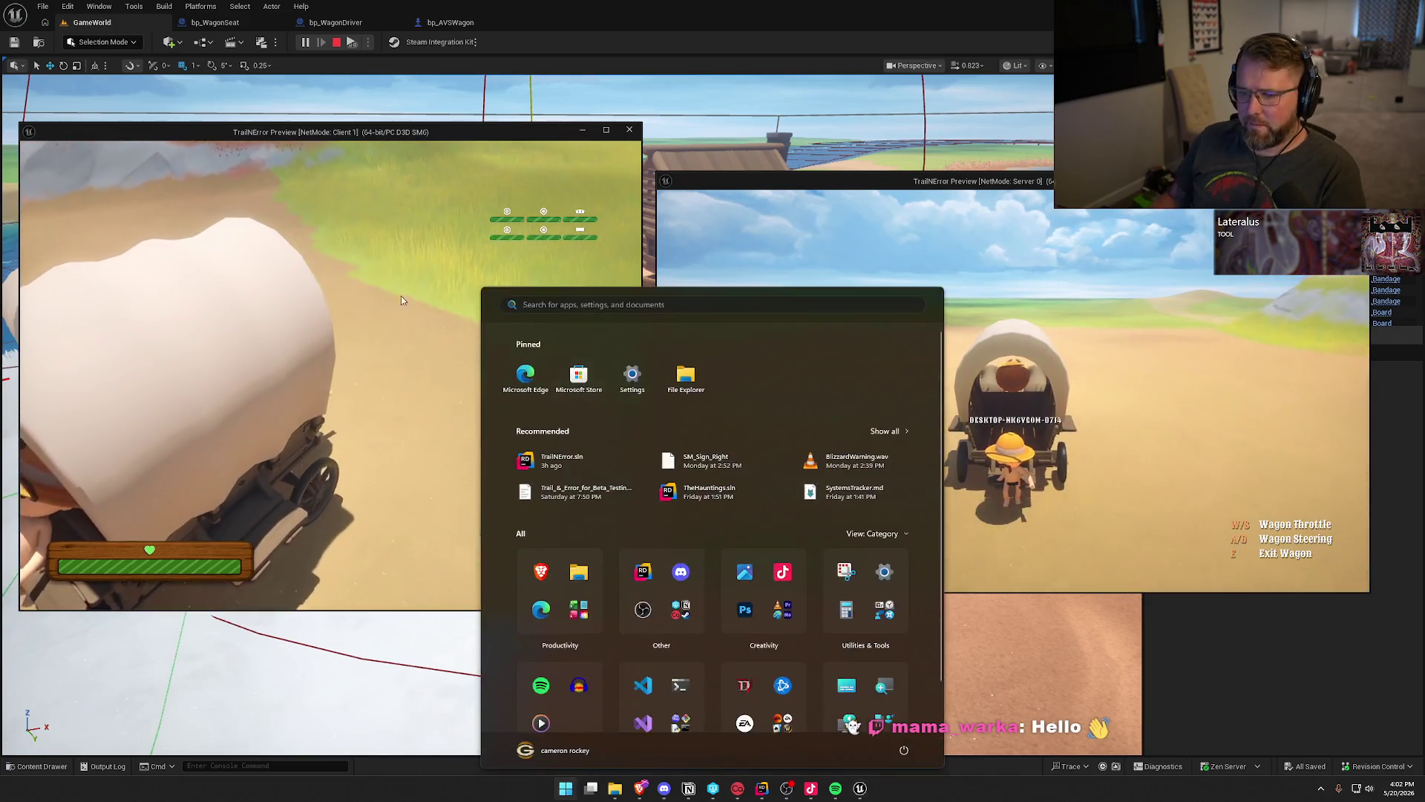
# Run p.NetShowCorrections 0 in the client console to hide network corrections.
pyautogui.press('super')
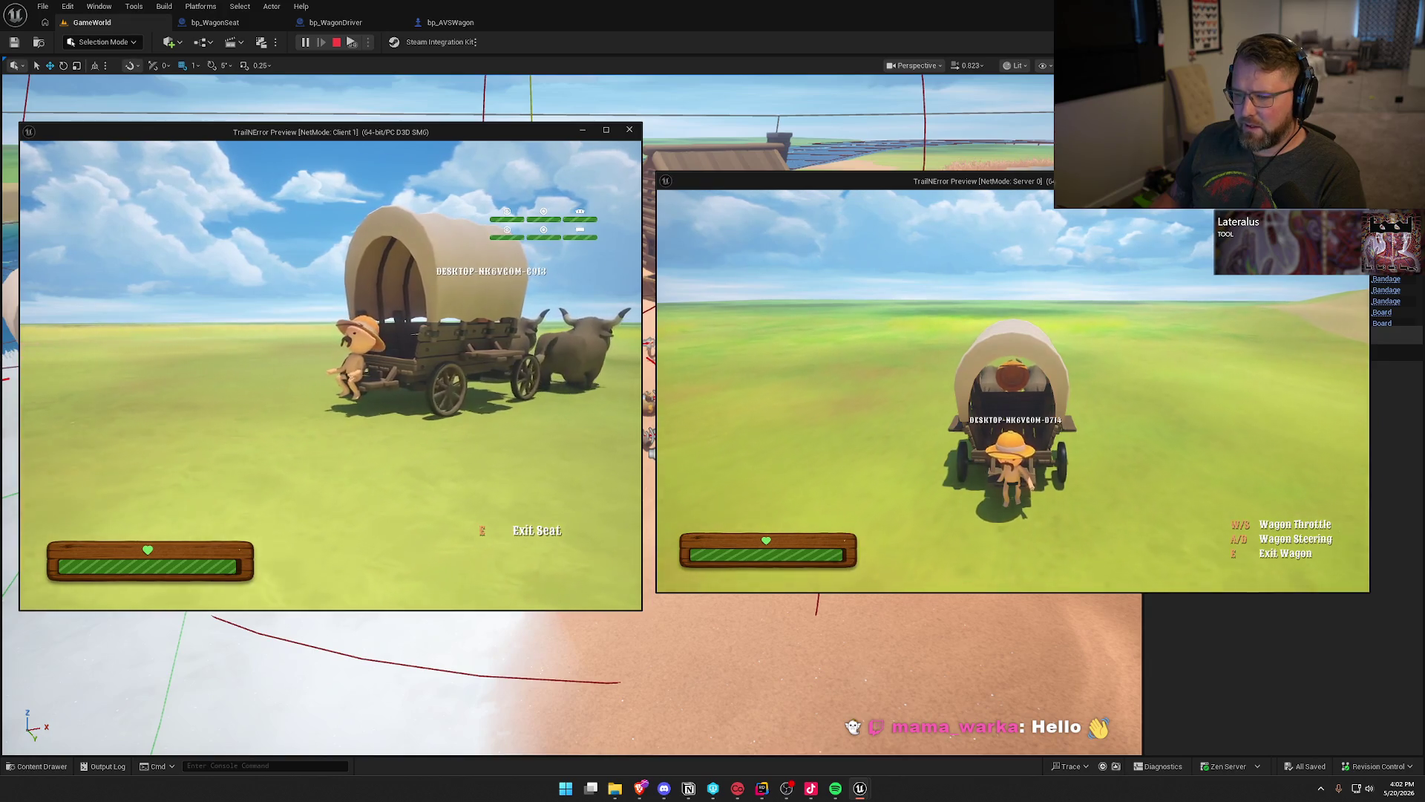
pyautogui.press('`')
pyautogui.press('Up')
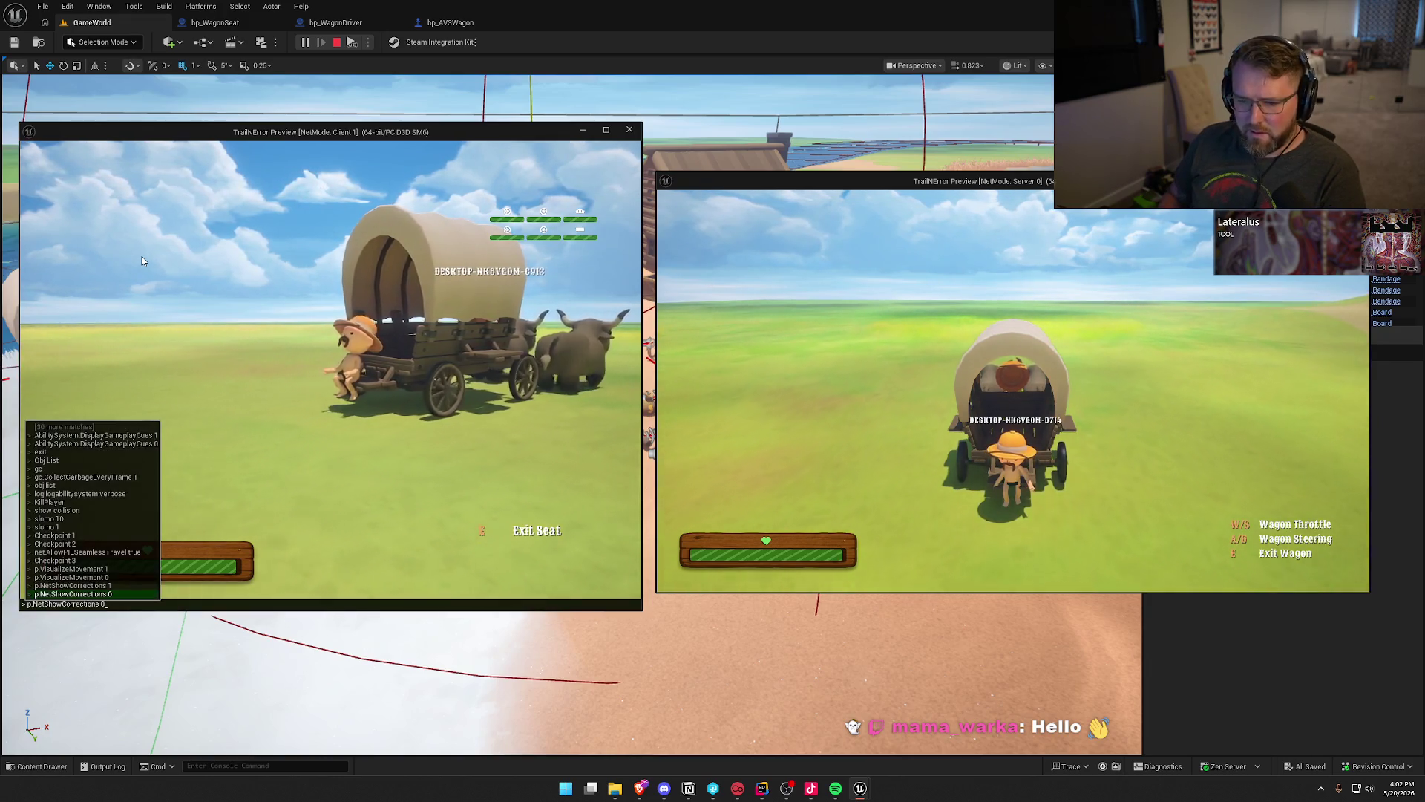
pyautogui.press('Return')
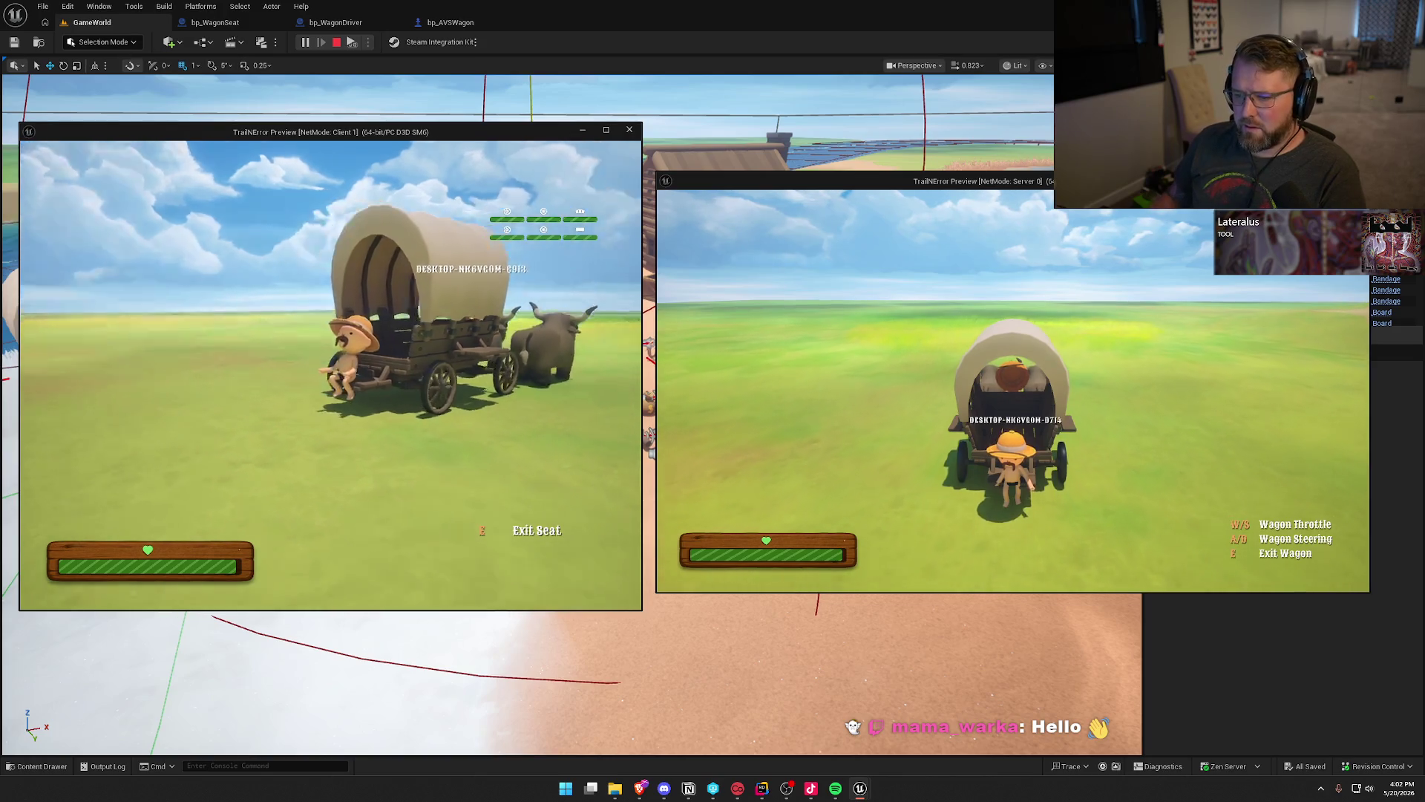
# Drive the wagon around in a left turn, then stop the multiplayer session.
pyautogui.press('super')
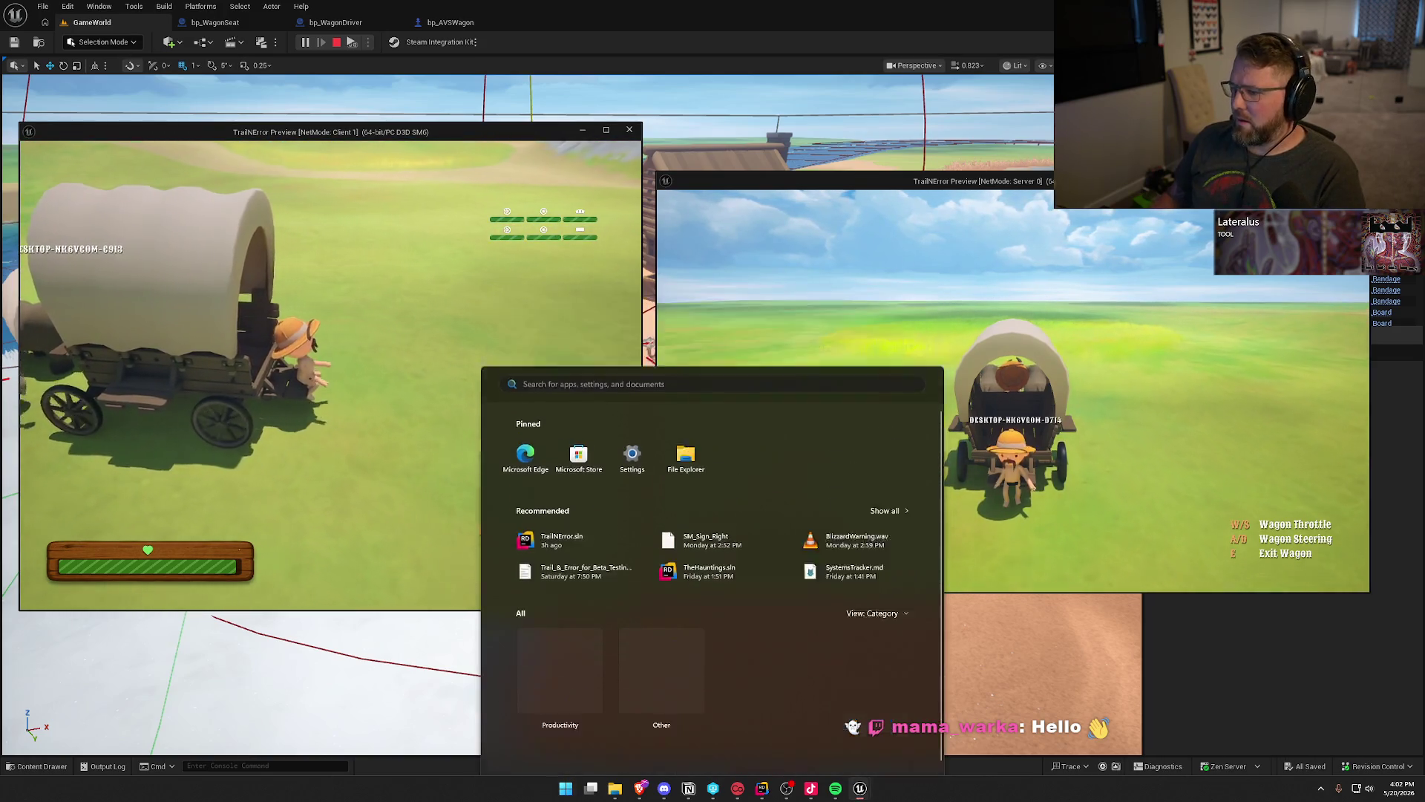
pyautogui.press('super')
pyautogui.press('a')
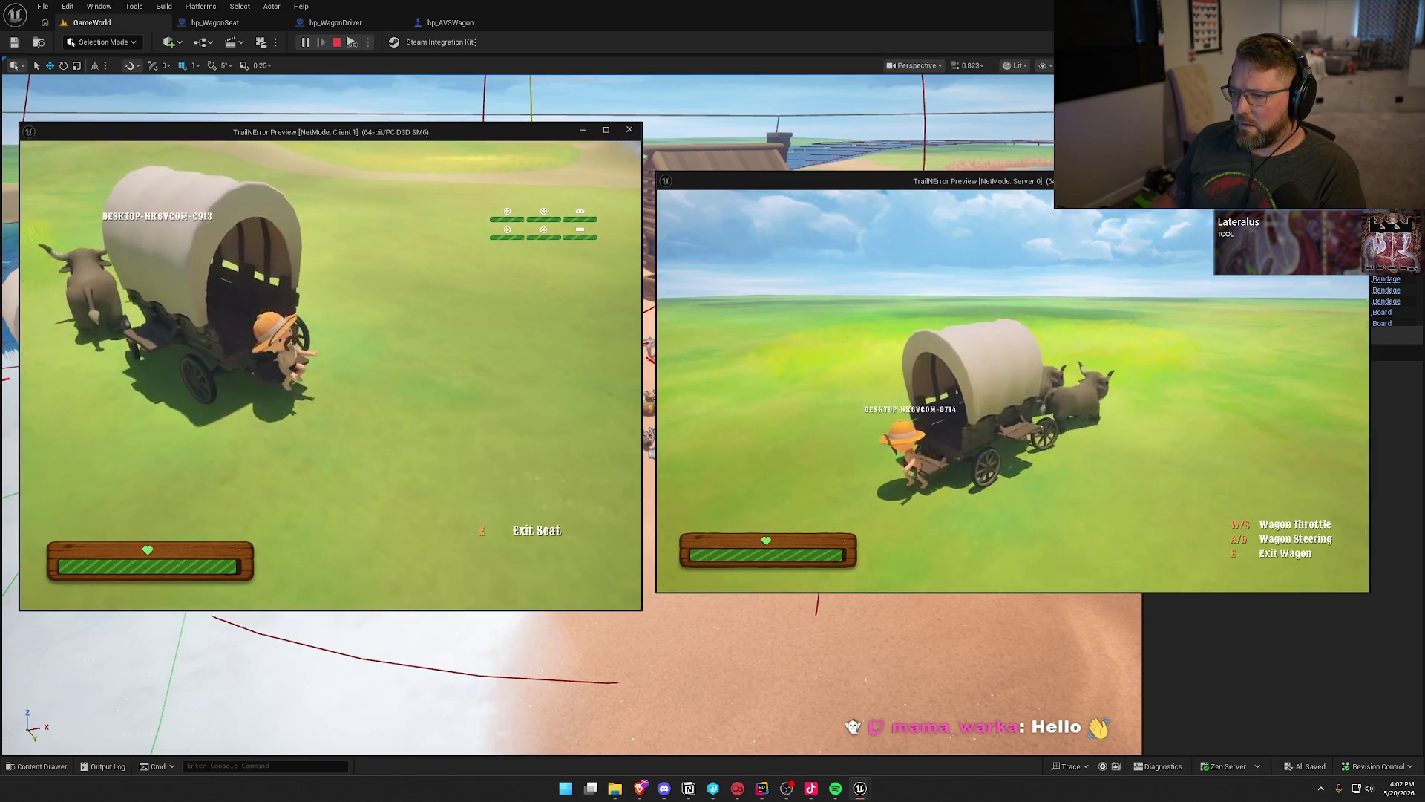
pyautogui.press('a')
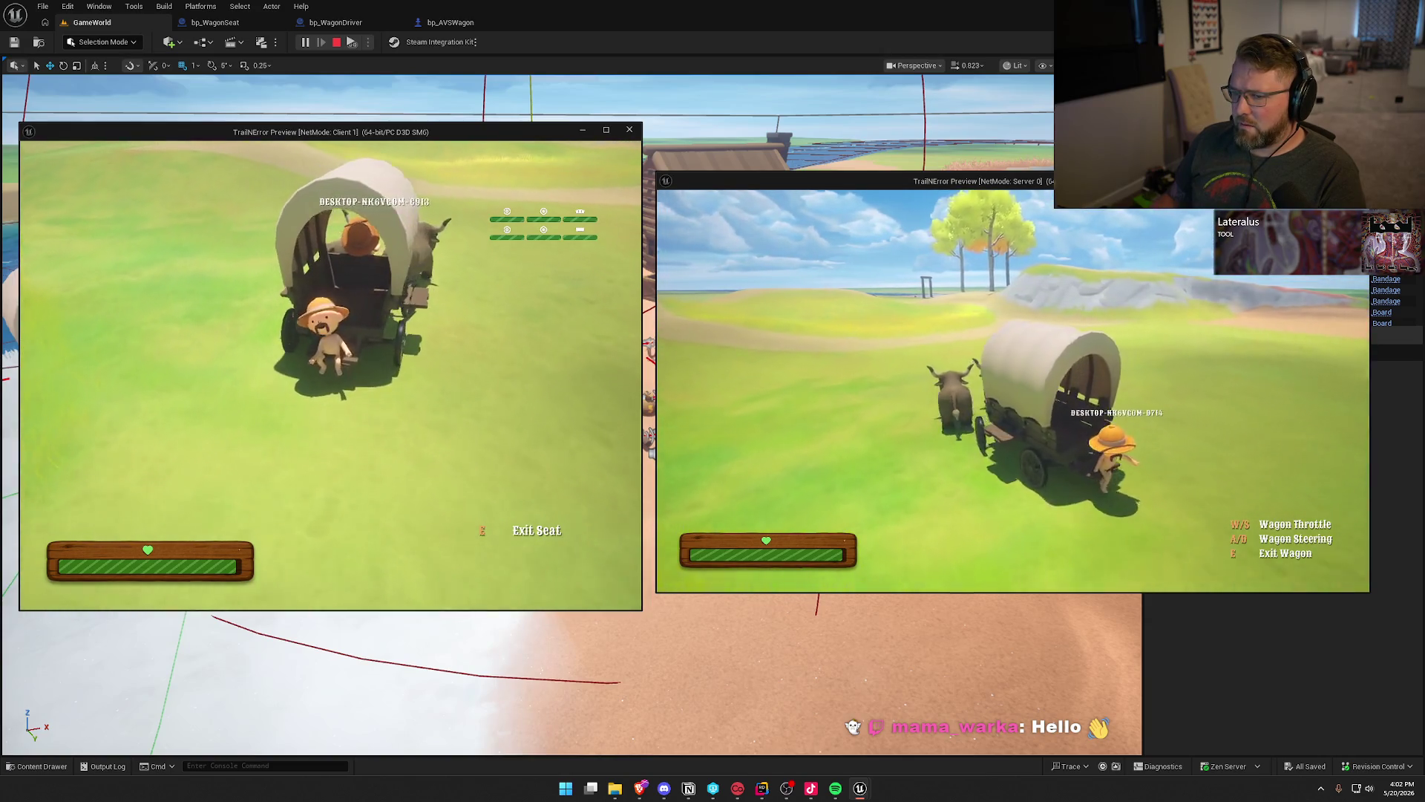
pyautogui.press('a')
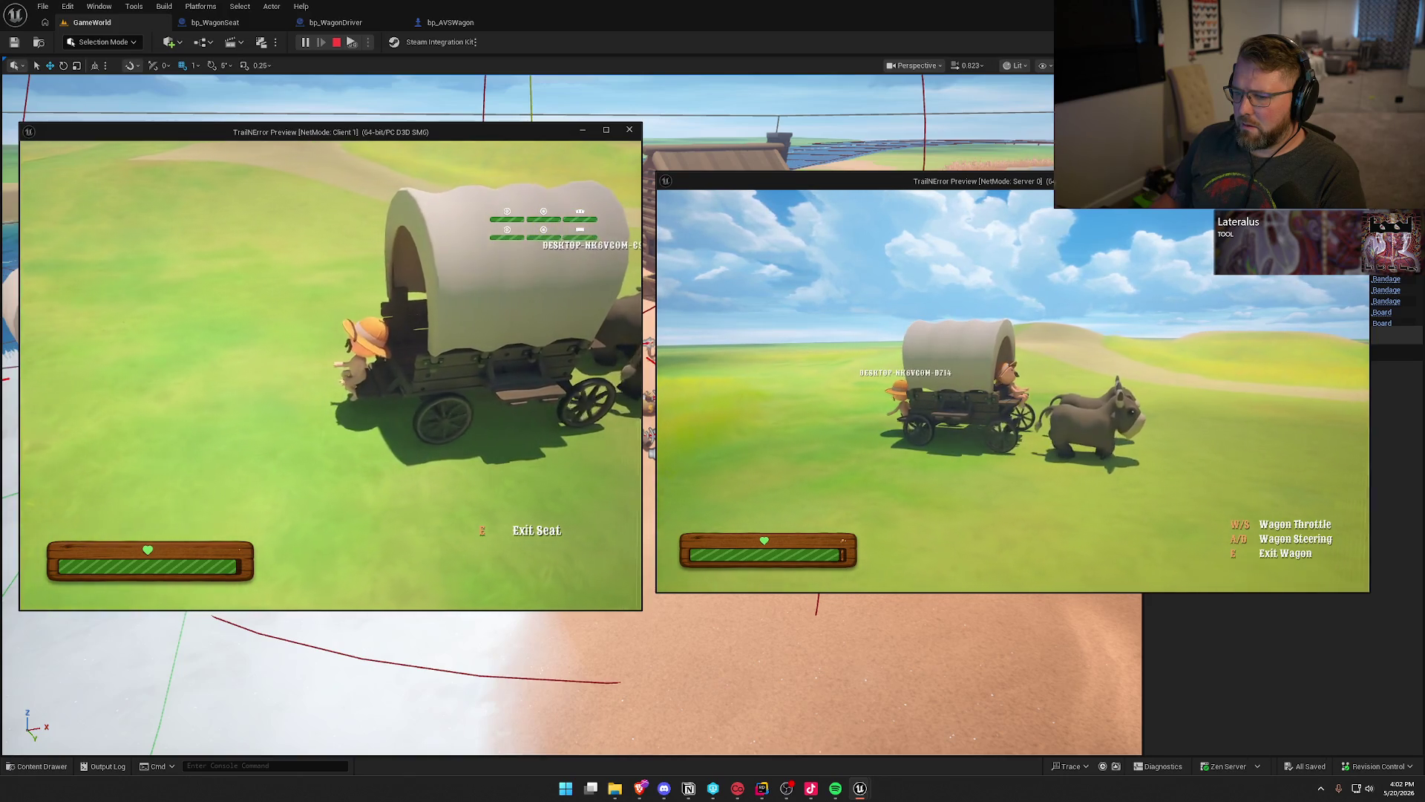
pyautogui.press('Escape')
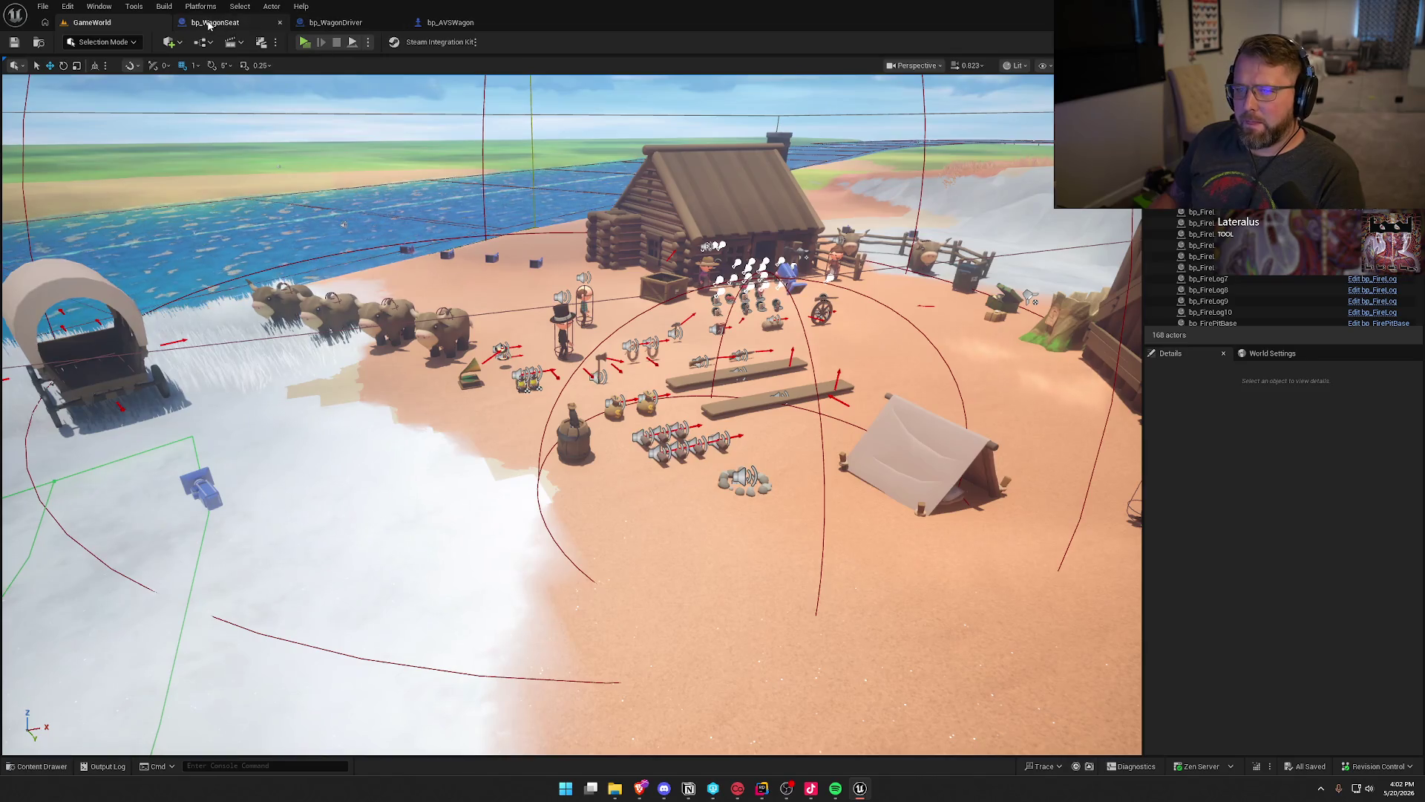
# In bp_WagonSeat, wire Attach Actor To Component straight to the Branch and delete Set Replicate Movement.
pyautogui.click(216, 23)
pyautogui.moveTo(663, 403)
pyautogui.mouseDown()
pyautogui.moveTo(910, 415)
pyautogui.moveTo(910, 403)
pyautogui.mouseUp()
pyautogui.click(742, 380)
pyautogui.press('Delete')
pyautogui.scroll(-3, 811, 487)
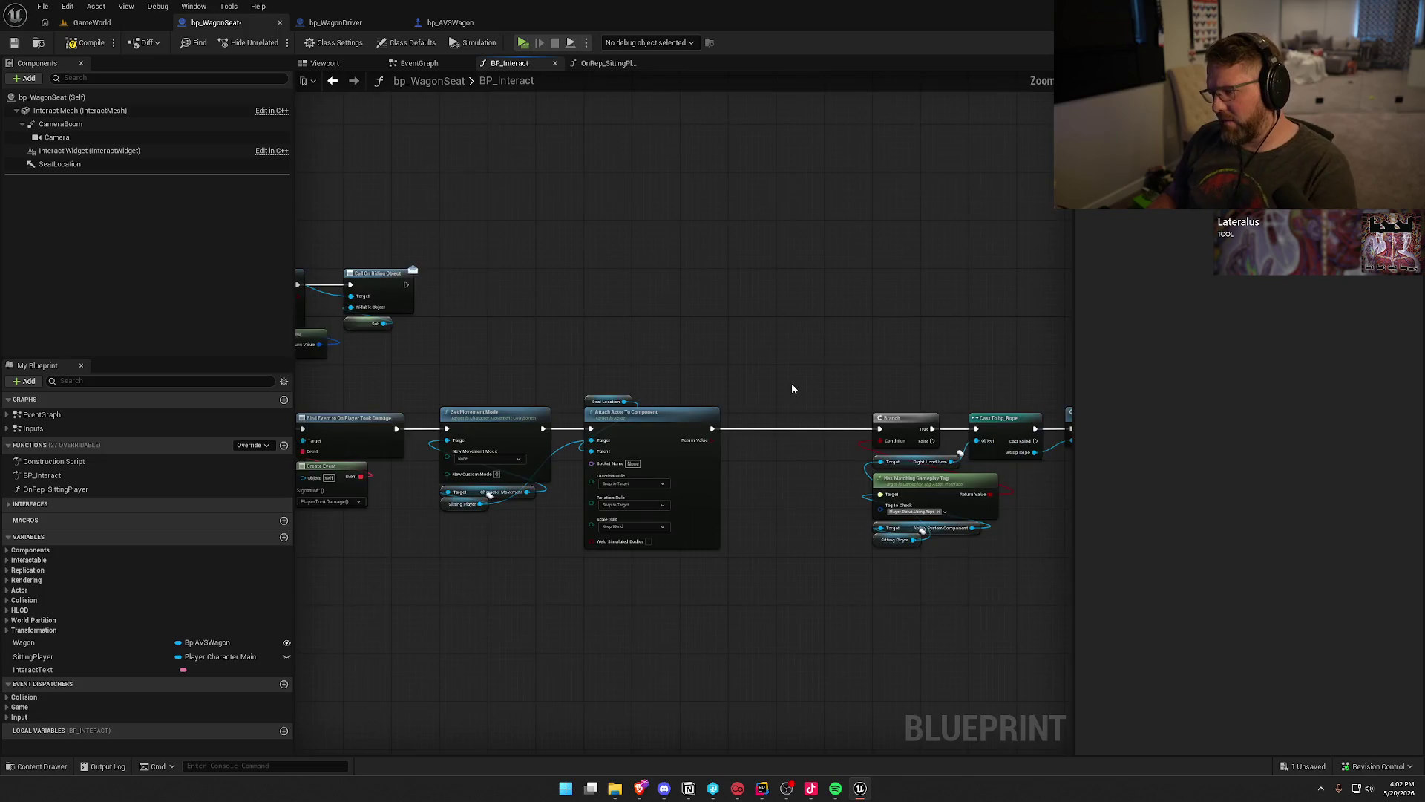
pyautogui.scroll(2, 656, 369)
# Move the Branch, Cast and Break Rope nodes next to Attach Actor To Component.
pyautogui.moveTo(680, 352); pyautogui.dragTo(1006, 614)
pyautogui.moveTo(1189, 697); pyautogui.dragTo(827, 630)
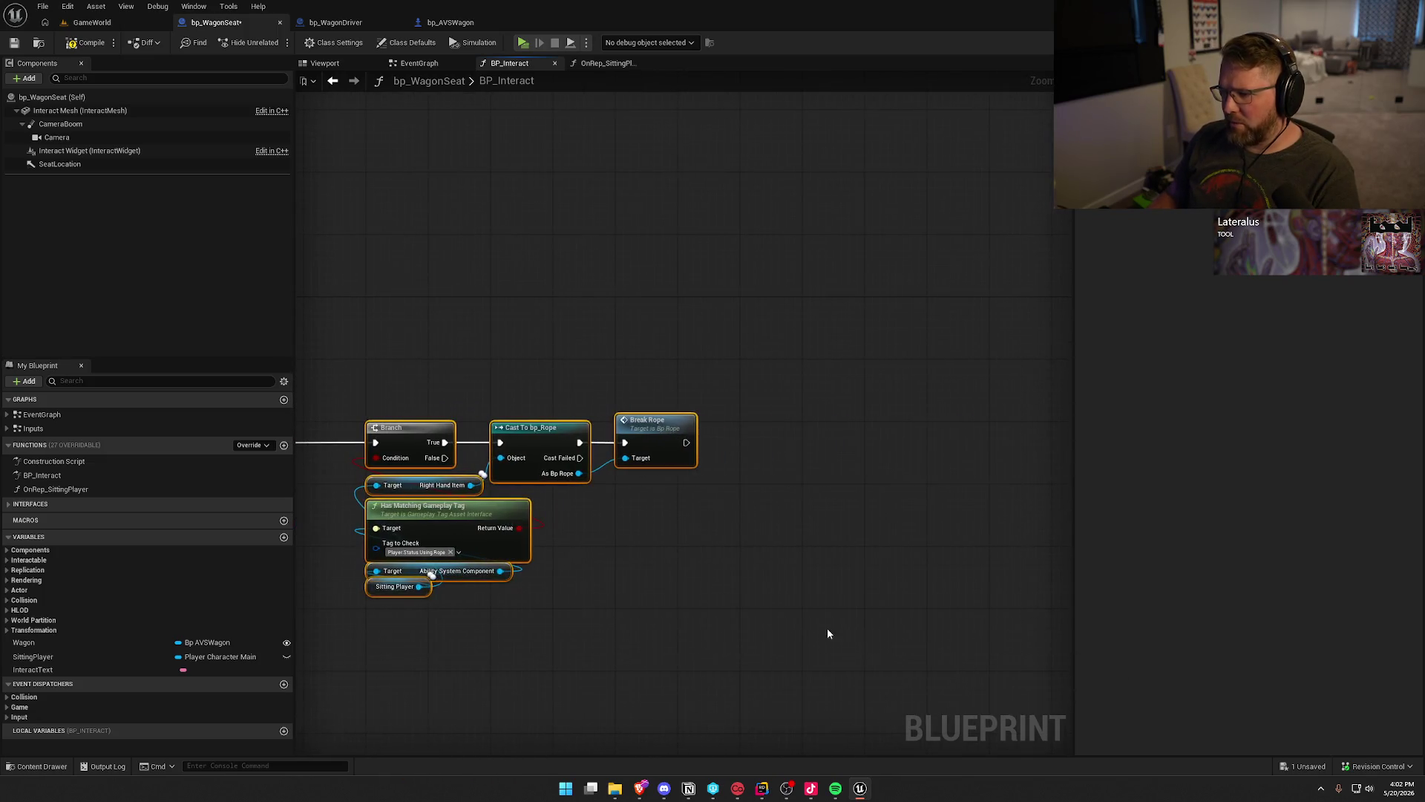
pyautogui.scroll(1, 757, 443)
pyautogui.moveTo(927, 466)
pyautogui.mouseDown()
pyautogui.moveTo(717, 466)
pyautogui.moveTo(1069, 377)
pyautogui.mouseUp()
pyautogui.moveTo(775, 577); pyautogui.dragTo(585, 326)
pyautogui.click(682, 282)
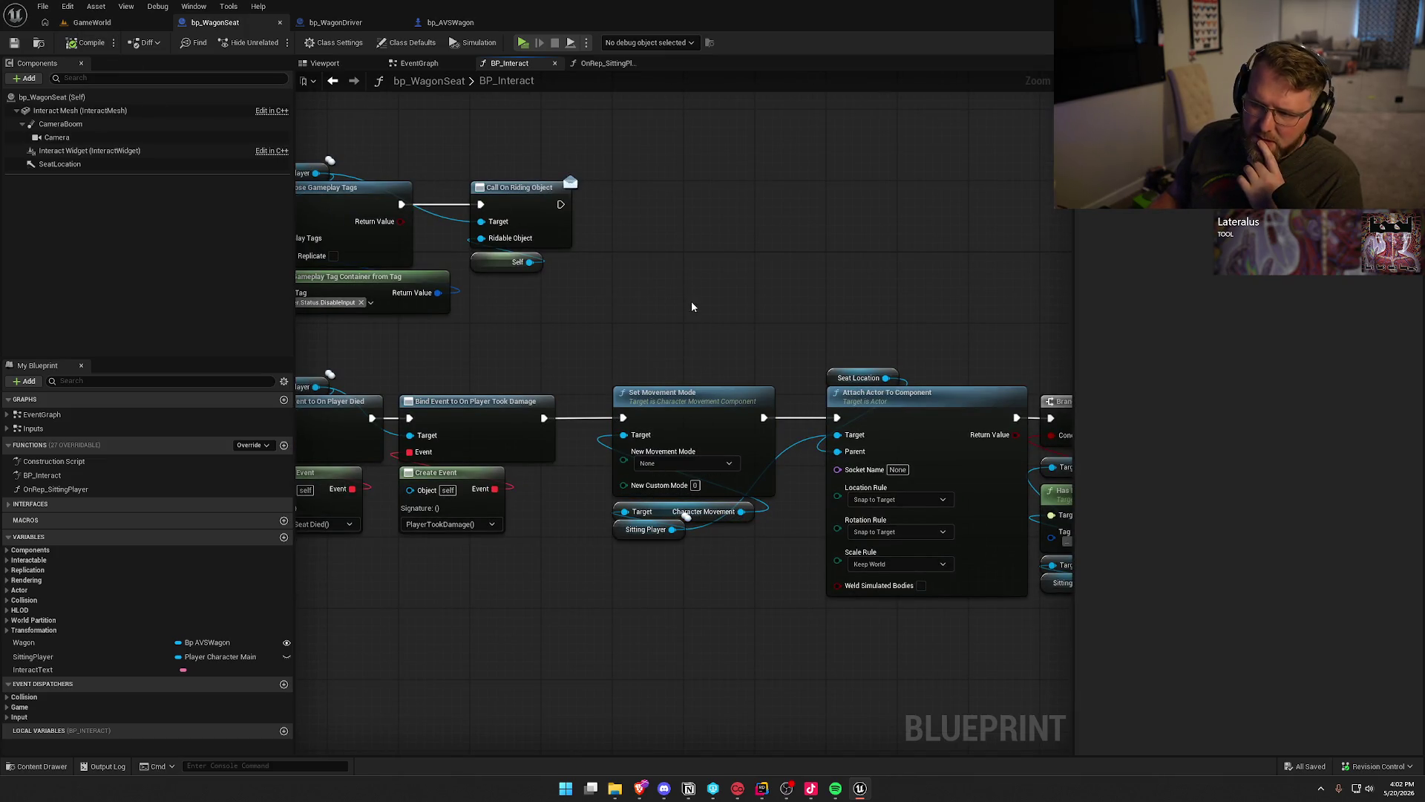
pyautogui.moveTo(692, 306); pyautogui.dragTo(773, 341)
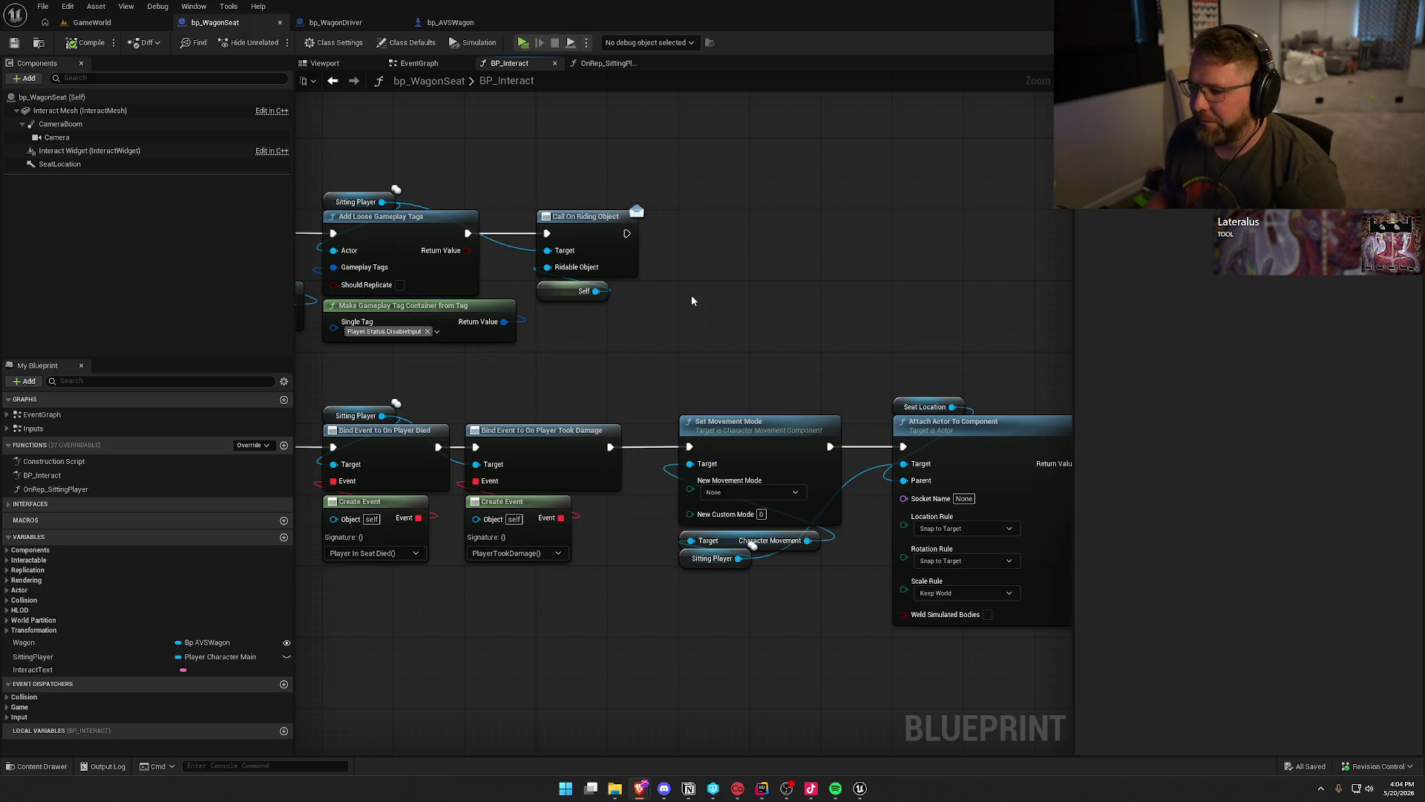
pyautogui.moveTo(712, 312); pyautogui.dragTo(799, 308)
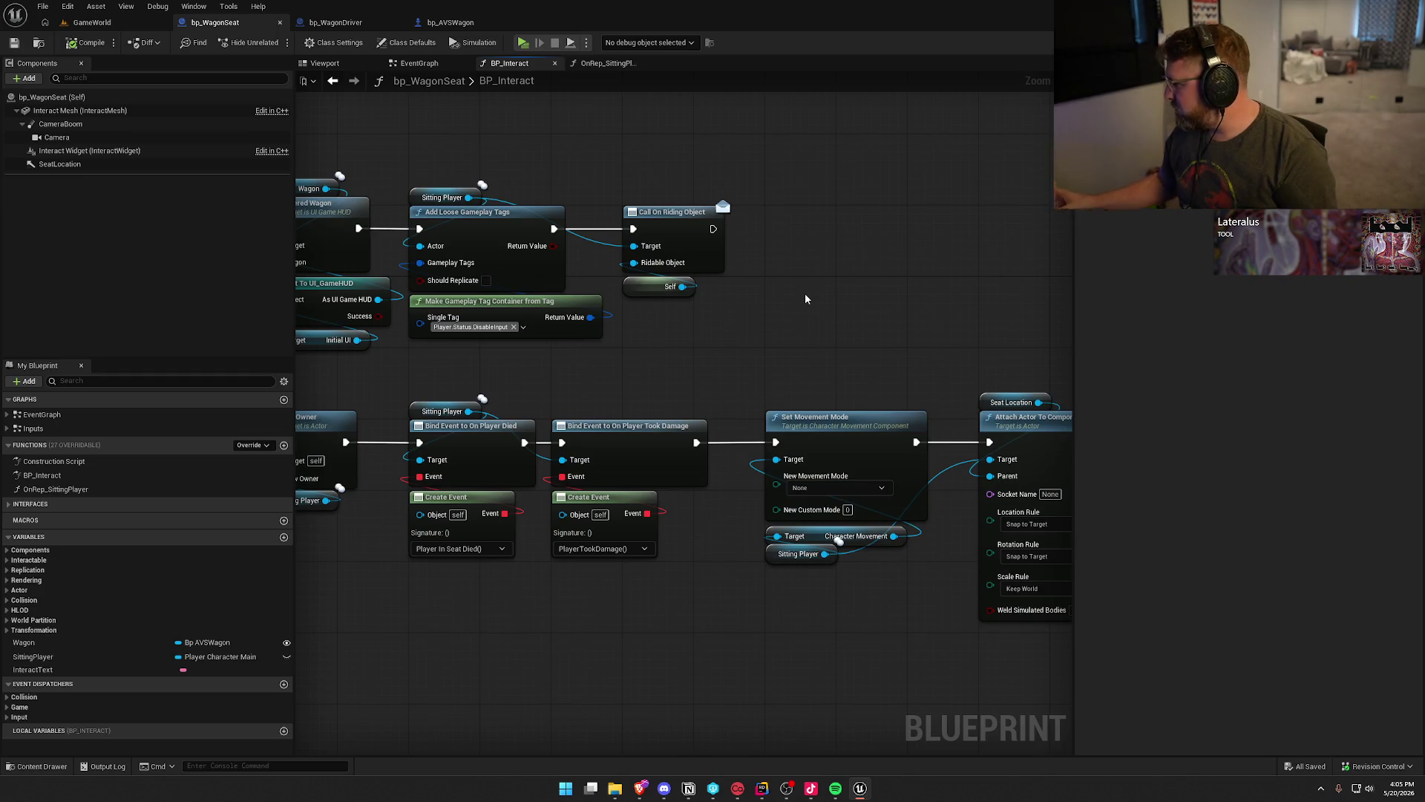
pyautogui.moveTo(856, 306); pyautogui.dragTo(874, 326)
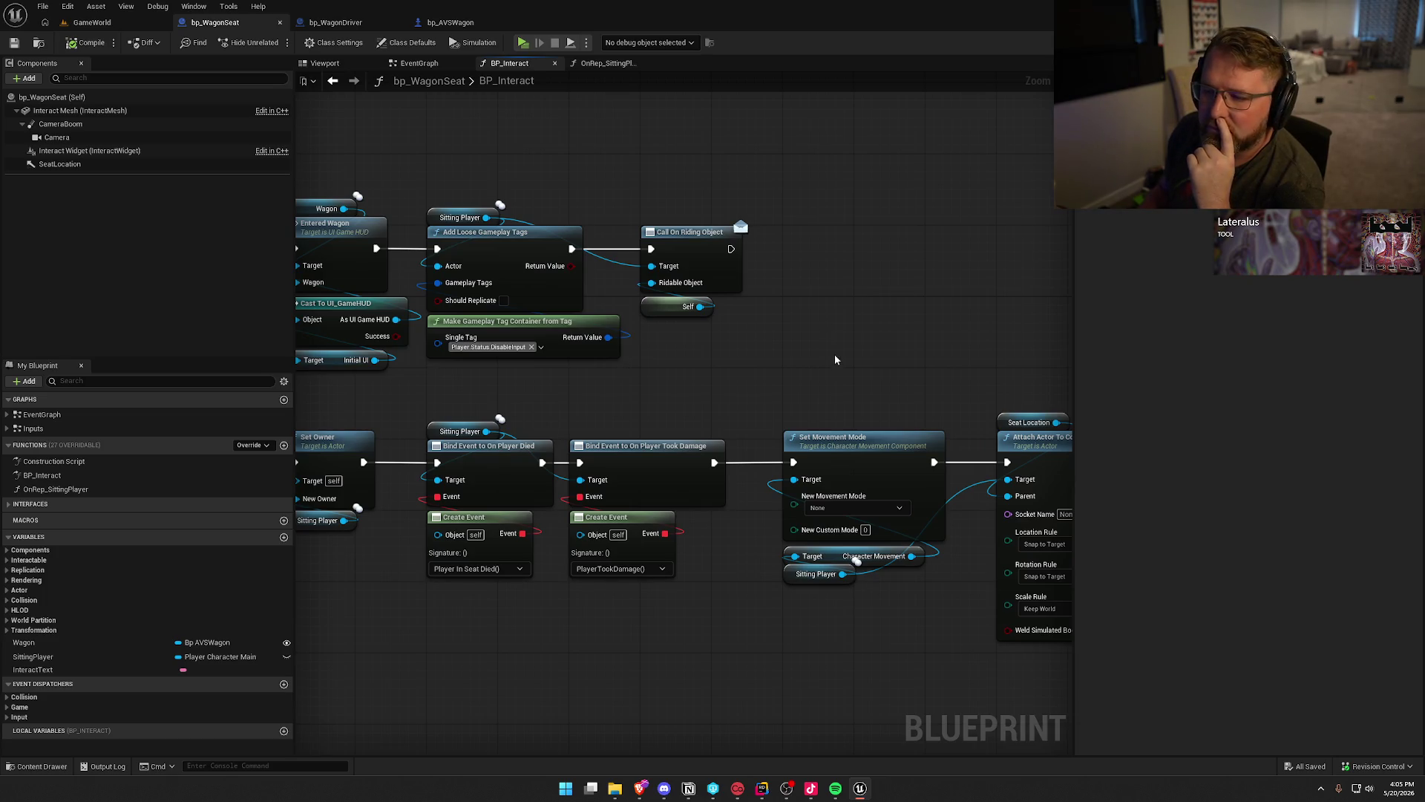
pyautogui.moveTo(835, 359); pyautogui.dragTo(748, 297)
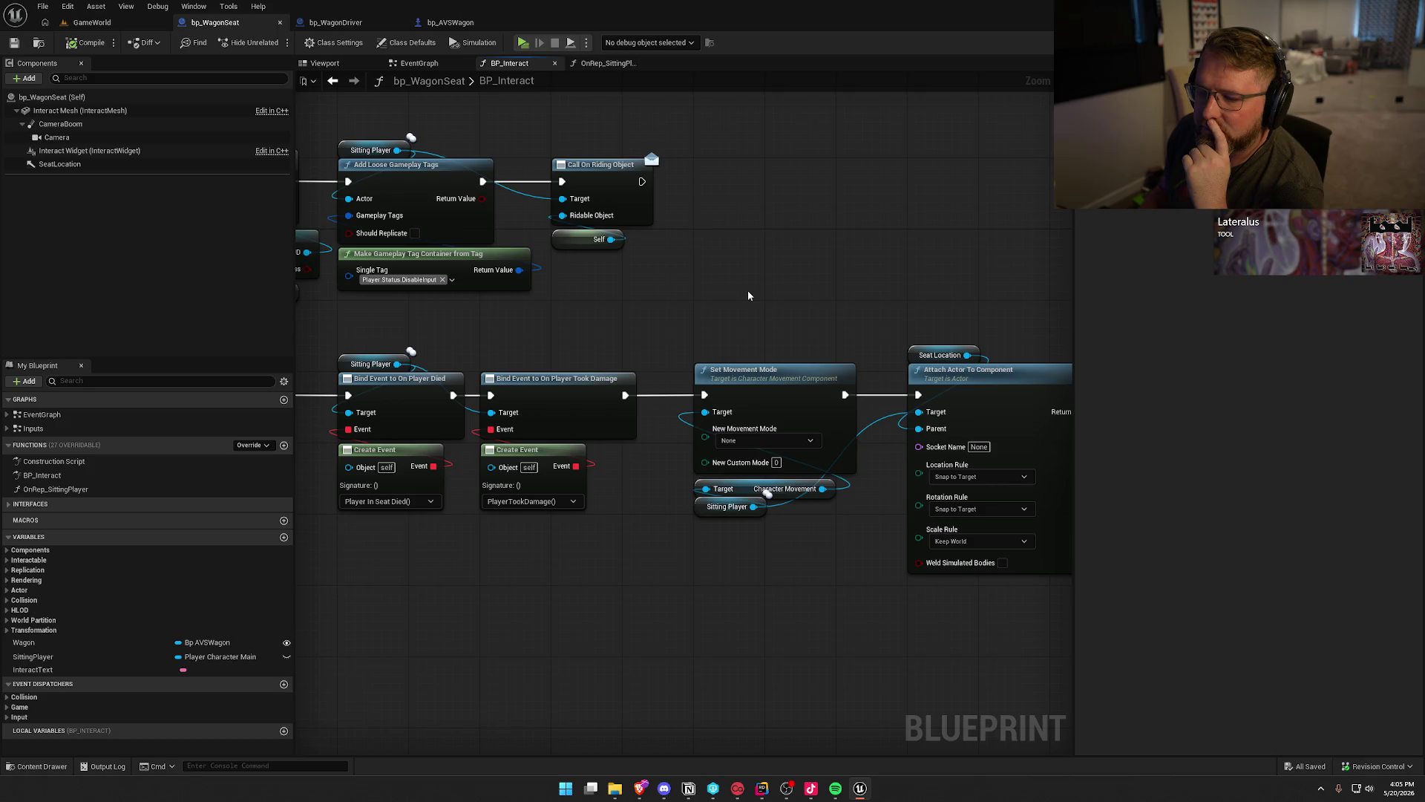
pyautogui.moveTo(748, 296)
pyautogui.mouseDown()
pyautogui.moveTo(478, 251)
pyautogui.moveTo(554, 269)
pyautogui.mouseUp()
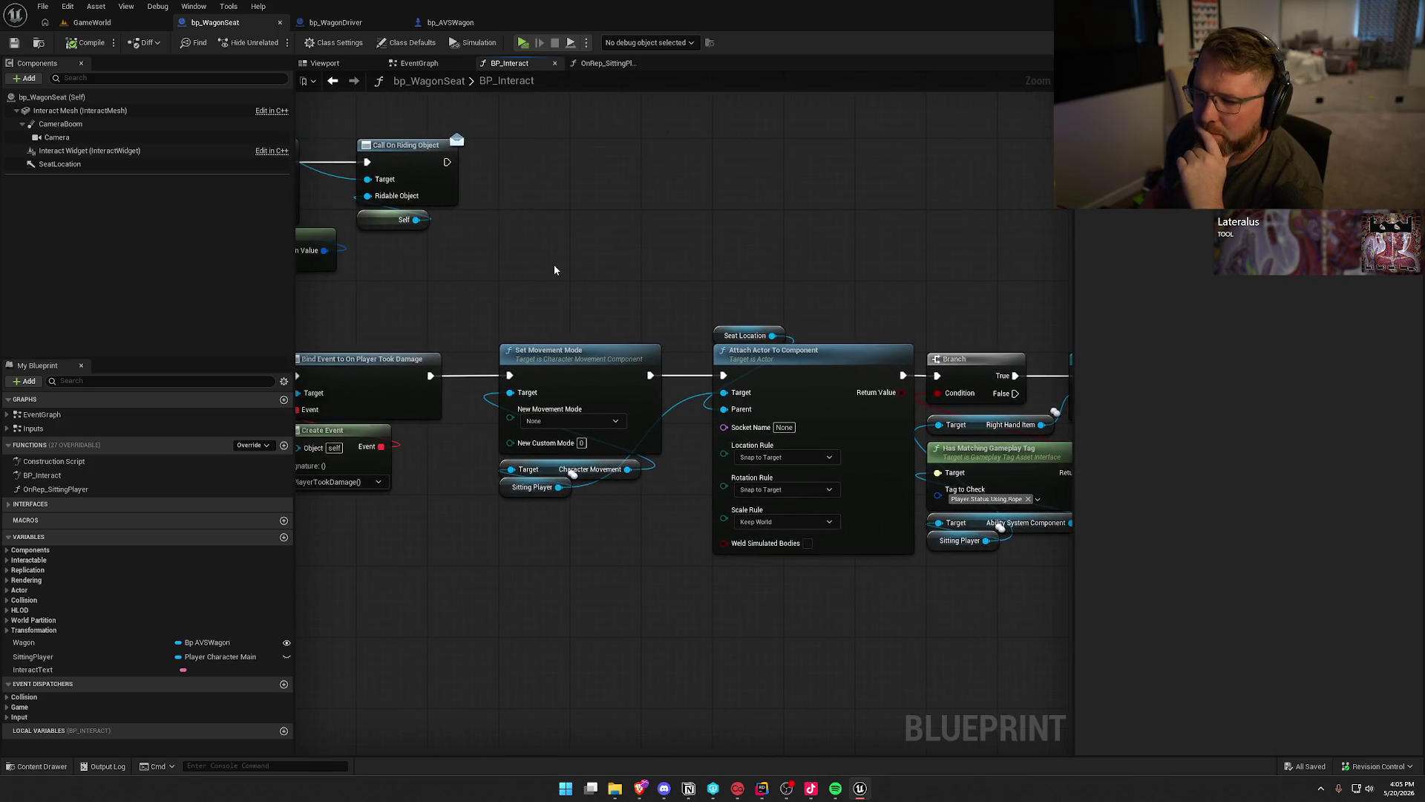
pyautogui.moveTo(544, 347); pyautogui.dragTo(633, 358)
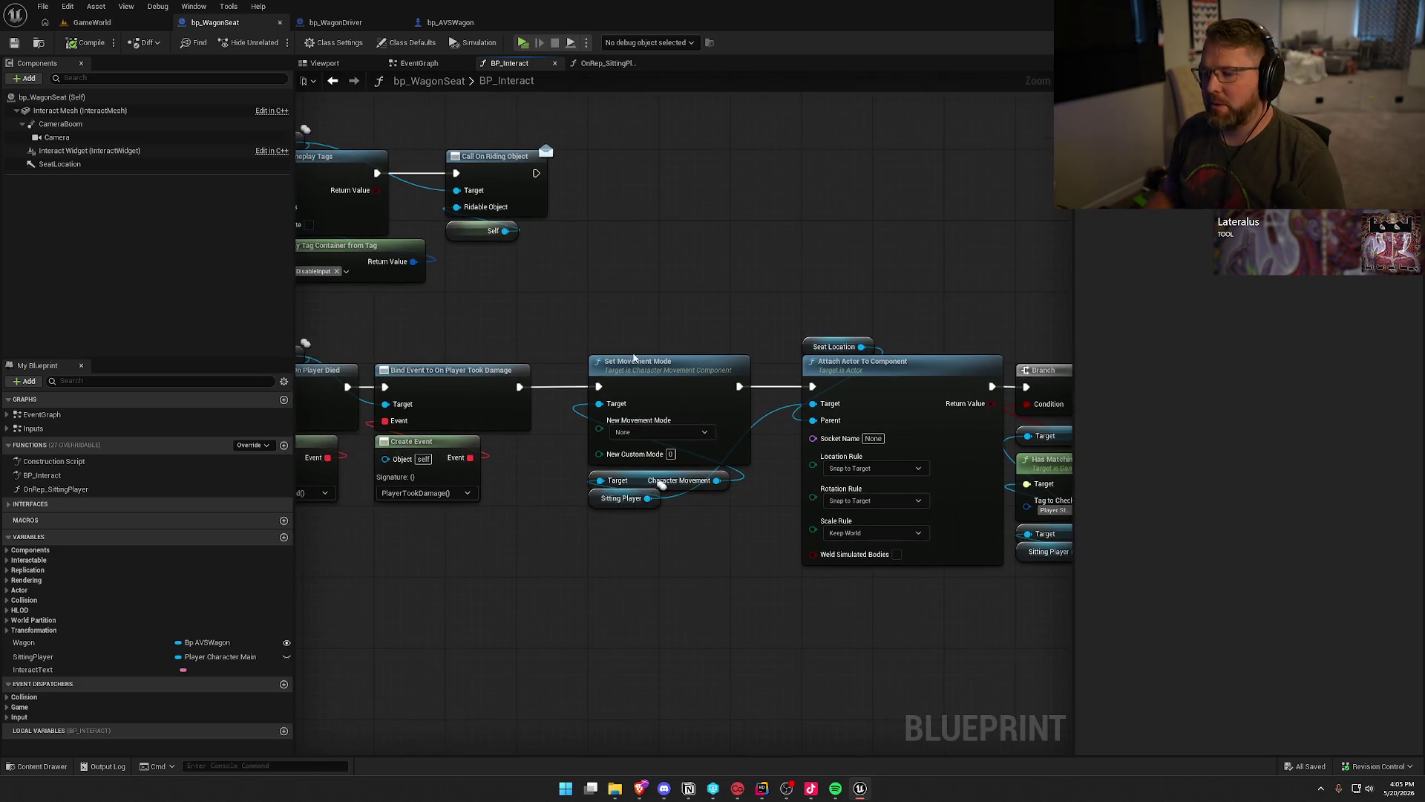
pyautogui.moveTo(716, 480); pyautogui.dragTo(592, 250)
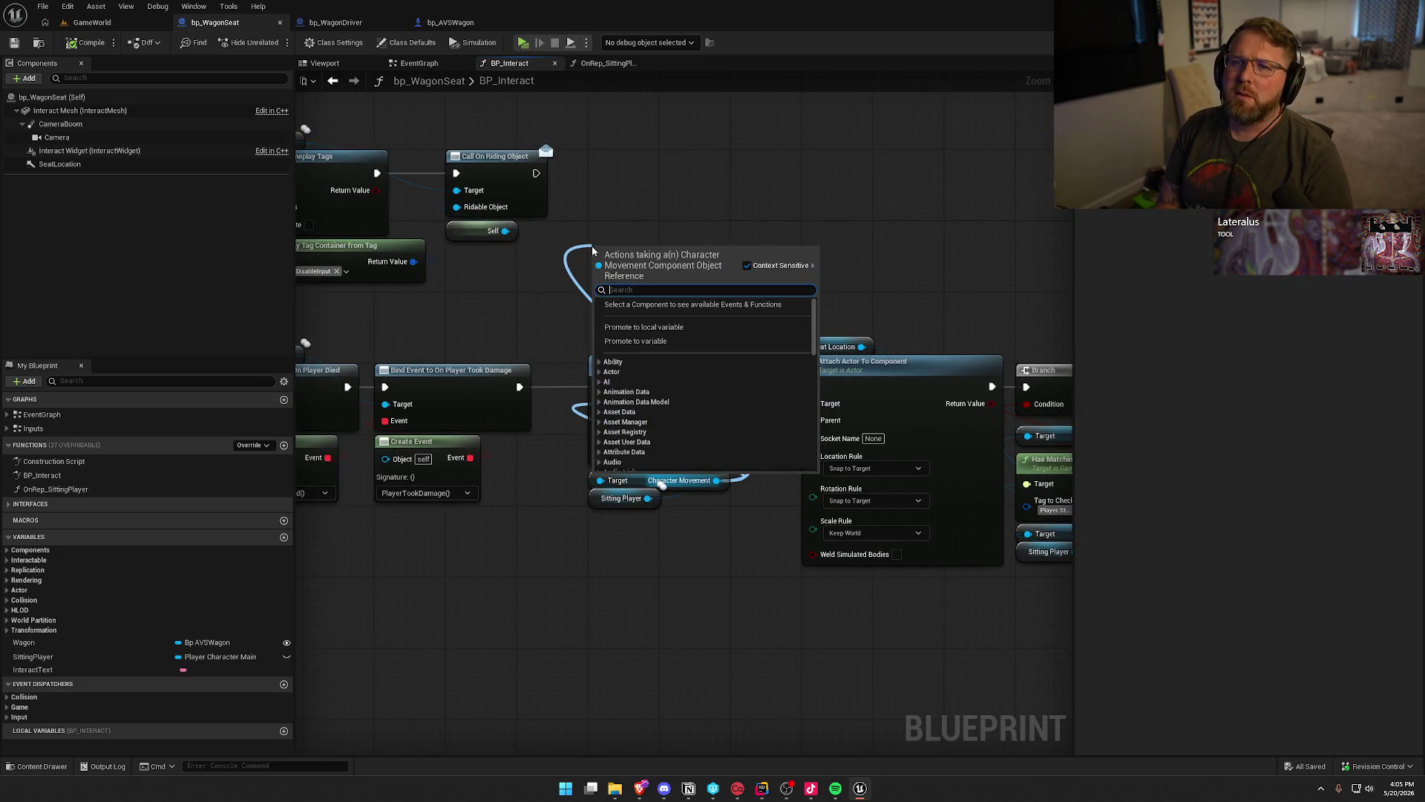
pyautogui.write('networ')
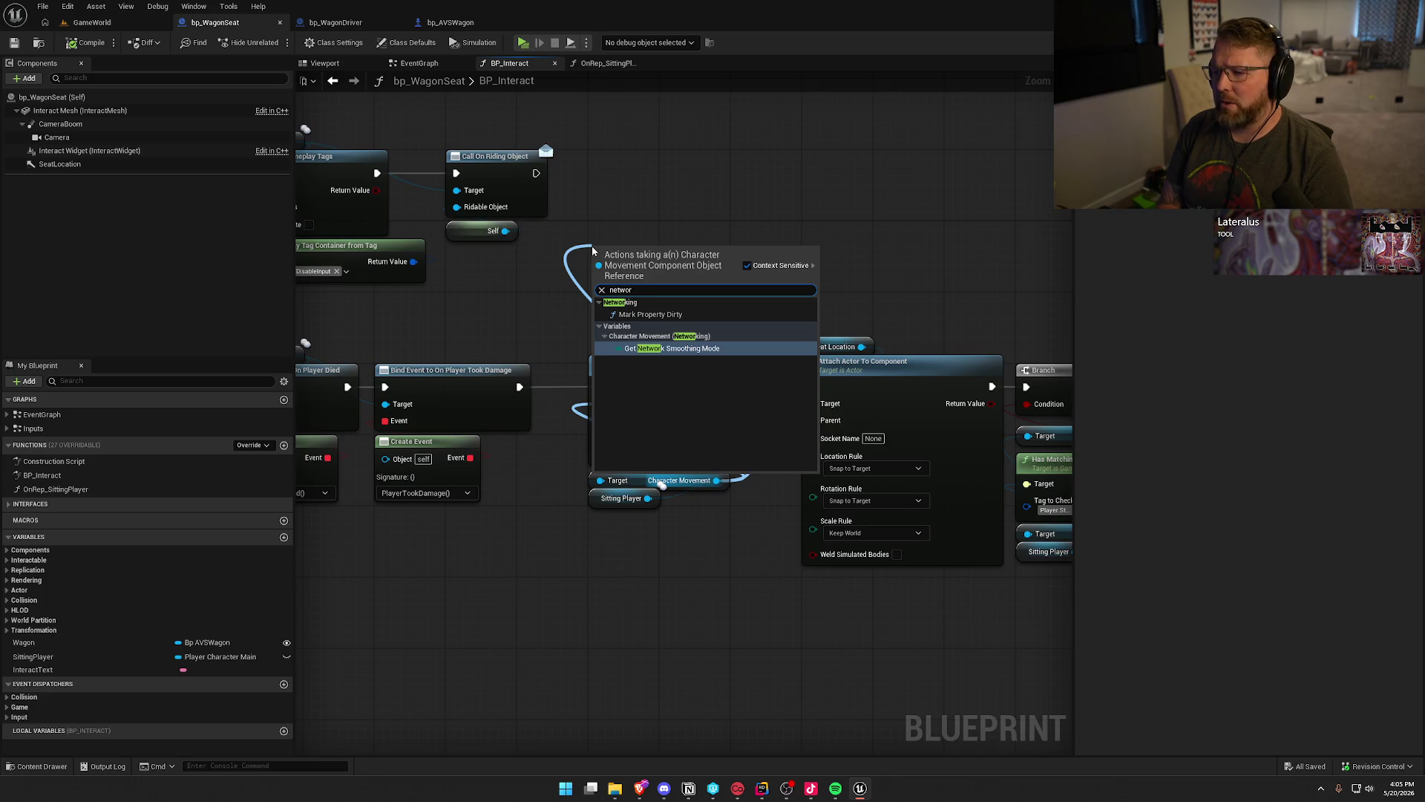
pyautogui.press('BackSpace')
pyautogui.press('BackSpace')
pyautogui.press('BackSpace')
pyautogui.write('s')
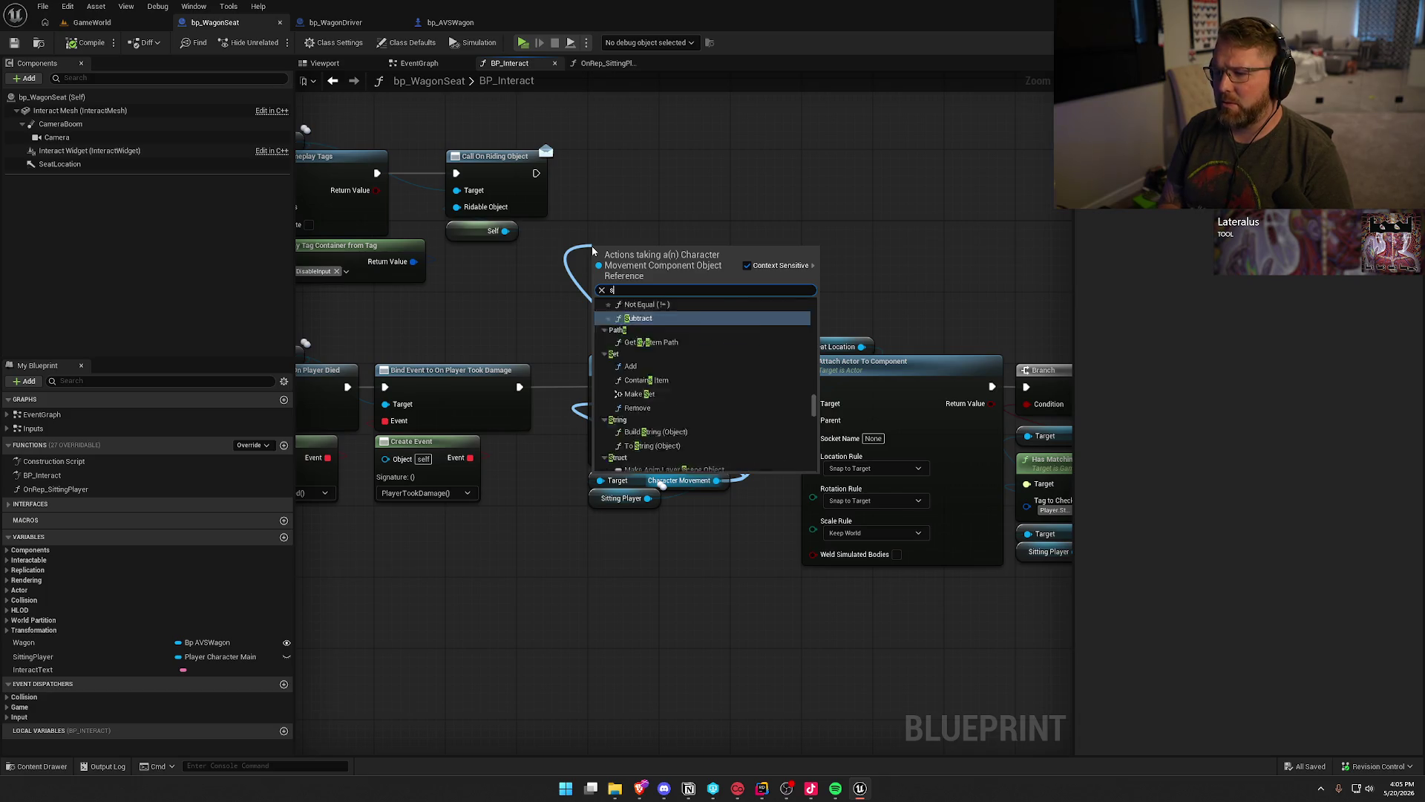
pyautogui.write('omoo')
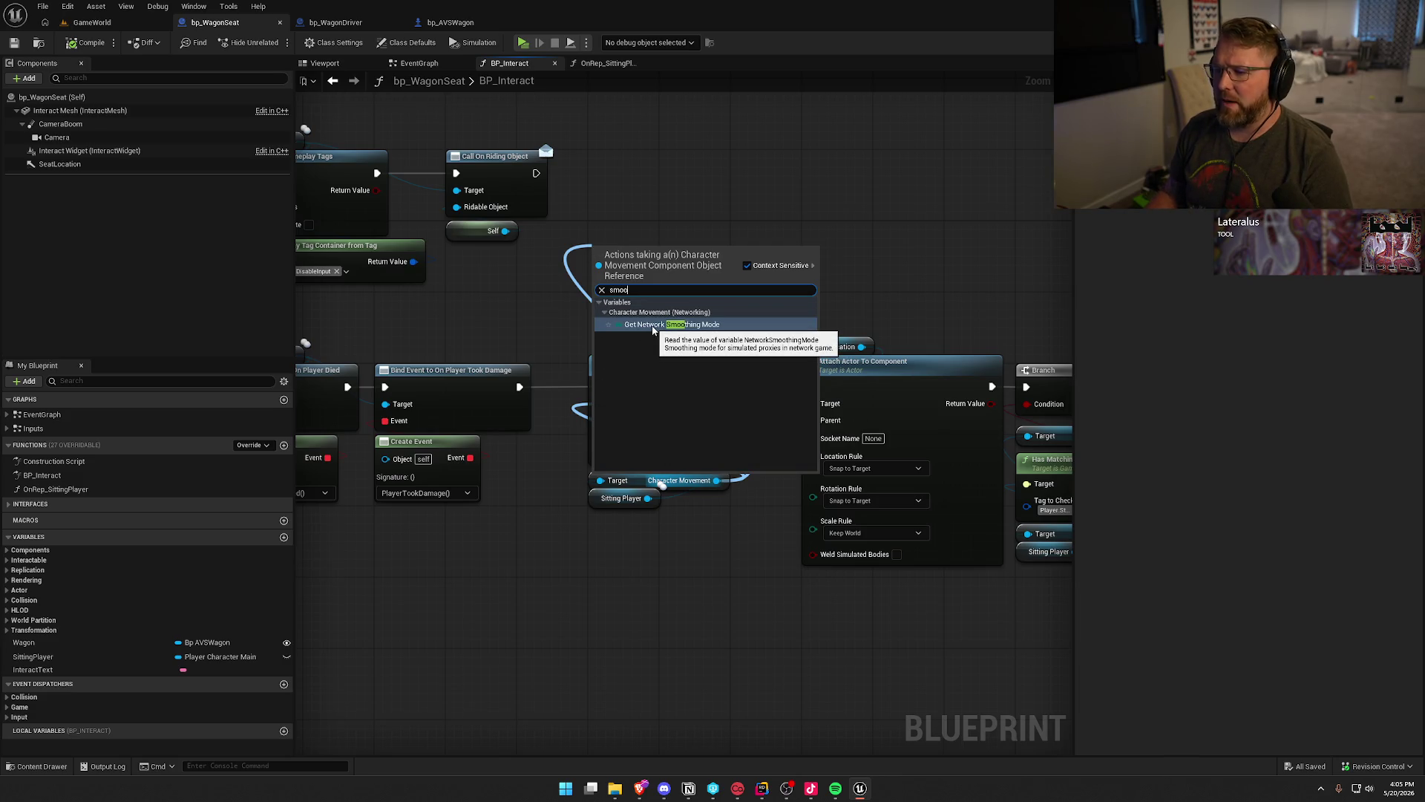
pyautogui.press('Escape')
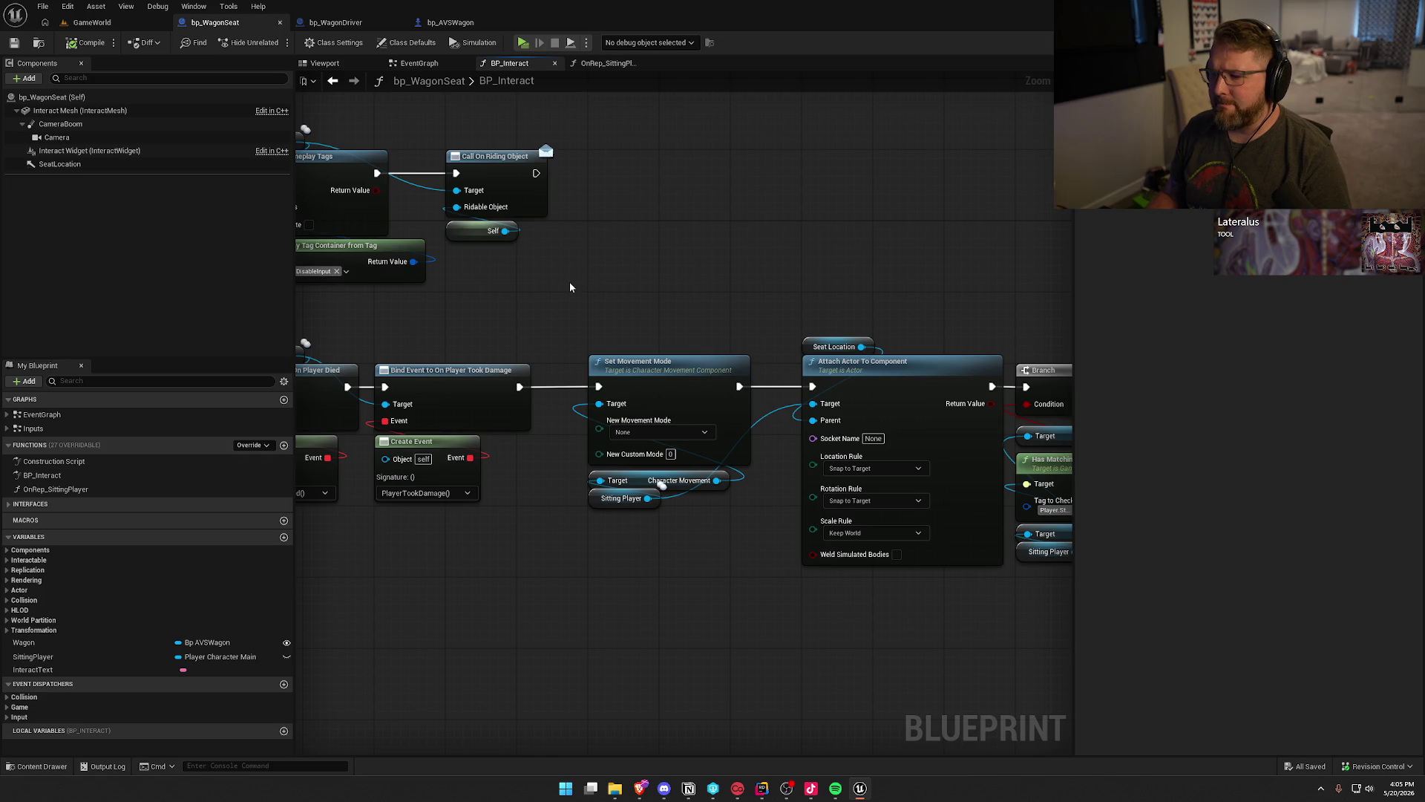
pyautogui.moveTo(591, 282)
pyautogui.mouseDown()
pyautogui.moveTo(468, 280)
pyautogui.moveTo(481, 220)
pyautogui.moveTo(780, 166)
pyautogui.mouseUp()
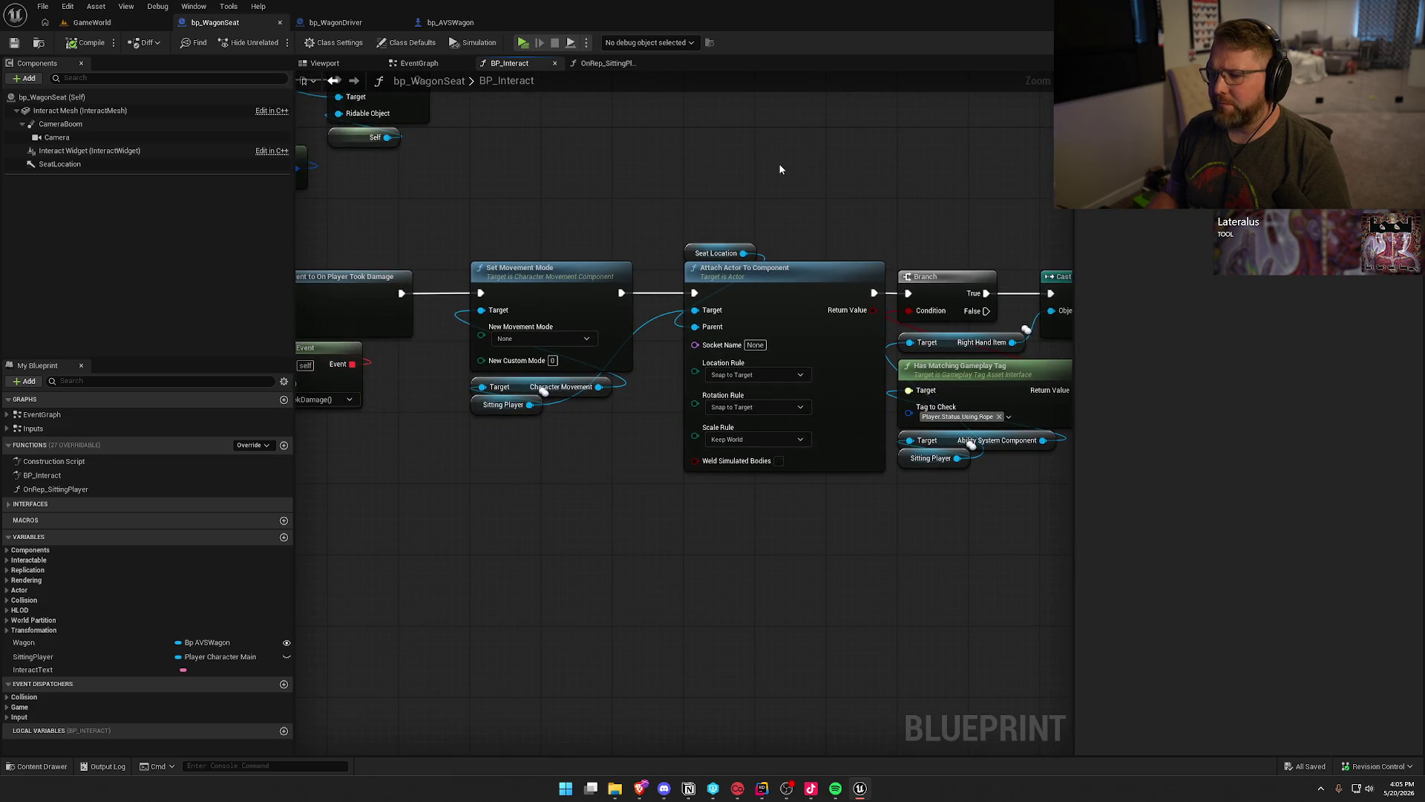
pyautogui.moveTo(598, 454)
pyautogui.mouseDown()
pyautogui.moveTo(456, 190)
pyautogui.moveTo(674, 307)
pyautogui.moveTo(568, 285)
pyautogui.mouseUp()
pyautogui.click(460, 191)
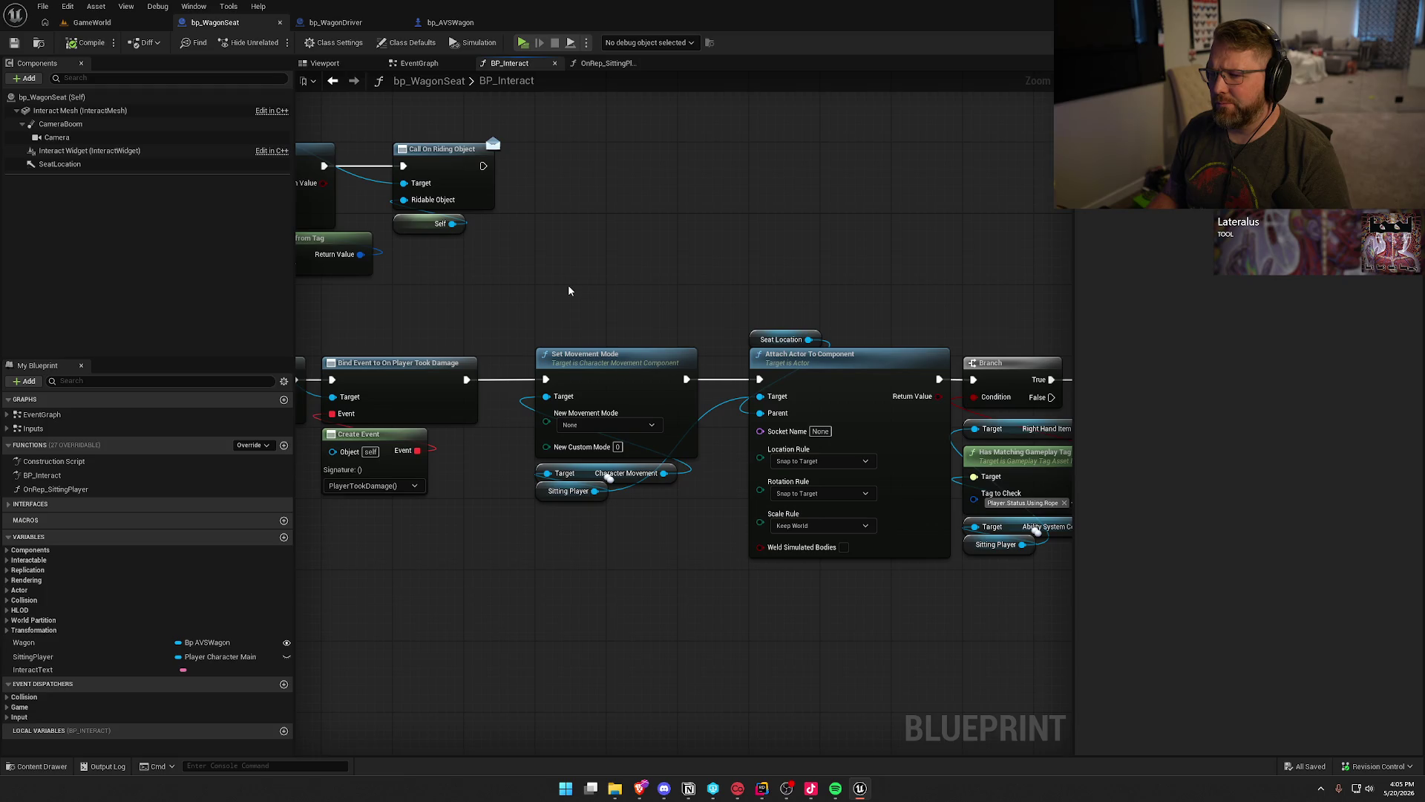
pyautogui.moveTo(568, 290)
pyautogui.mouseDown()
pyautogui.moveTo(577, 328)
pyautogui.moveTo(958, 376)
pyautogui.moveTo(938, 386)
pyautogui.moveTo(487, 327)
pyautogui.moveTo(706, 292)
pyautogui.mouseUp()
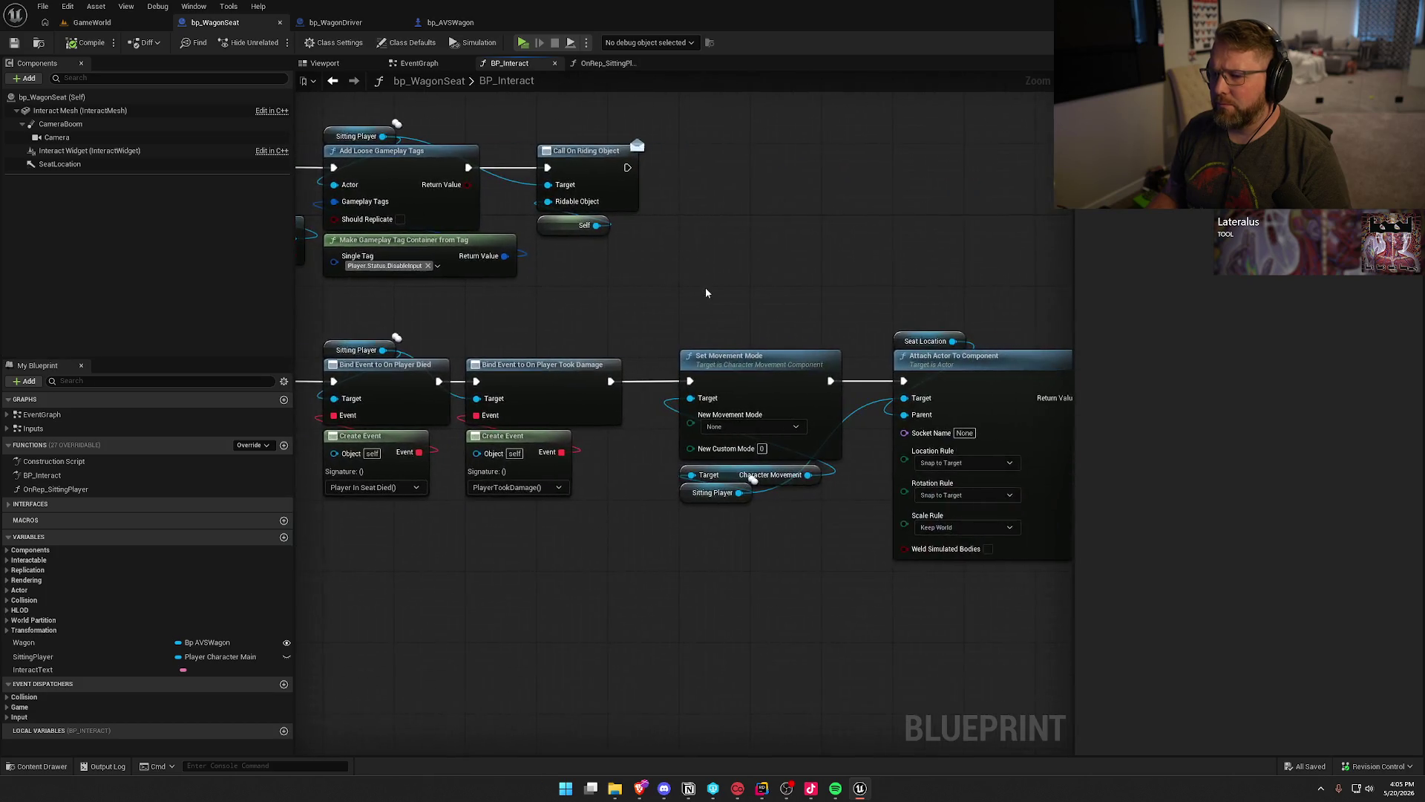
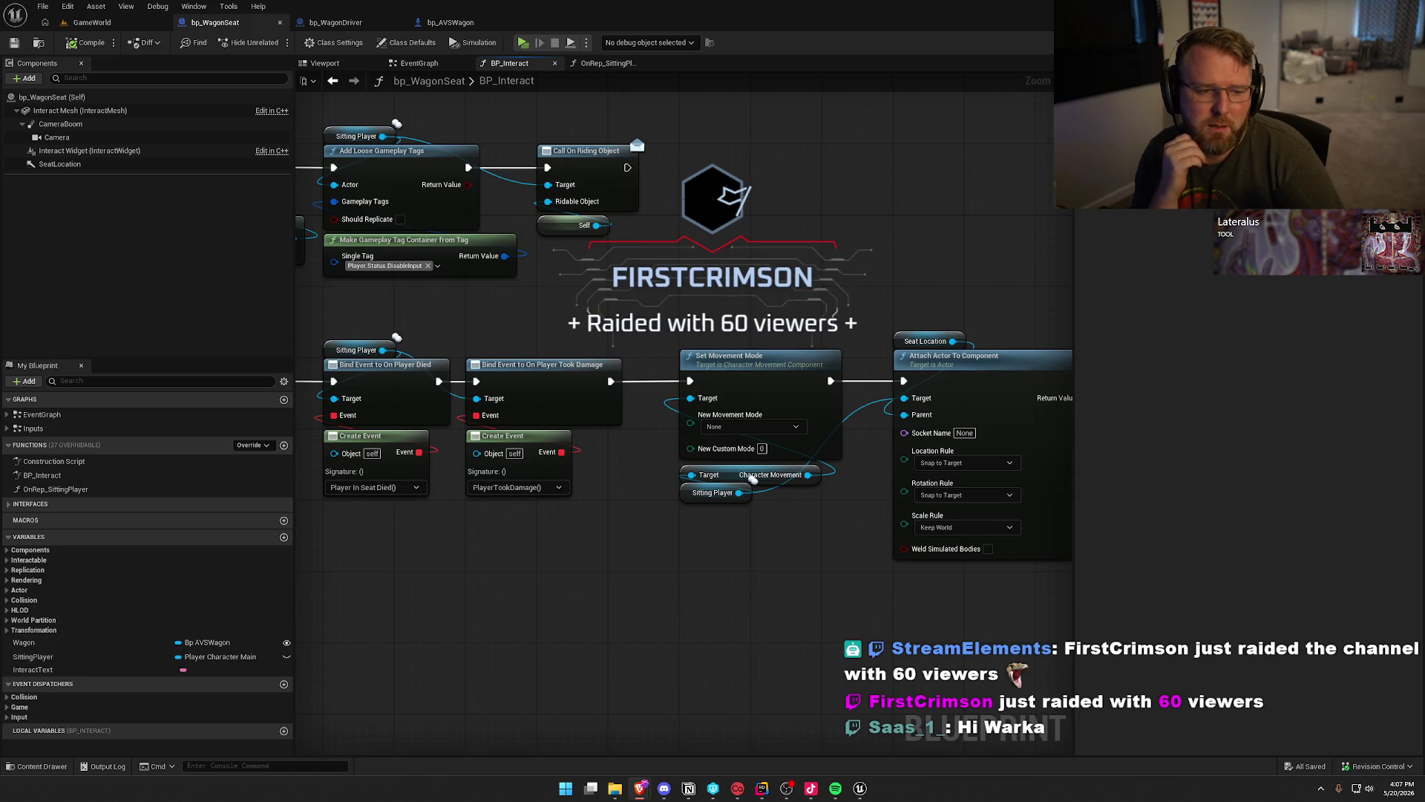
# Review the tag, Bind Event and attach nodes in BP_Interact, then go back to GameWorld.
pyautogui.moveTo(641, 547)
pyautogui.mouseDown()
pyautogui.moveTo(695, 554)
pyautogui.moveTo(778, 434)
pyautogui.moveTo(876, 424)
pyautogui.moveTo(757, 435)
pyautogui.moveTo(916, 483)
pyautogui.moveTo(381, 532)
pyautogui.moveTo(557, 576)
pyautogui.moveTo(700, 178)
pyautogui.mouseUp()
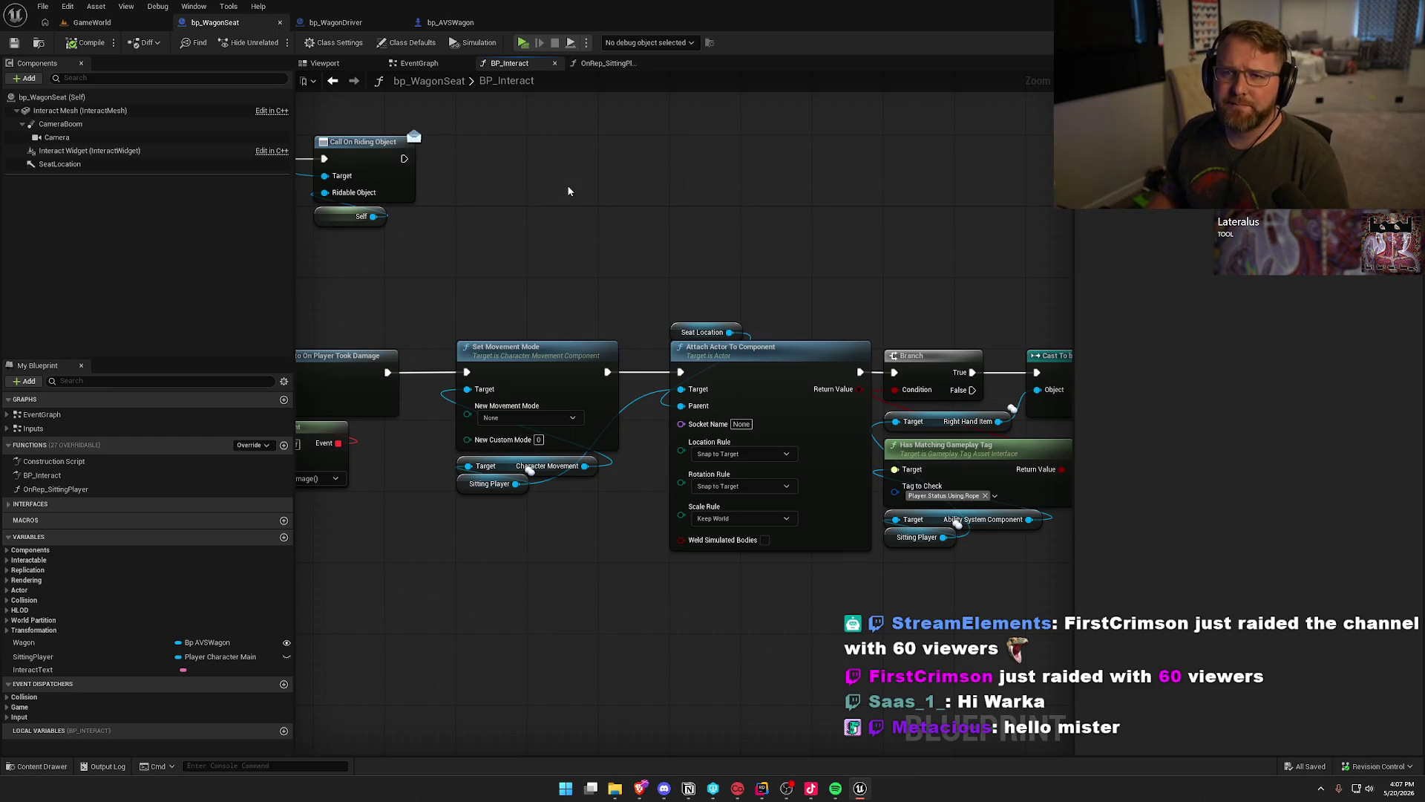
pyautogui.moveTo(569, 191); pyautogui.dragTo(582, 222)
pyautogui.click(92, 22)
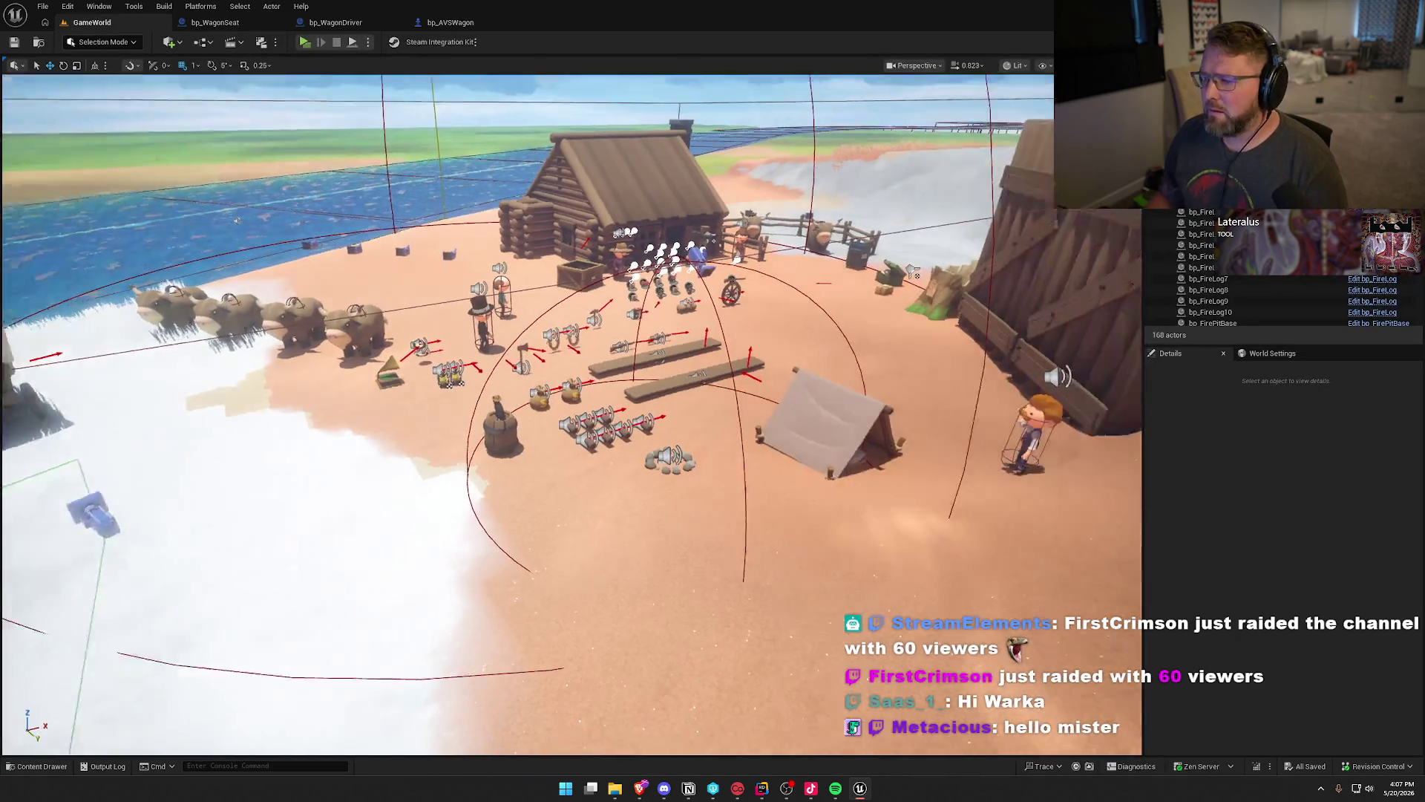
# Fly the viewport camera toward the cabin and beach props, then start a play session.
pyautogui.moveTo(739, 346)
pyautogui.mouseDown()
pyautogui.moveTo(751, 361)
pyautogui.moveTo(747, 300)
pyautogui.moveTo(738, 346)
pyautogui.mouseUp()
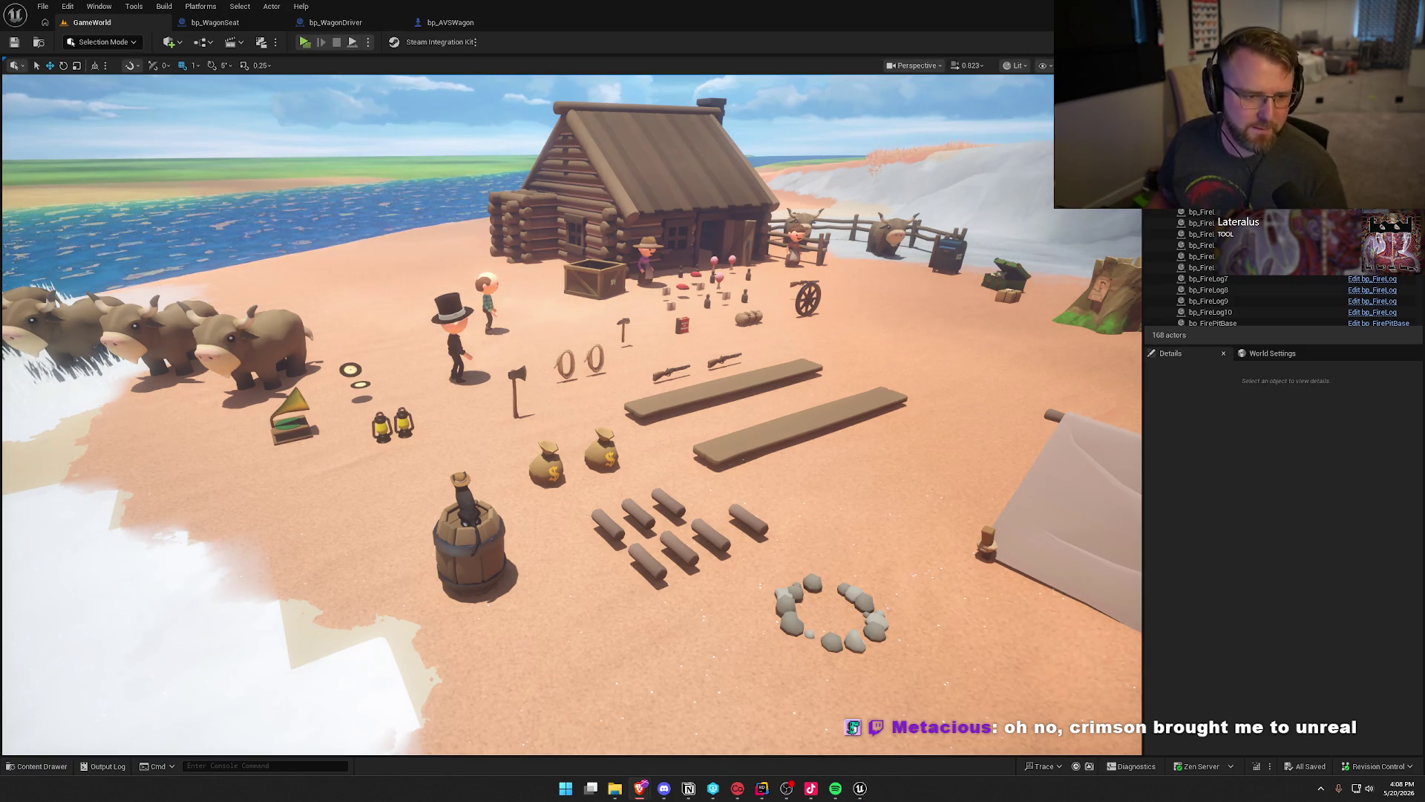
pyautogui.click(304, 41)
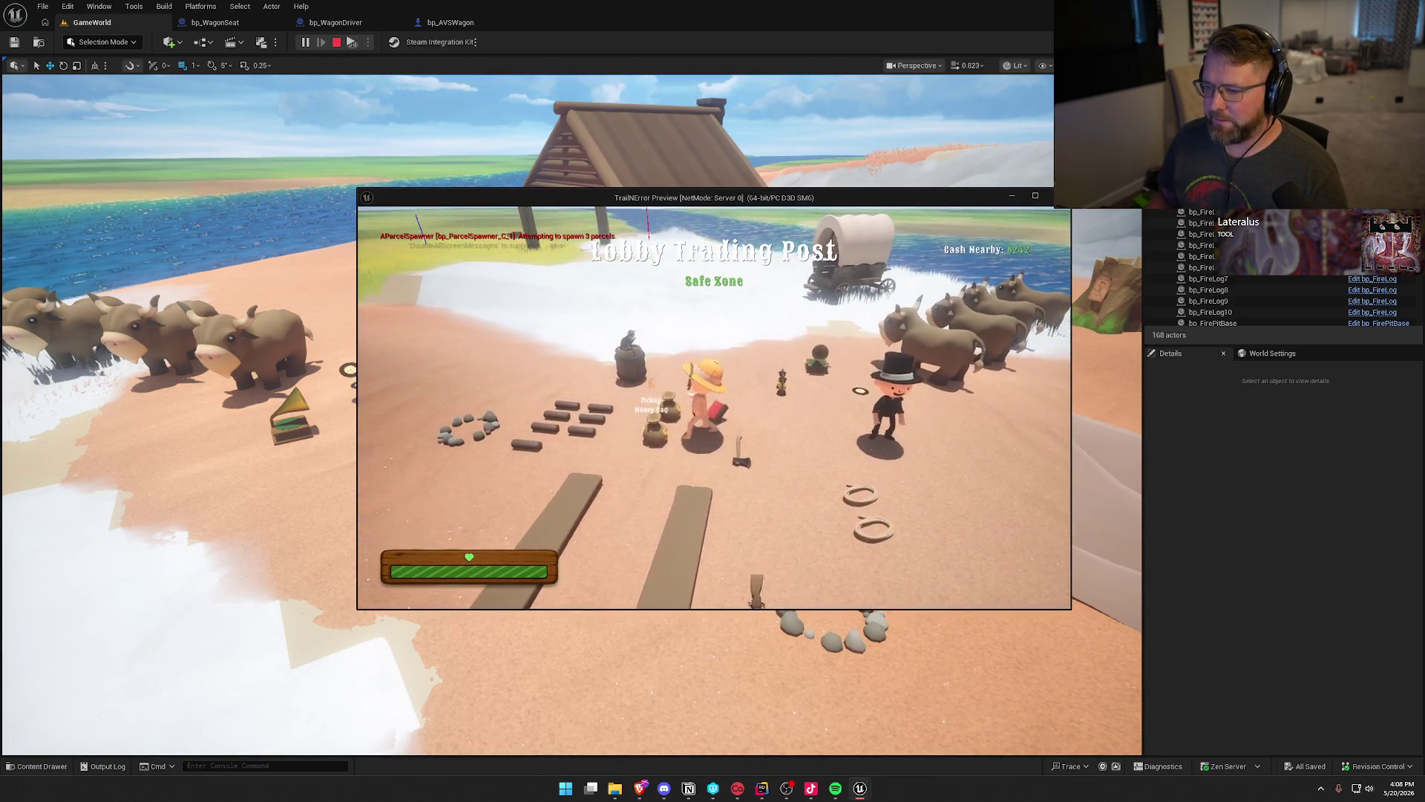
# Move the Server 0 preview to the right and enlarge the Client 1 preview window.
pyautogui.press('super')
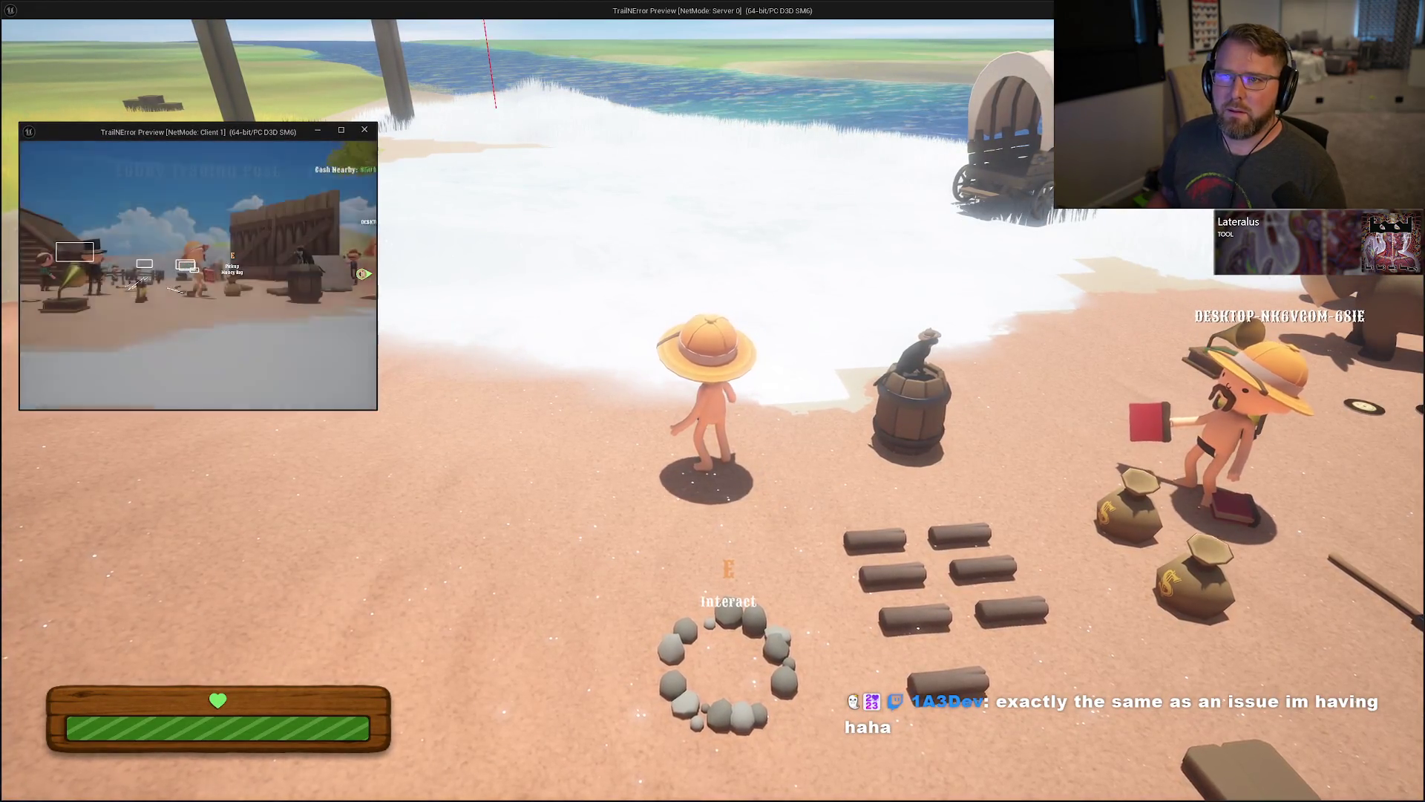
pyautogui.press('super')
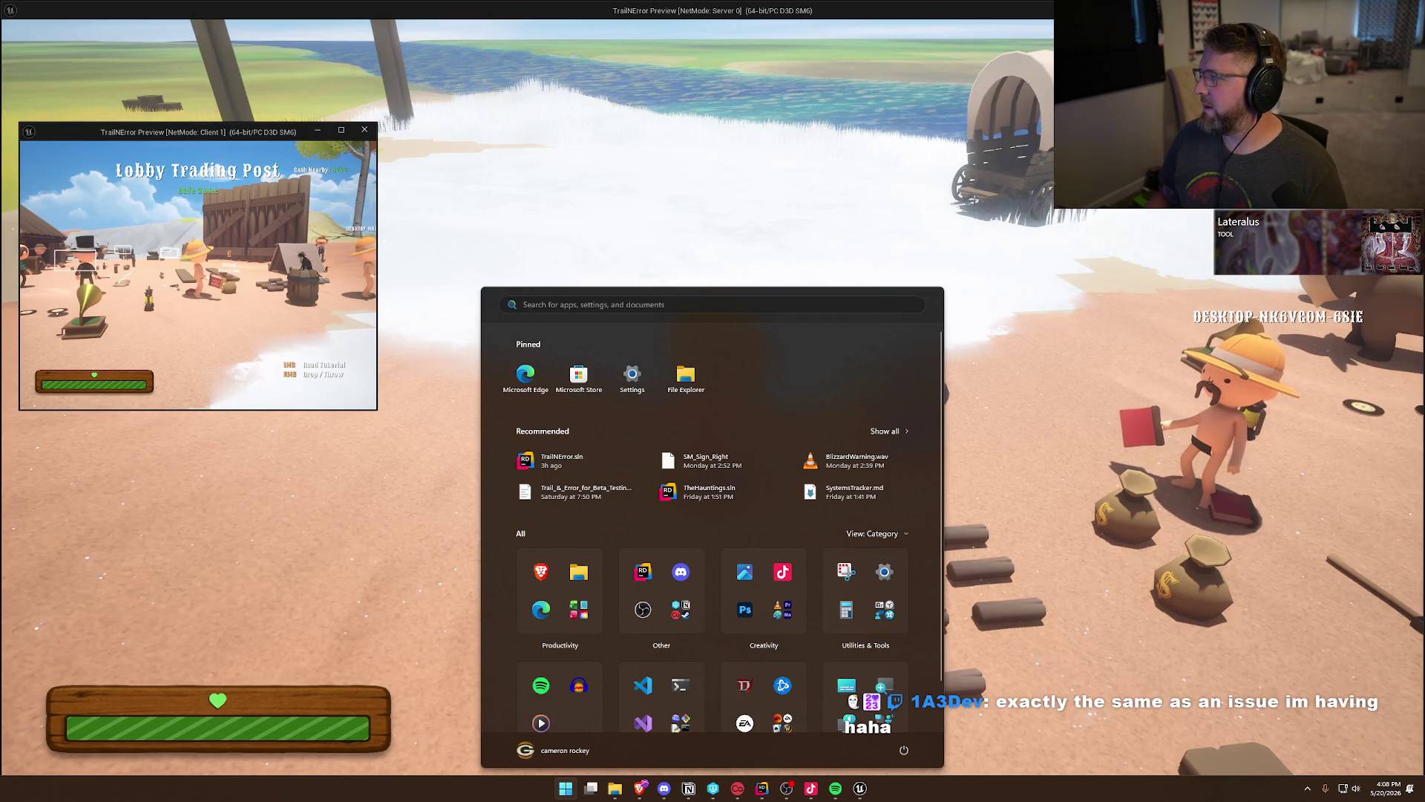
pyautogui.click(1028, 251)
pyautogui.moveTo(780, 198)
pyautogui.mouseDown()
pyautogui.moveTo(1012, 187)
pyautogui.moveTo(1101, 148)
pyautogui.mouseUp()
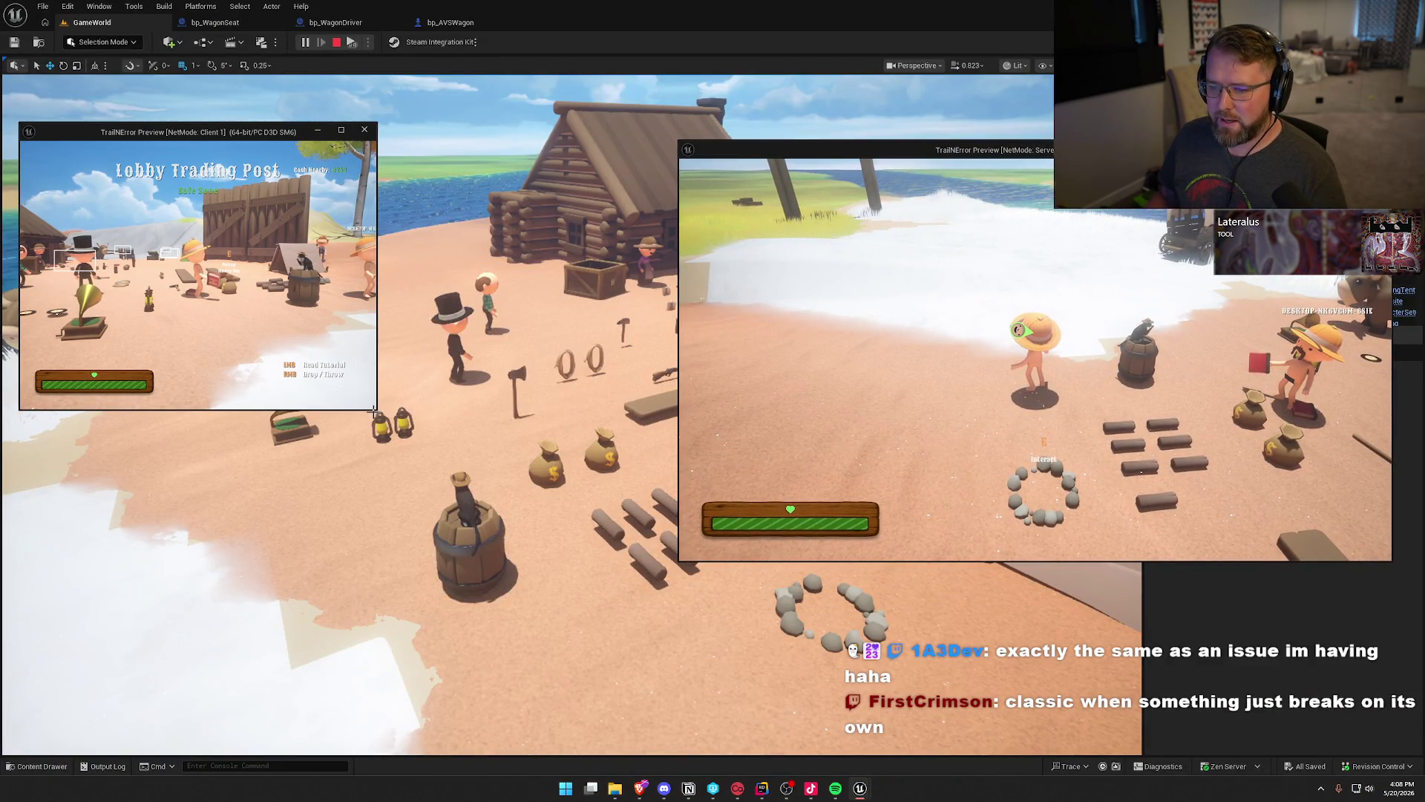
pyautogui.moveTo(374, 408)
pyautogui.mouseDown()
pyautogui.moveTo(594, 555)
pyautogui.moveTo(671, 562)
pyautogui.mouseUp()
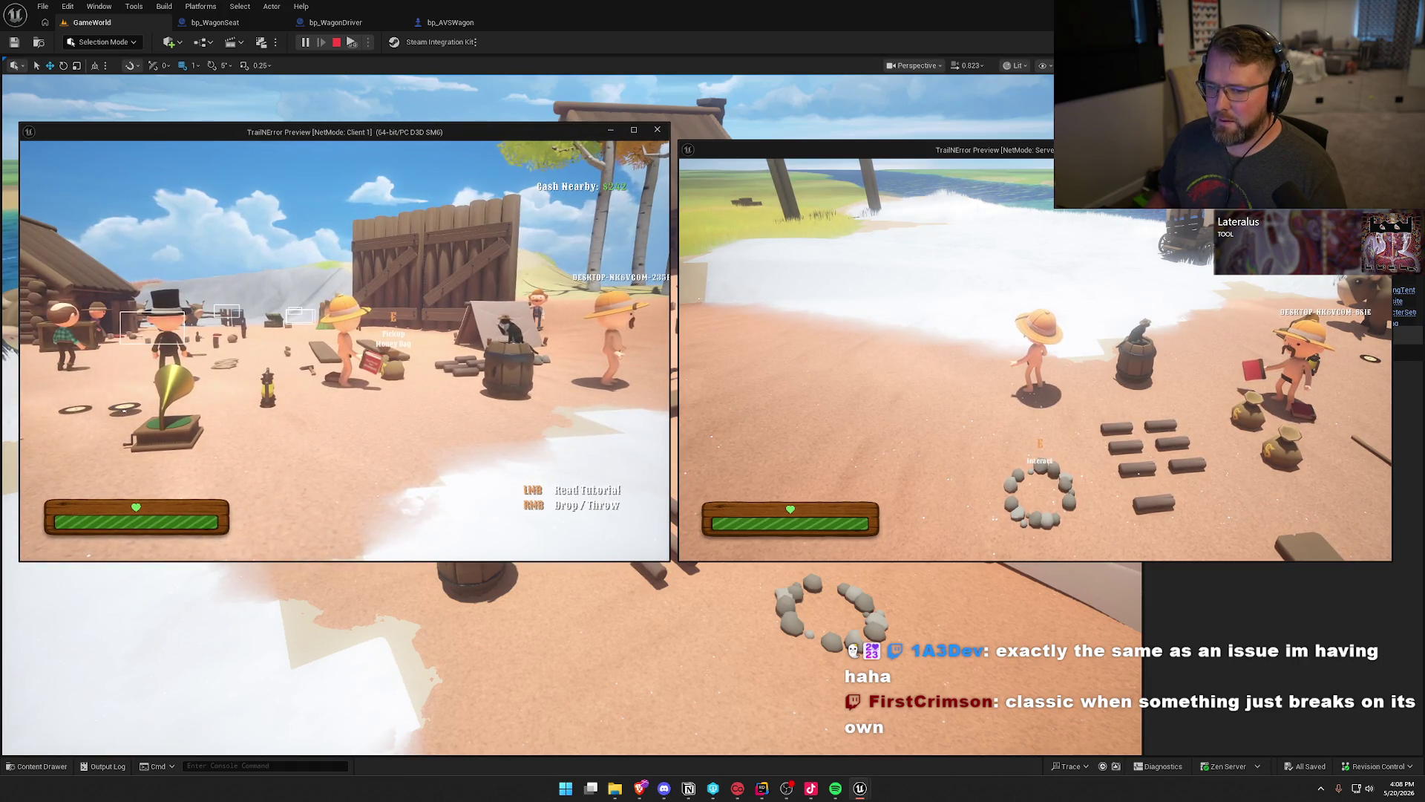
# Walk the client player to the wagon and sit in its seat.
pyautogui.press('w')
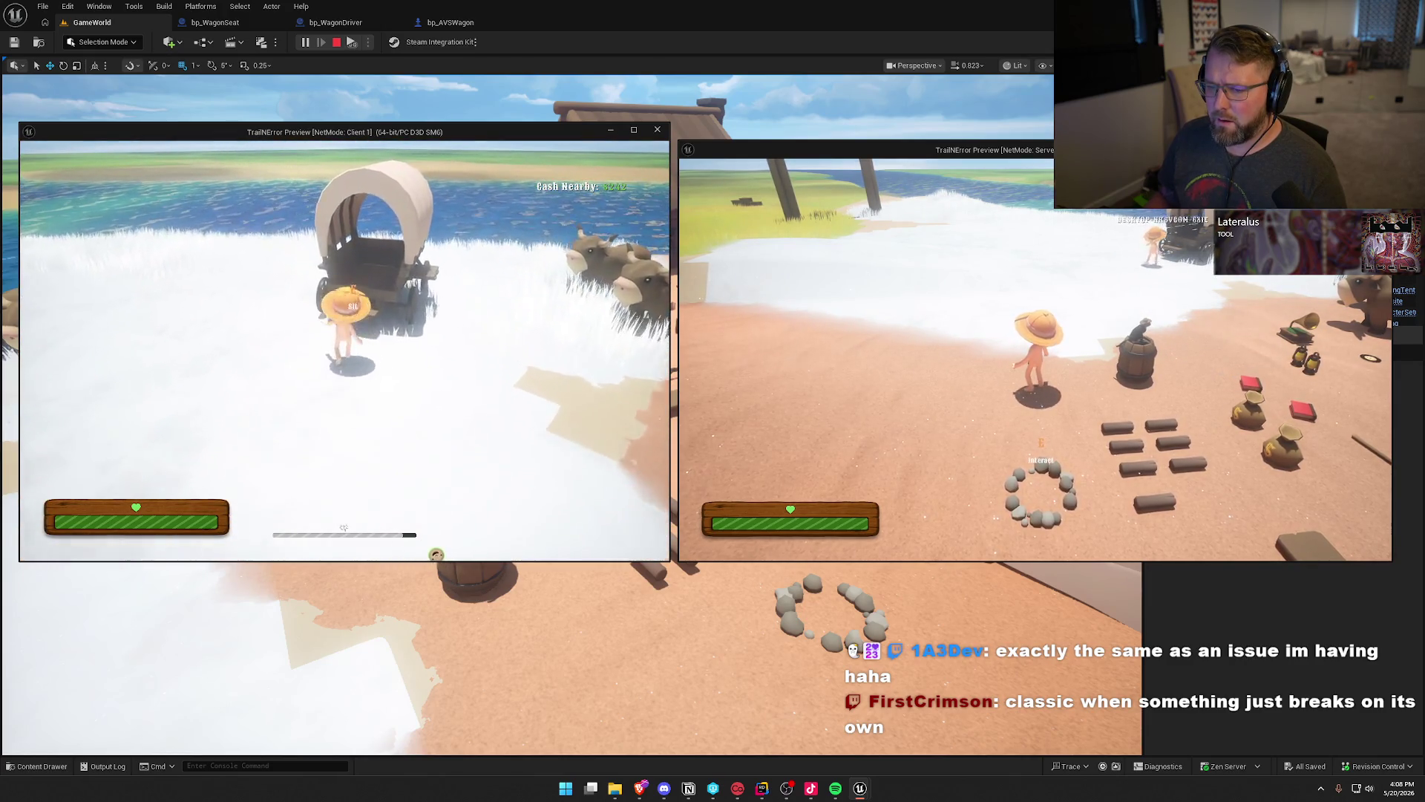
pyautogui.press('e')
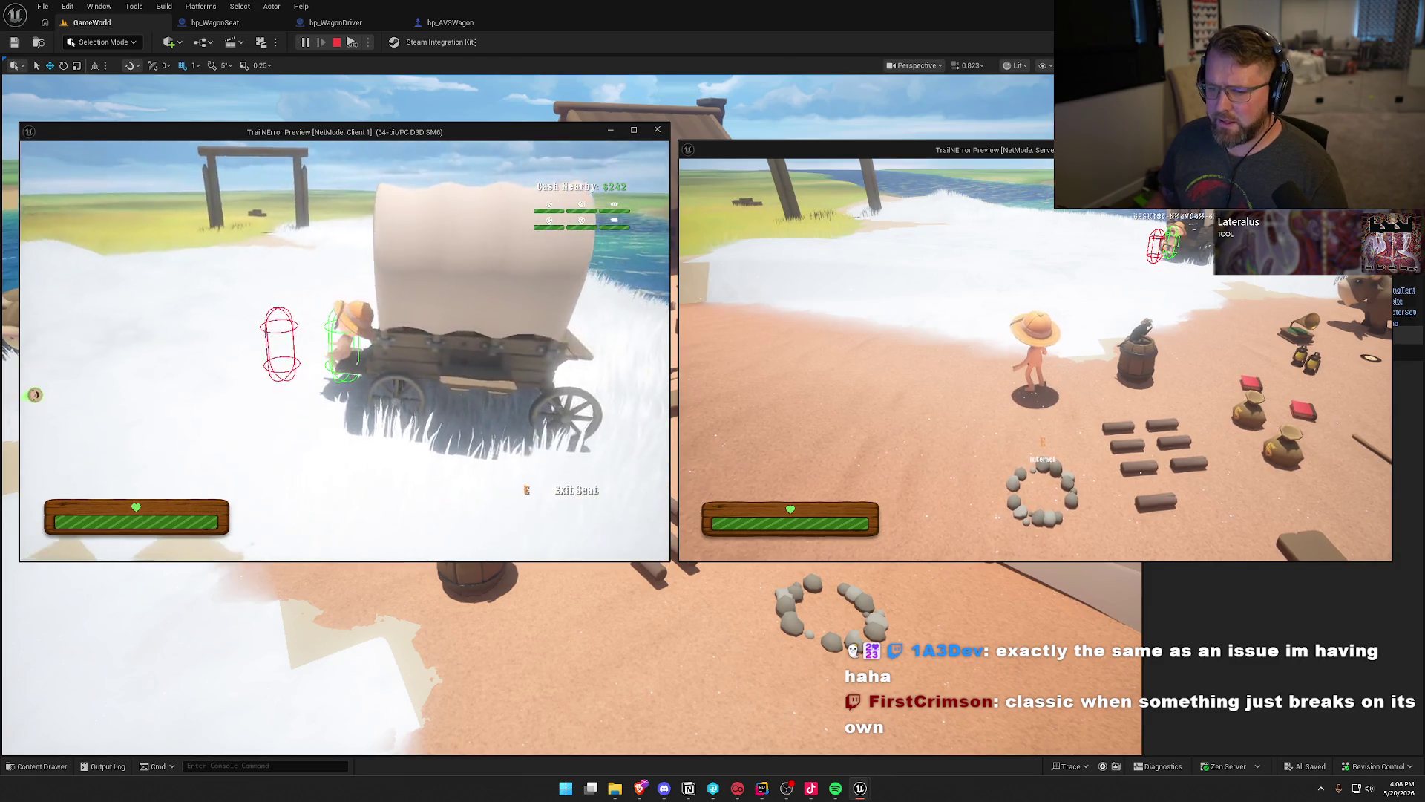
pyautogui.press('super')
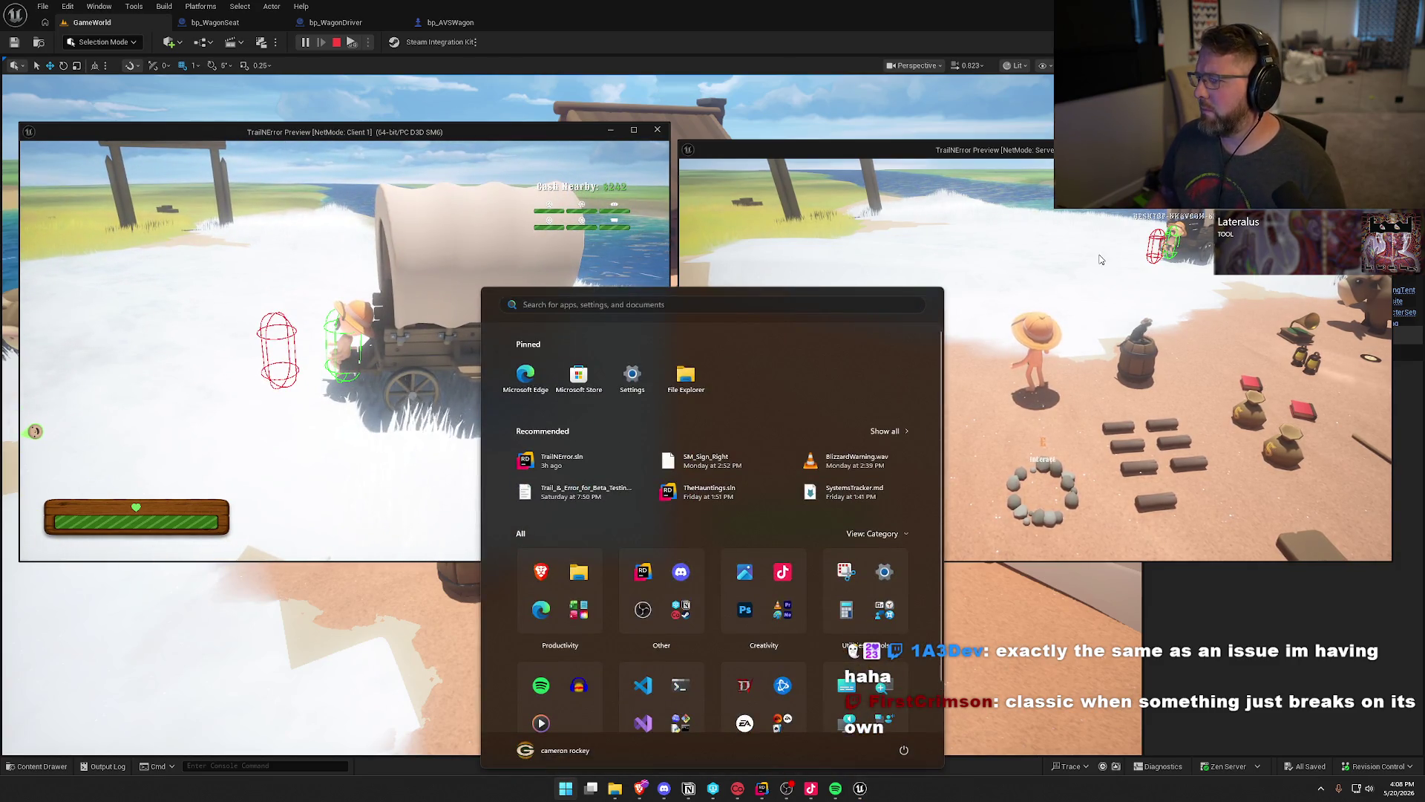
# On the server, ride the ox to the wagon, dismount, and take the driver seat.
pyautogui.click(1101, 259)
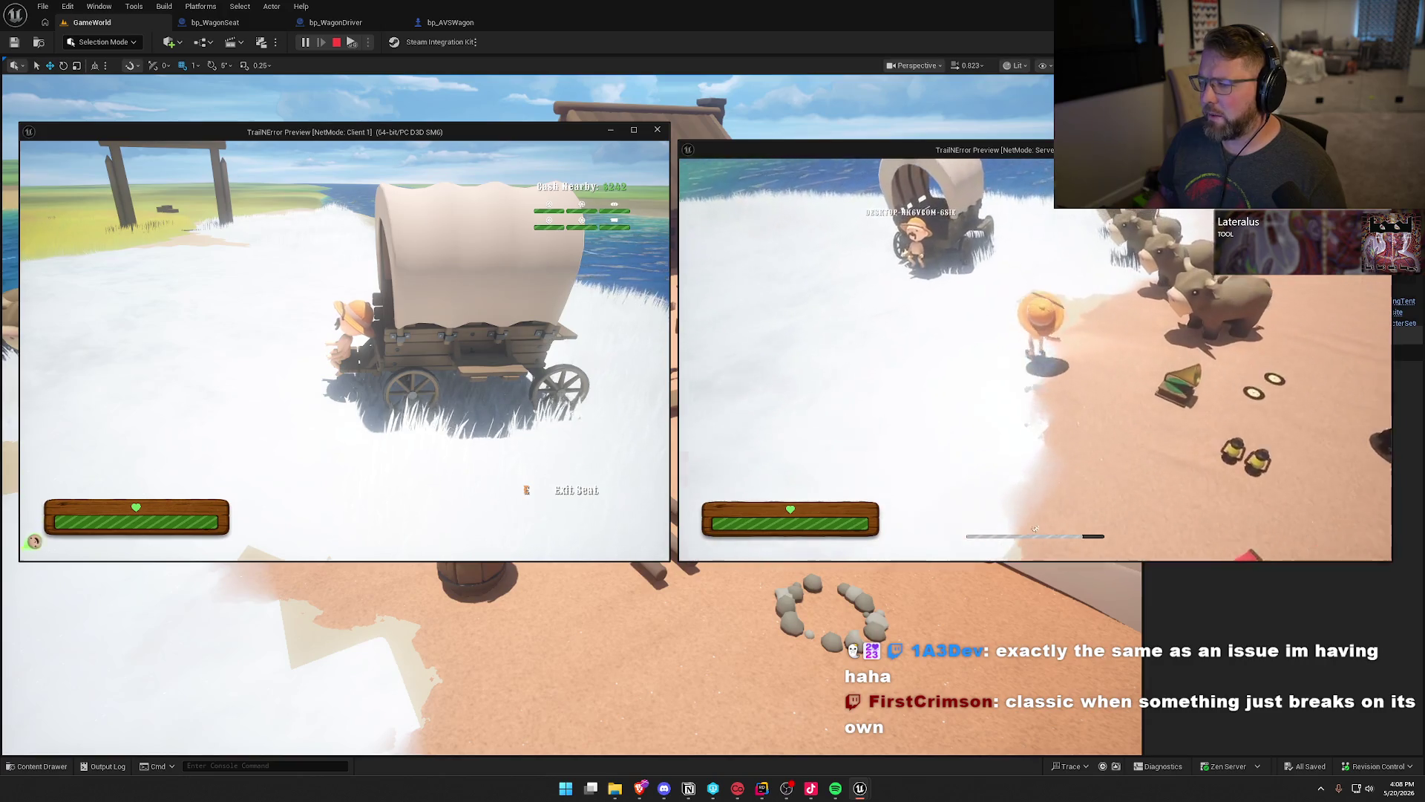
pyautogui.press('w')
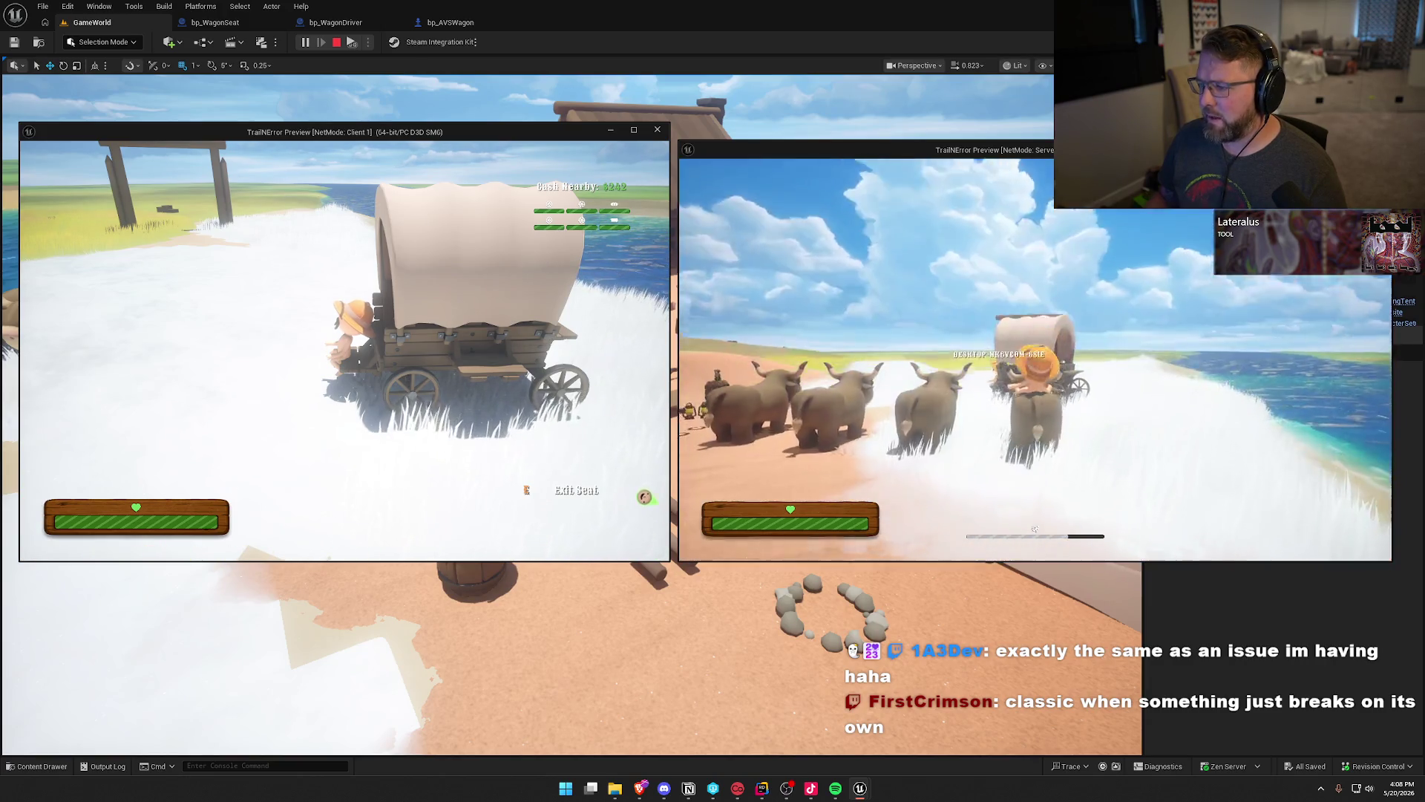
pyautogui.press('w')
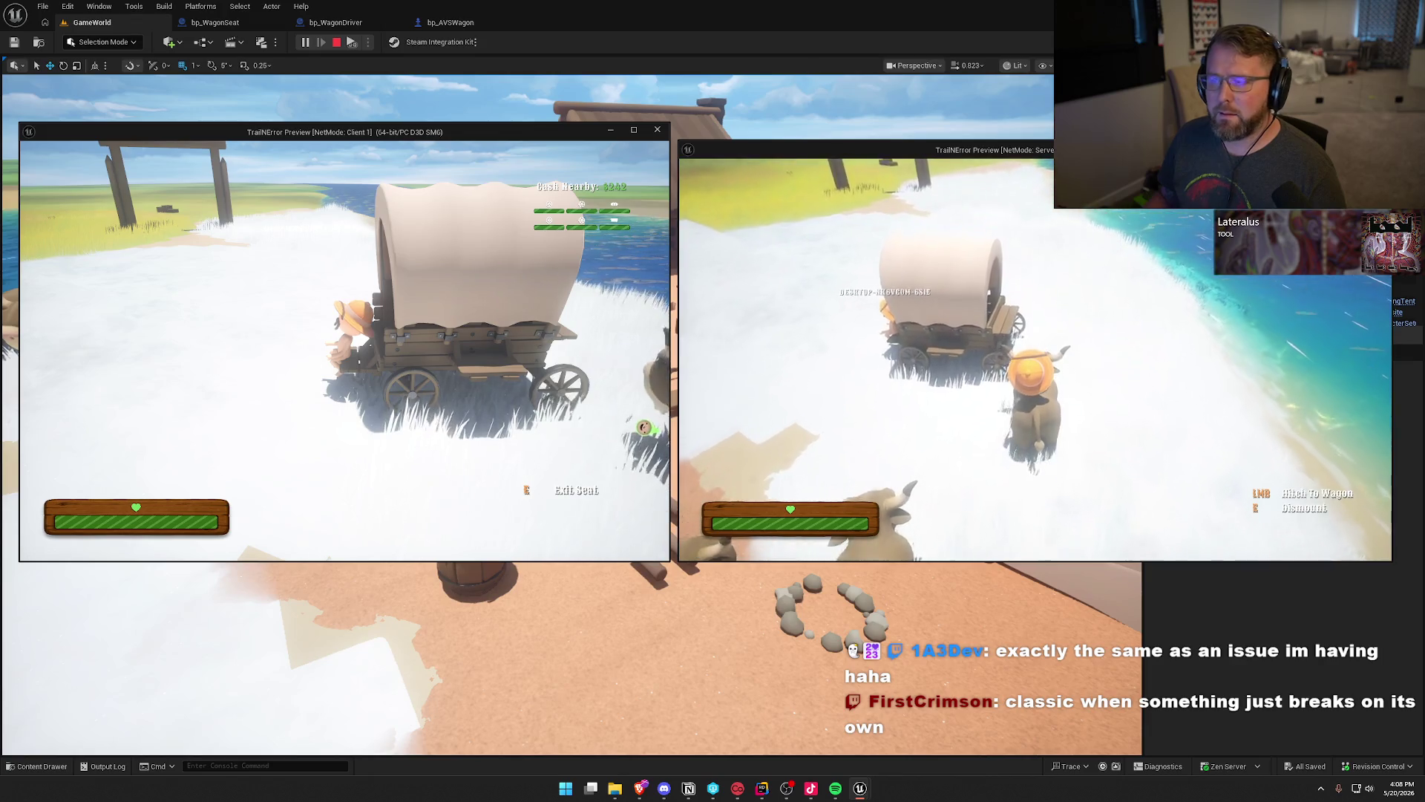
pyautogui.press('w')
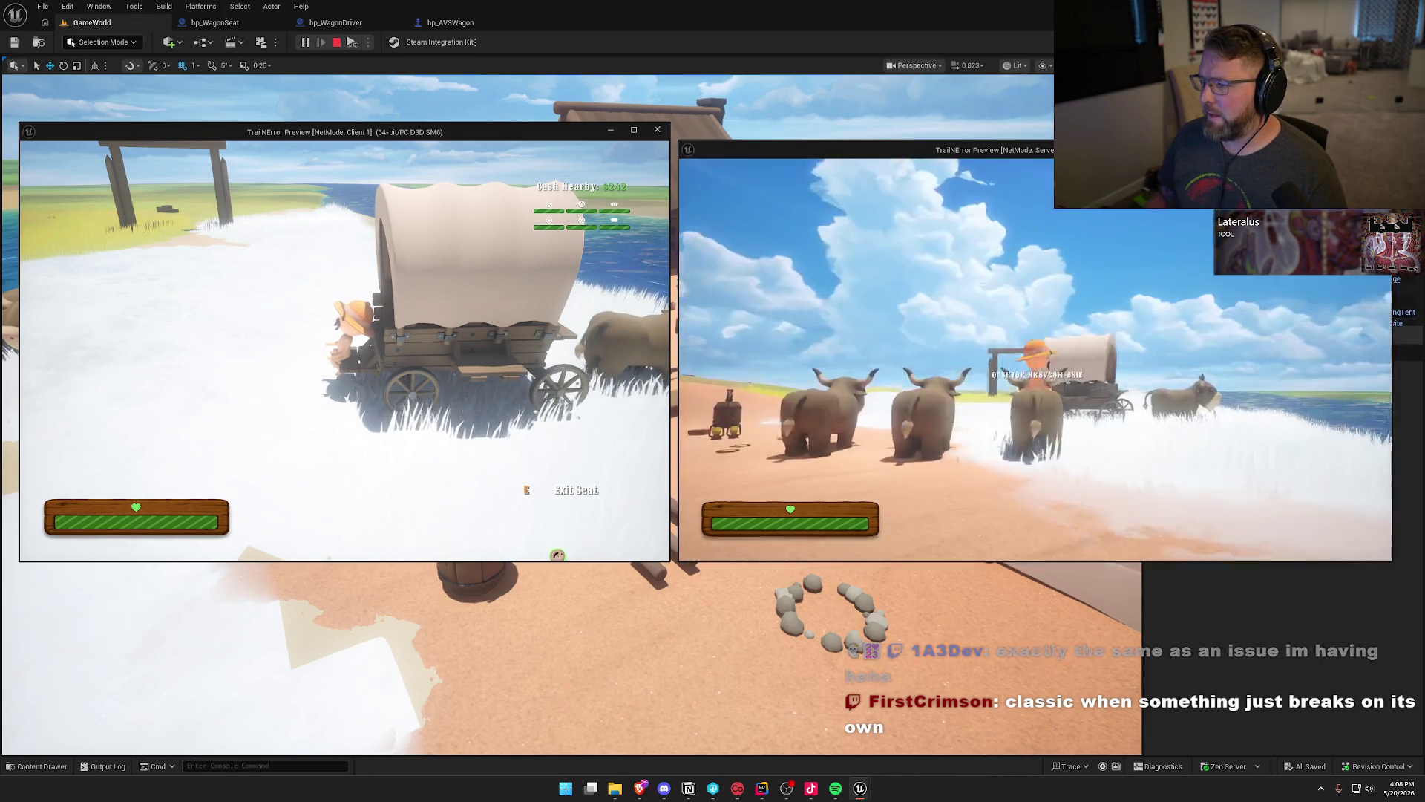
pyautogui.press('w')
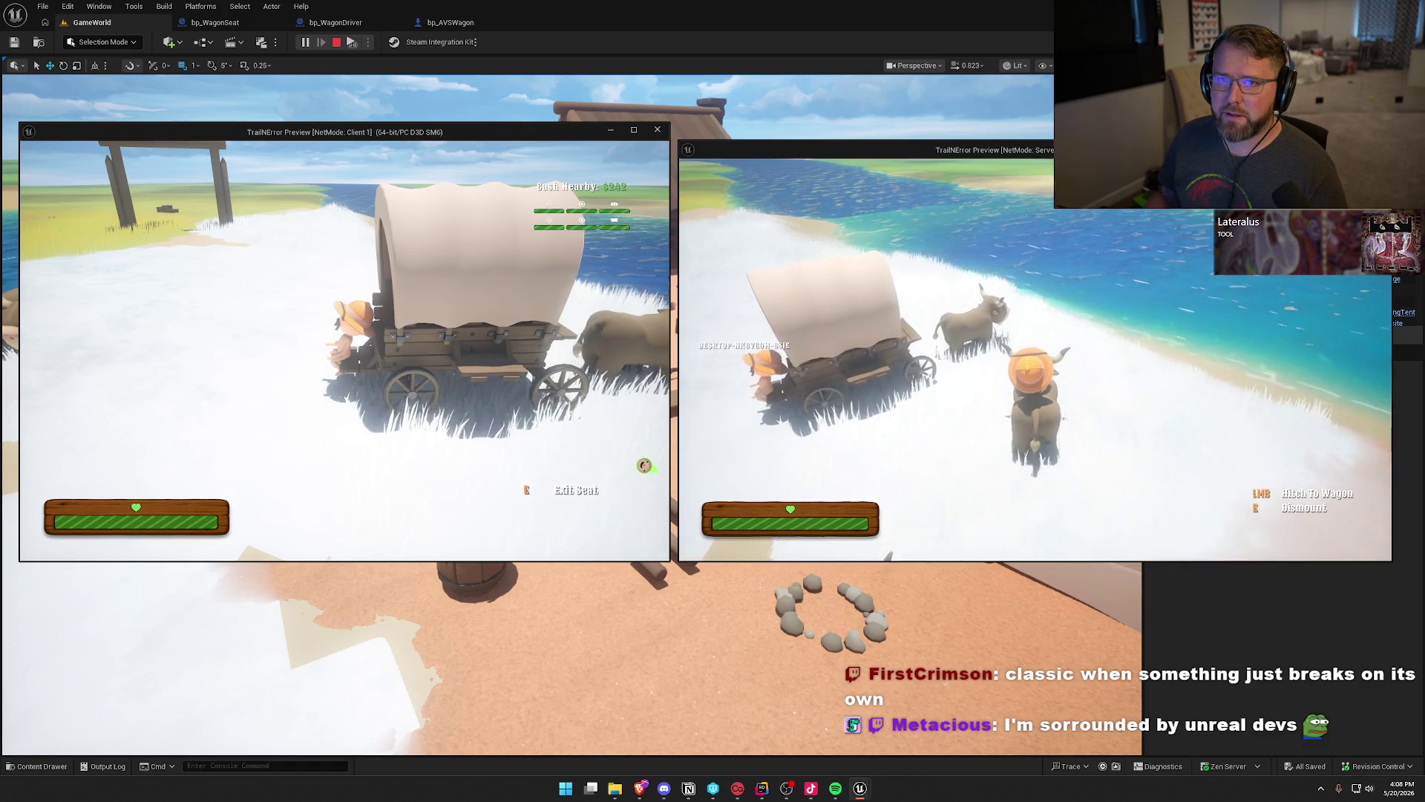
pyautogui.press('e')
pyautogui.press('w')
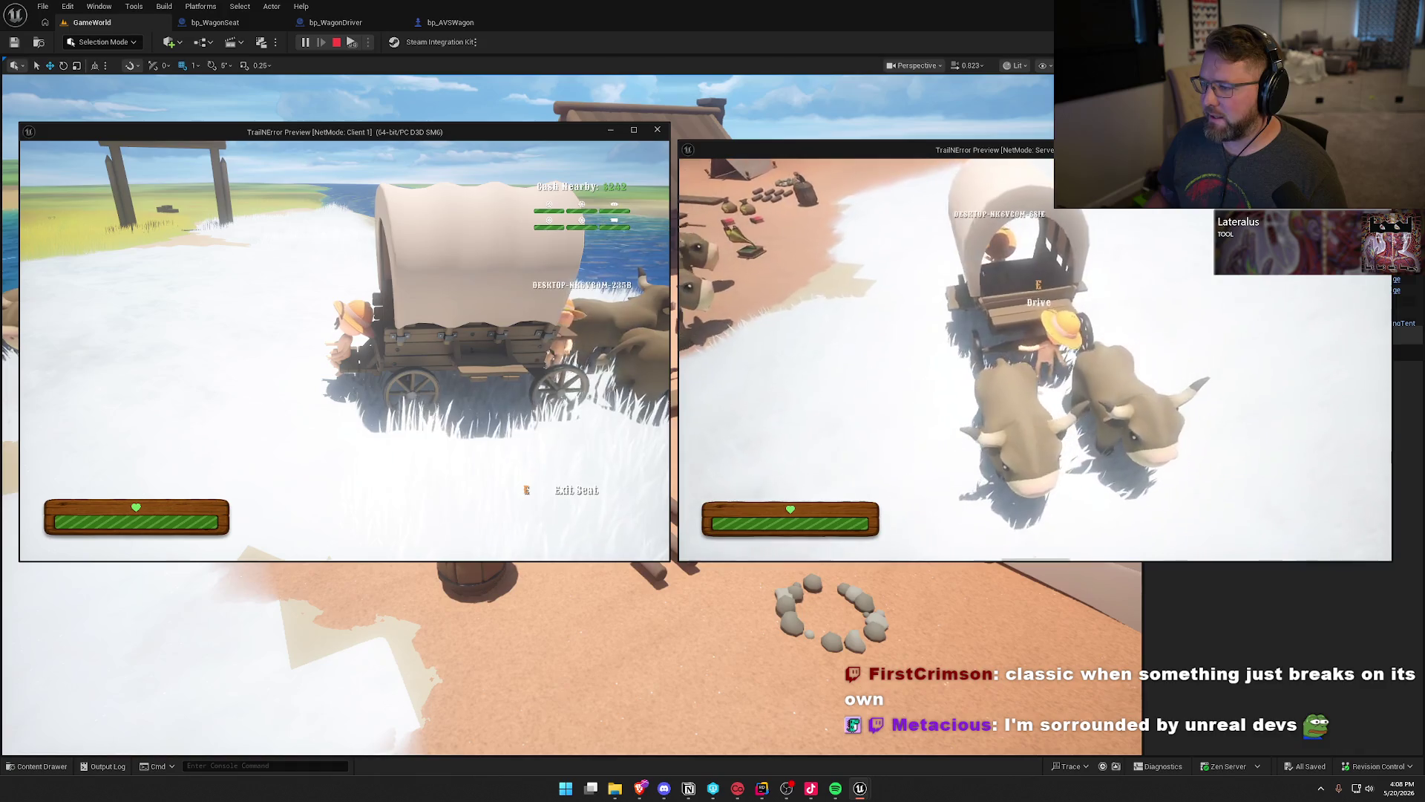
pyautogui.press('e')
# Drive the wagon forward with W, curving right and left, onto the sandy ground.
pyautogui.press('w')
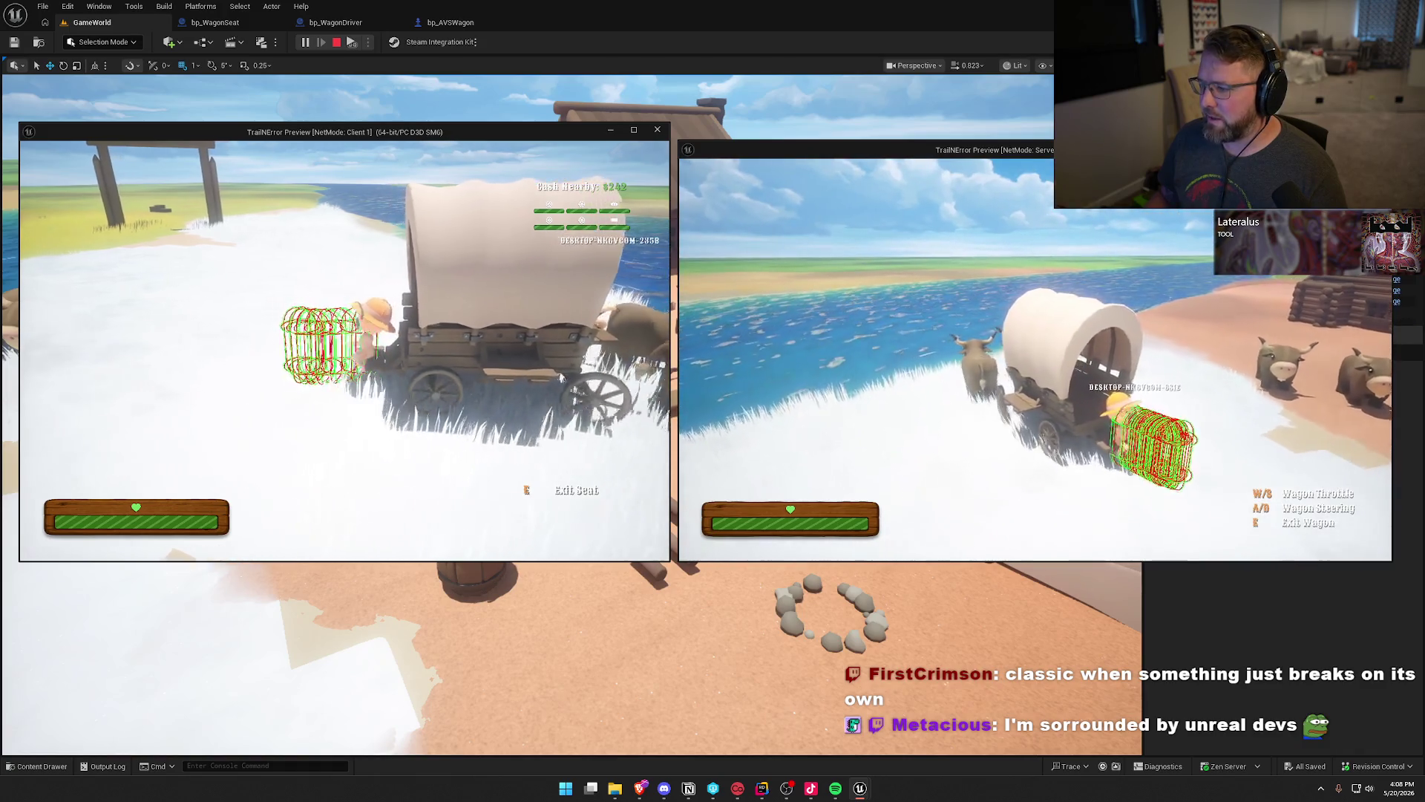
pyautogui.press('d')
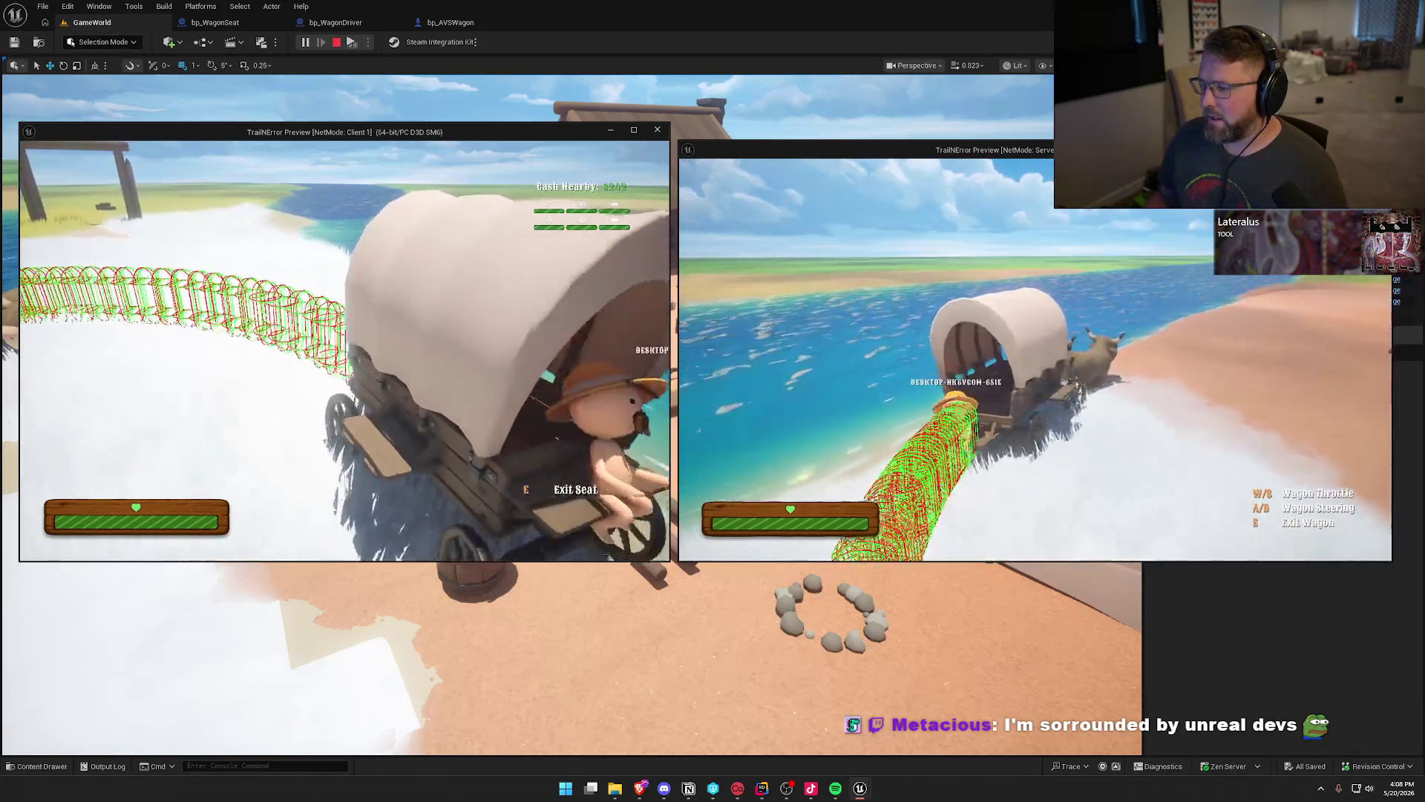
pyautogui.press('a')
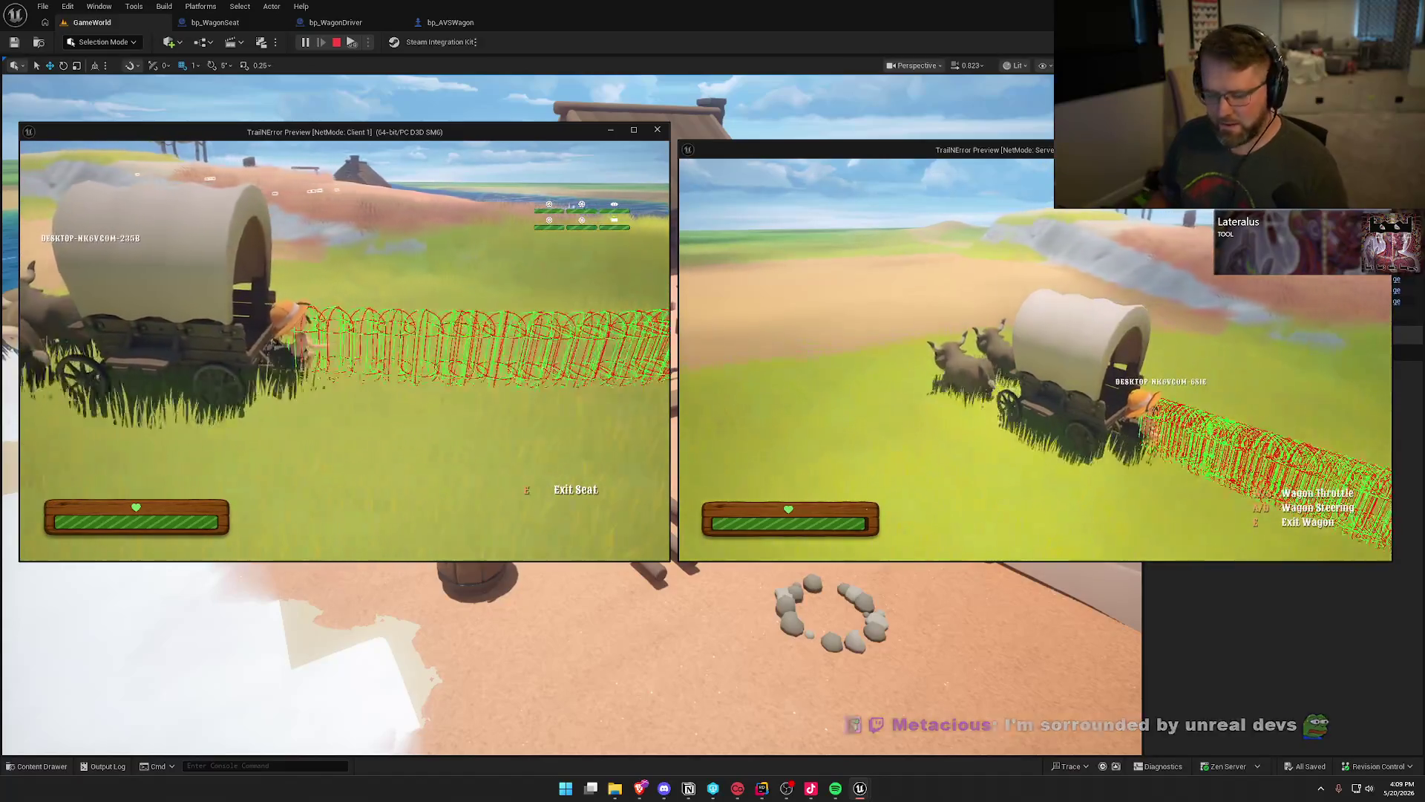
pyautogui.press('super')
pyautogui.click(468, 439)
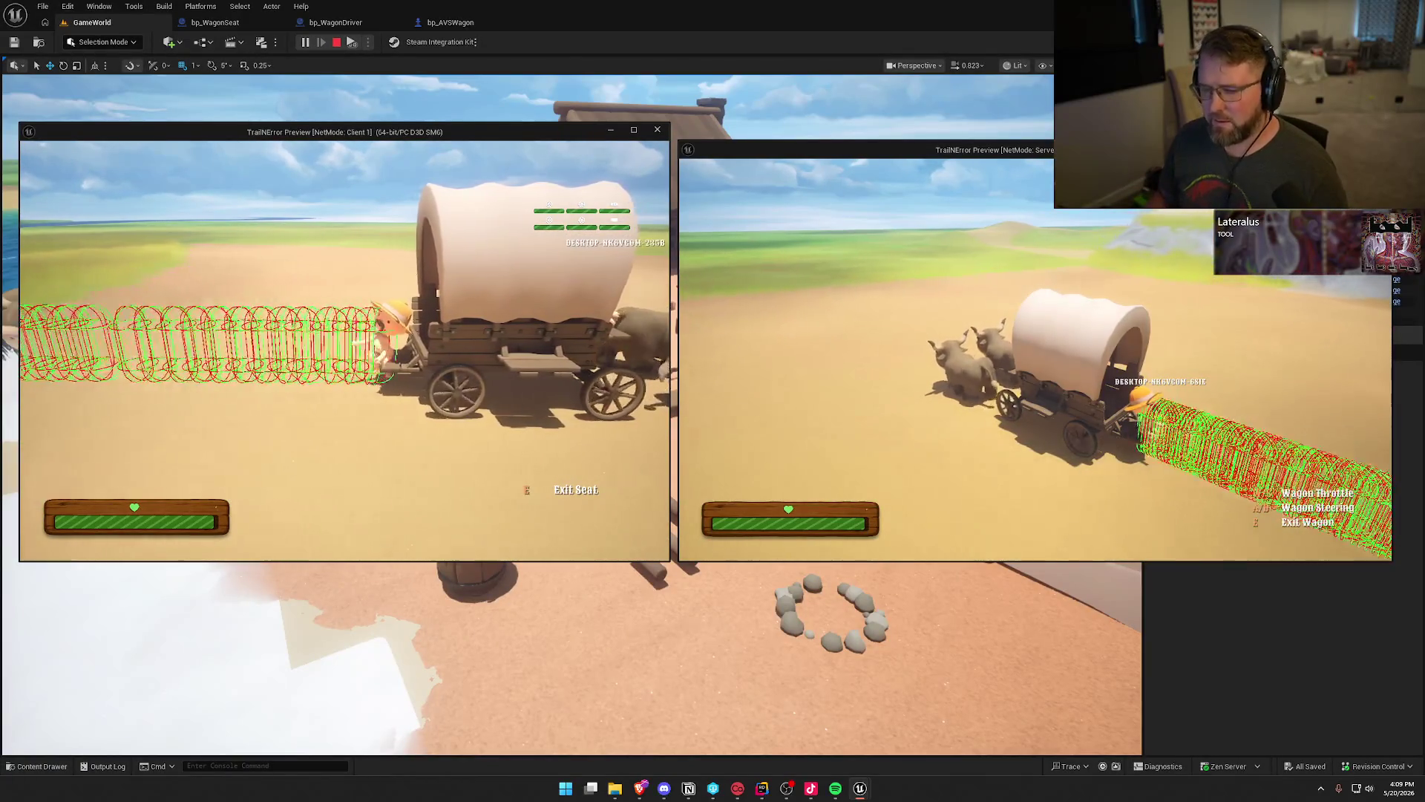
pyautogui.press('super')
pyautogui.click(961, 242)
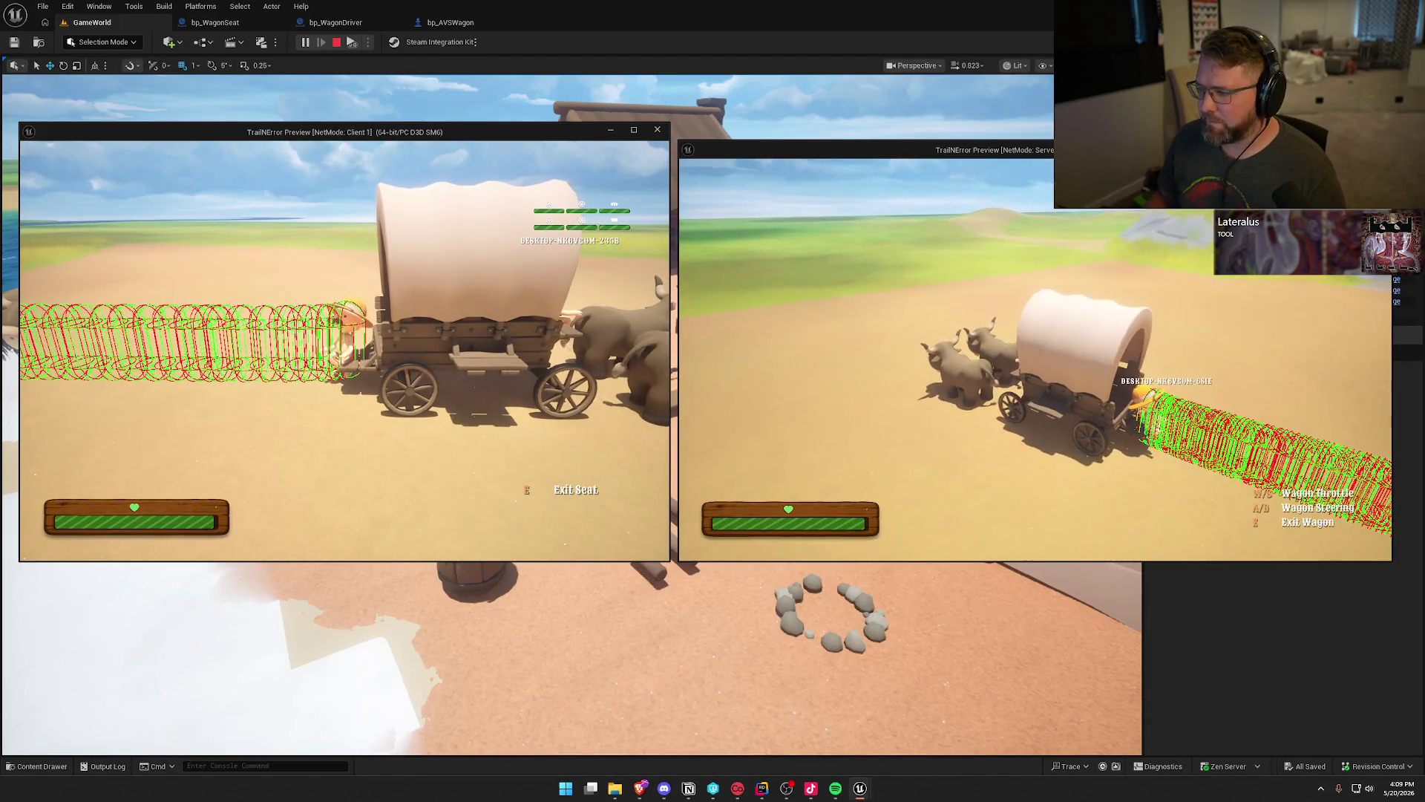
pyautogui.press('super')
pyautogui.press('super')
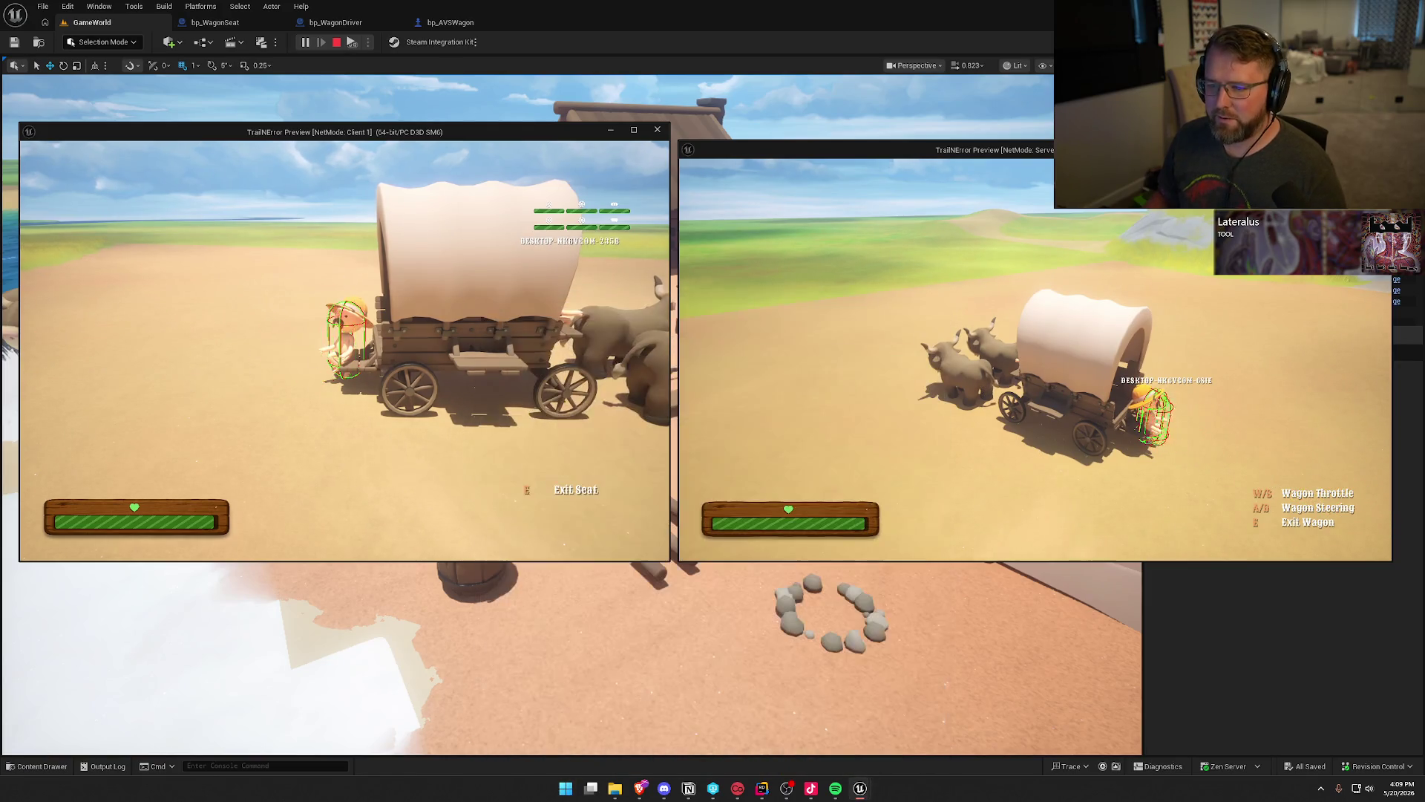
pyautogui.press('`')
pyautogui.press('Up')
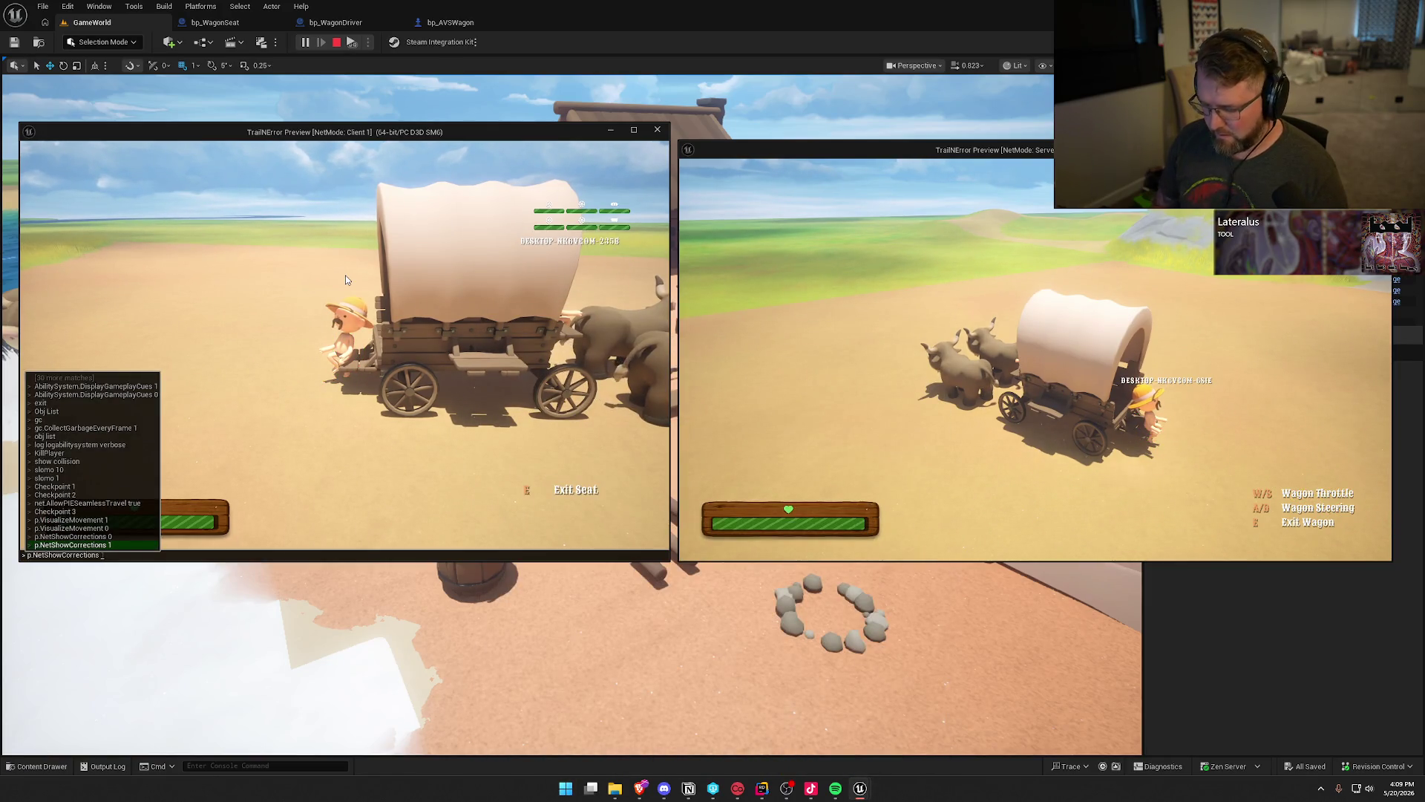
pyautogui.press('Return')
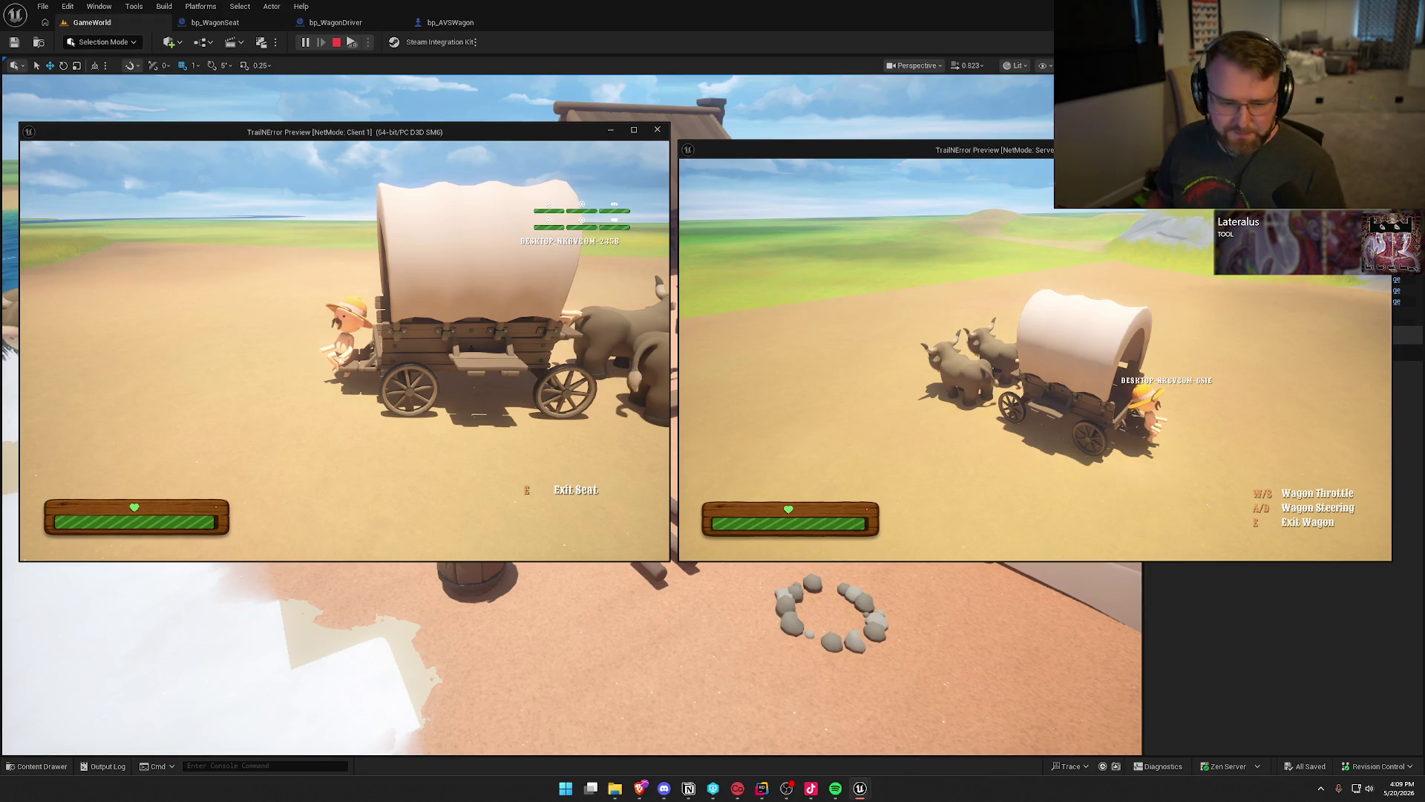
pyautogui.press('`')
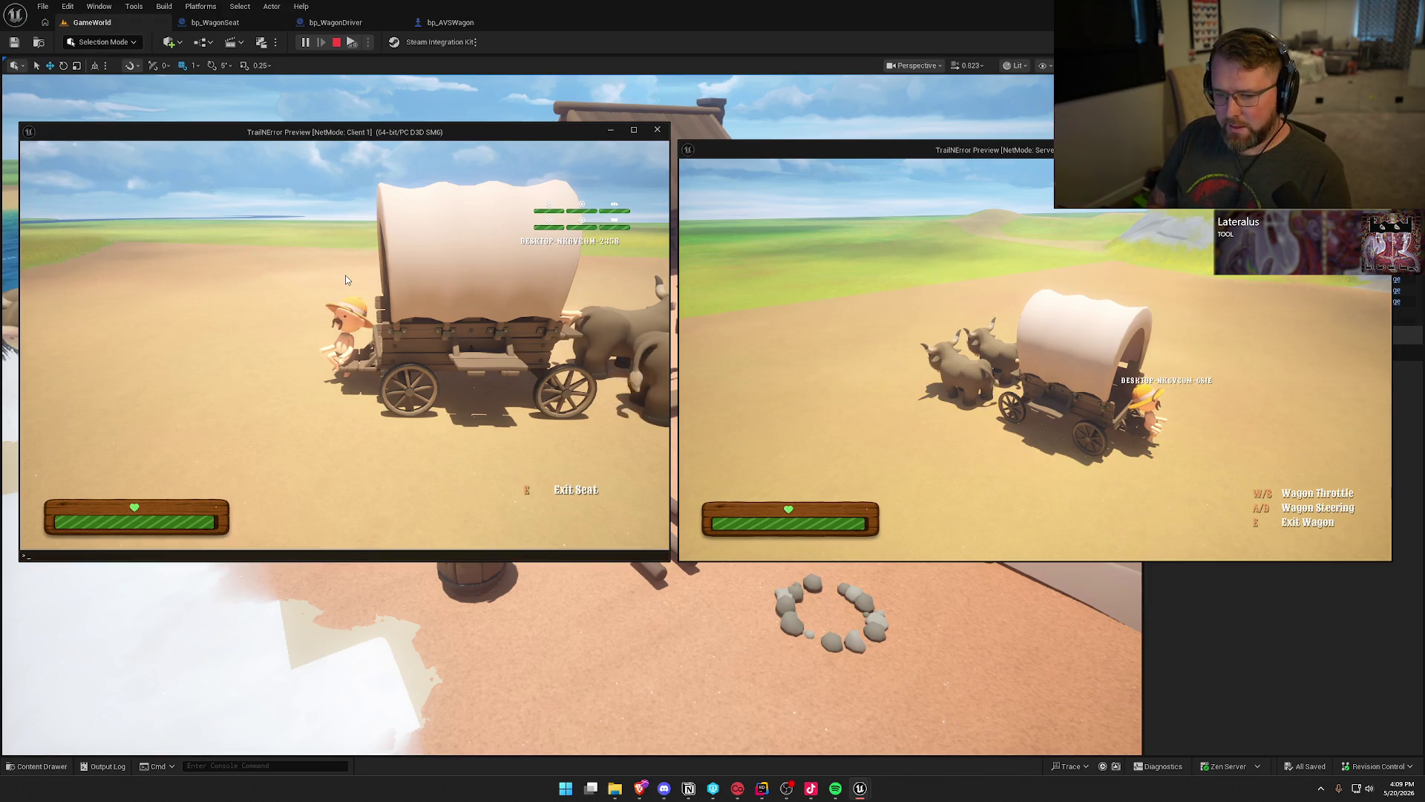
pyautogui.write('show collisoin')
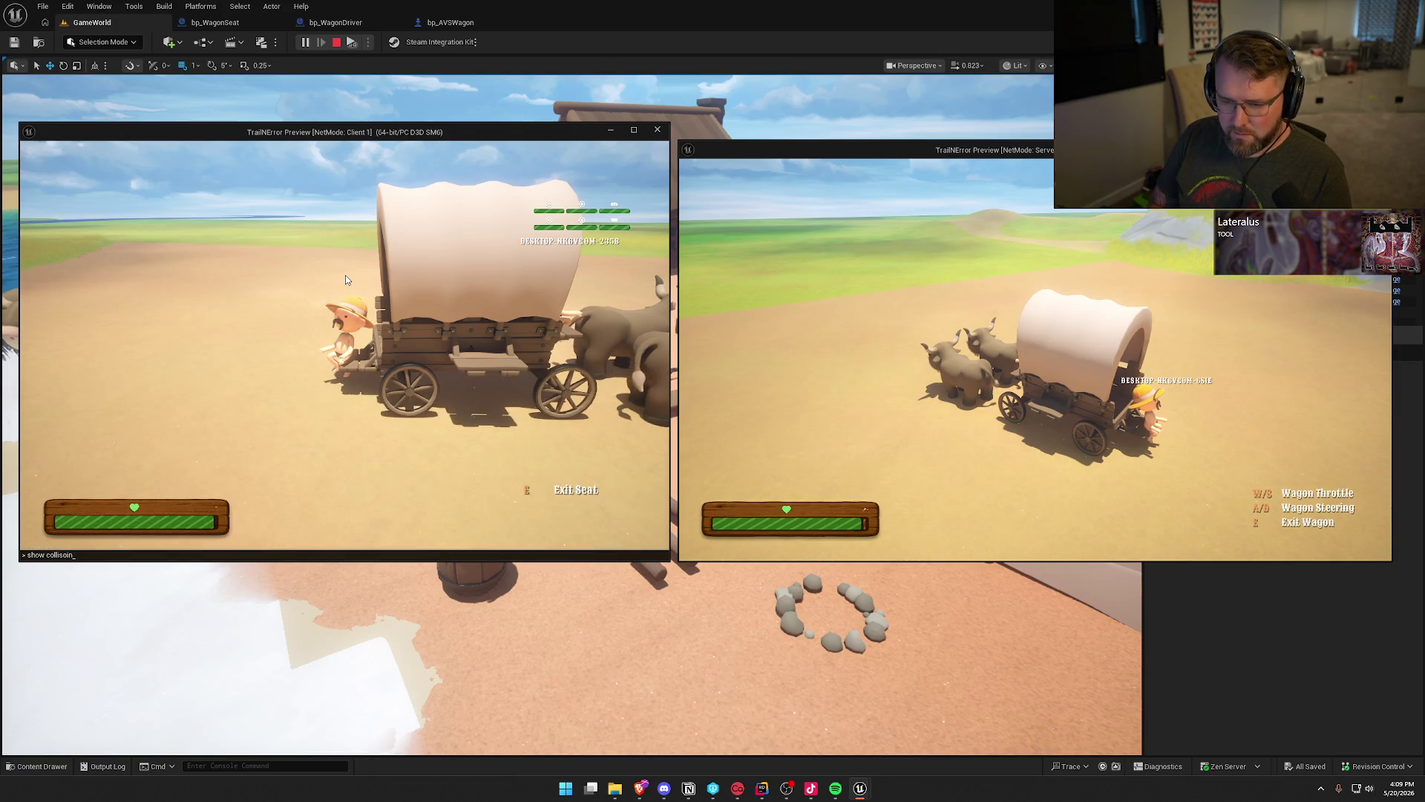
pyautogui.press('BackSpace')
pyautogui.press('BackSpace')
pyautogui.press('BackSpace')
pyautogui.write('ion')
pyautogui.press('Return')
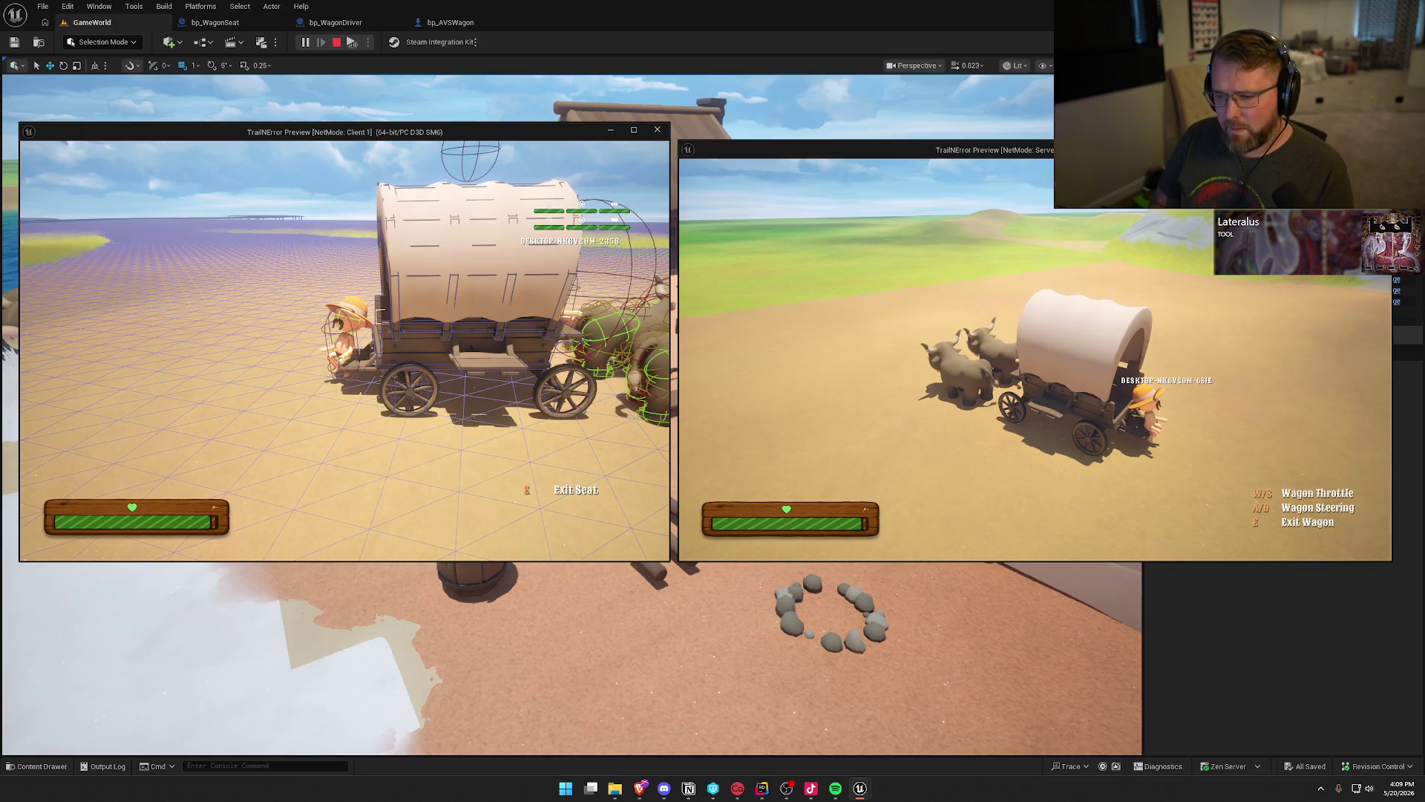
pyautogui.press('`')
pyautogui.press('Up')
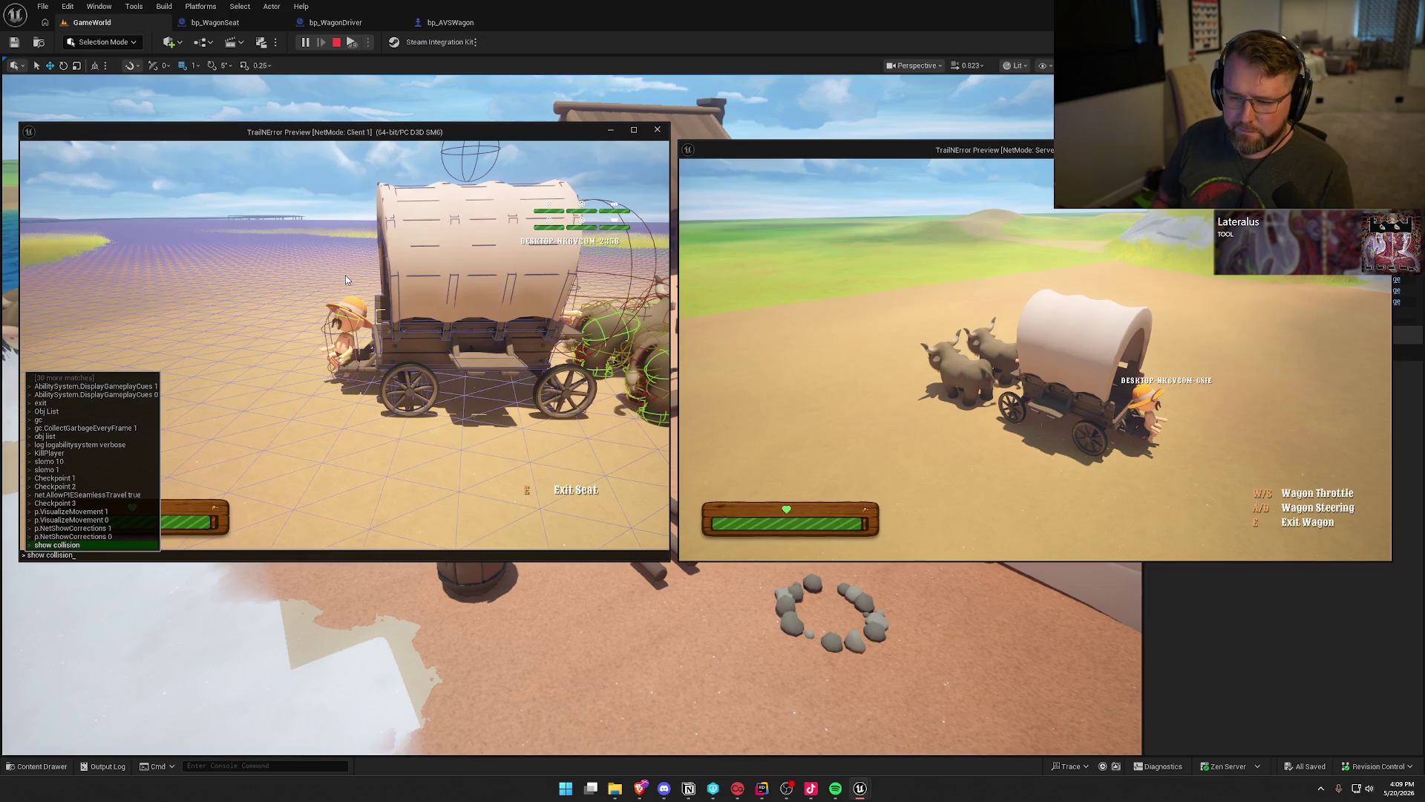
pyautogui.press('Return')
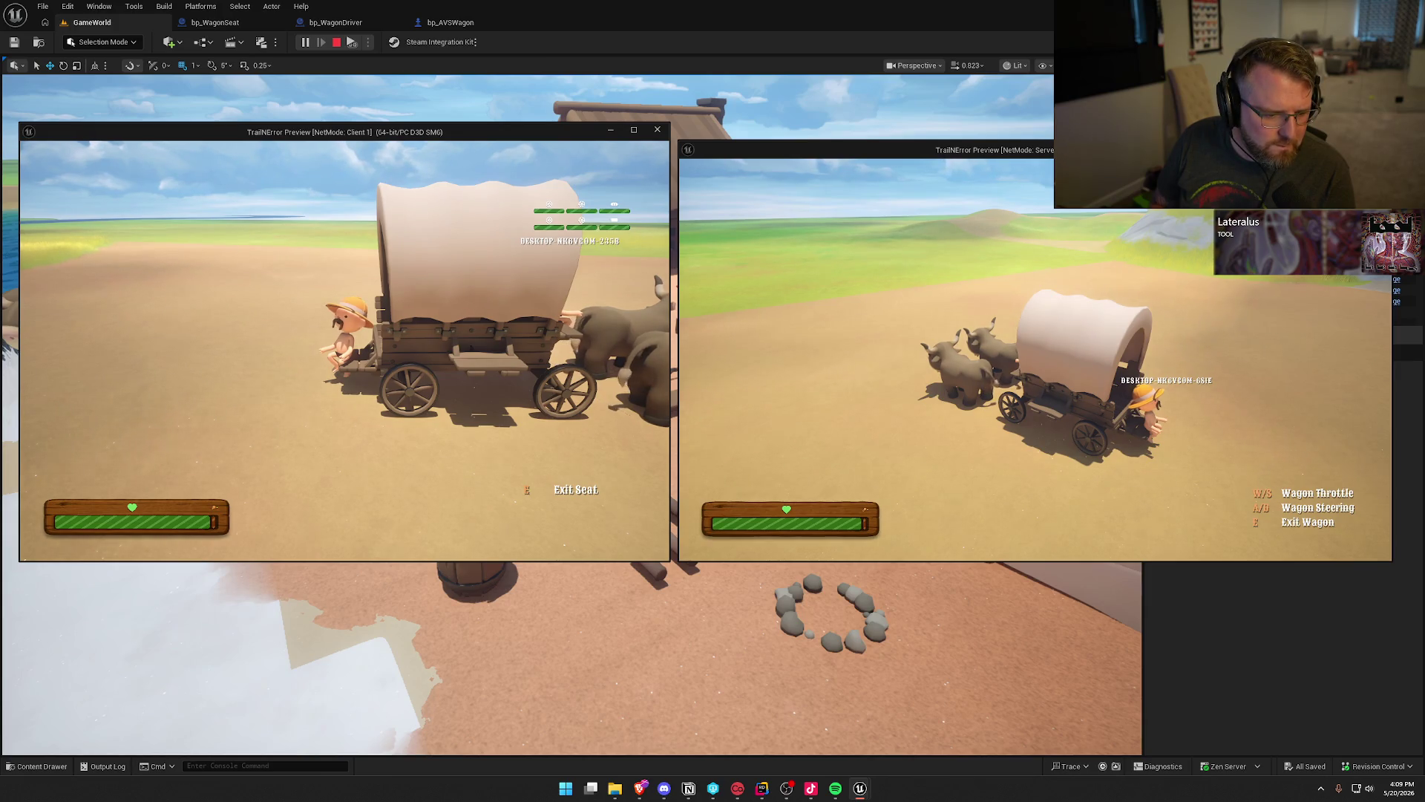
# Run showdebug AbilitySystem in the in-game console to show the debug overlay.
pyautogui.press('`')
pyautogui.write('showdebug')
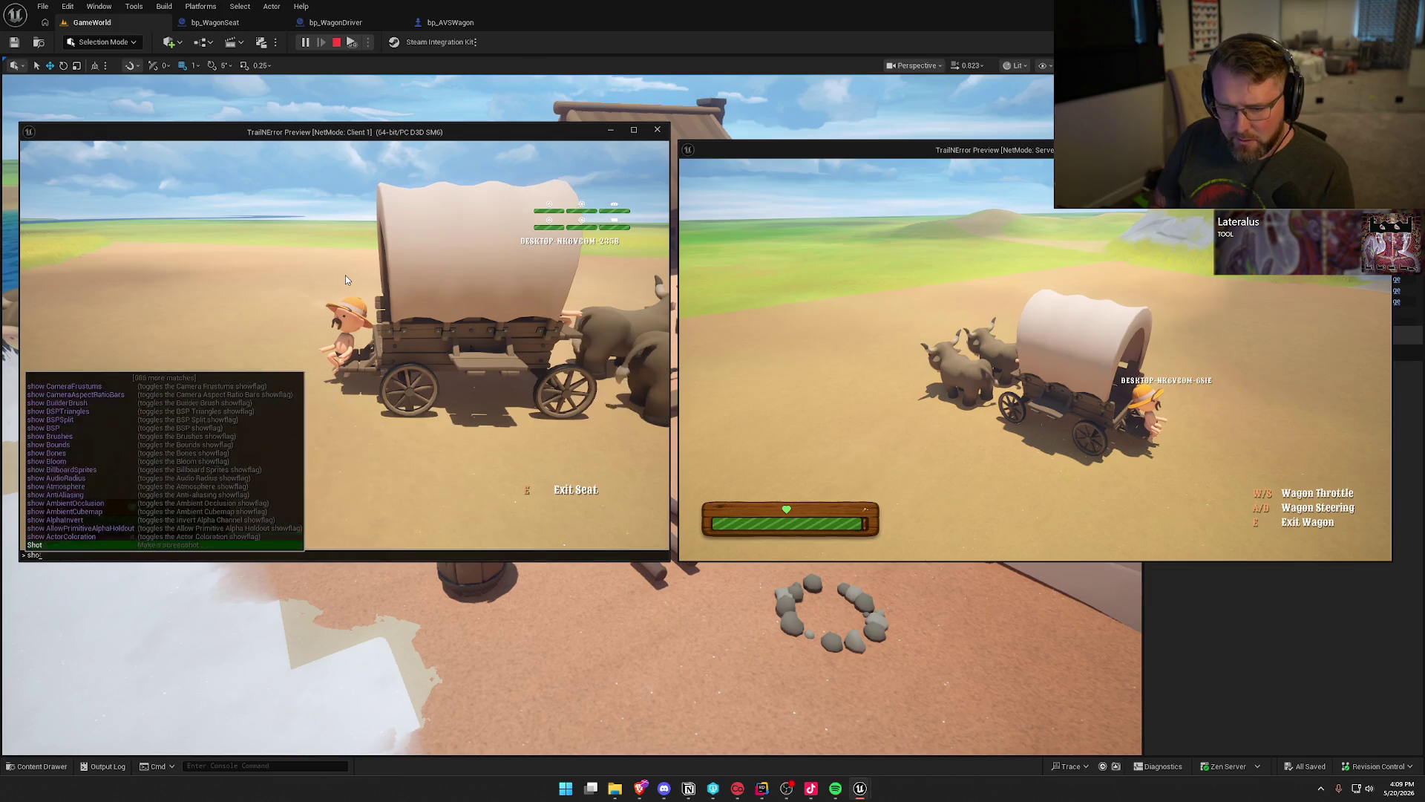
pyautogui.press('Up')
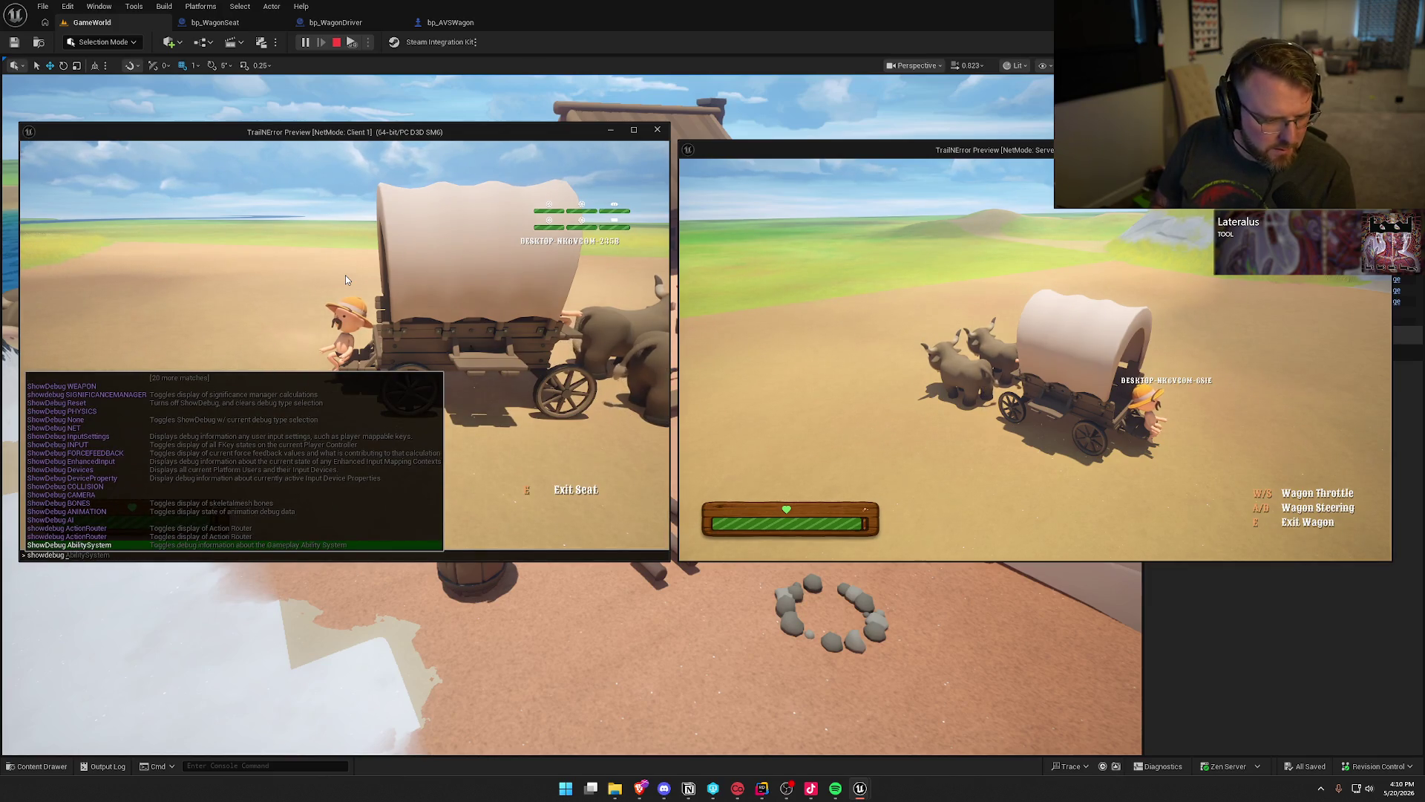
pyautogui.press('Return')
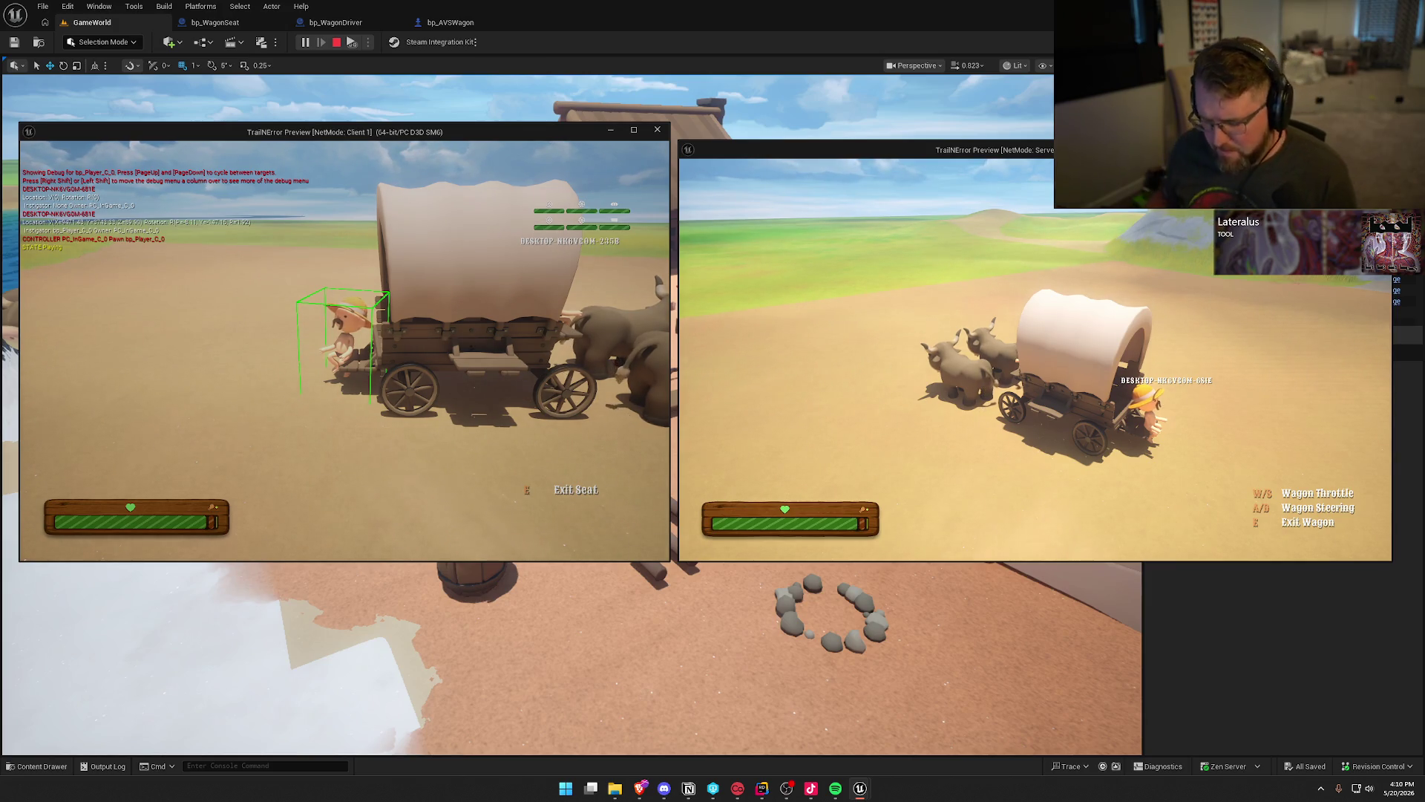
# Drive the wagon onward with W and D to the grassland dirt road.
pyautogui.press('super')
pyautogui.press('Escape')
pyautogui.press('w')
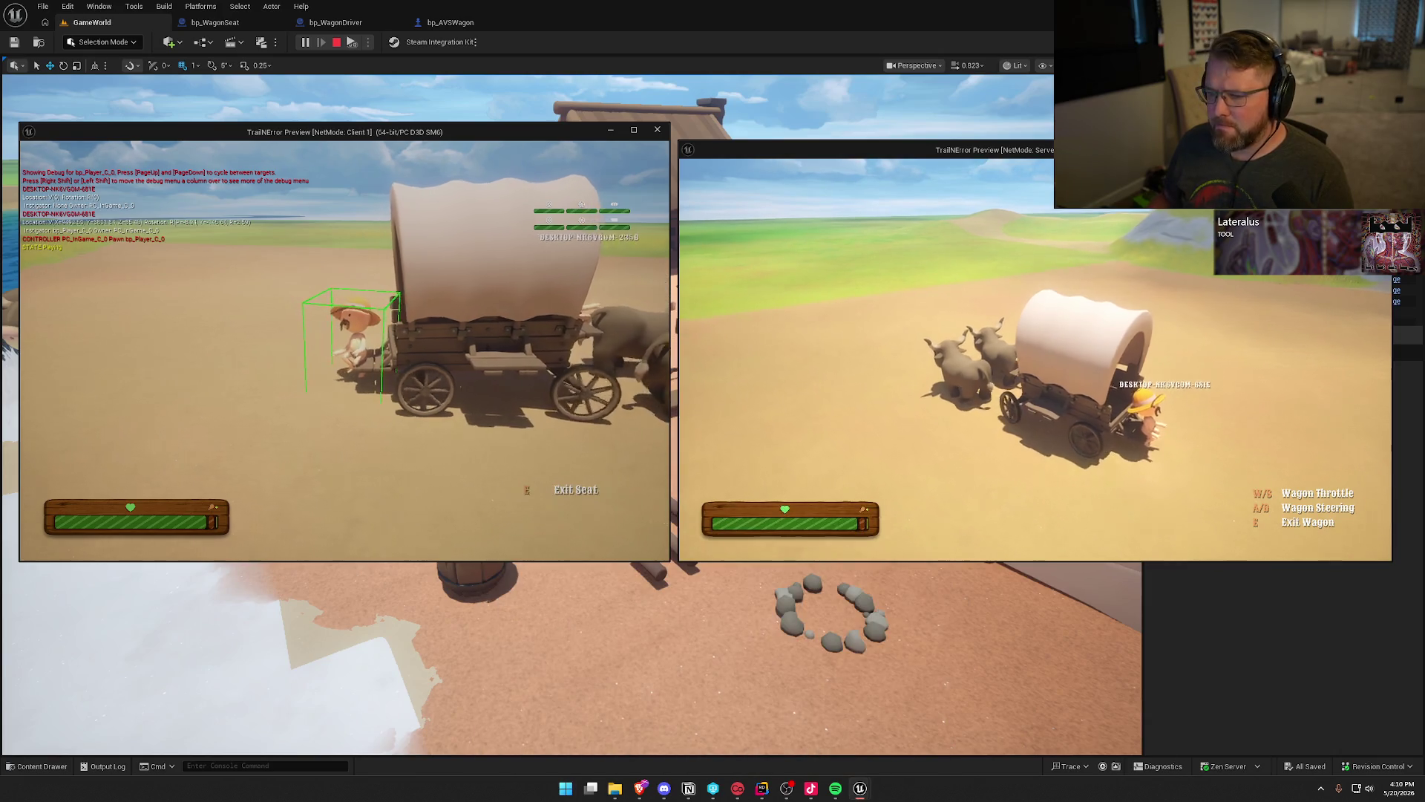
pyautogui.press('d')
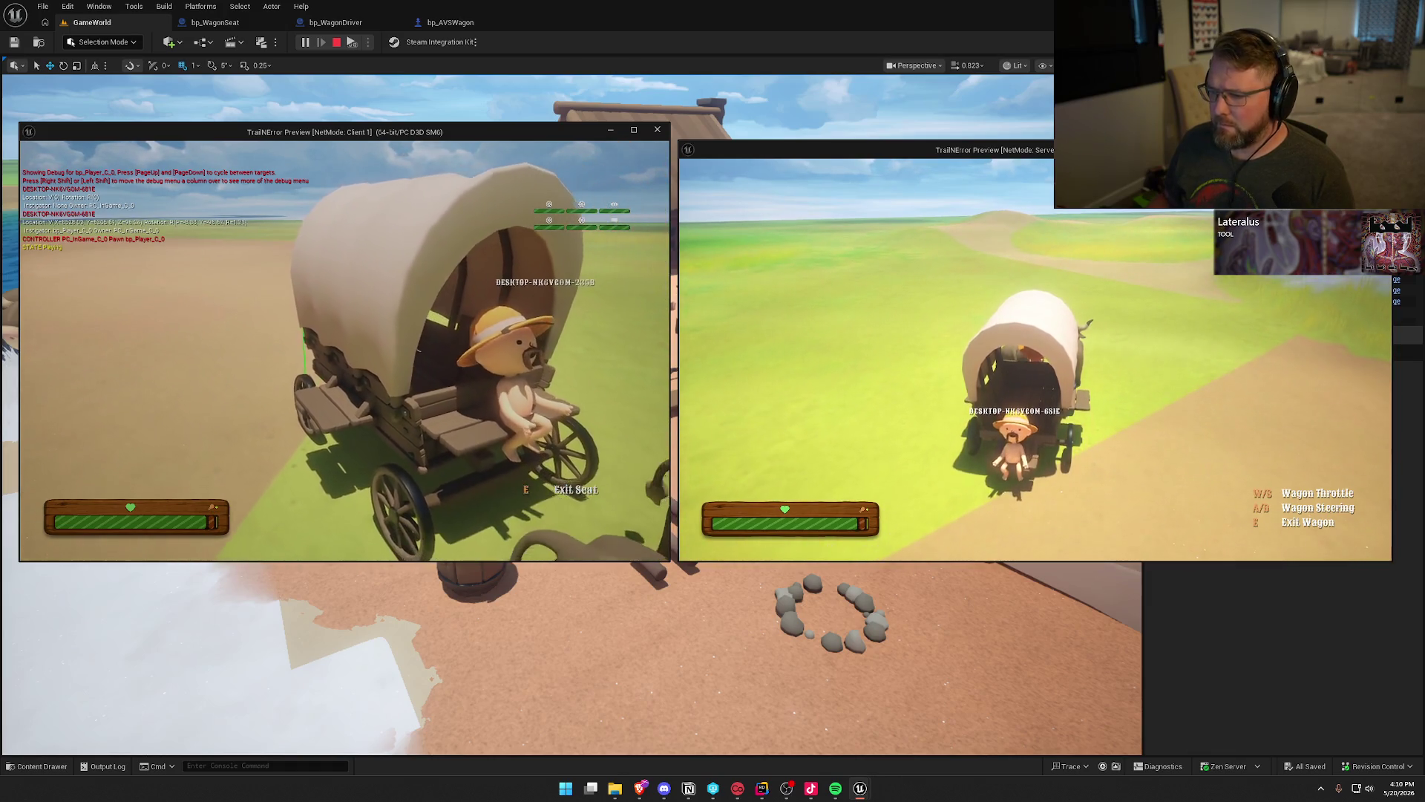
pyautogui.press('super')
pyautogui.press('super')
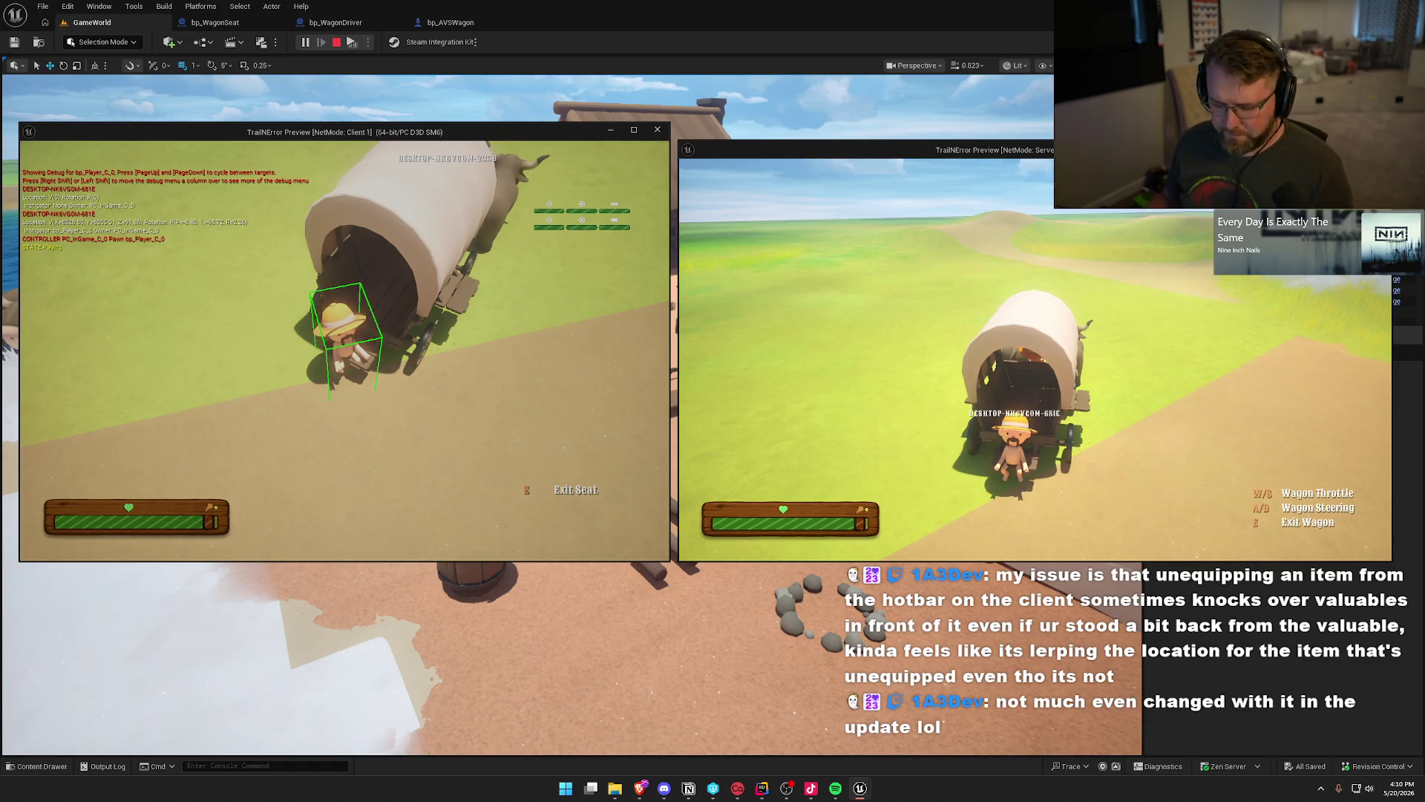
pyautogui.press('super')
pyautogui.press('super')
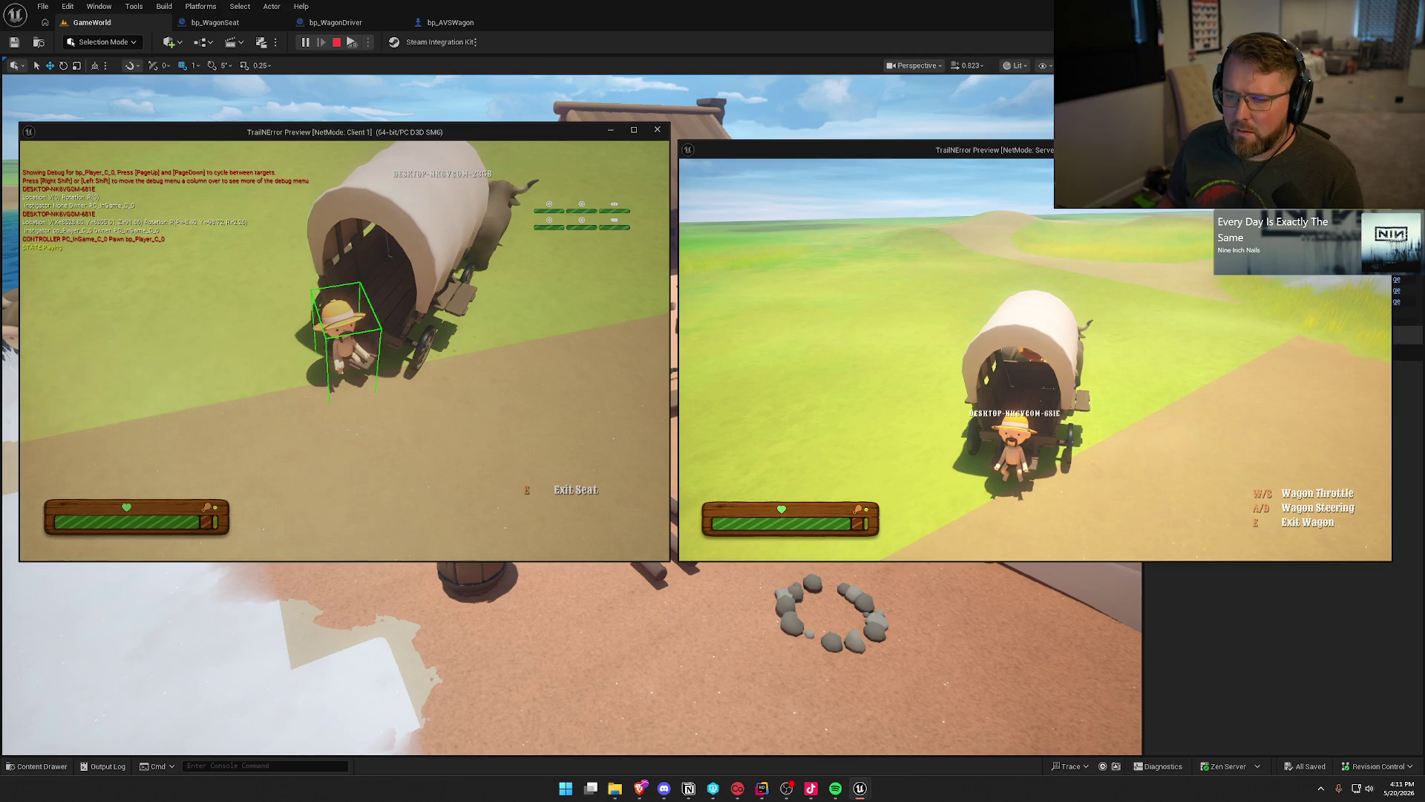
pyautogui.press('super')
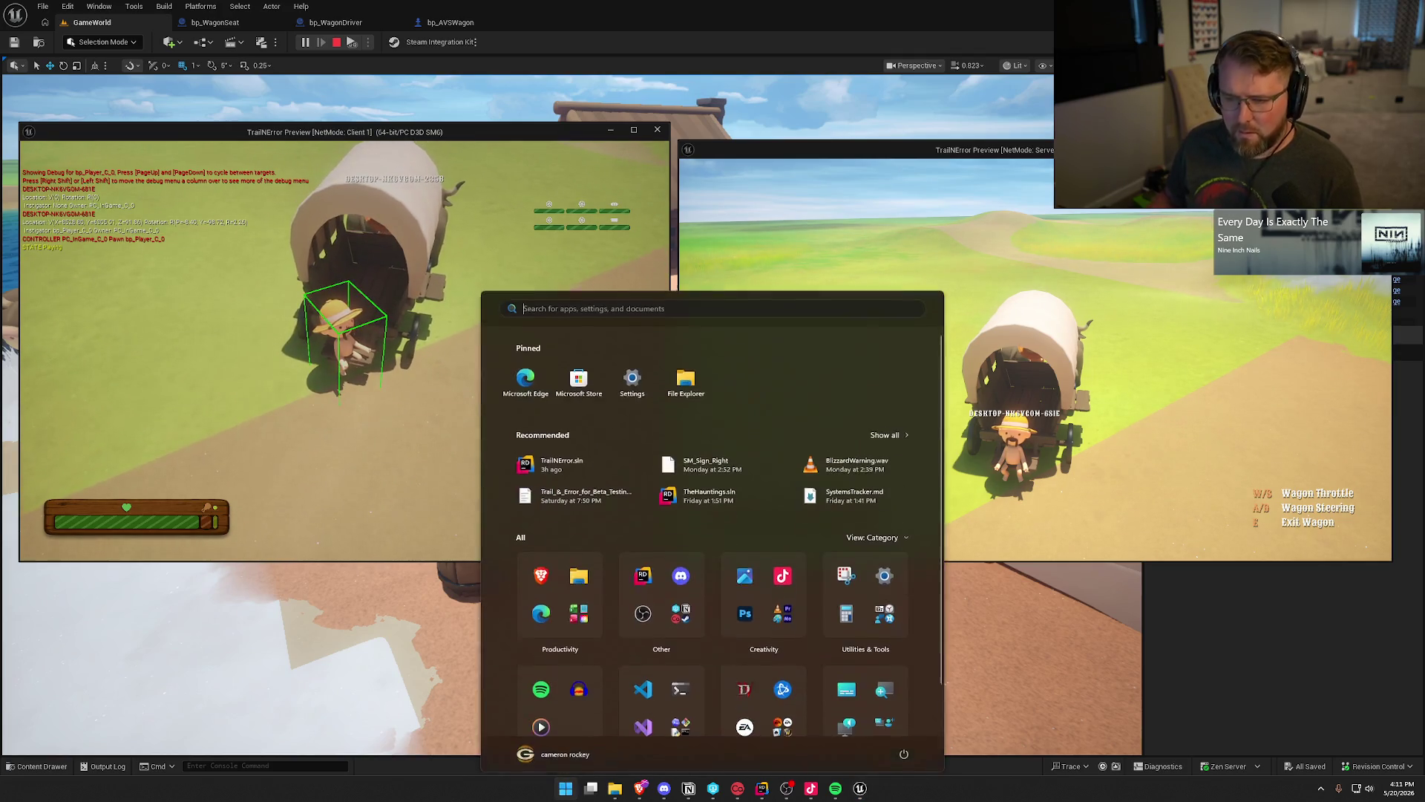
pyautogui.press('super')
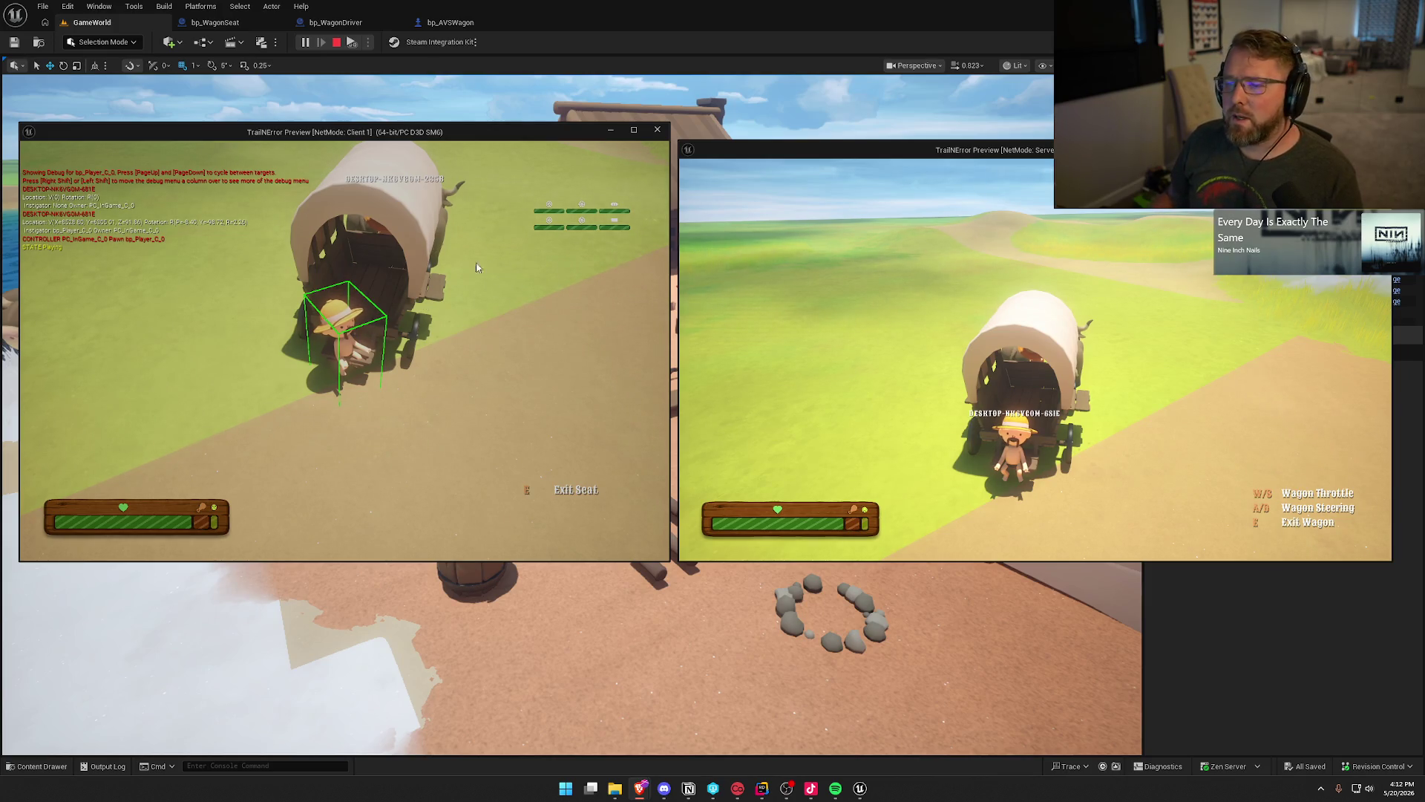
# Recall the previous showdebug command in the console and run it again.
pyautogui.press('`')
pyautogui.press('Up')
pyautogui.press('BackSpace')
pyautogui.press('BackSpace')
pyautogui.press('BackSpace')
pyautogui.press('Return')
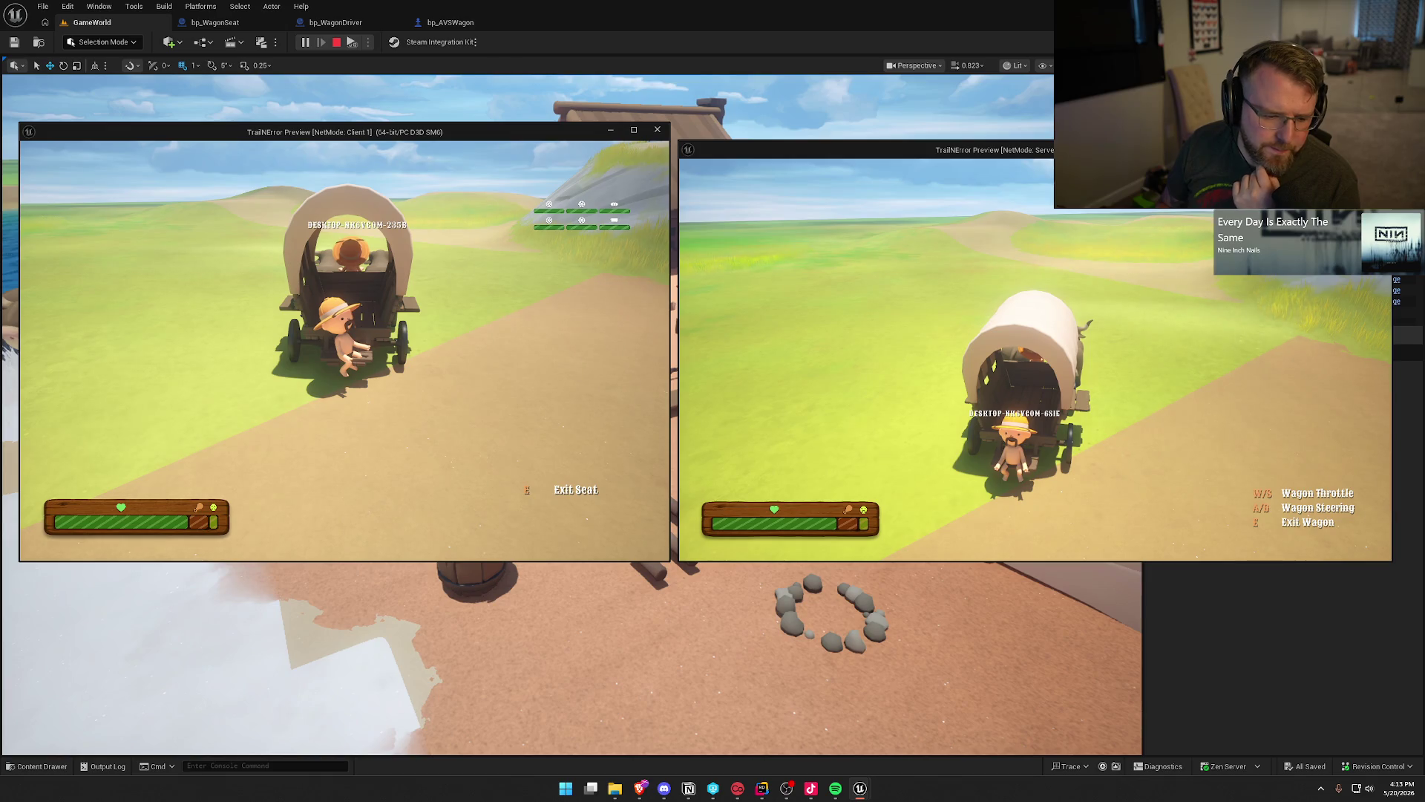
# Stop the Play In Editor session and reopen the bp_WagonSeat BP_Interact graph.
pyautogui.press('super')
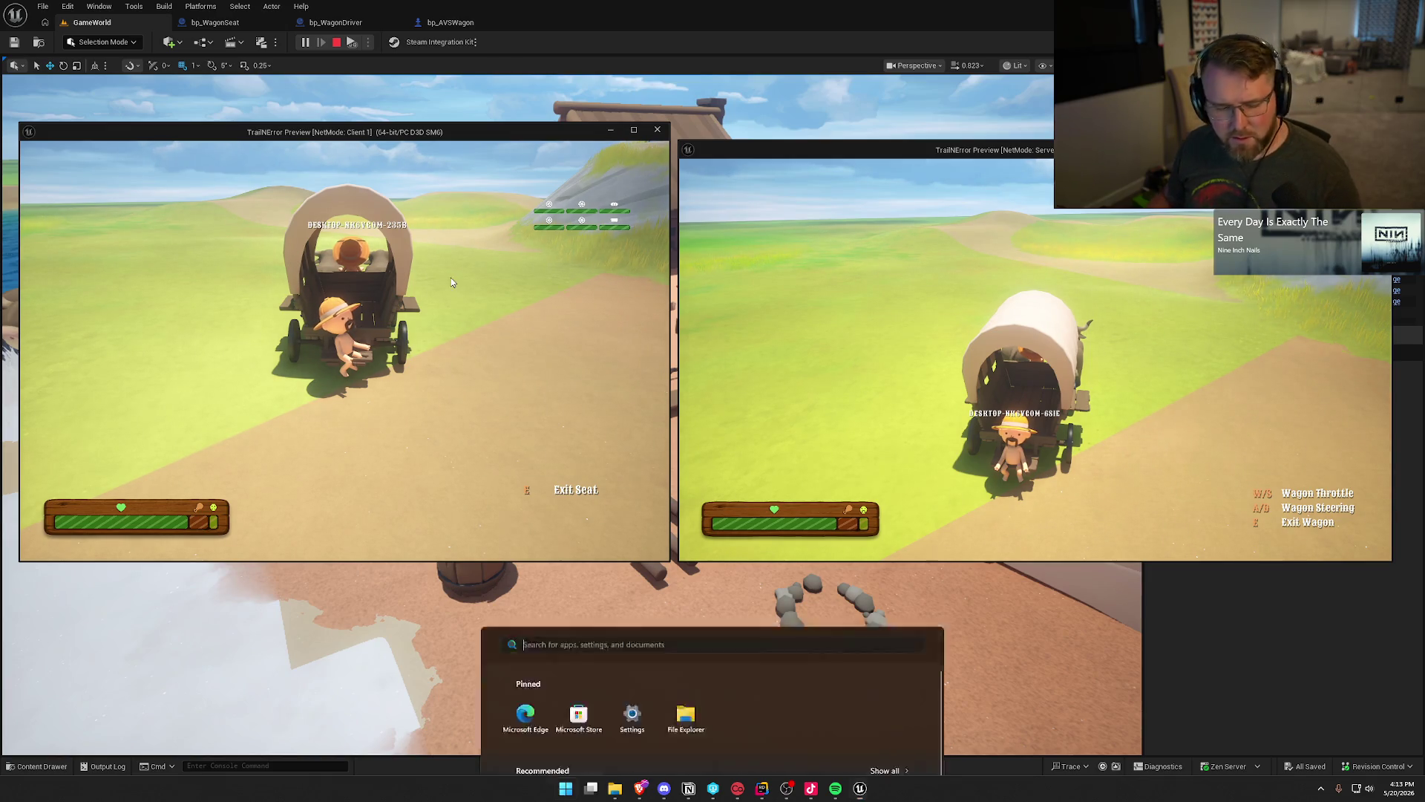
pyautogui.press('Escape')
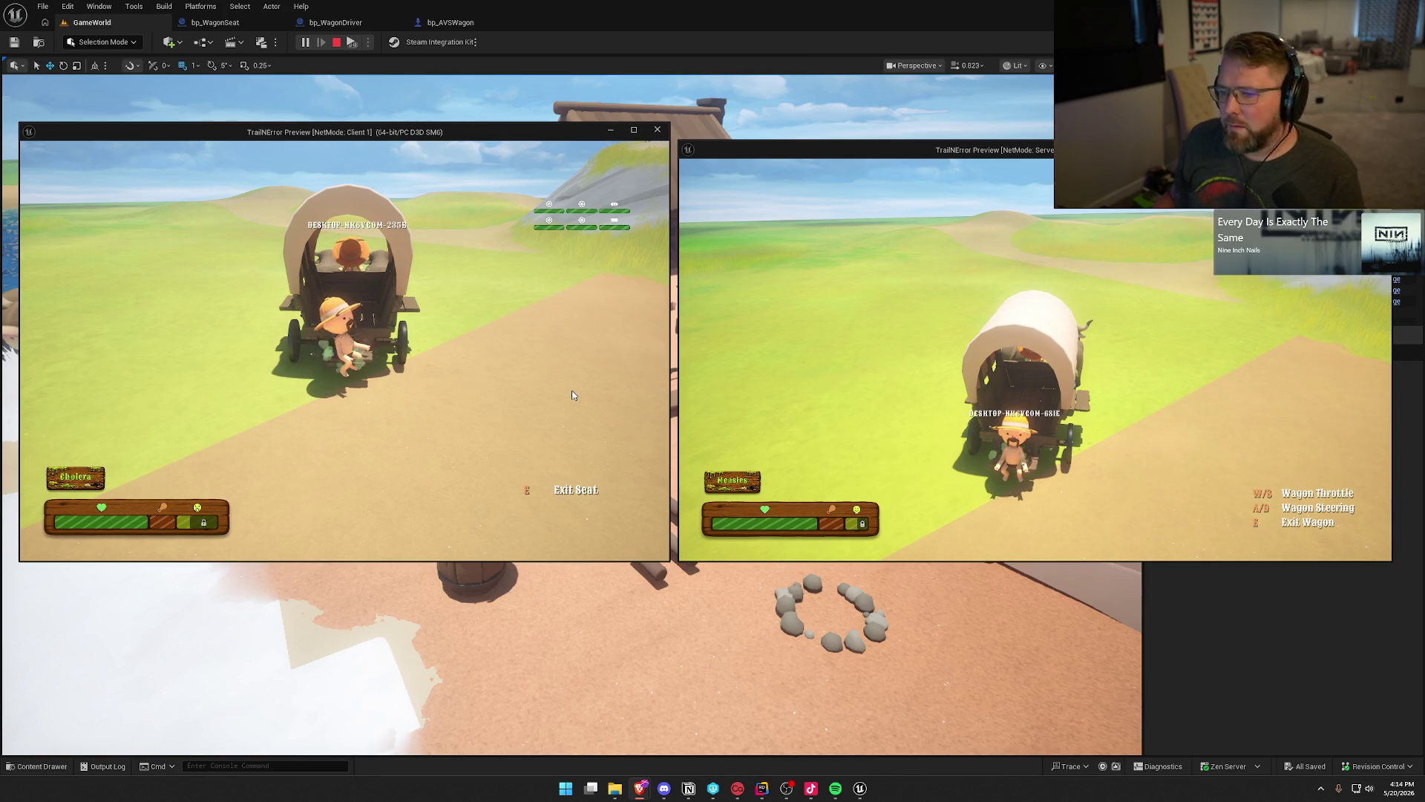
pyautogui.press('Escape')
pyautogui.click(215, 22)
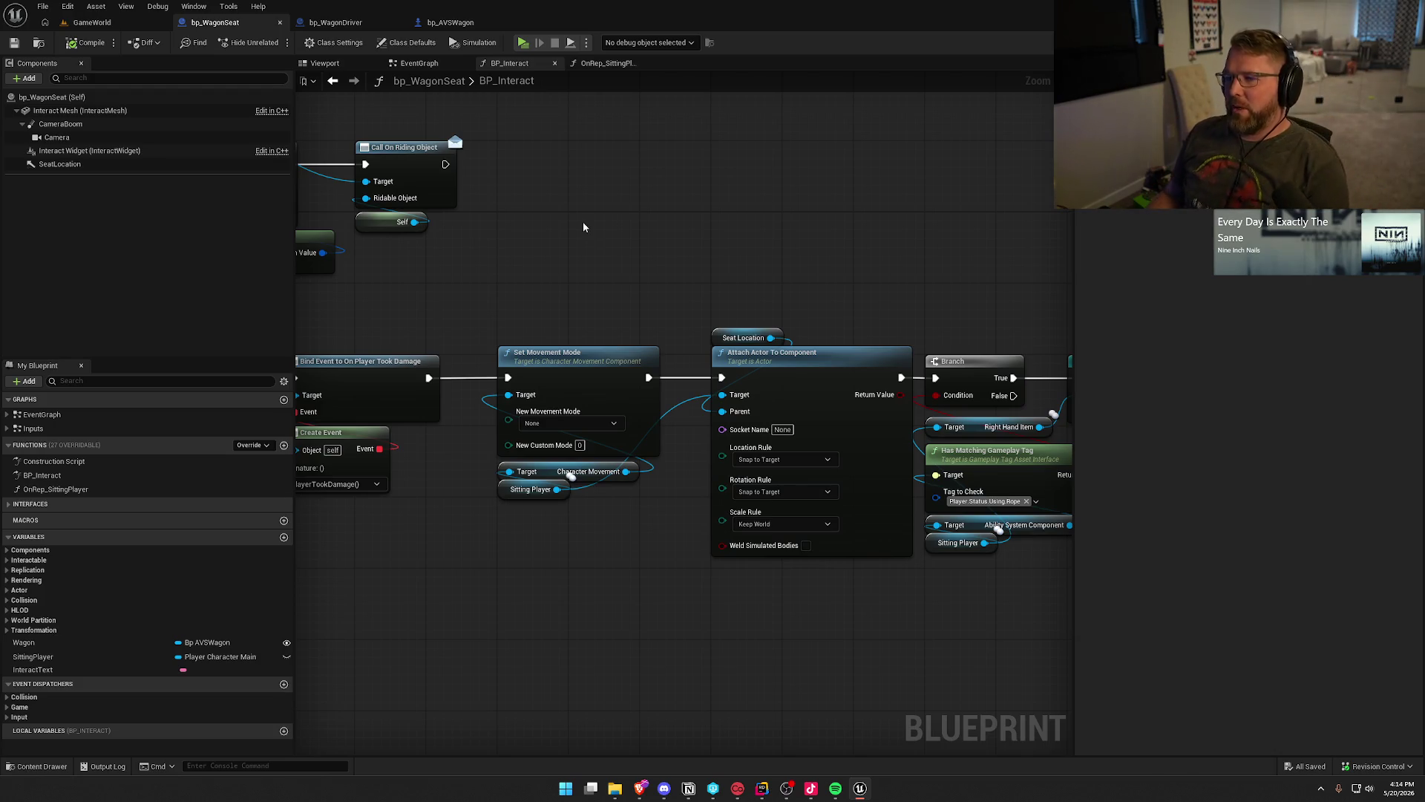
# Pan to the Branch, Cast and Enable Input nodes and place a Disable Input node.
pyautogui.moveTo(584, 227); pyautogui.dragTo(838, 253)
pyautogui.moveTo(713, 393); pyautogui.dragTo(924, 413)
pyautogui.moveTo(401, 334)
pyautogui.mouseDown()
pyautogui.moveTo(609, 344)
pyautogui.moveTo(816, 331)
pyautogui.mouseUp()
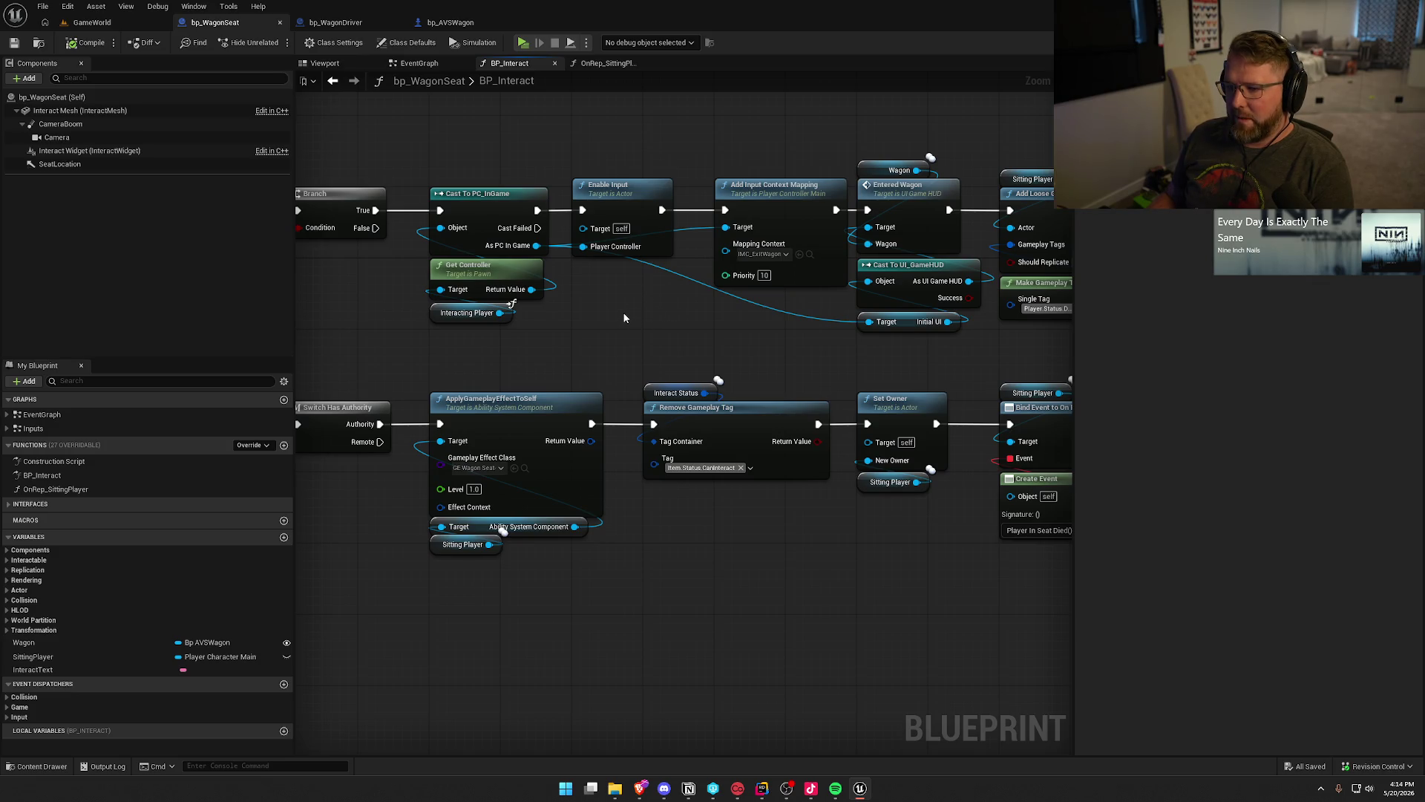
pyautogui.scroll(-2, 377, 317)
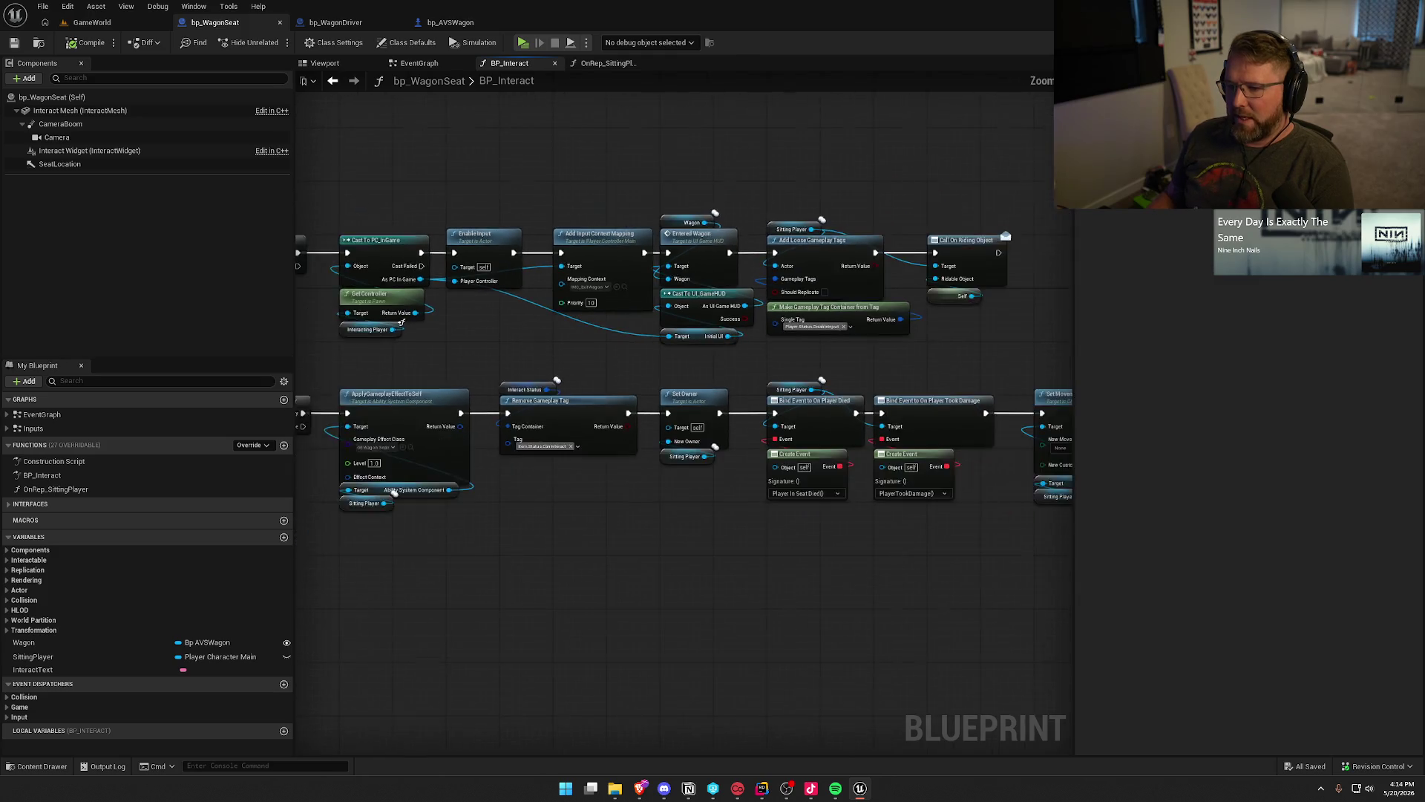
pyautogui.moveTo(338, 299); pyautogui.dragTo(1017, 268)
pyautogui.write('disa')
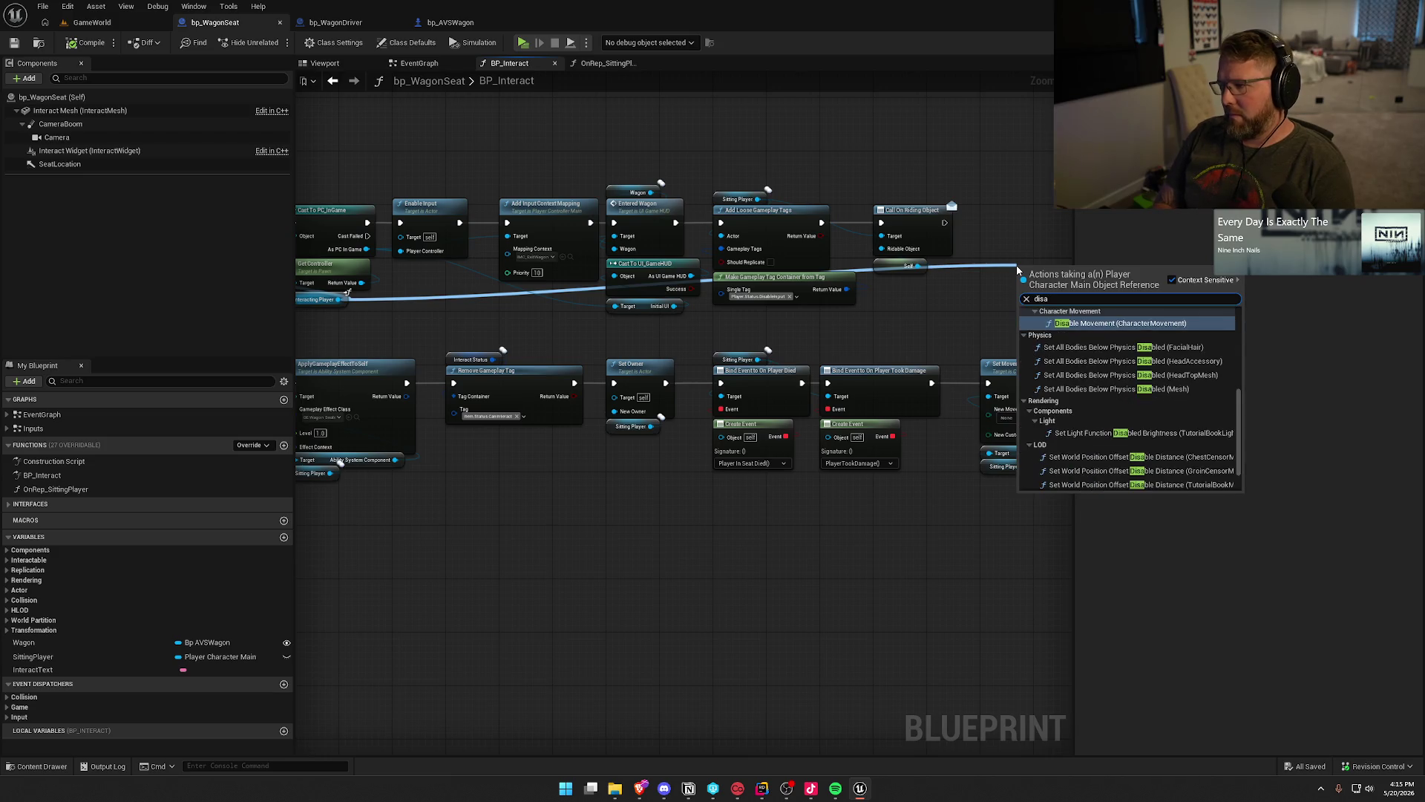
pyautogui.write('ble input')
pyautogui.press('Return')
# Chain Disable Input after Call On Riding Object, wire As PC In Game, compile and save.
pyautogui.moveTo(962, 236)
pyautogui.mouseDown()
pyautogui.moveTo(829, 217)
pyautogui.moveTo(839, 298)
pyautogui.moveTo(855, 217)
pyautogui.moveTo(956, 305)
pyautogui.mouseUp()
pyautogui.scroll(1, 829, 217)
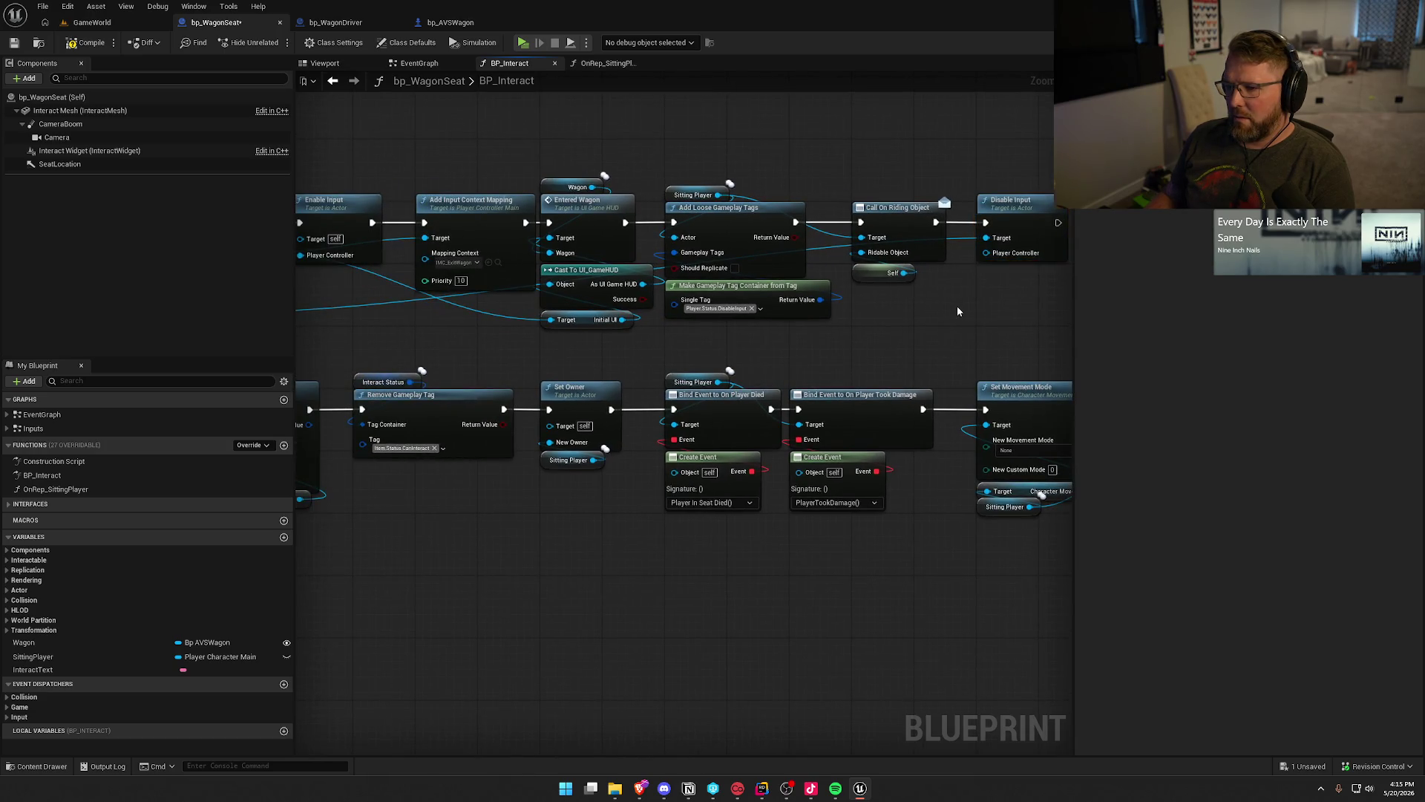
pyautogui.scroll(-1, 956, 305)
pyautogui.moveTo(357, 260); pyautogui.dragTo(978, 261)
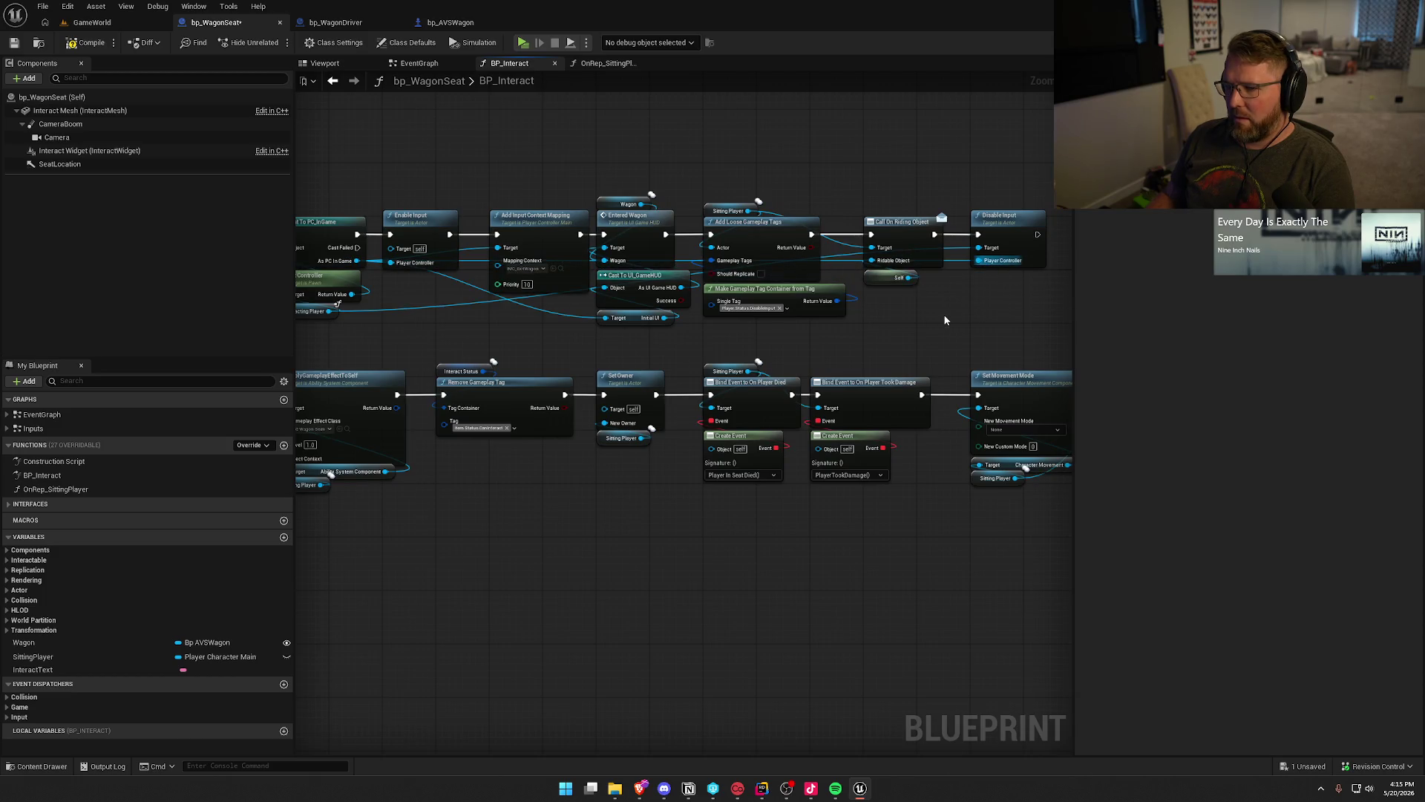
pyautogui.click(85, 42)
pyautogui.click(92, 25)
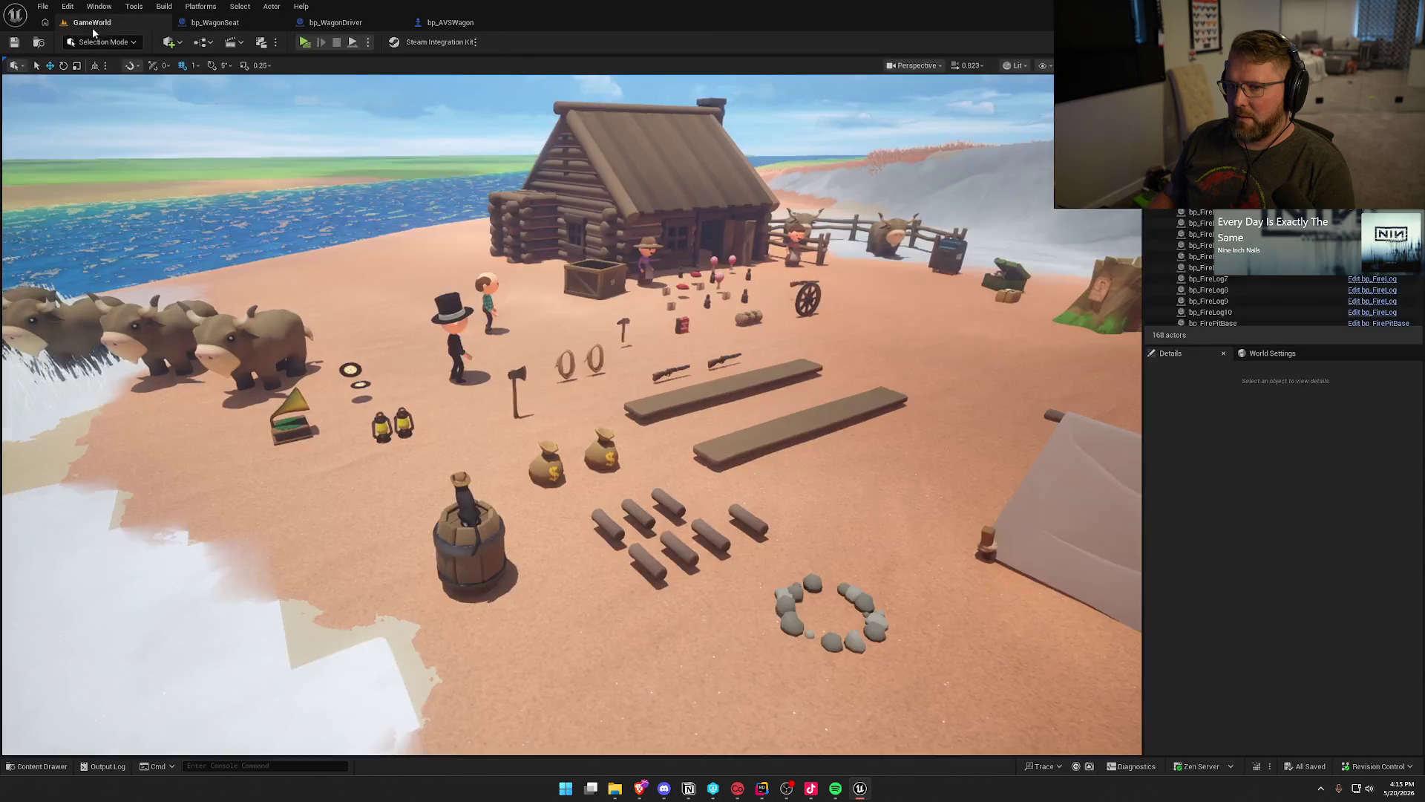
# Start Play In Editor, move the server preview upper right and enlarge the client preview.
pyautogui.click(304, 41)
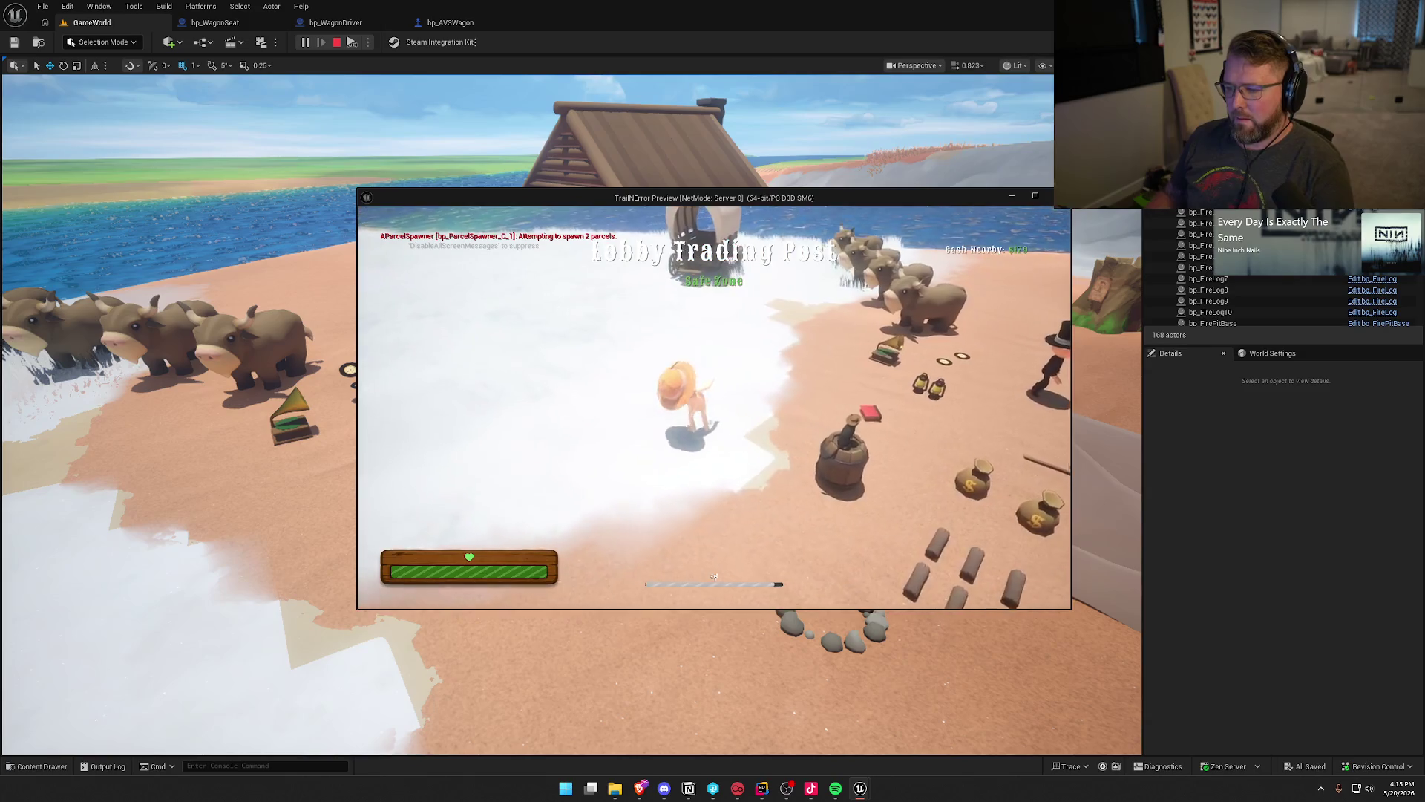
pyautogui.press('super')
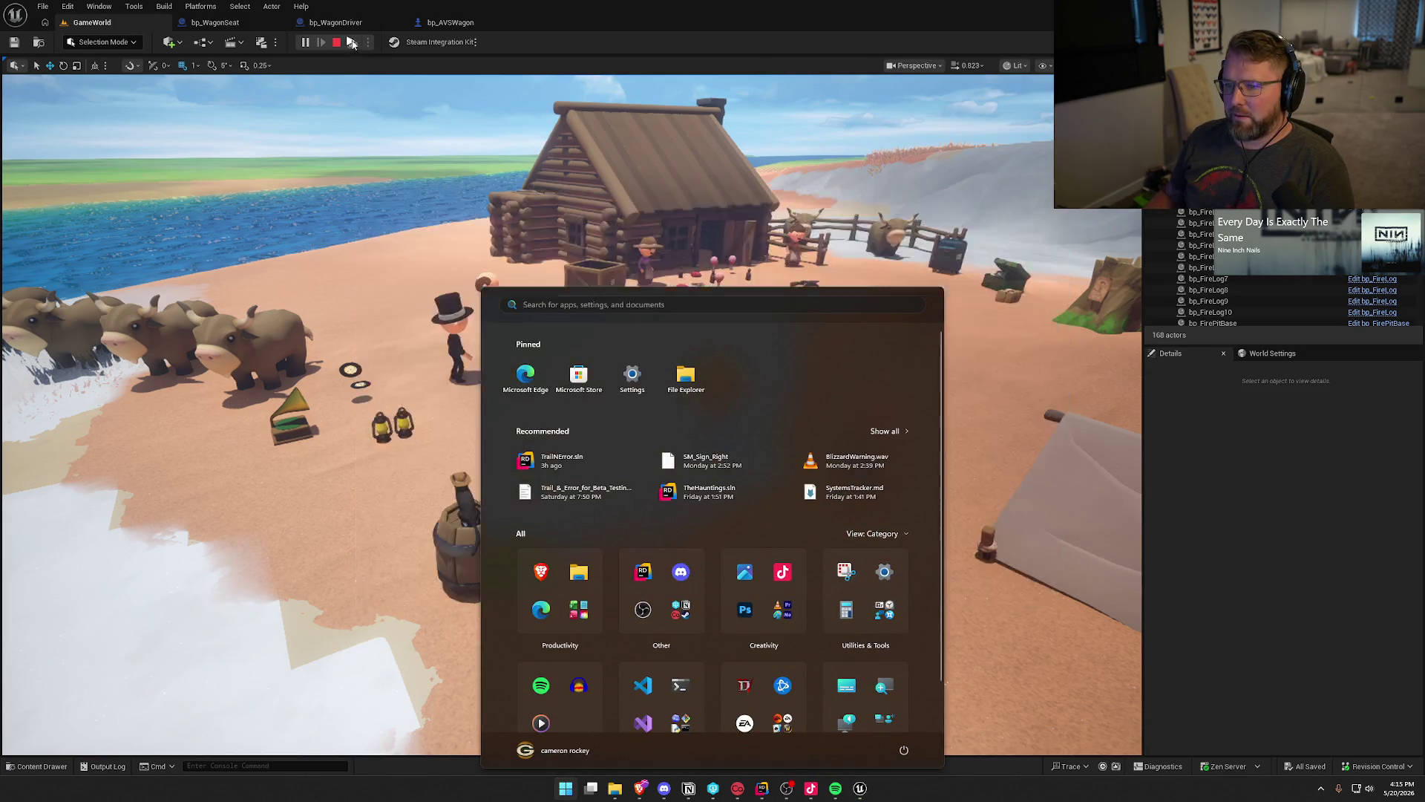
pyautogui.press('super')
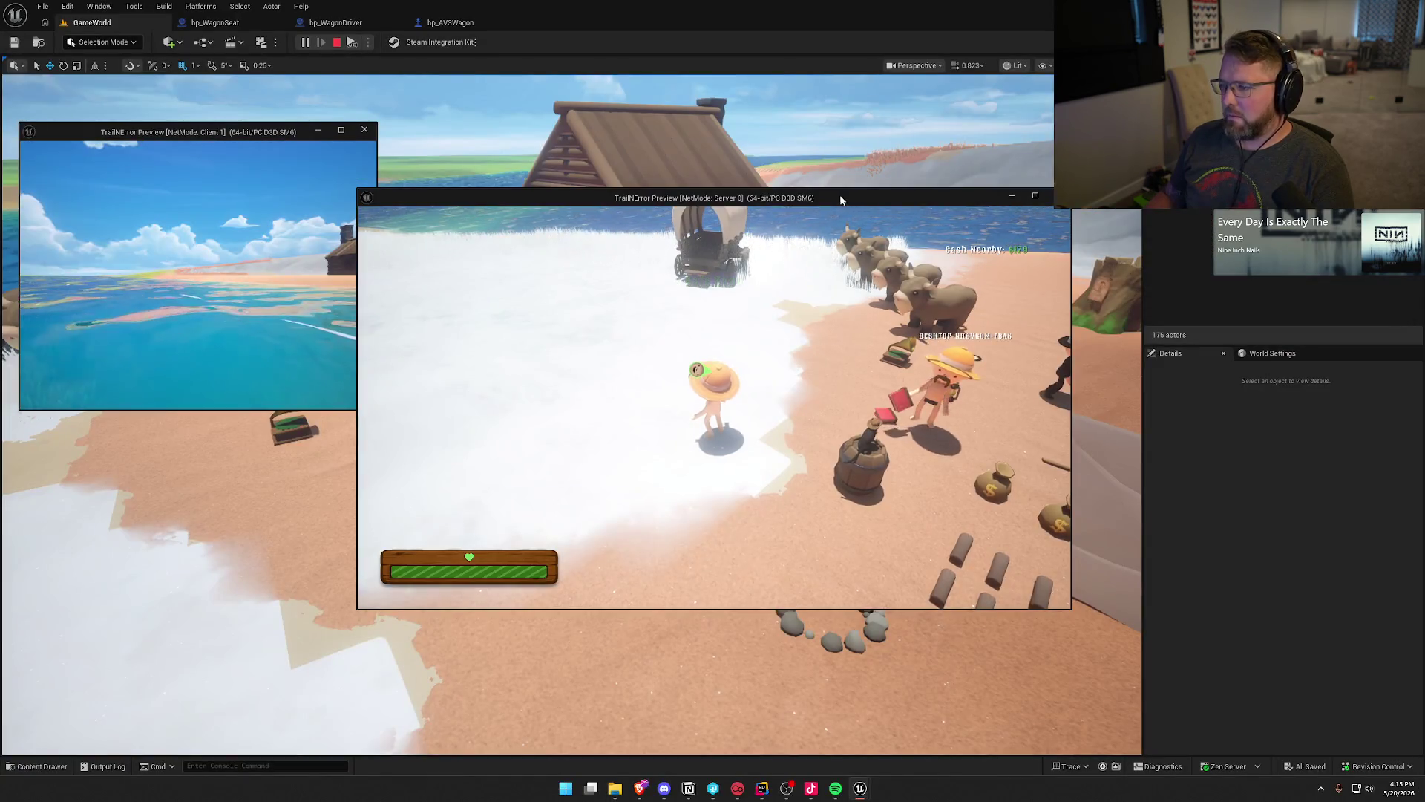
pyautogui.moveTo(841, 199)
pyautogui.mouseDown()
pyautogui.moveTo(986, 202)
pyautogui.moveTo(1196, 137)
pyautogui.mouseUp()
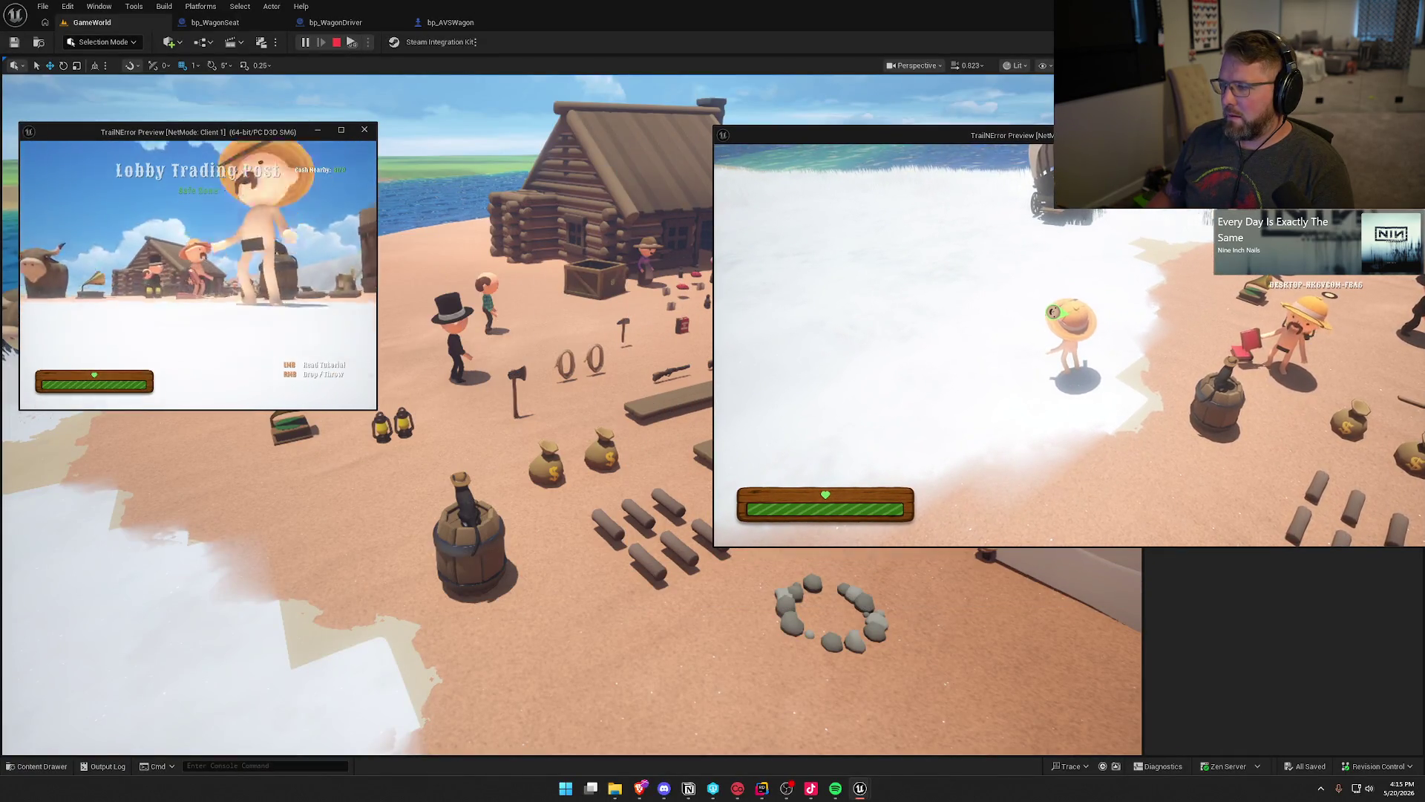
pyautogui.press('super')
pyautogui.press('super')
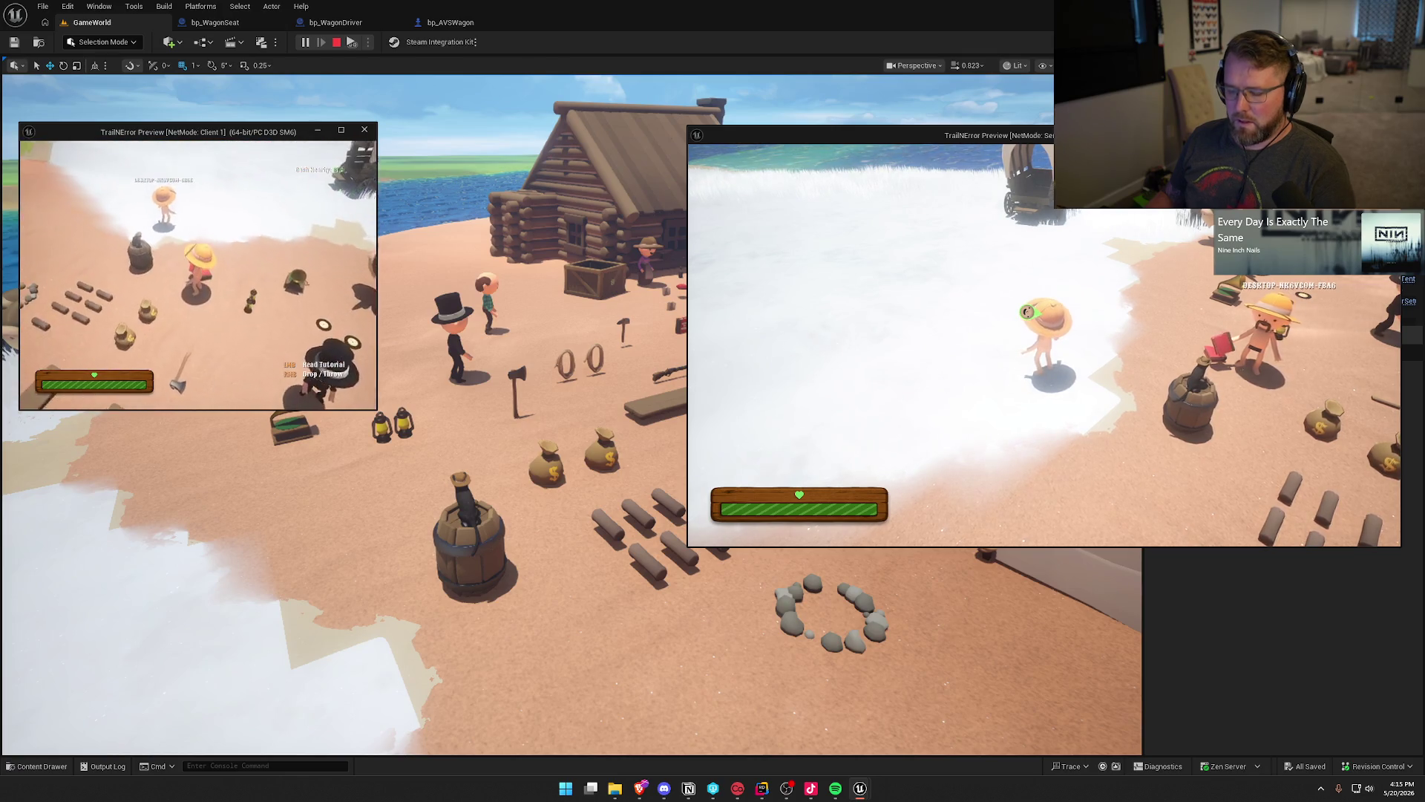
pyautogui.press('super')
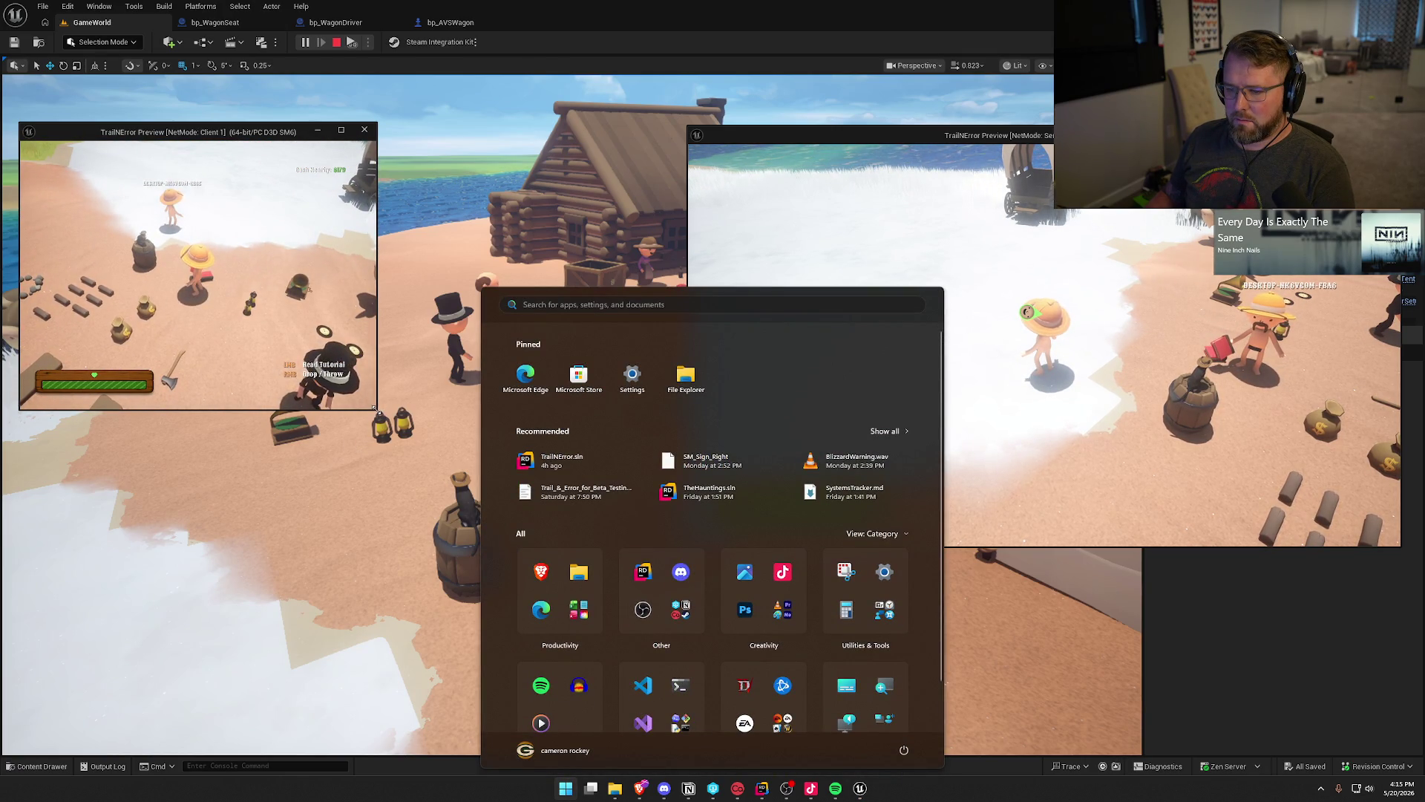
pyautogui.click(375, 408)
pyautogui.moveTo(375, 408)
pyautogui.mouseDown()
pyautogui.moveTo(677, 559)
pyautogui.moveTo(679, 543)
pyautogui.mouseUp()
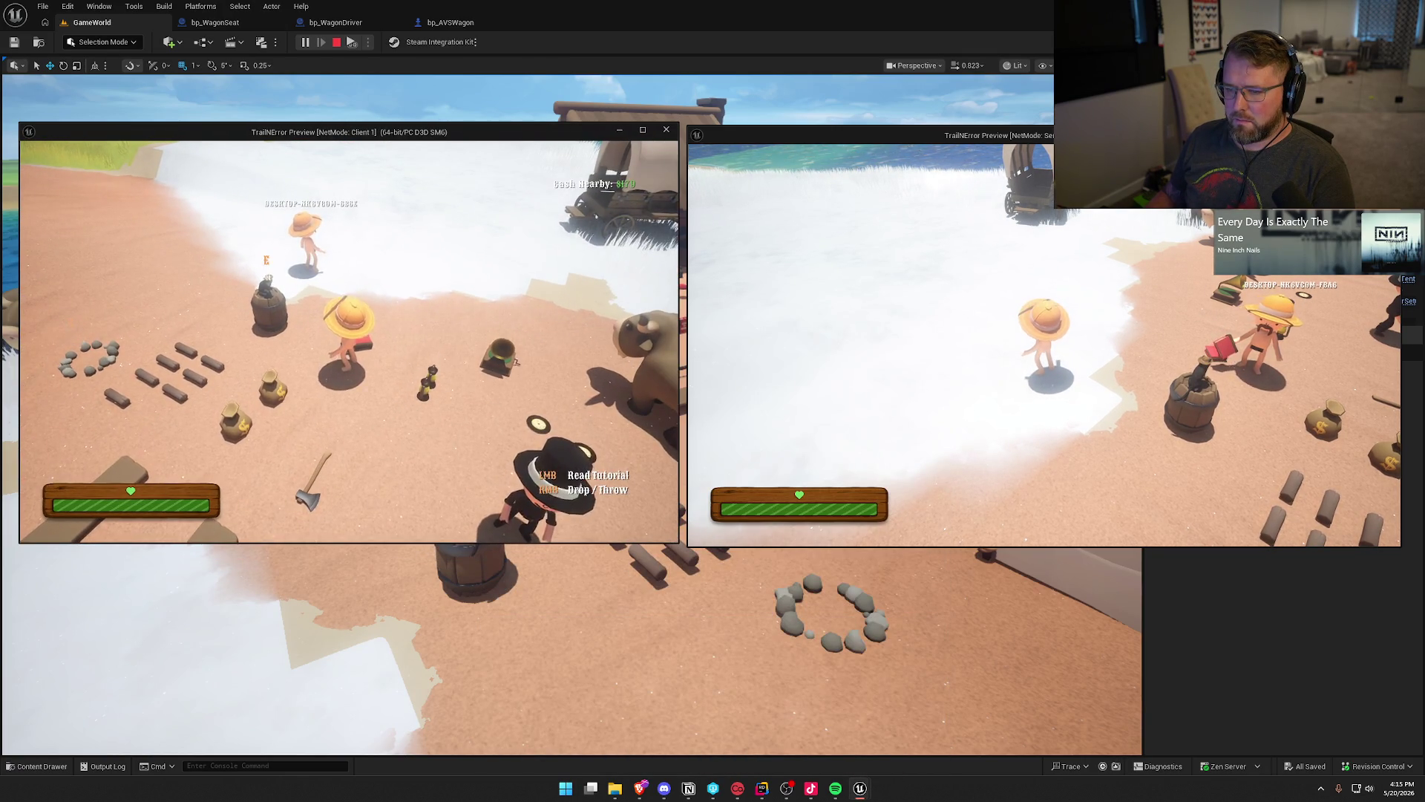
# Walk the client player to the wagon and sit in its seat.
pyautogui.press('w')
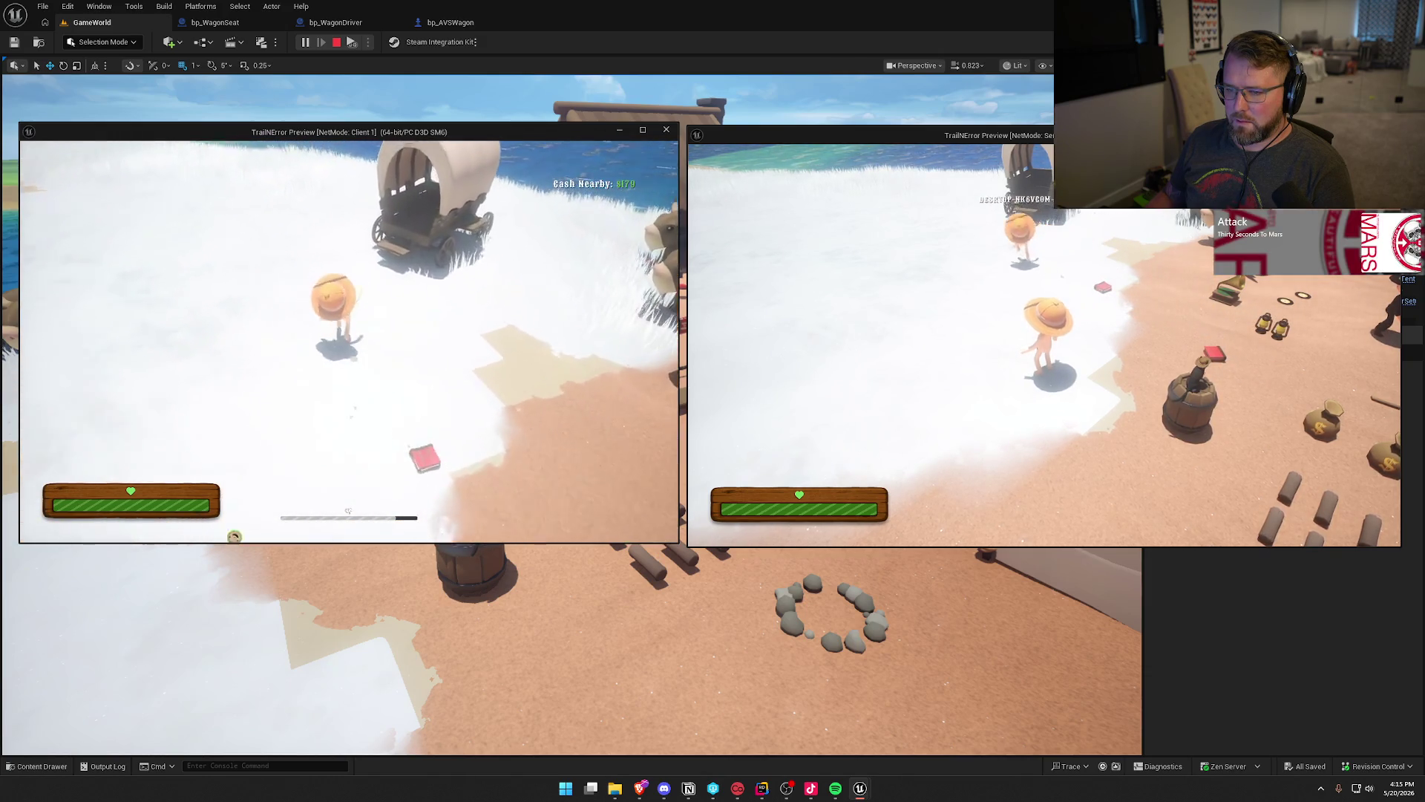
pyautogui.press('w')
pyautogui.press('e')
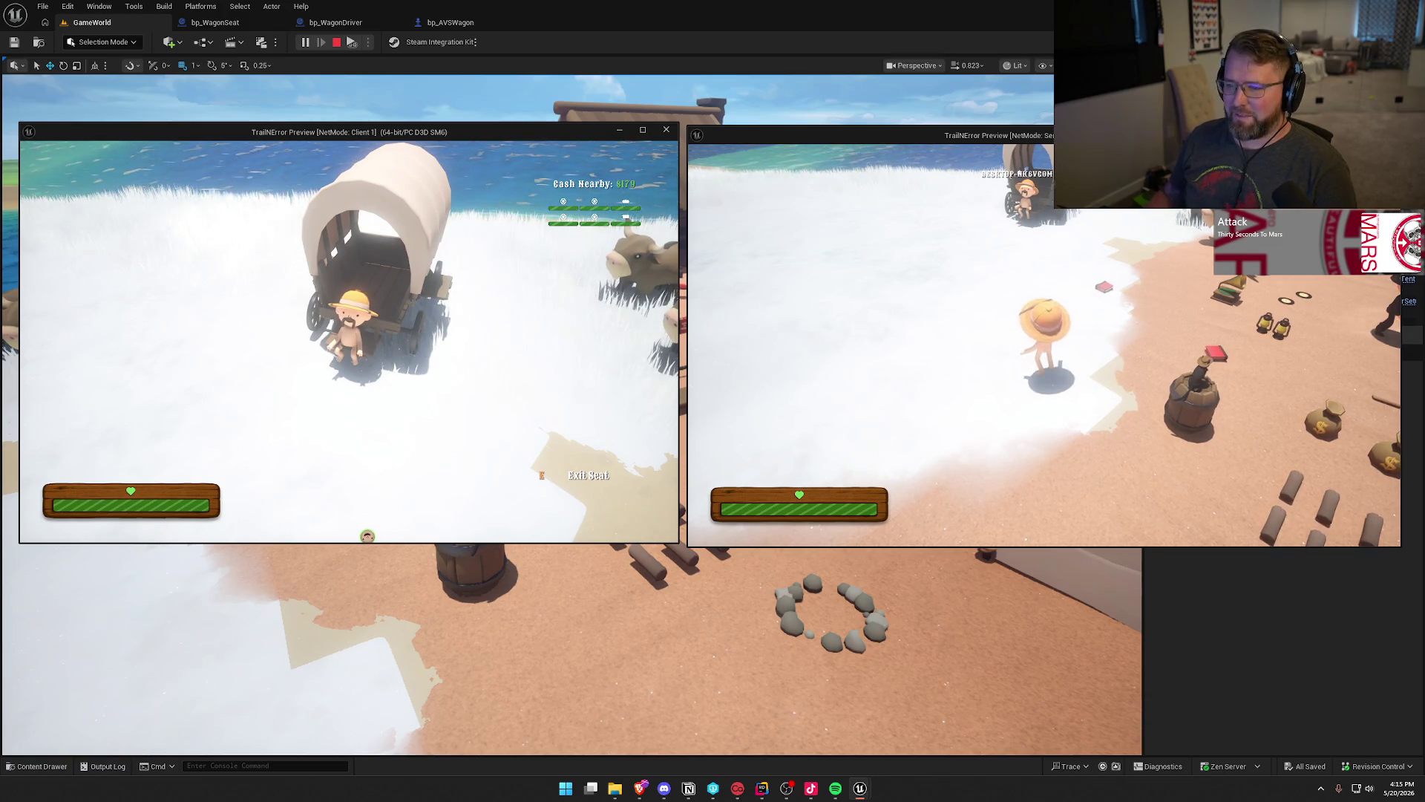
pyautogui.press('super')
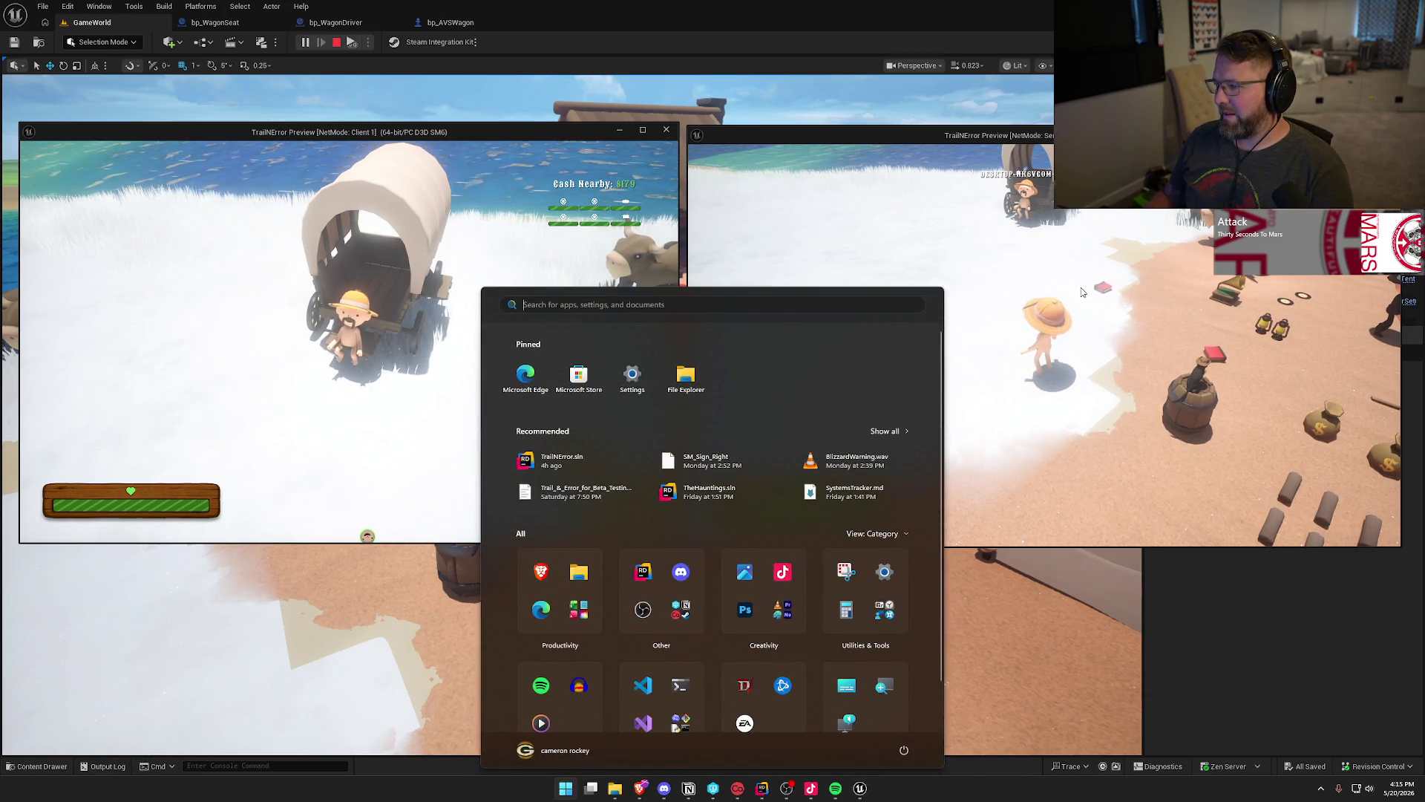
# On the server, mount each of two oxen and hitch both to the wagon.
pyautogui.click(1082, 291)
pyautogui.press('w')
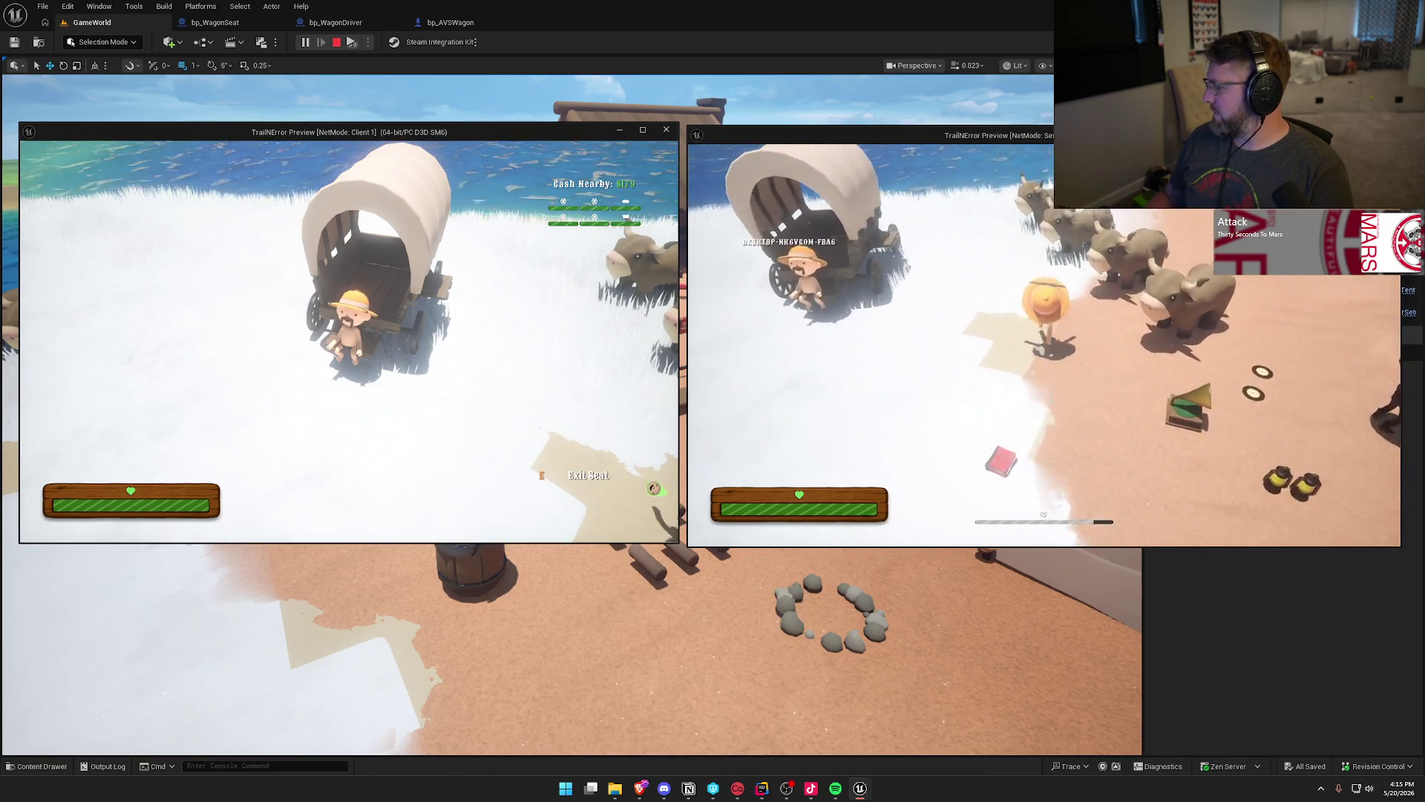
pyautogui.press('e')
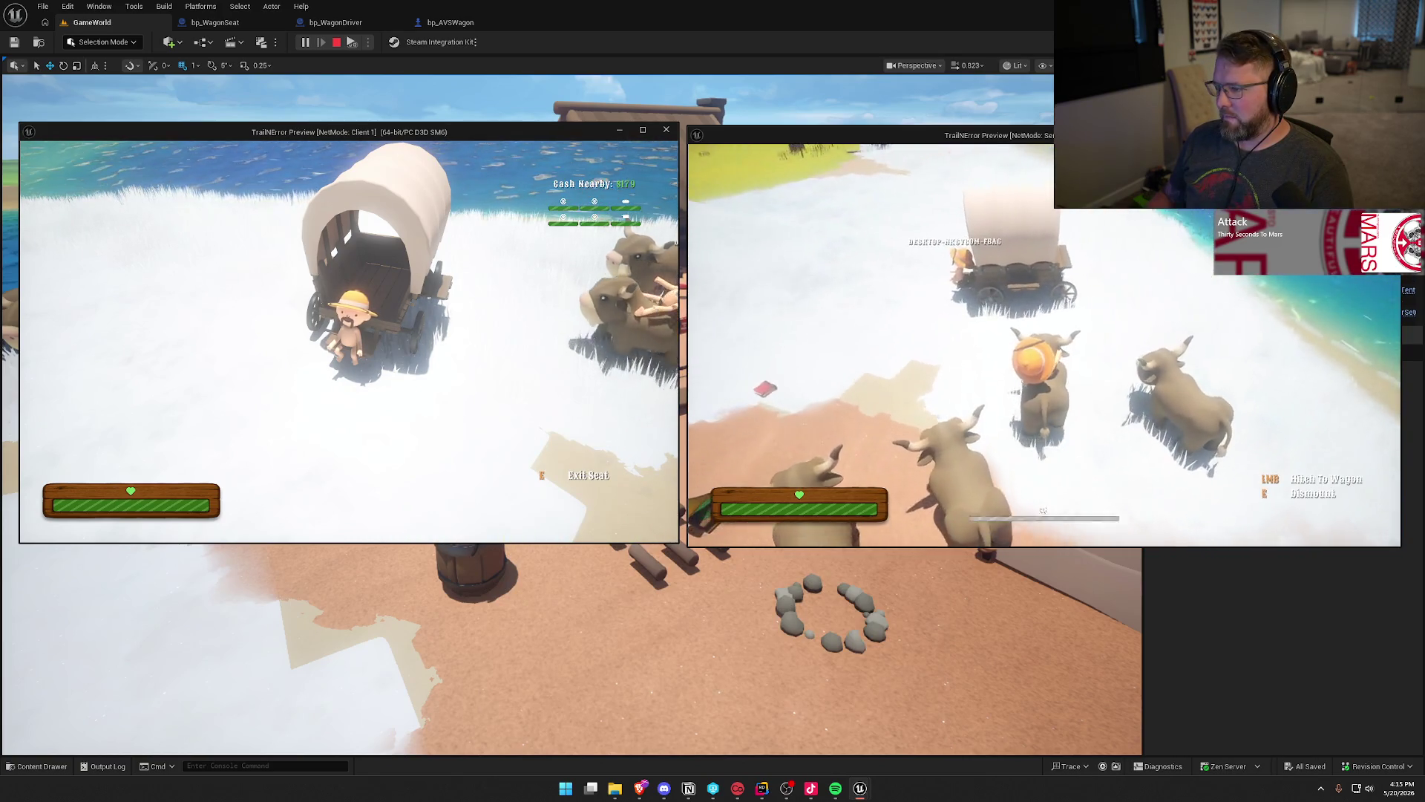
pyautogui.press('w')
pyautogui.click(1043, 510)
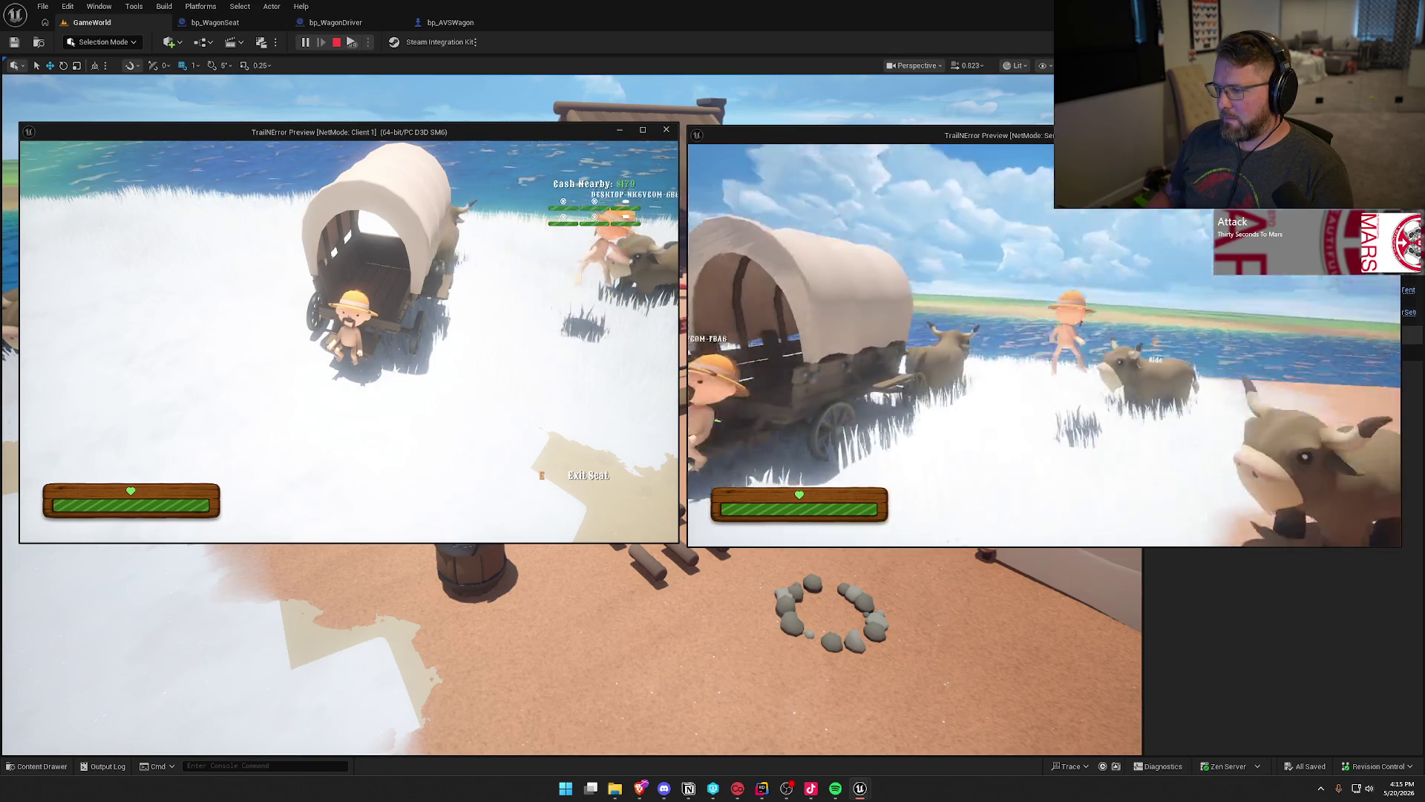
pyautogui.press('e')
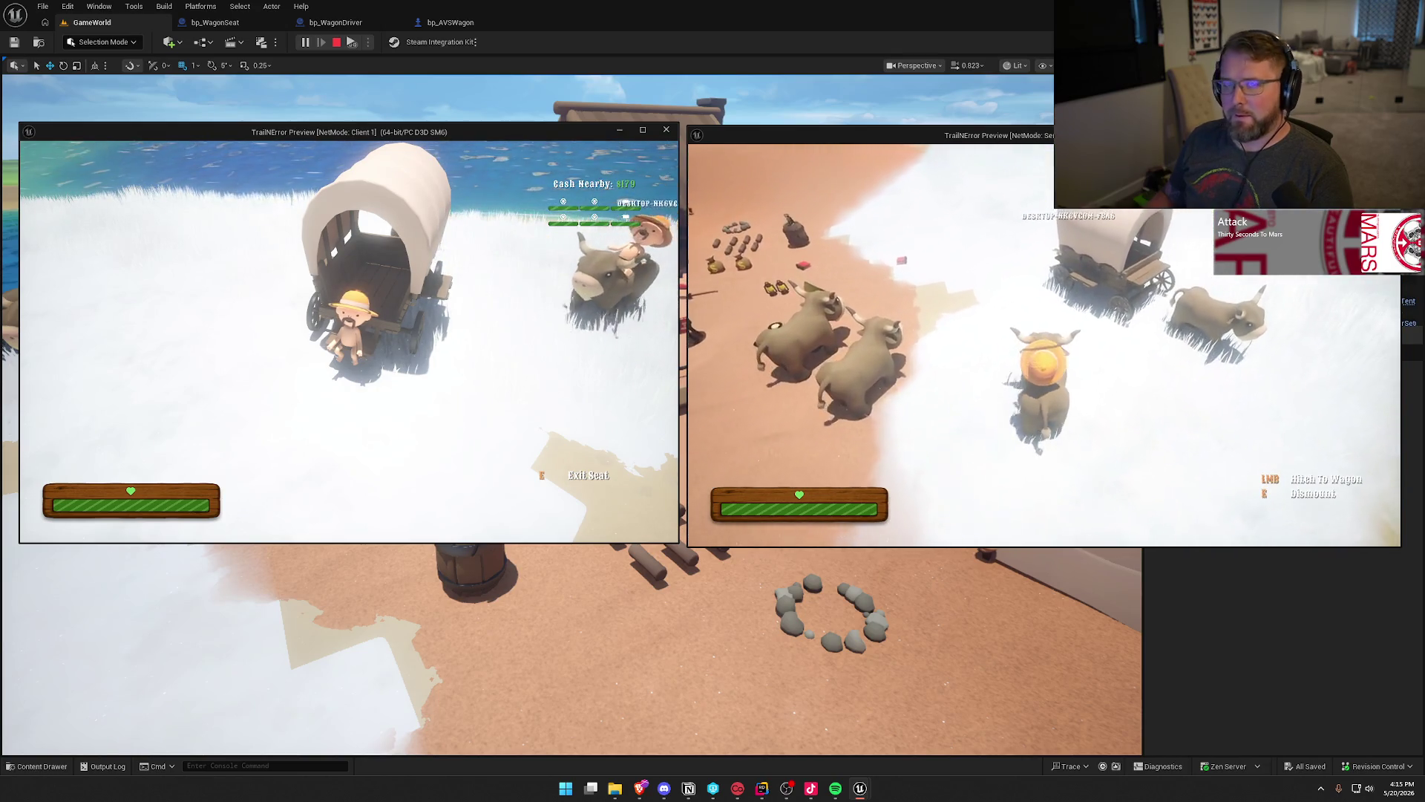
pyautogui.press('w')
pyautogui.click(1043, 510)
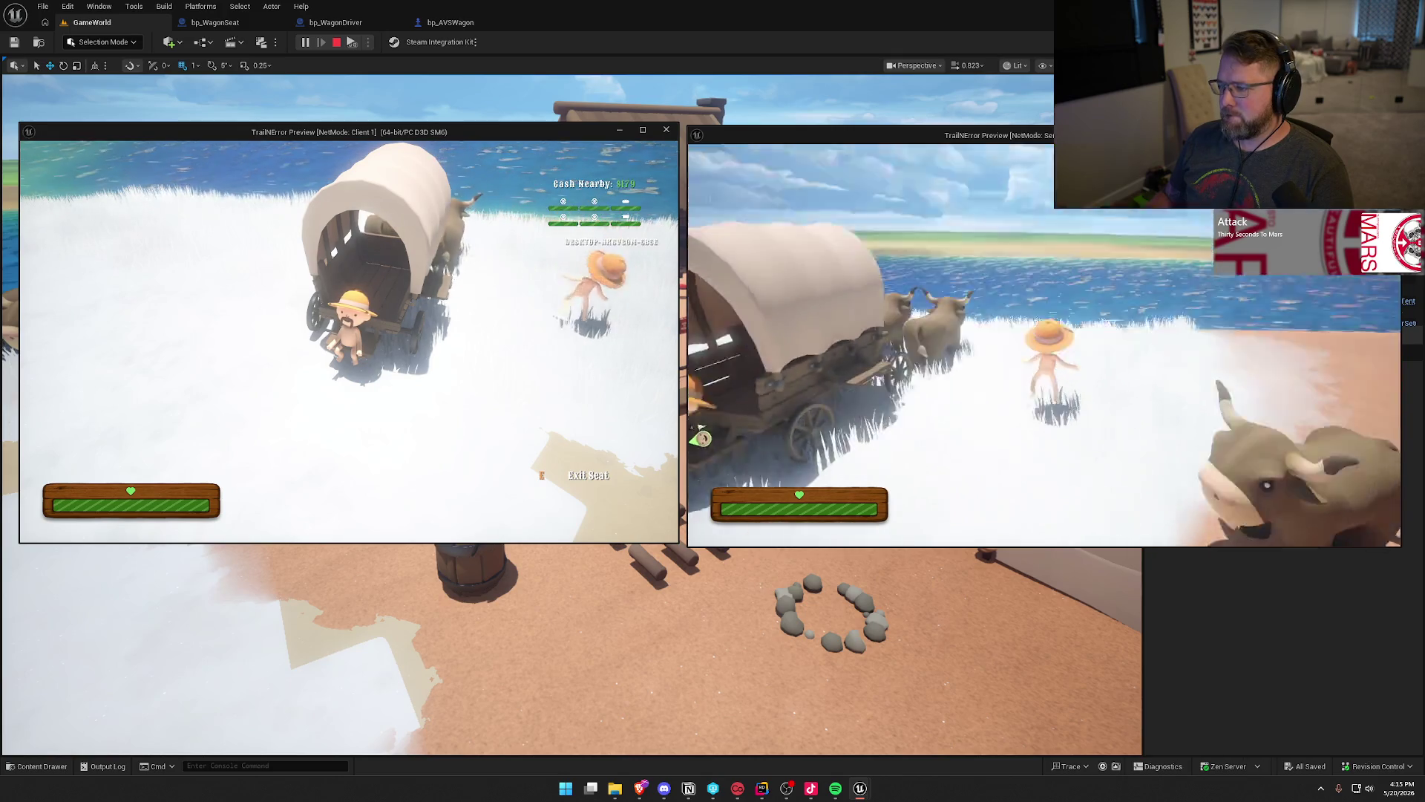
# Take the driver seat, drive the wagon right along the shoreline, then stop PIE.
pyautogui.press('w')
pyautogui.press('e')
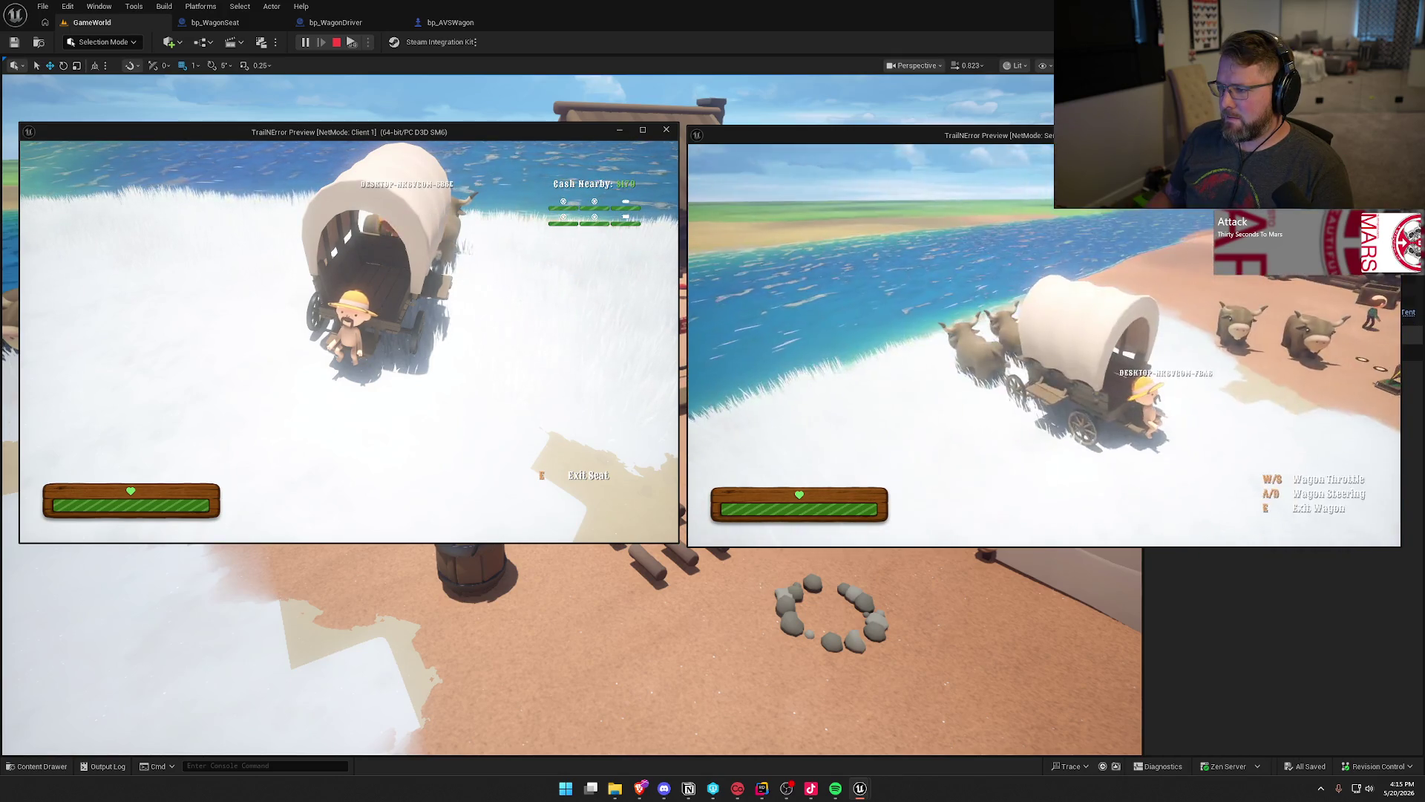
pyautogui.press('w')
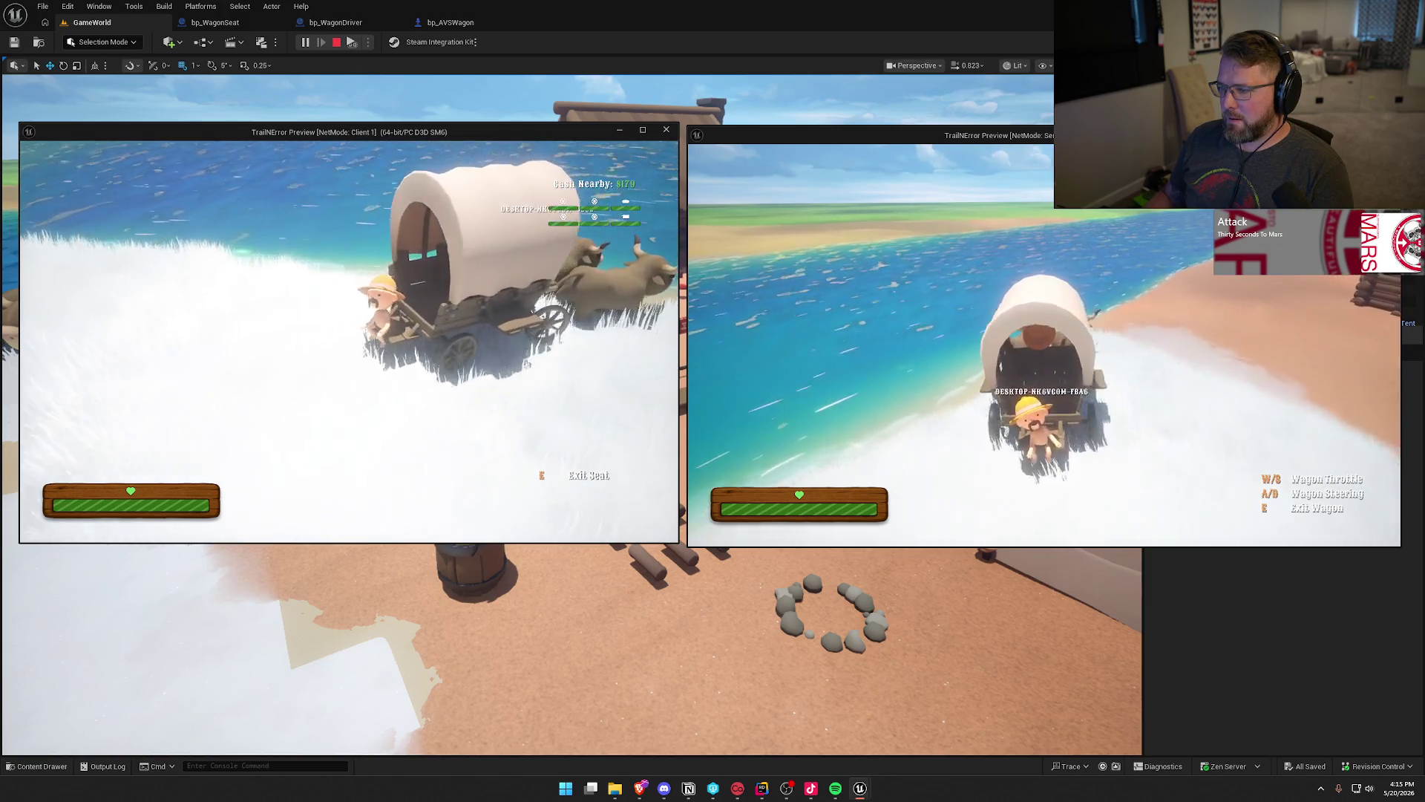
pyautogui.press('d')
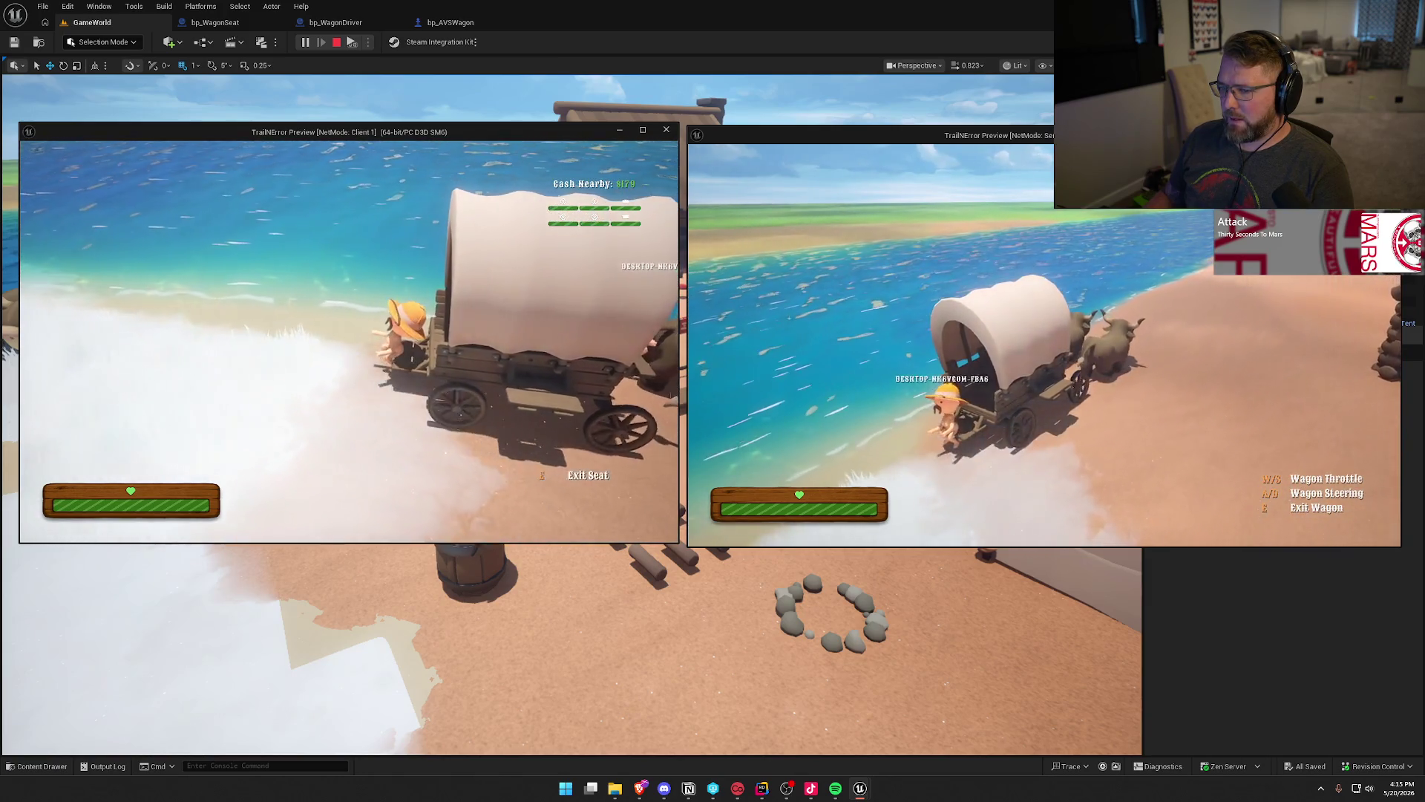
pyautogui.press('Escape')
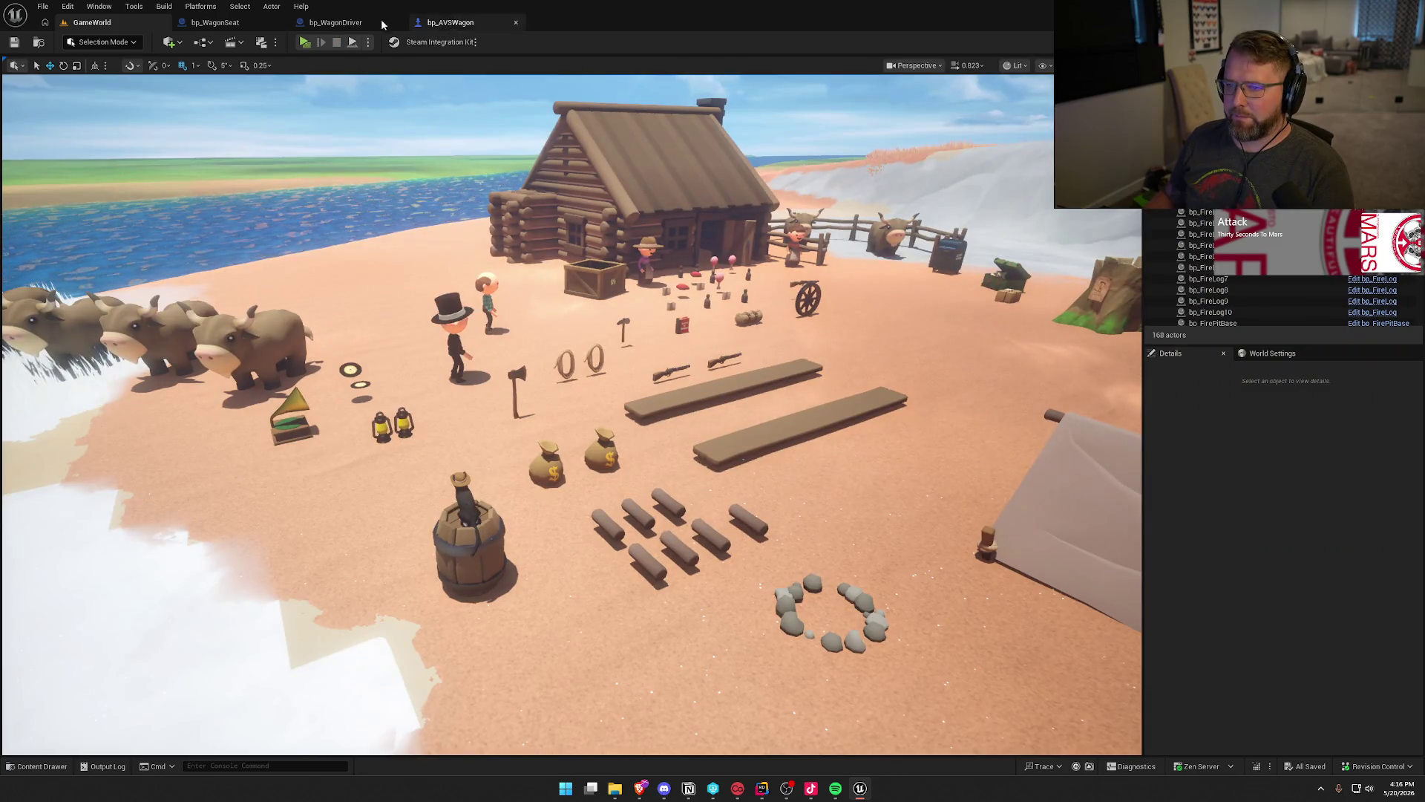
# Delete the Disable Input node from BP_Interact and save bp_WagonSeat.
pyautogui.click(215, 23)
pyautogui.click(853, 215)
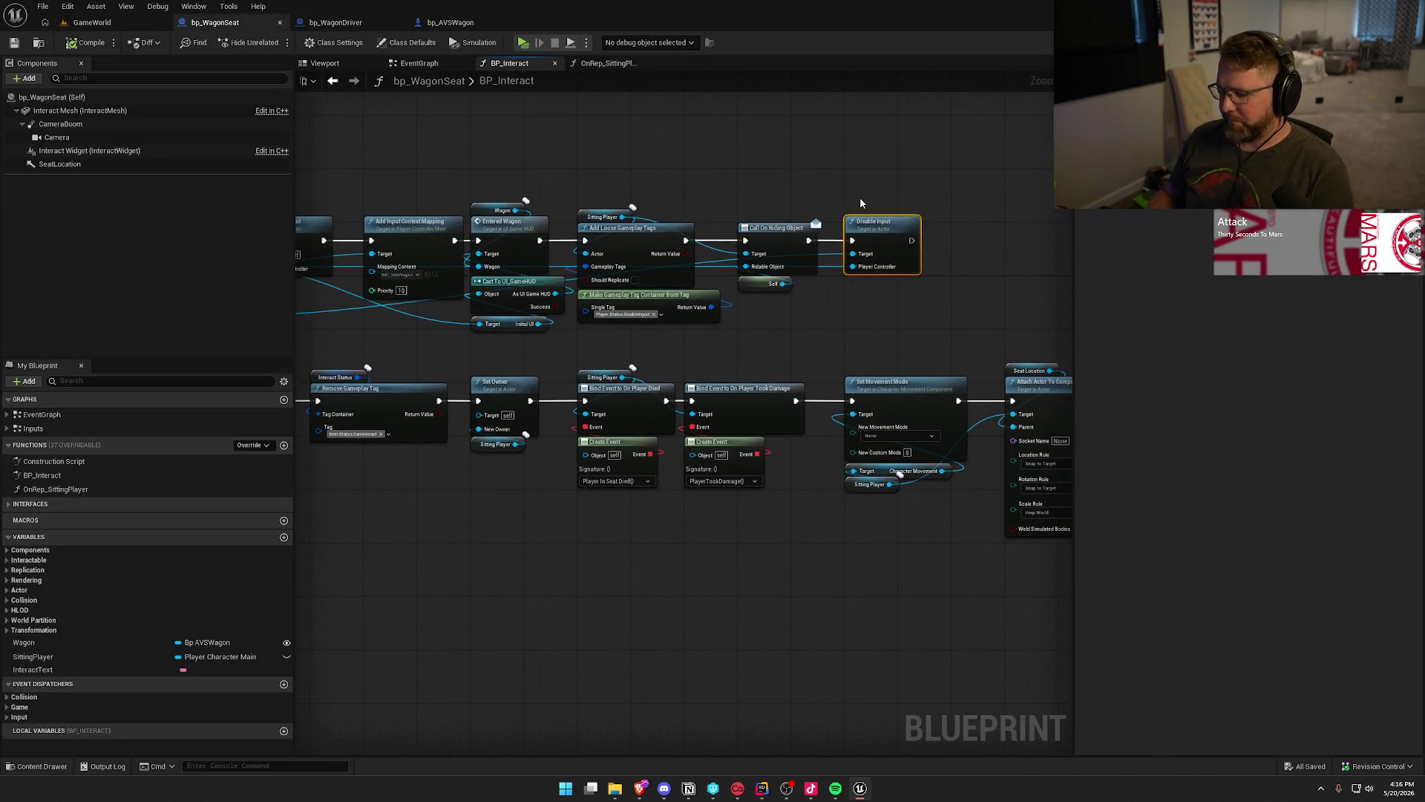
pyautogui.press('Delete')
pyautogui.moveTo(861, 199)
pyautogui.mouseDown()
pyautogui.moveTo(880, 178)
pyautogui.moveTo(958, 165)
pyautogui.moveTo(677, 237)
pyautogui.moveTo(550, 245)
pyautogui.moveTo(560, 184)
pyautogui.moveTo(598, 215)
pyautogui.mouseUp()
pyautogui.hotkey('ctrl', 's')
# Inspect Character Movement actions and the Cast To bp_Rope nodes, then show Class Defaults.
pyautogui.scroll(2, 958, 165)
pyautogui.moveTo(597, 398); pyautogui.dragTo(611, 490)
pyautogui.click(583, 461)
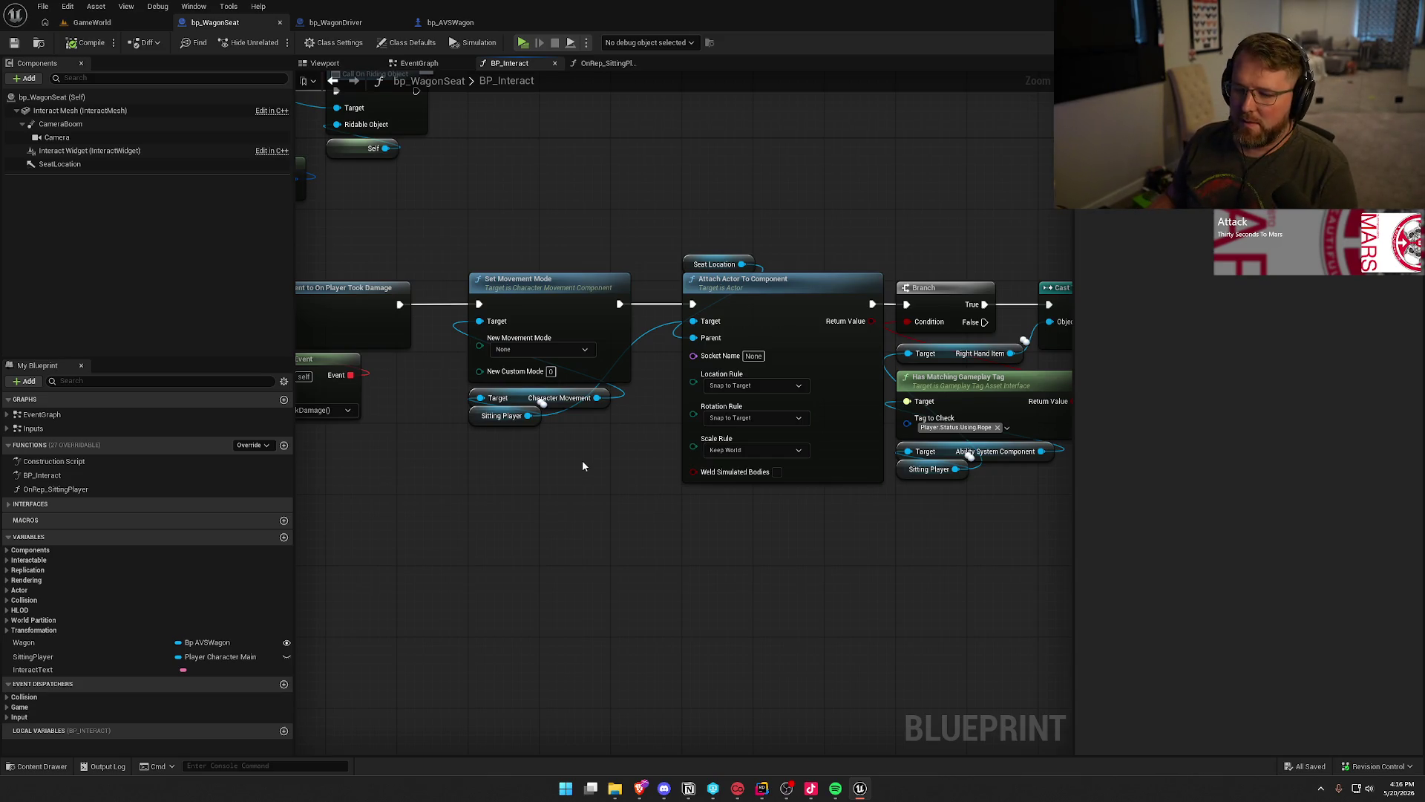
pyautogui.scroll(-1, 582, 466)
pyautogui.moveTo(582, 465)
pyautogui.mouseDown()
pyautogui.moveTo(419, 463)
pyautogui.moveTo(455, 458)
pyautogui.mouseUp()
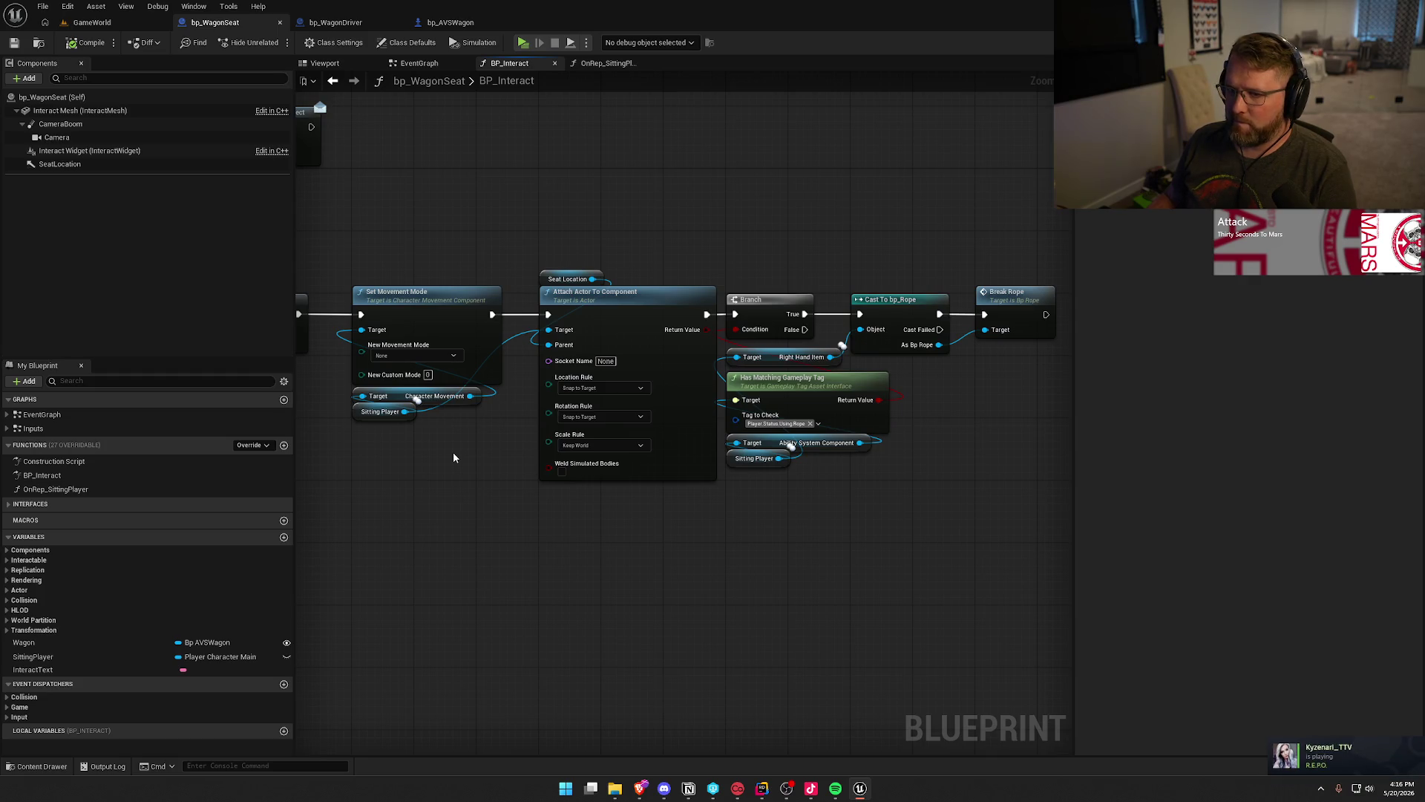
pyautogui.click(52, 97)
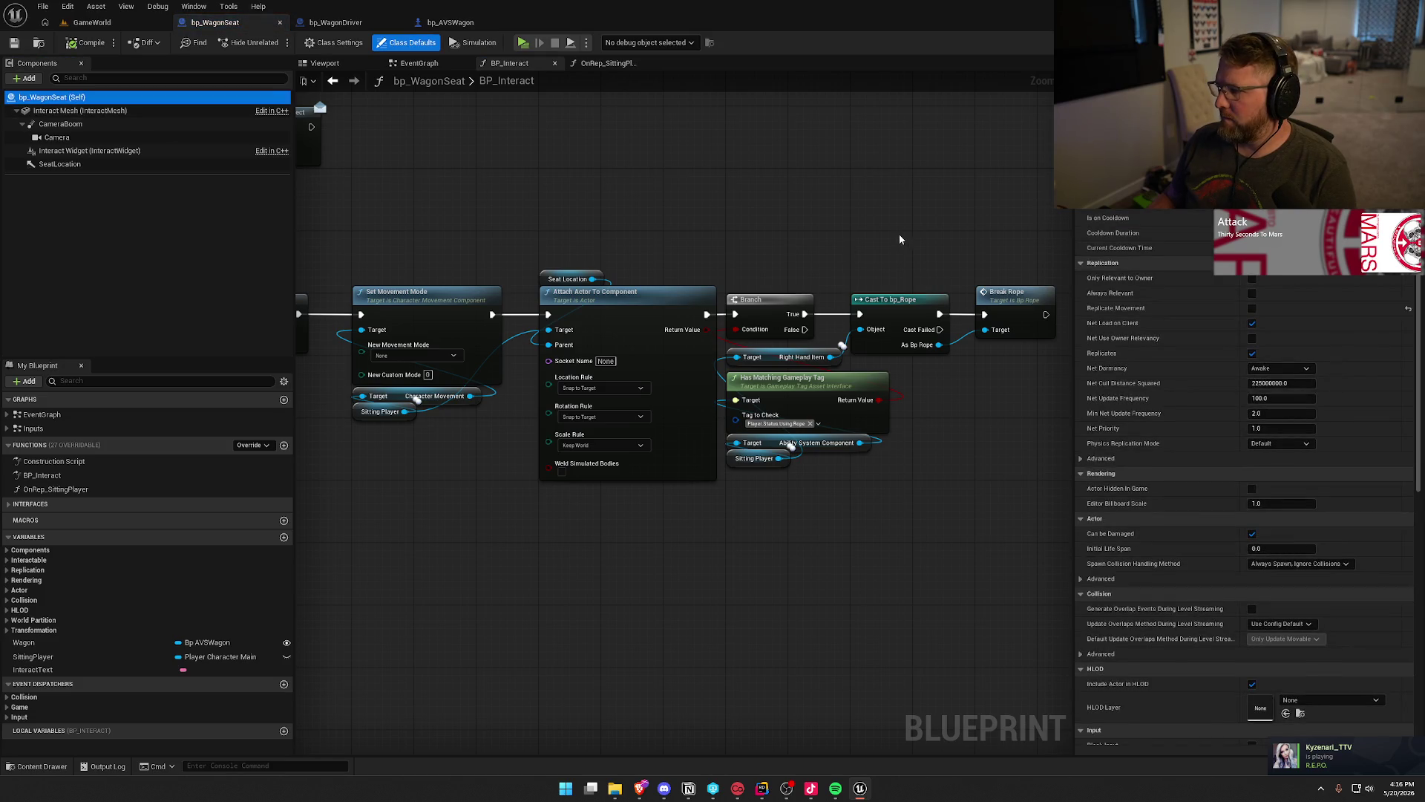
pyautogui.moveTo(1108, 314)
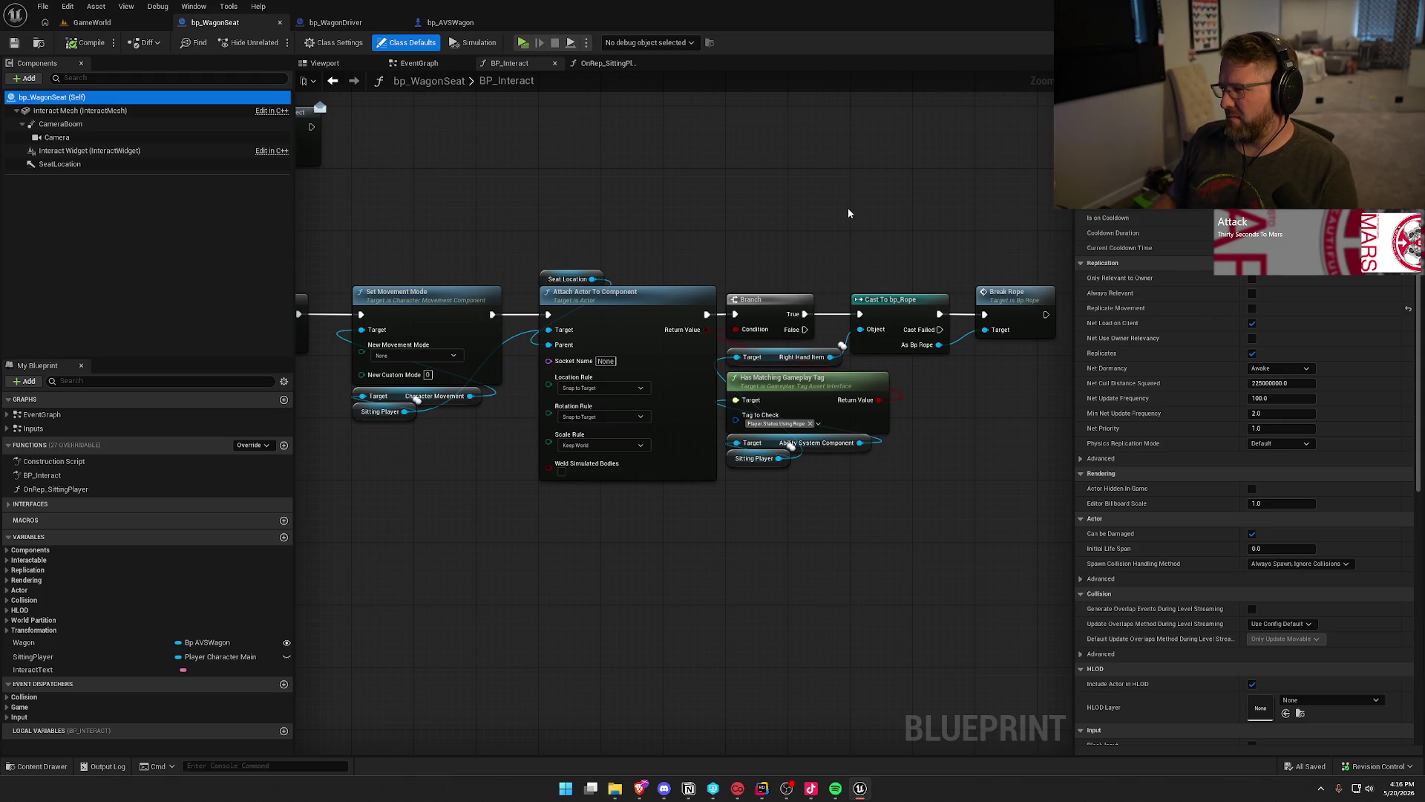
# Enable Replicate Movement on bp_WagonSeat, compile, and launch Play In Editor with Alt+P.
pyautogui.click(1252, 308)
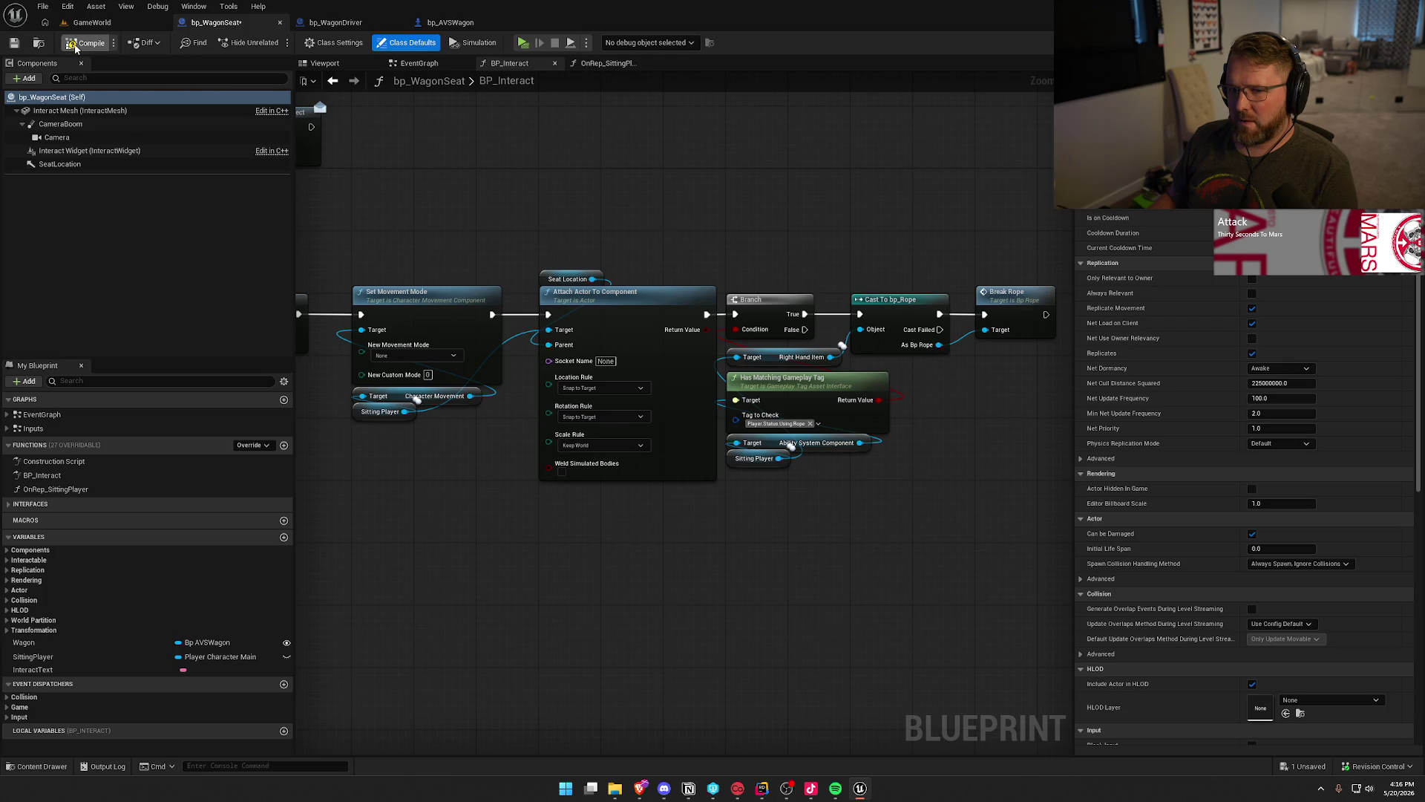
pyautogui.click(90, 42)
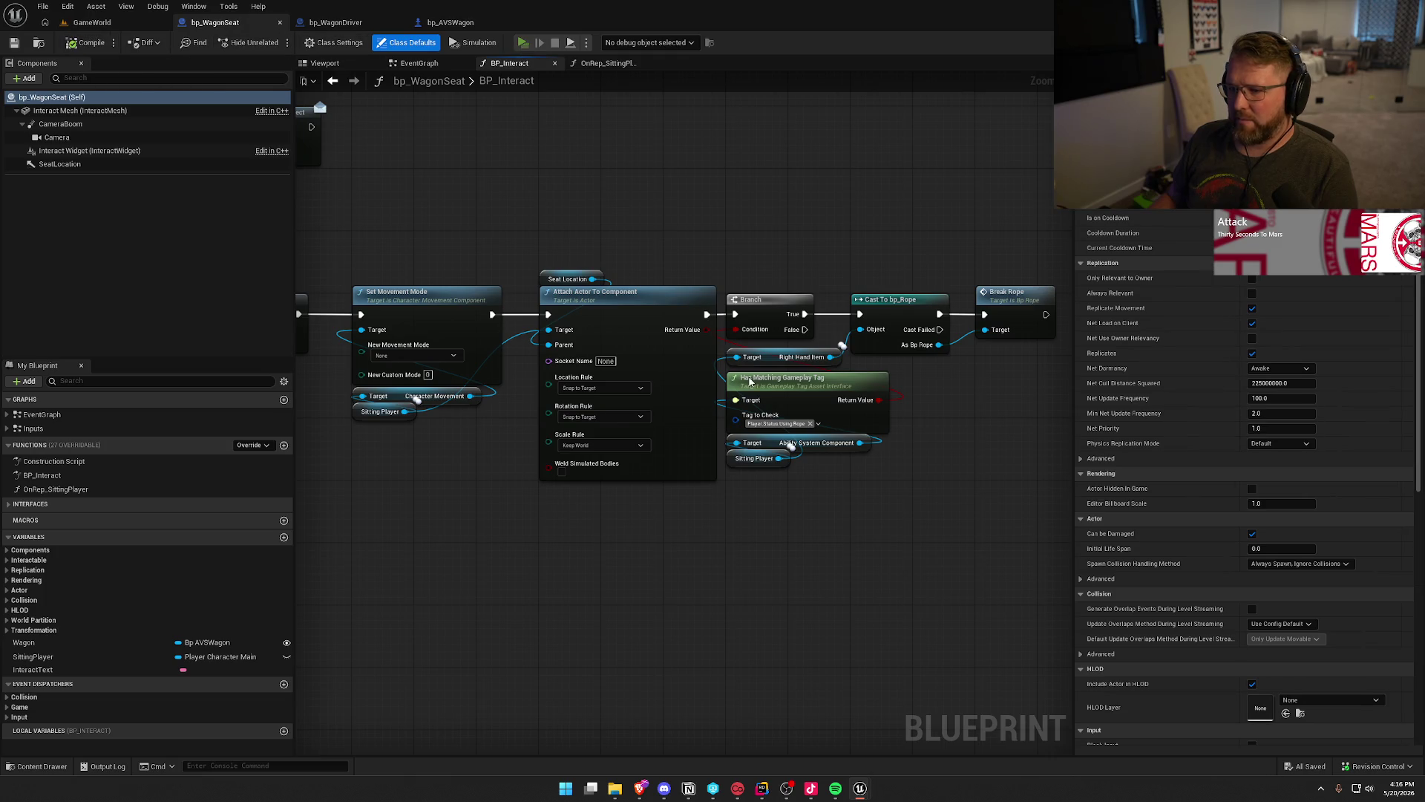
pyautogui.hotkey('alt', 'p')
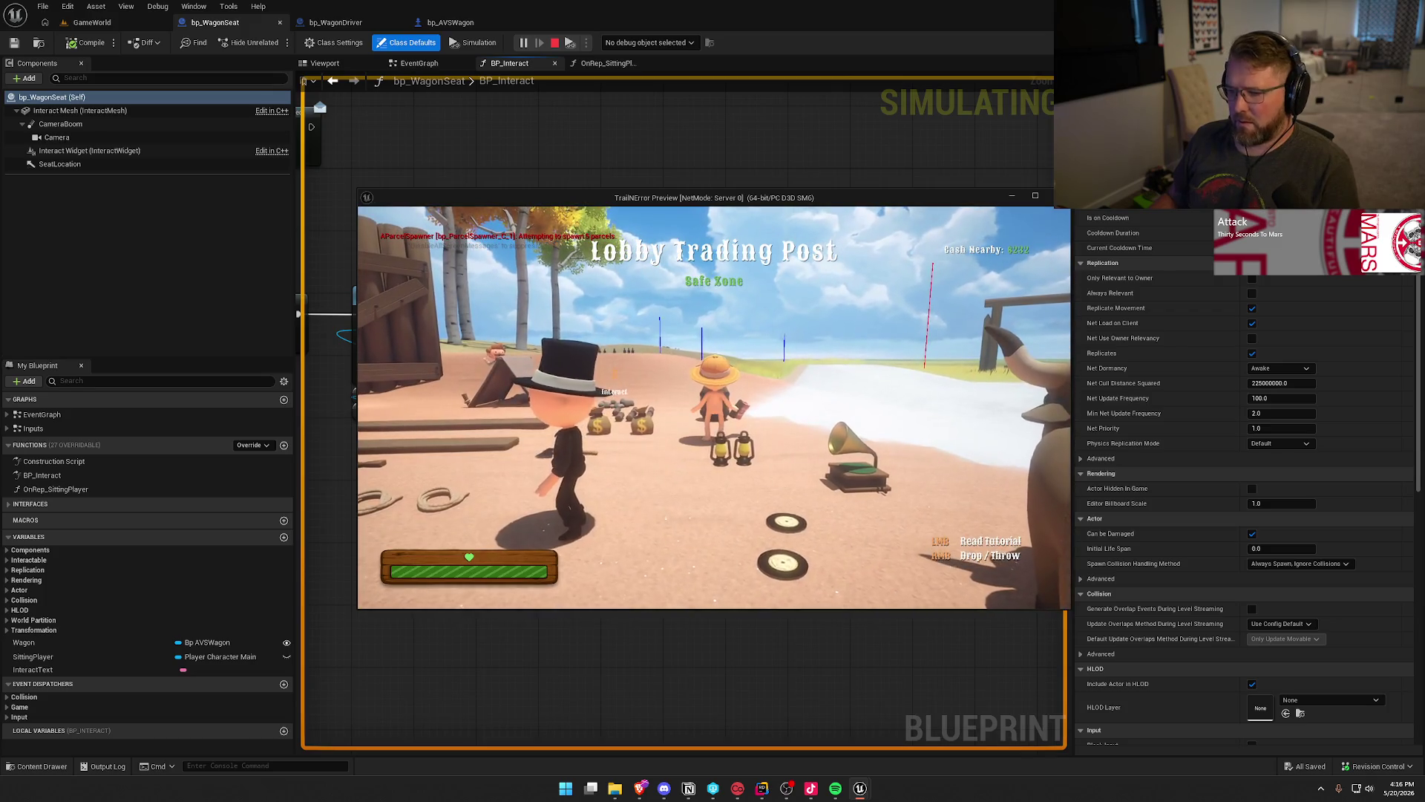
# Walk the client player up to the wagon and seat them in it.
pyautogui.press('super')
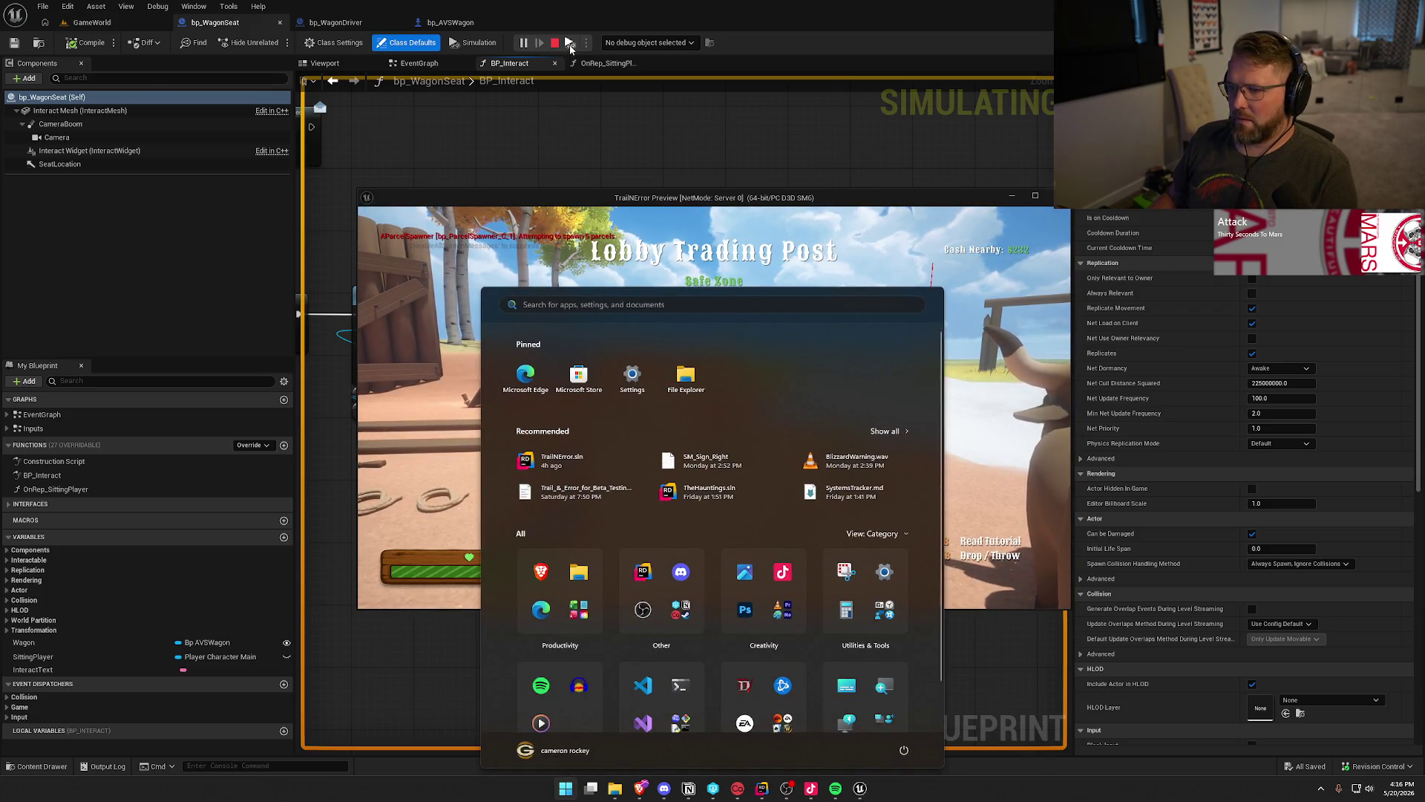
pyautogui.click(568, 44)
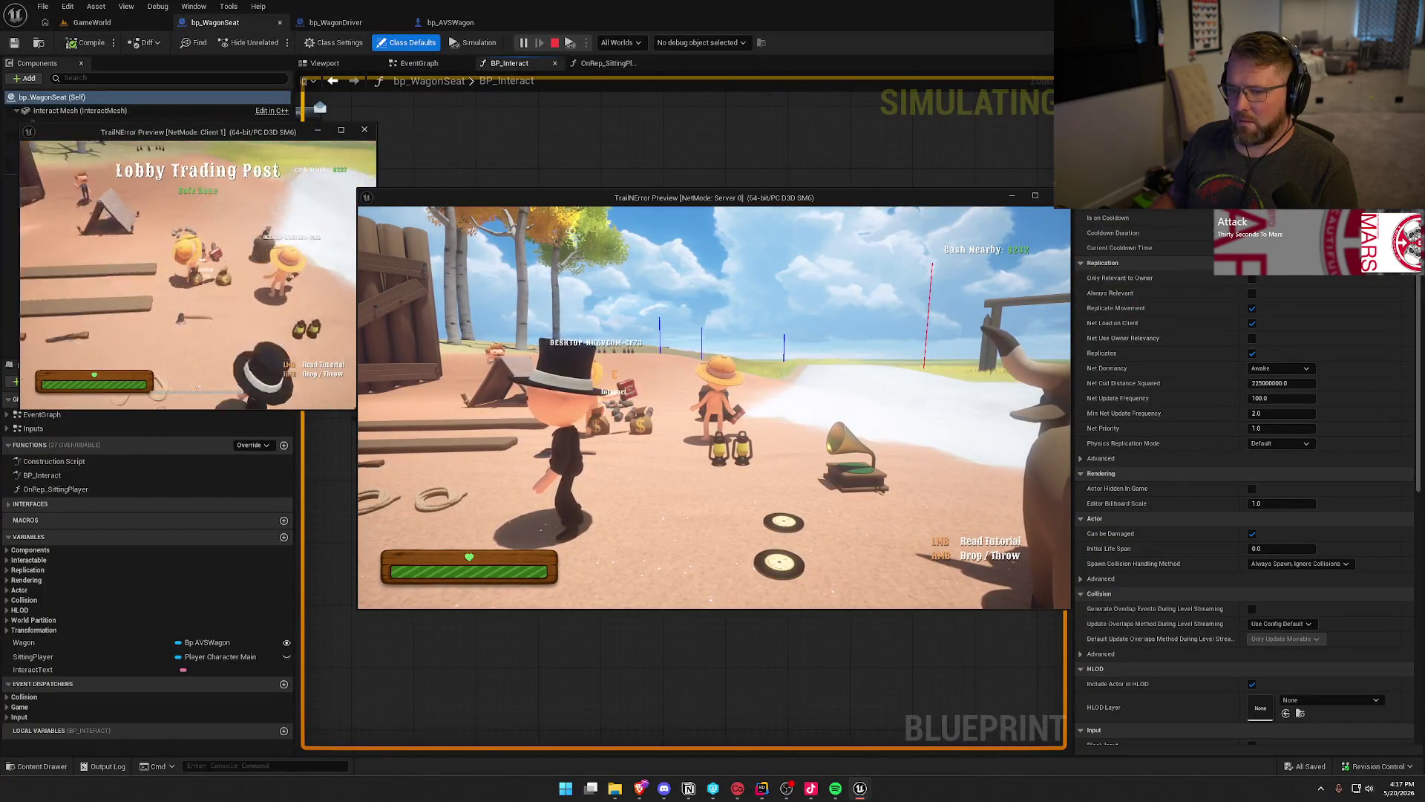
pyautogui.press('w')
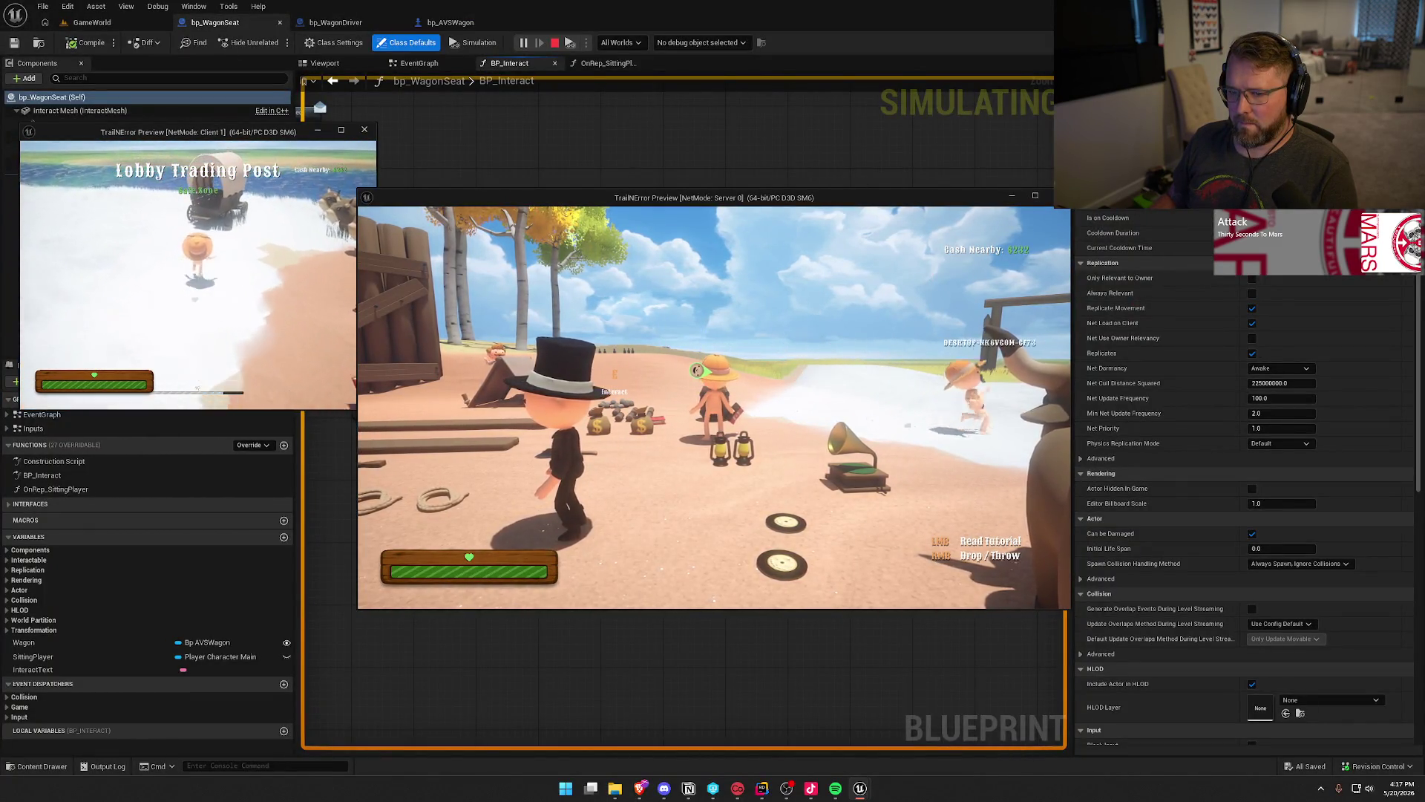
pyautogui.press('w')
pyautogui.press('e')
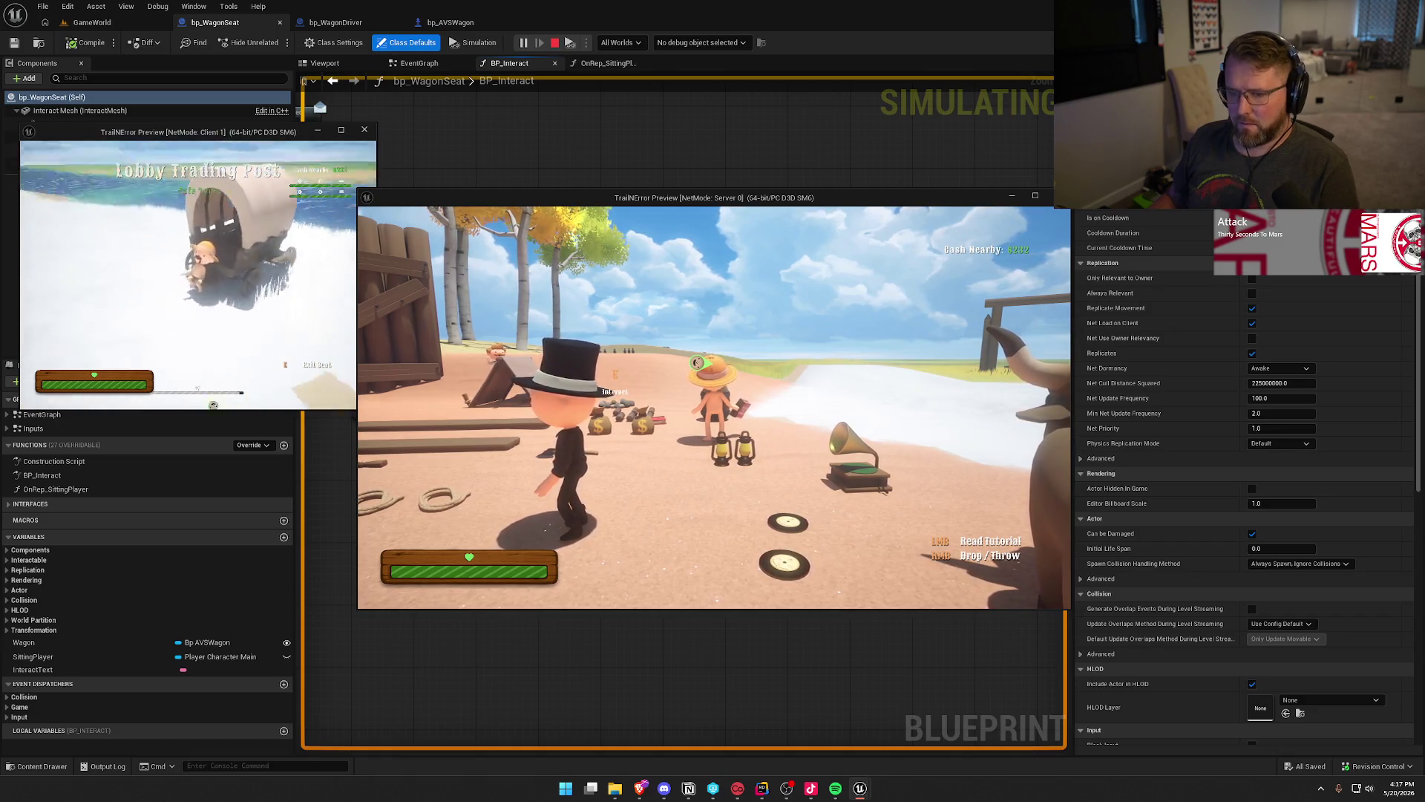
# In the server window, hitch two oxen to the wagon and drive it along the shoreline.
pyautogui.press('super')
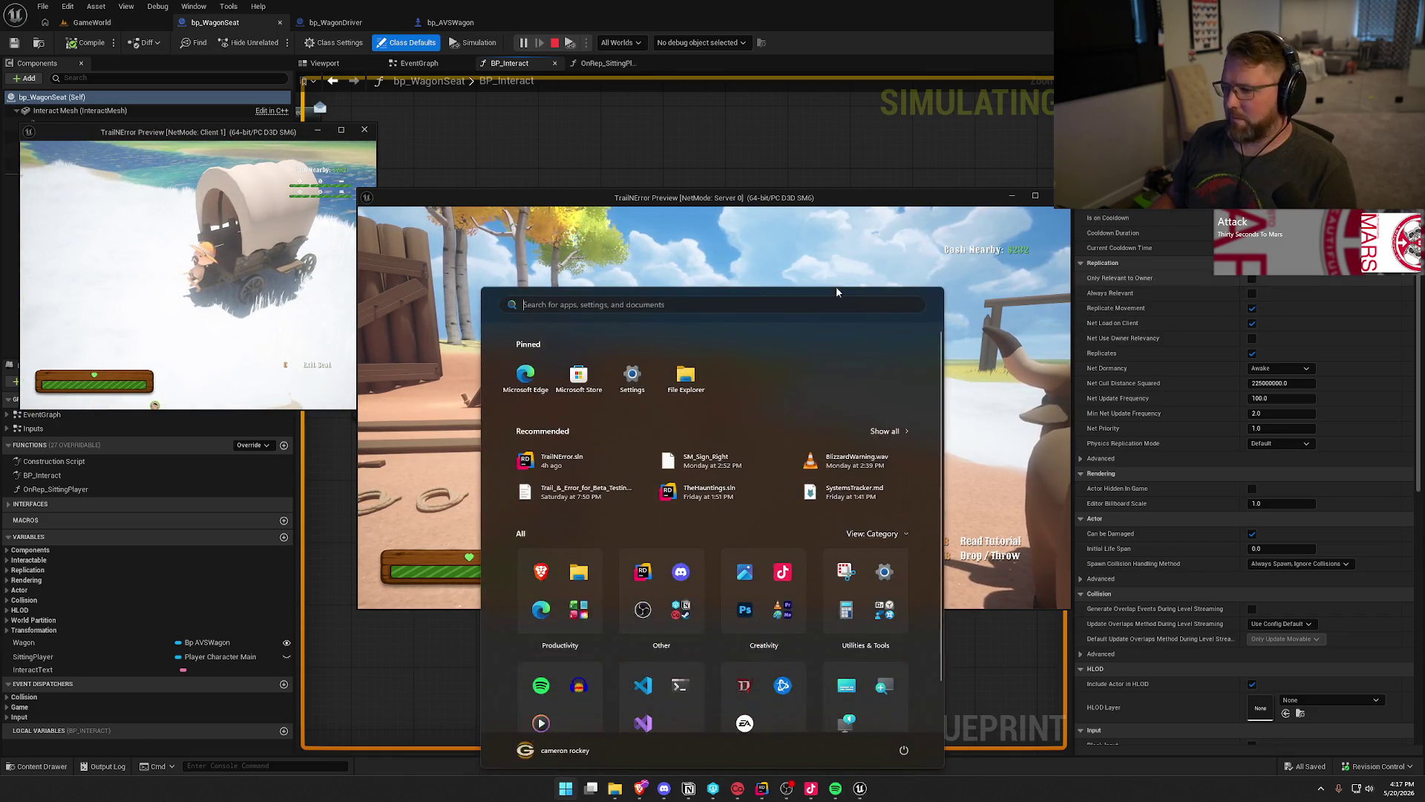
pyautogui.moveTo(723, 199); pyautogui.dragTo(810, 159)
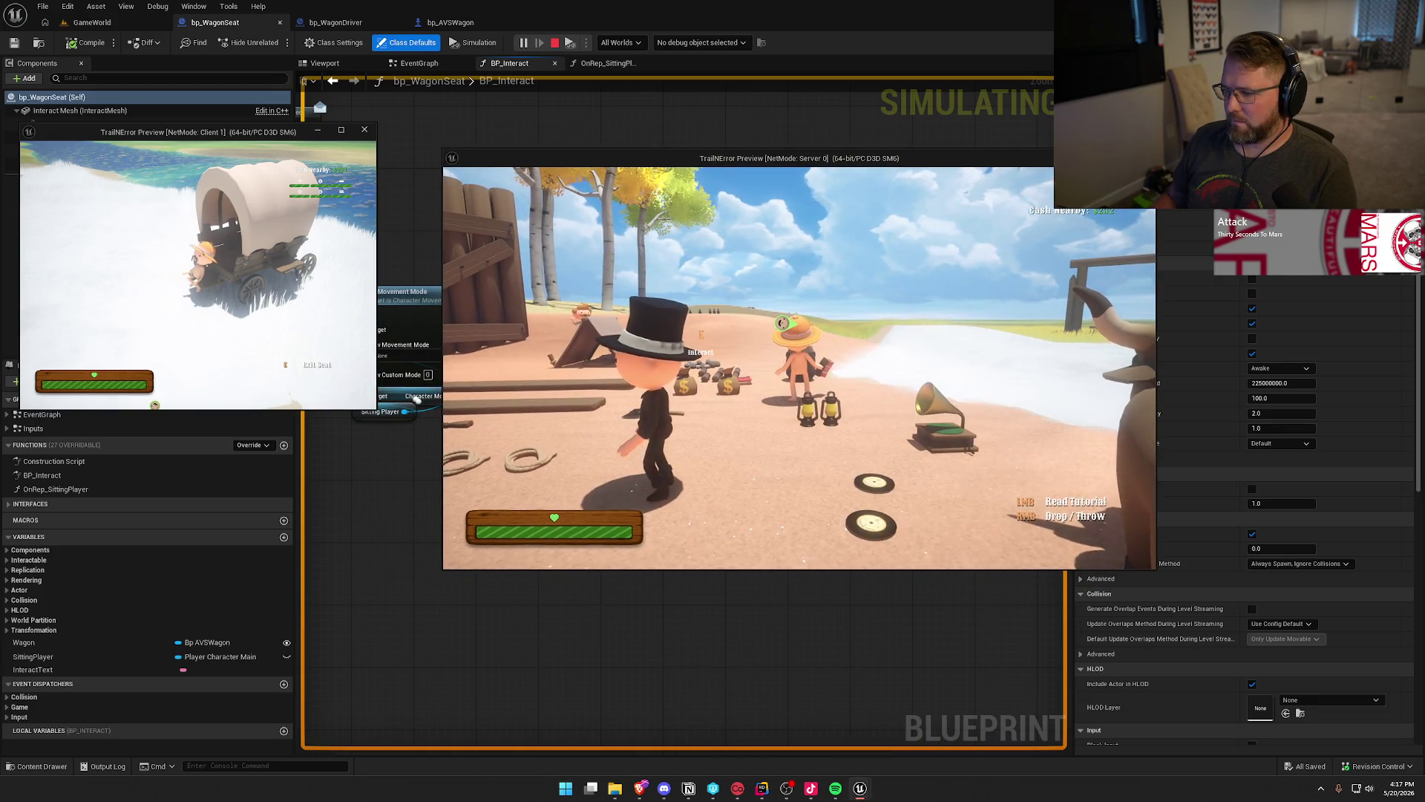
pyautogui.press('w')
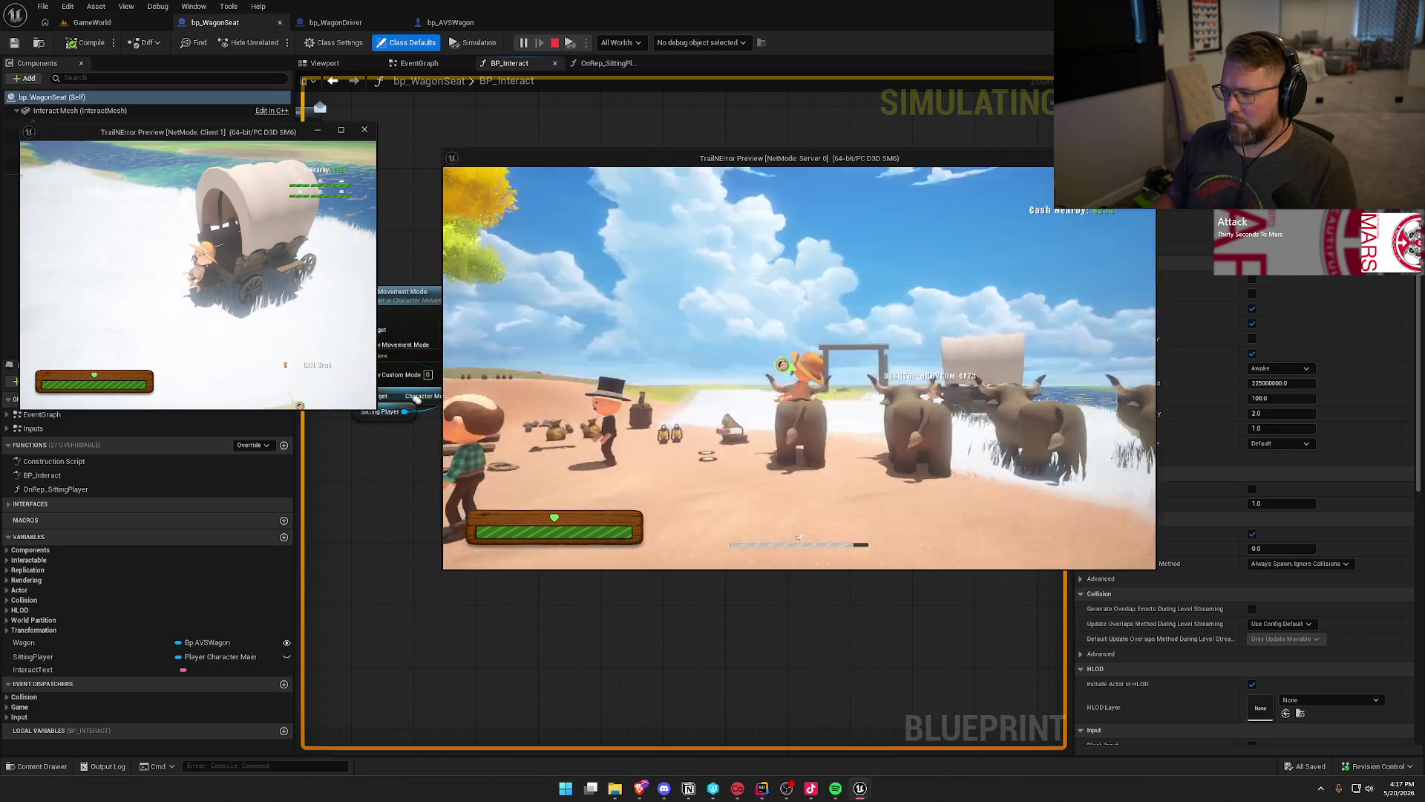
pyautogui.press('w')
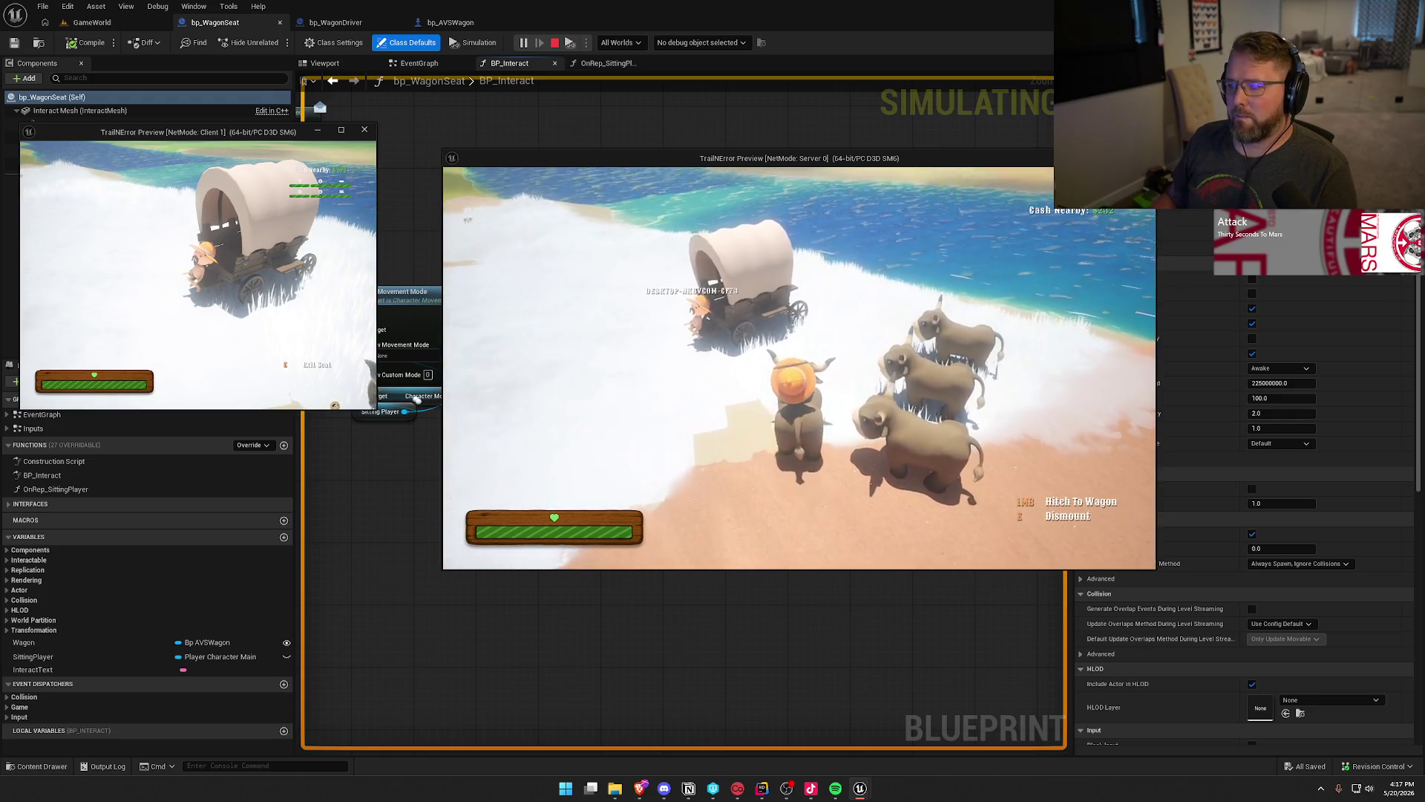
pyautogui.click(800, 368)
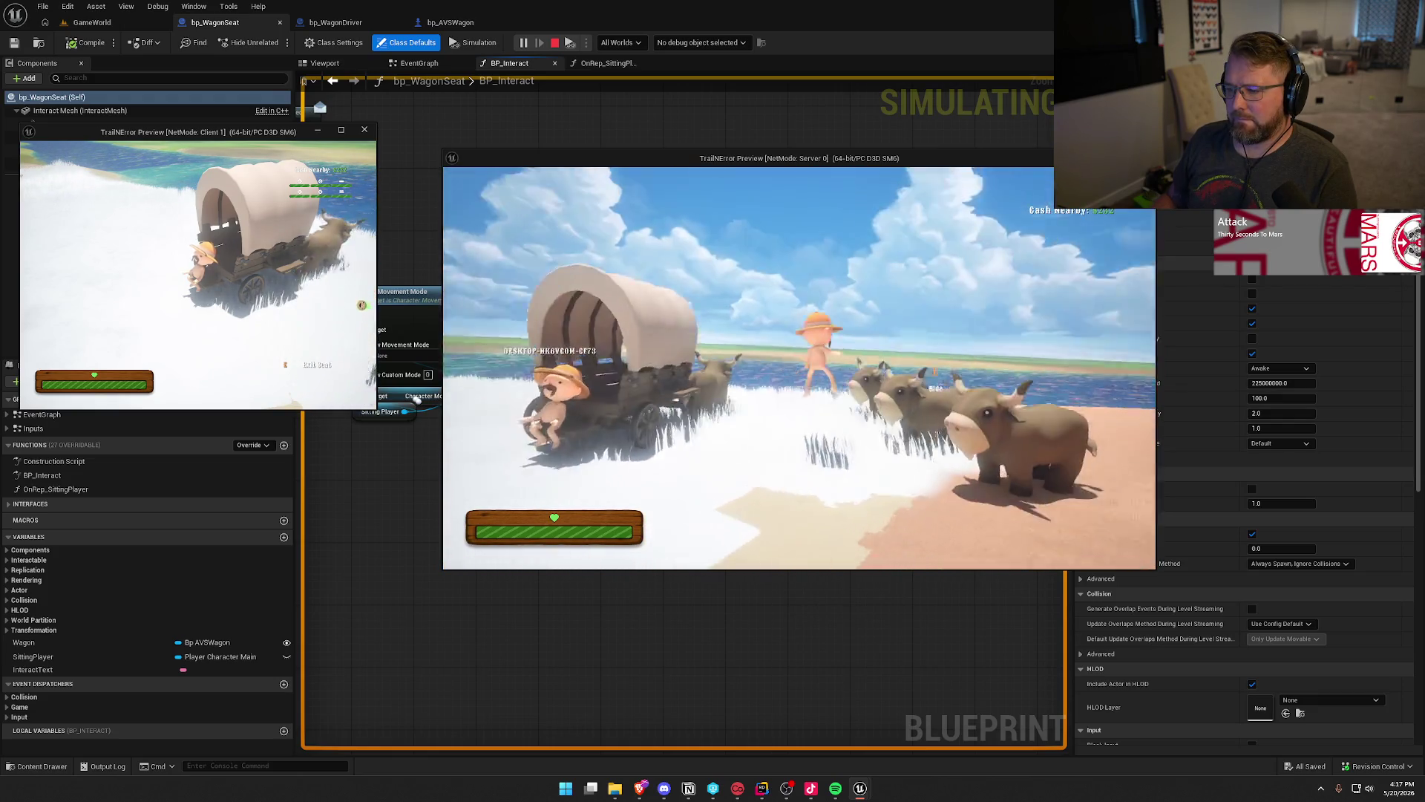
pyautogui.press('e')
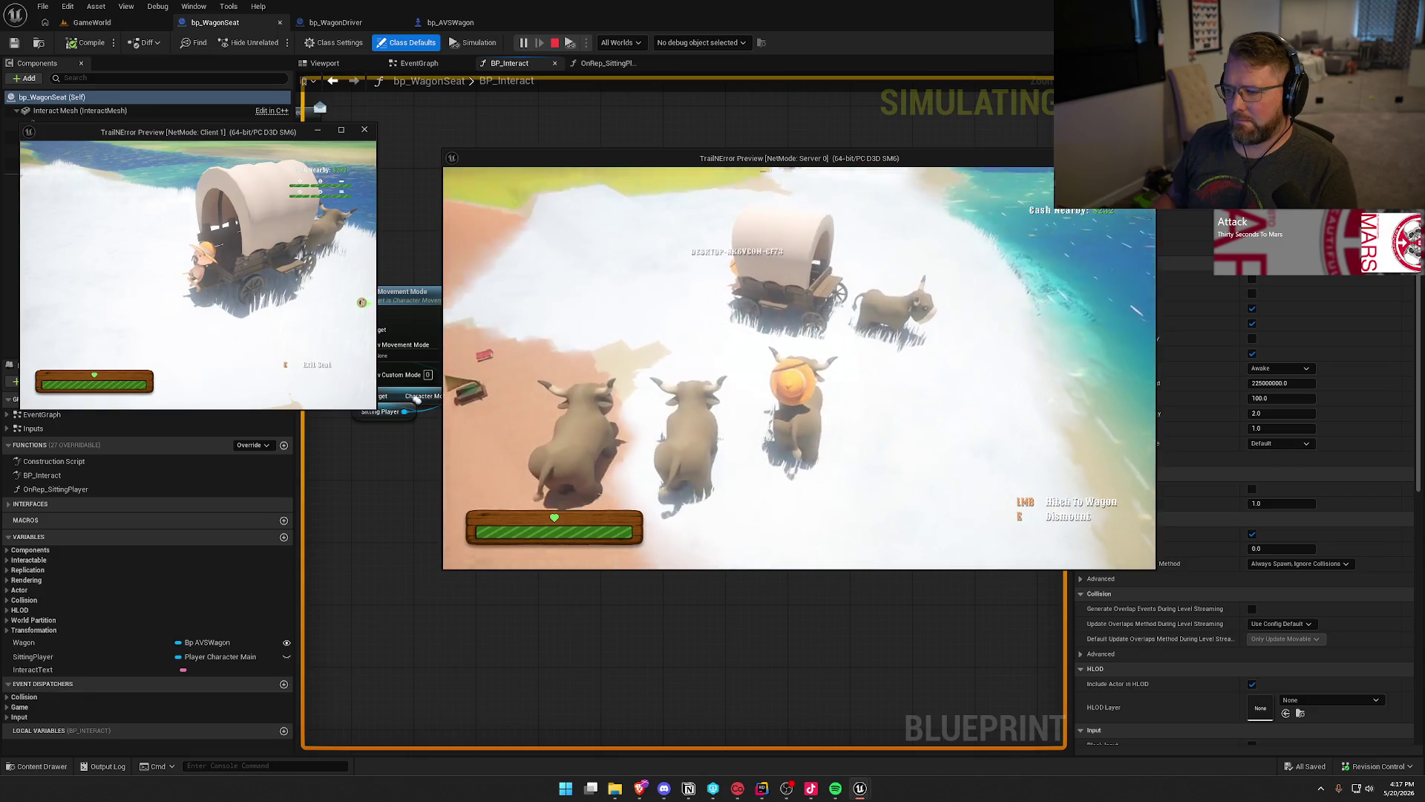
pyautogui.click(799, 367)
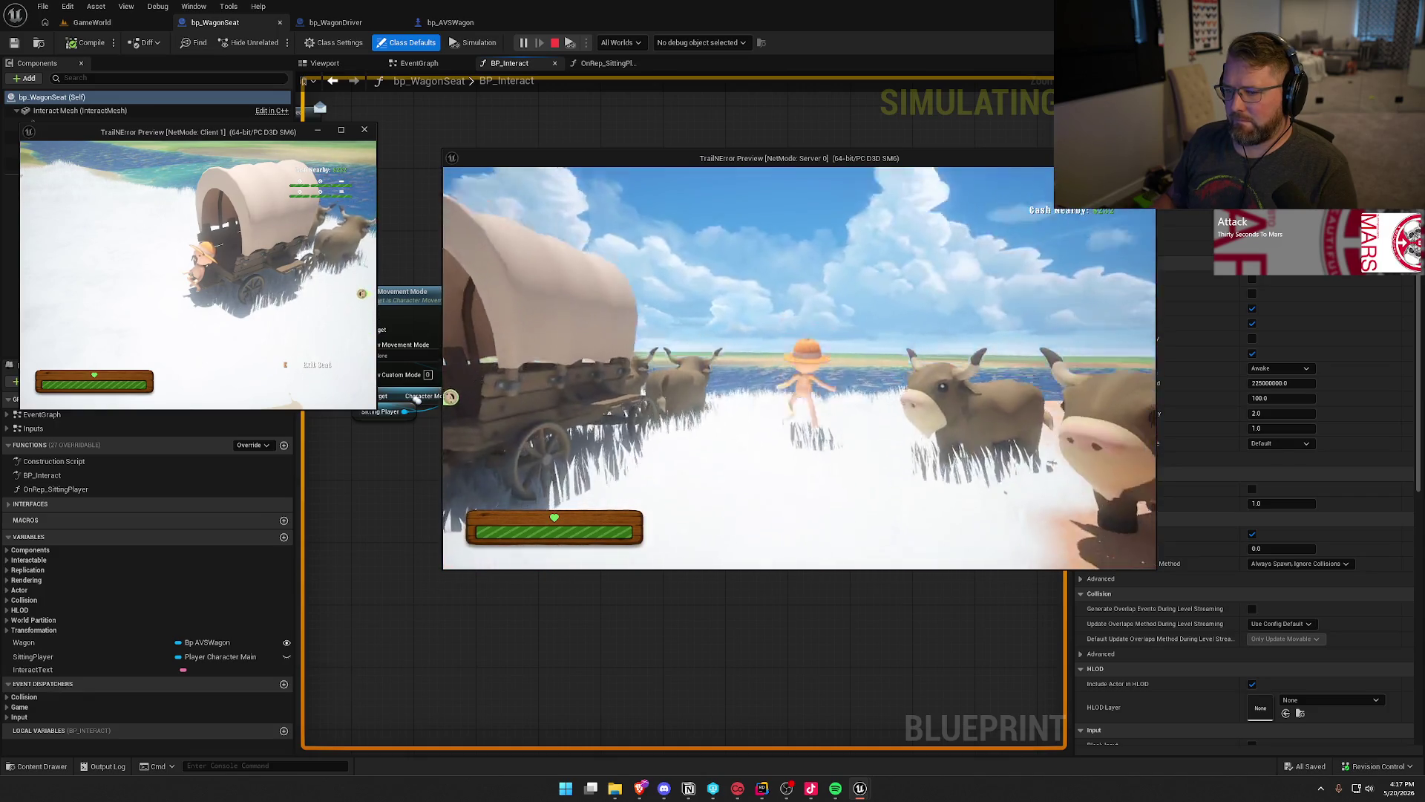
pyautogui.press('e')
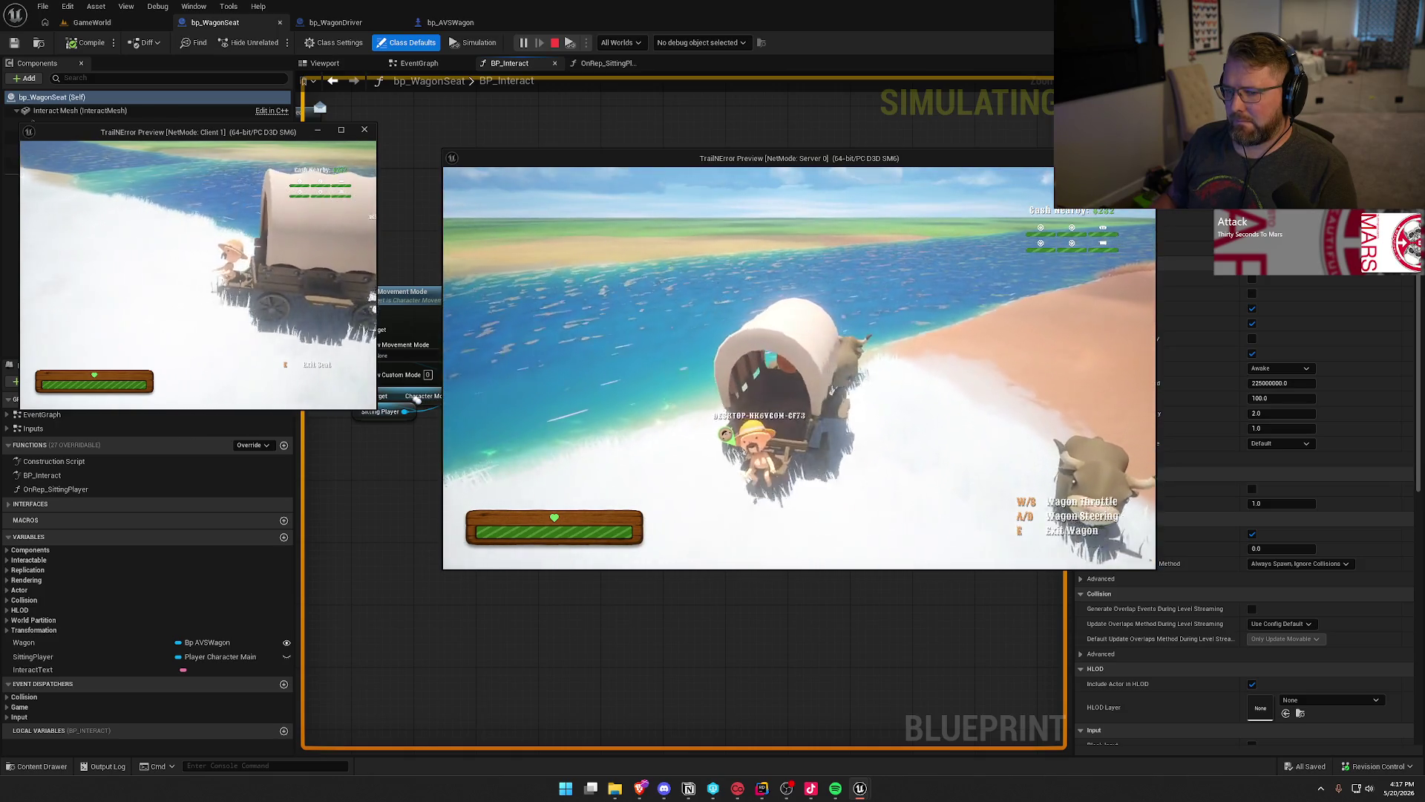
pyautogui.press('d')
pyautogui.press('w')
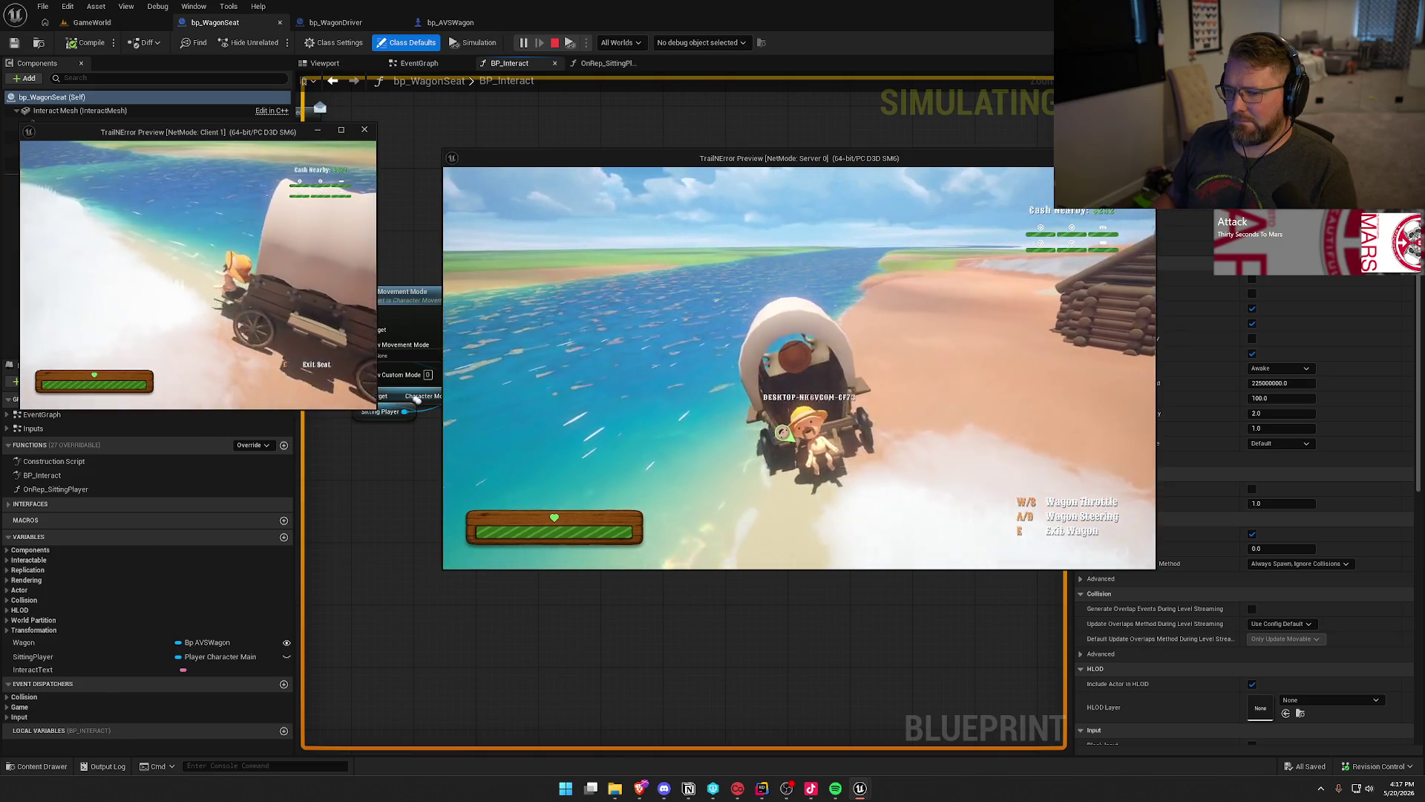
pyautogui.press('a')
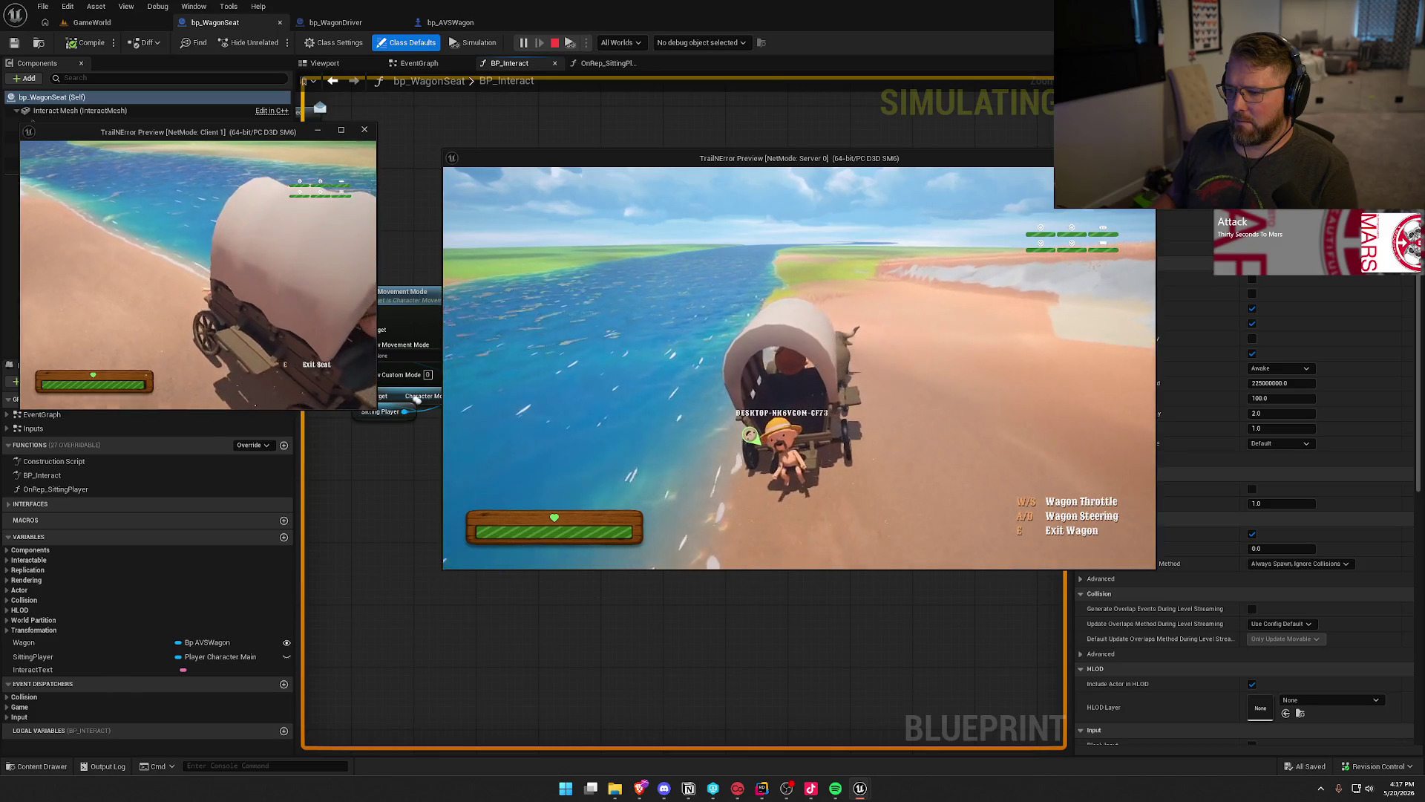
# Stop the multiplayer Play-in-Editor session to return to the BP_Interact graph.
pyautogui.press('super')
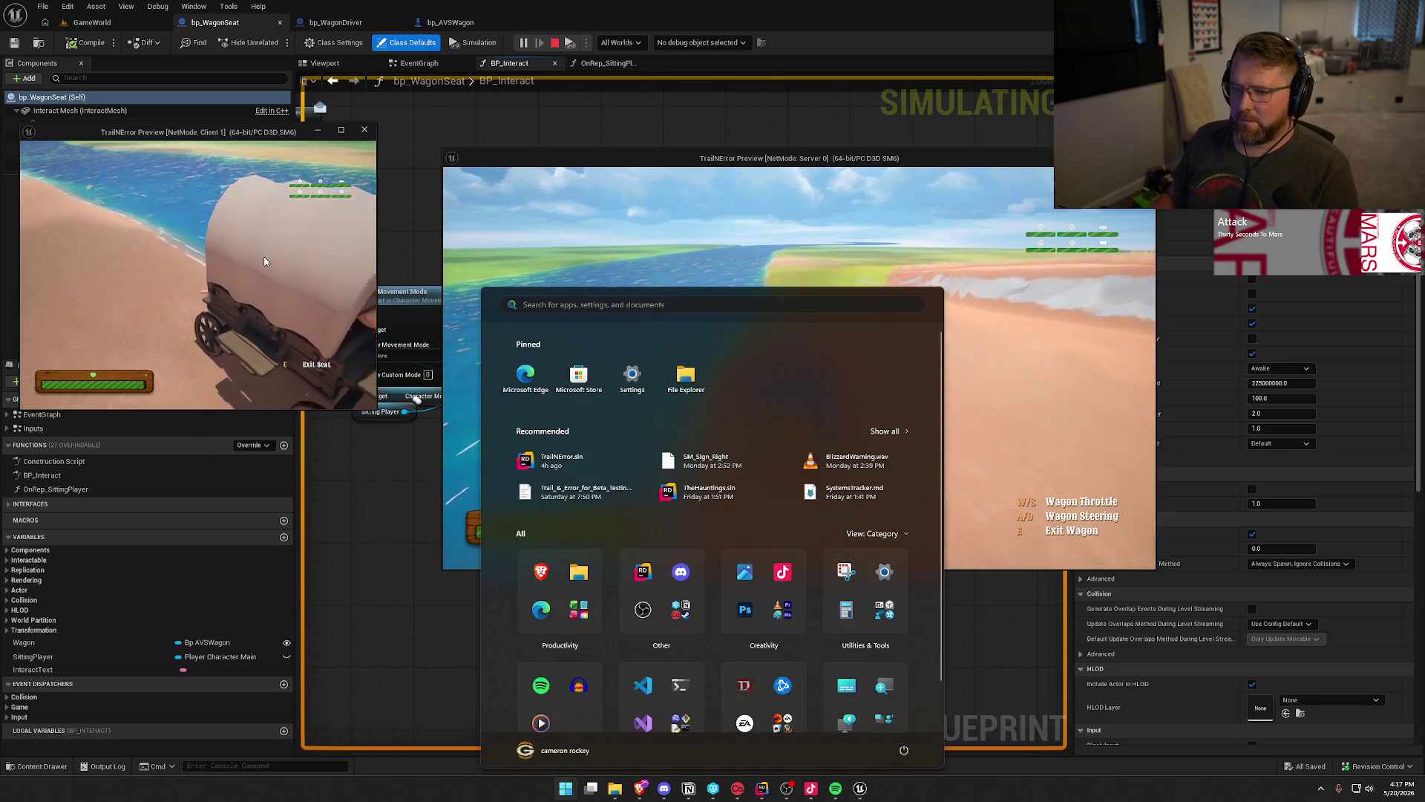
pyautogui.press('super')
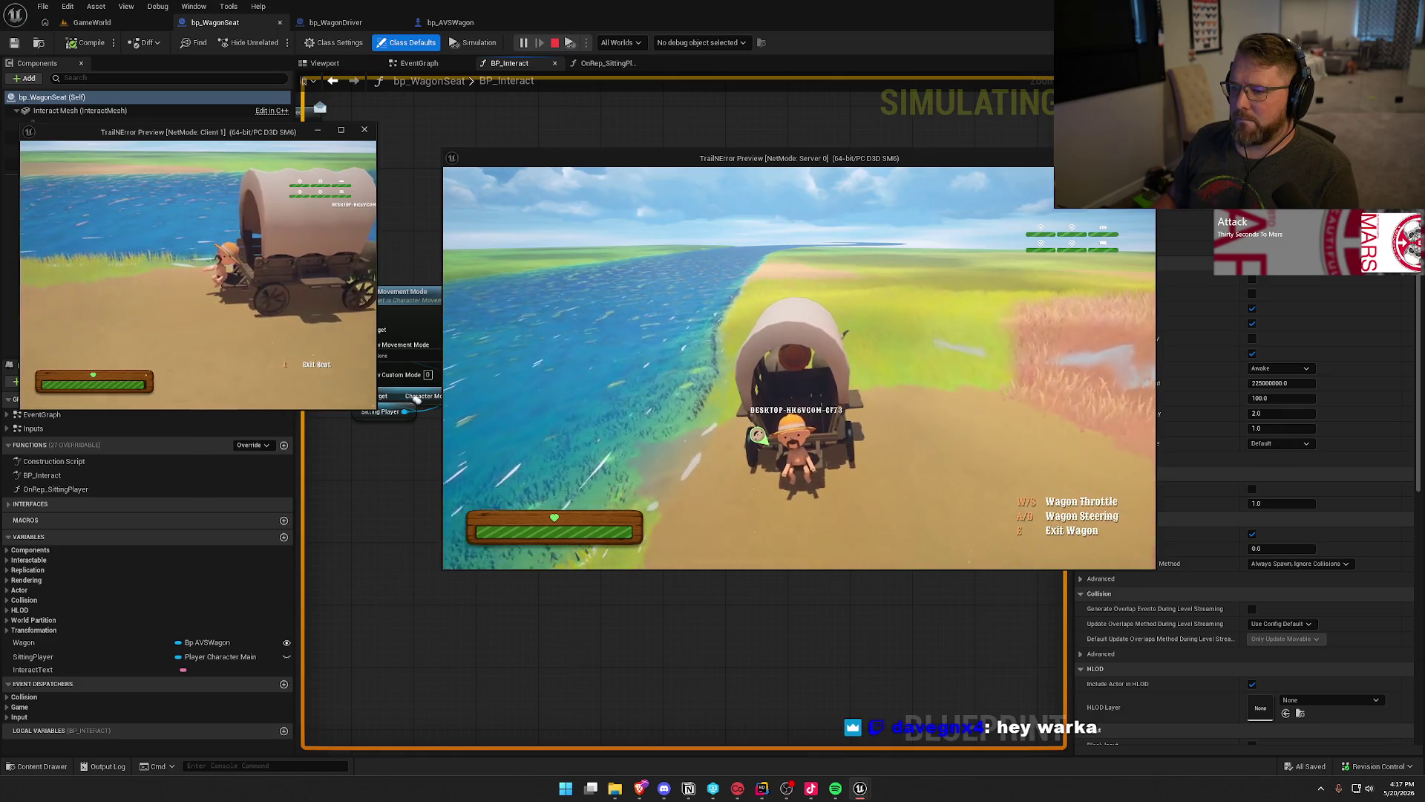
pyautogui.press('Escape')
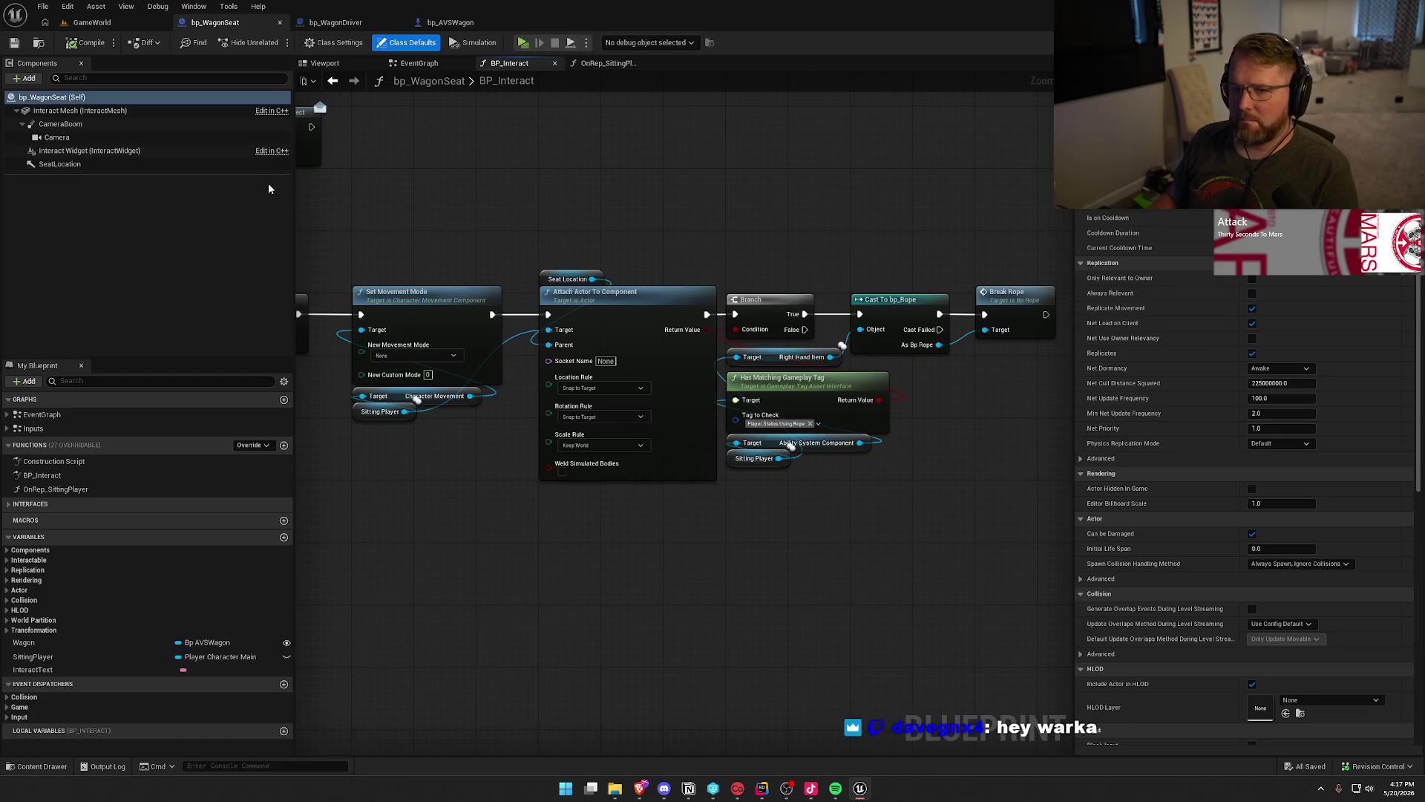
# Toggle Replicate Movement in the wagon seat's Replication settings.
pyautogui.click(1252, 308)
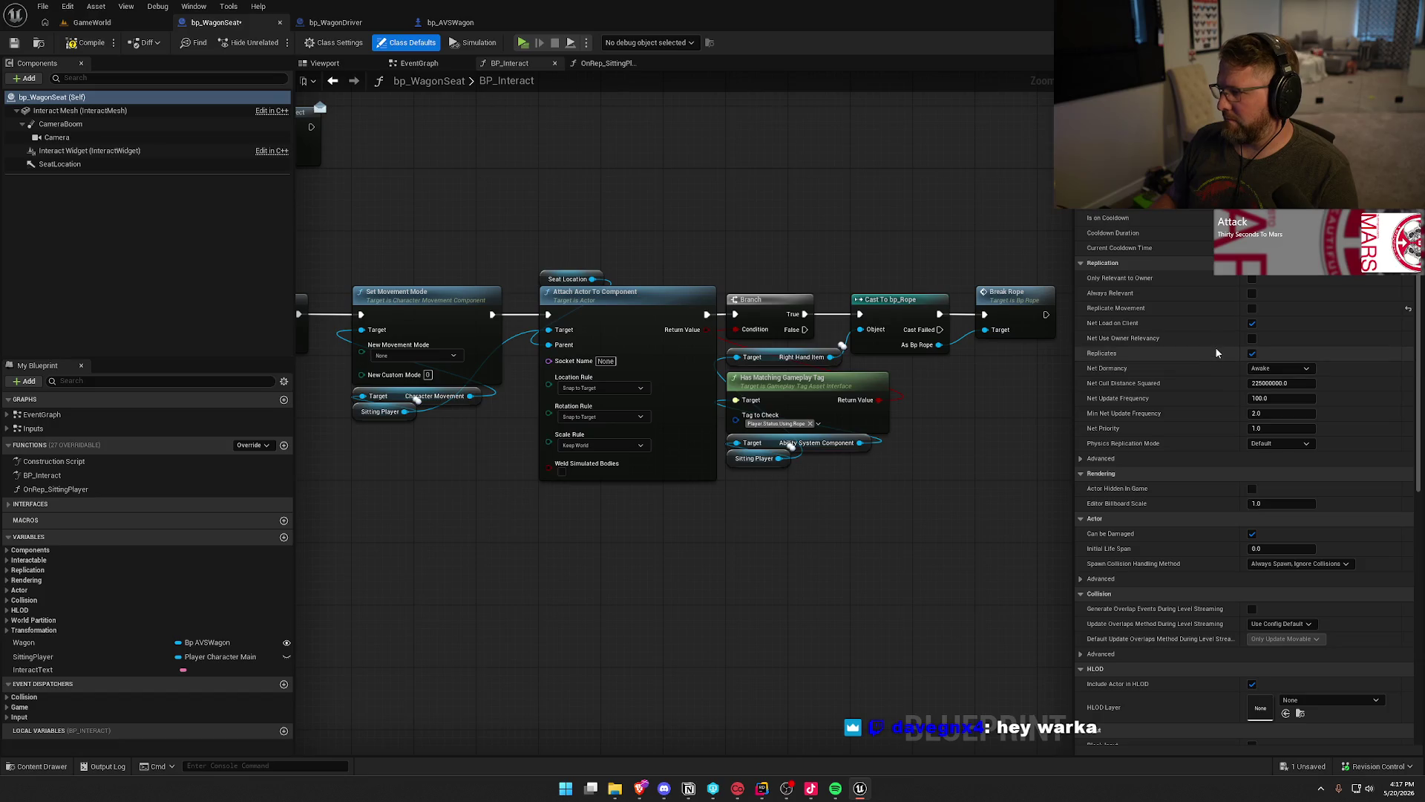
pyautogui.scroll(-4, 1218, 362)
pyautogui.scroll(-2, 1218, 361)
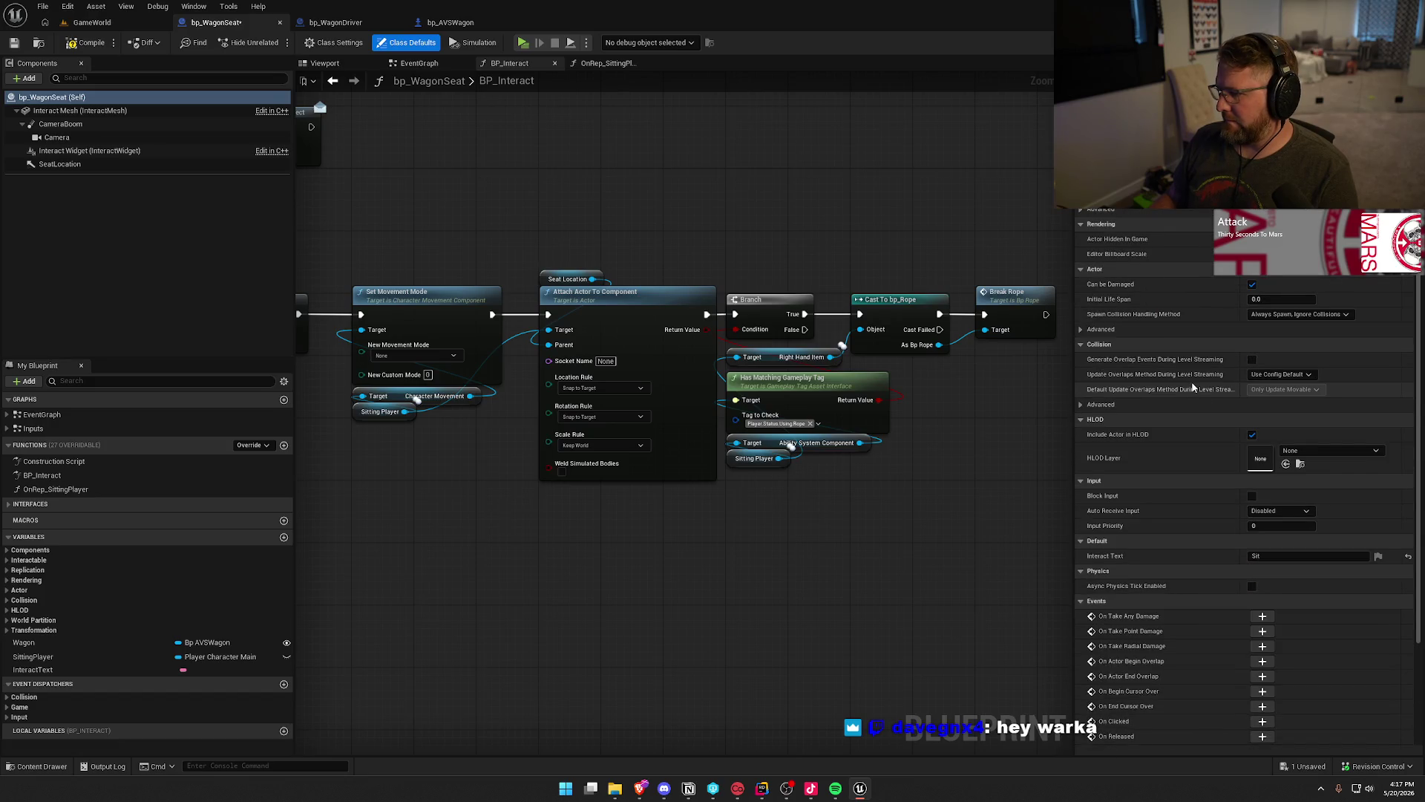
pyautogui.scroll(-4, 1193, 387)
pyautogui.scroll(5, 1193, 386)
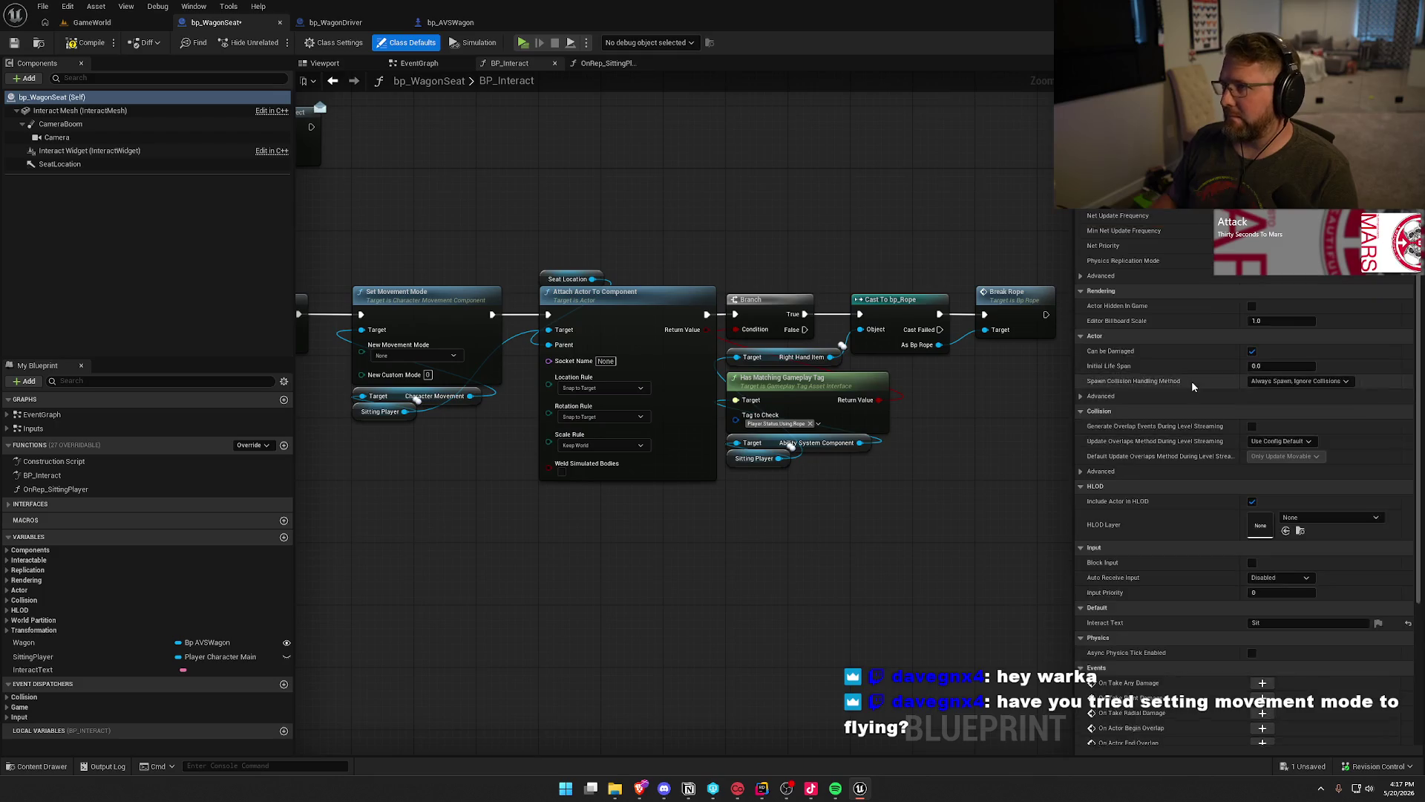
pyautogui.scroll(4, 1193, 386)
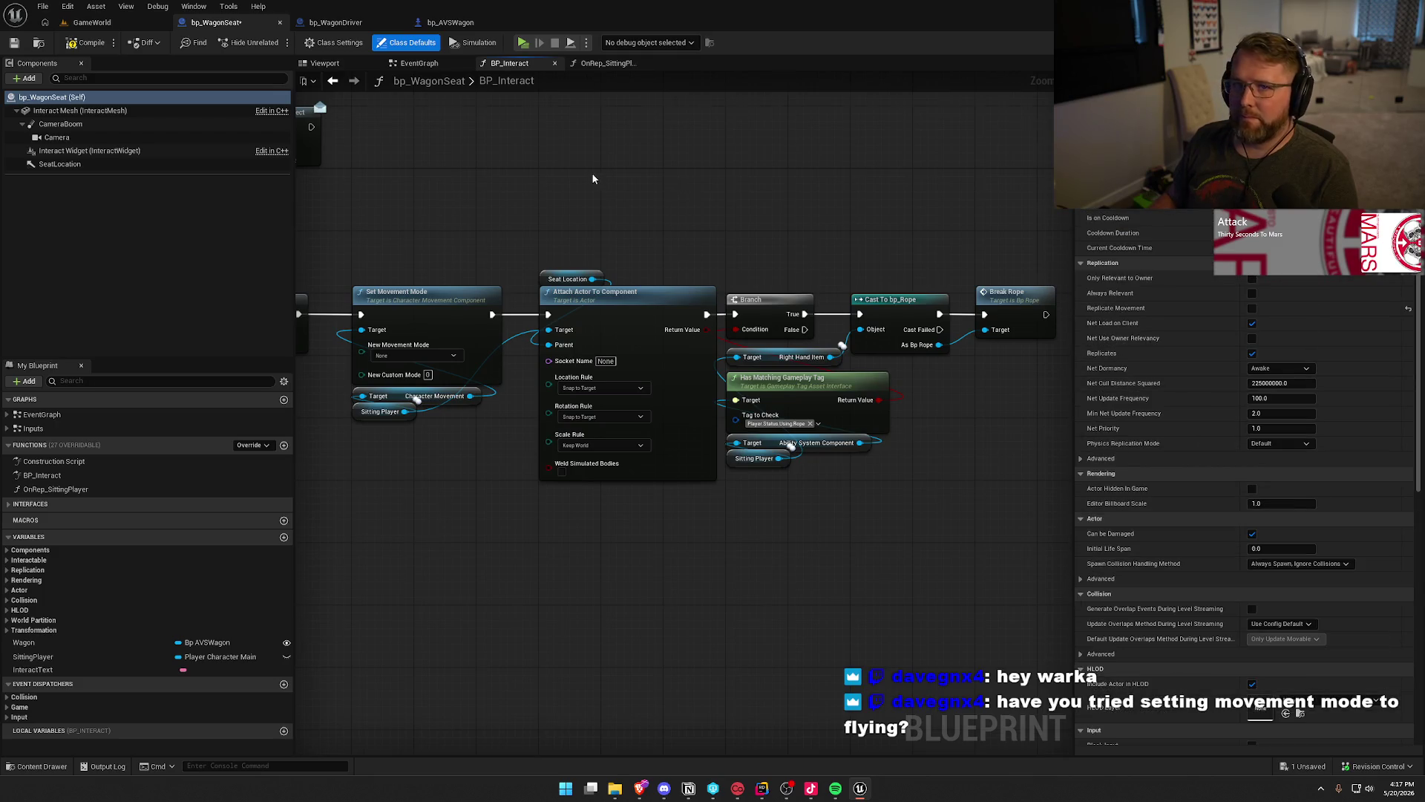
# Save bp_WagonSeat with Ctrl+S, recentring the graph on the movement mode nodes.
pyautogui.moveTo(592, 179); pyautogui.dragTo(675, 185)
pyautogui.hotkey('ctrl', 's')
pyautogui.moveTo(464, 549)
pyautogui.mouseDown()
pyautogui.moveTo(518, 499)
pyautogui.moveTo(562, 488)
pyautogui.moveTo(620, 509)
pyautogui.moveTo(652, 599)
pyautogui.mouseUp()
pyautogui.scroll(1, 651, 599)
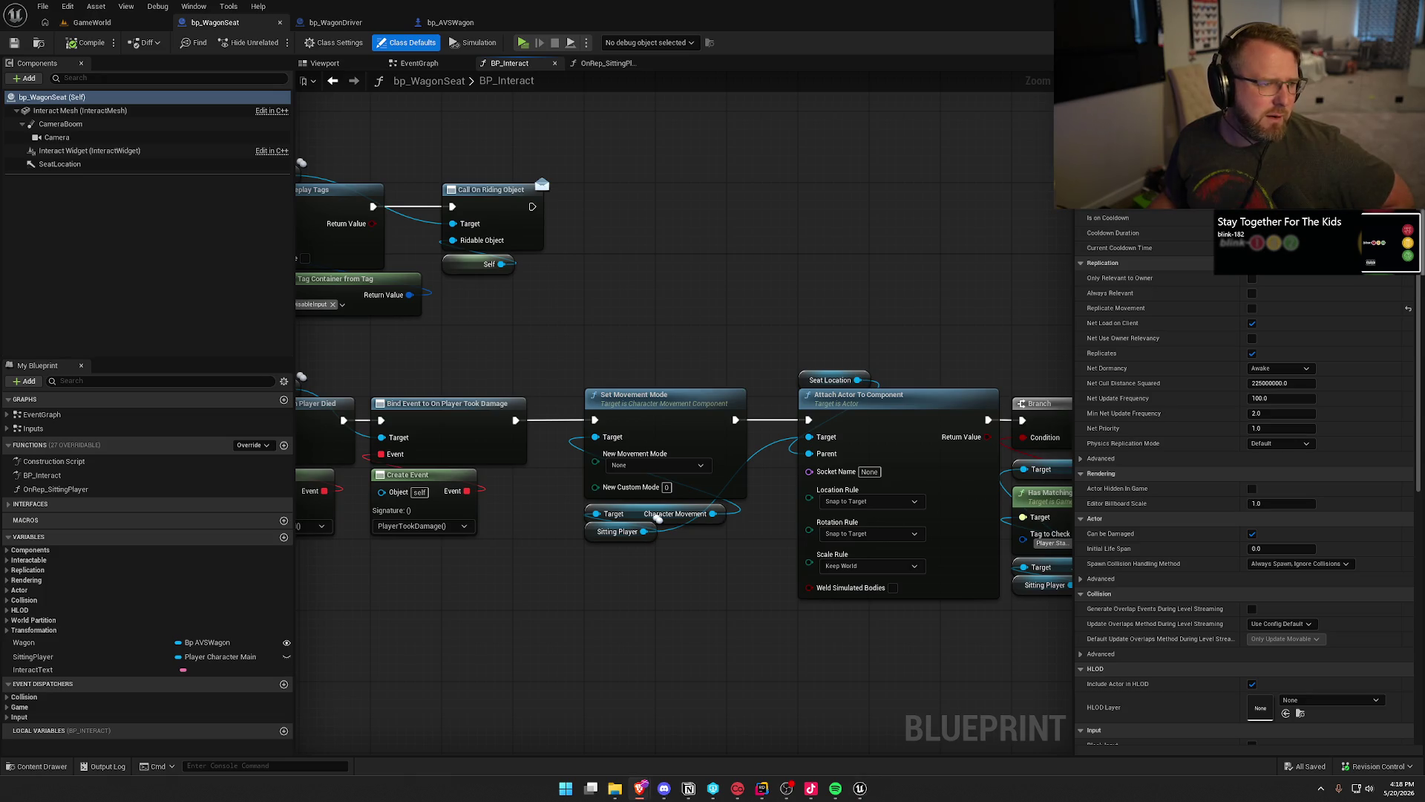
pyautogui.moveTo(0, 136); pyautogui.dragTo(469, 136)
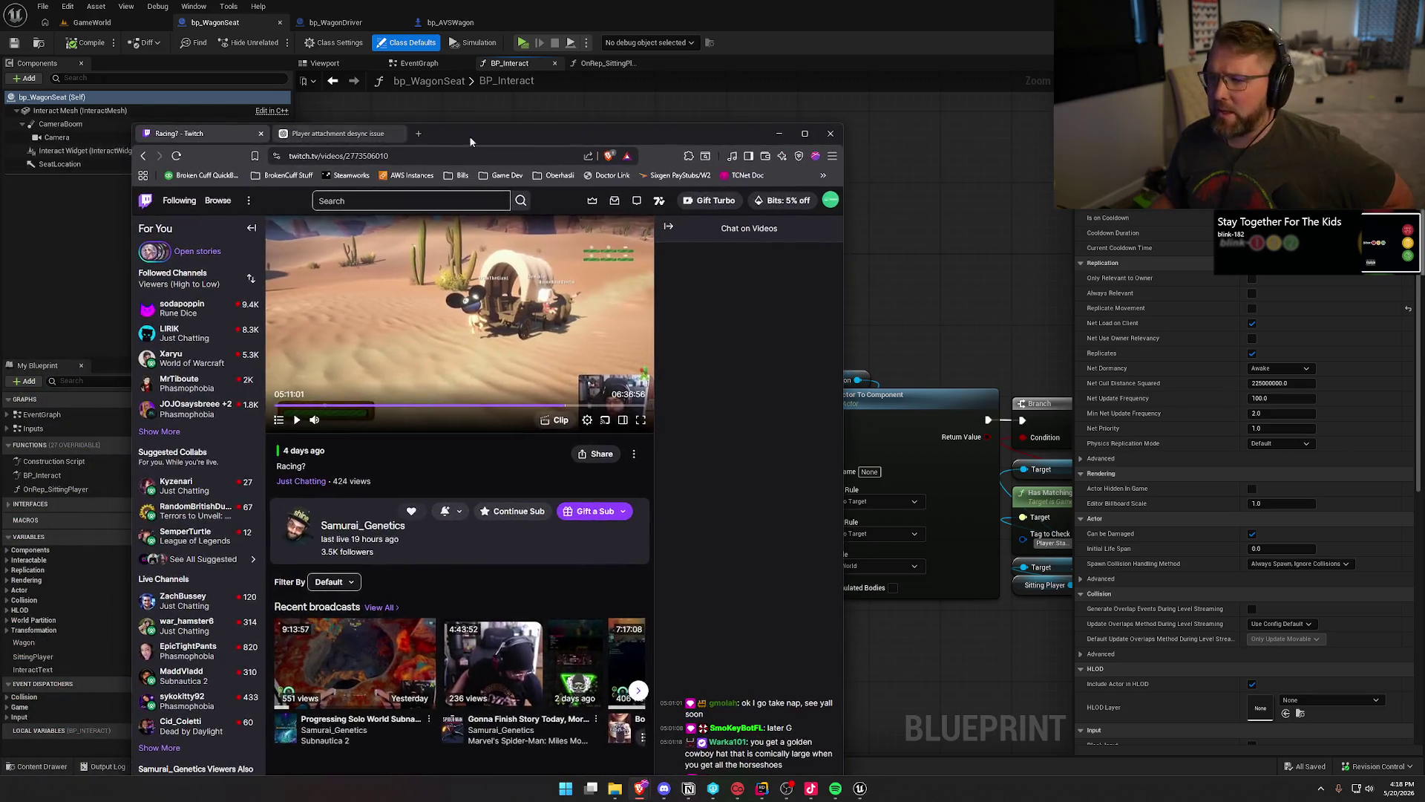
pyautogui.doubleClick(469, 136)
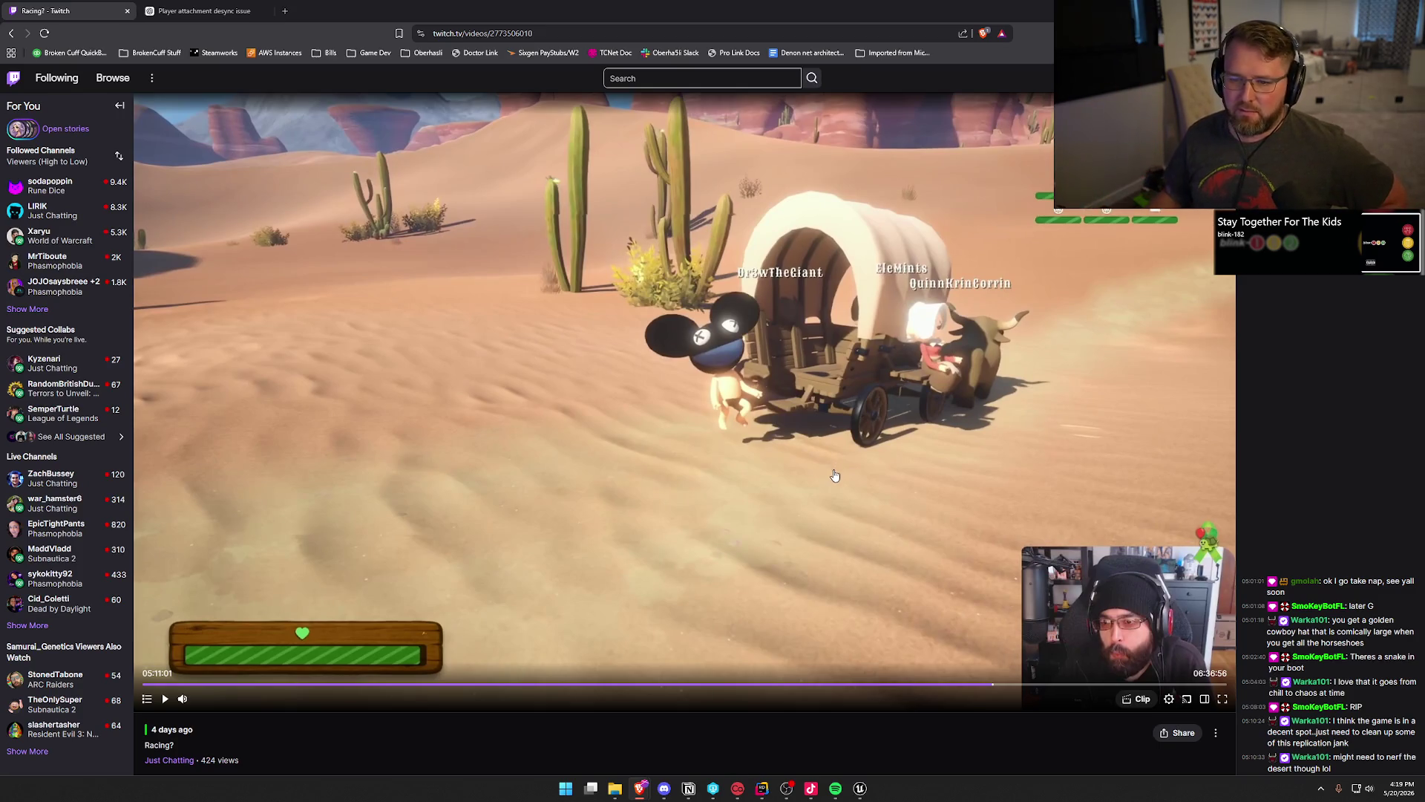
pyautogui.hotkey('alt', 'Tab')
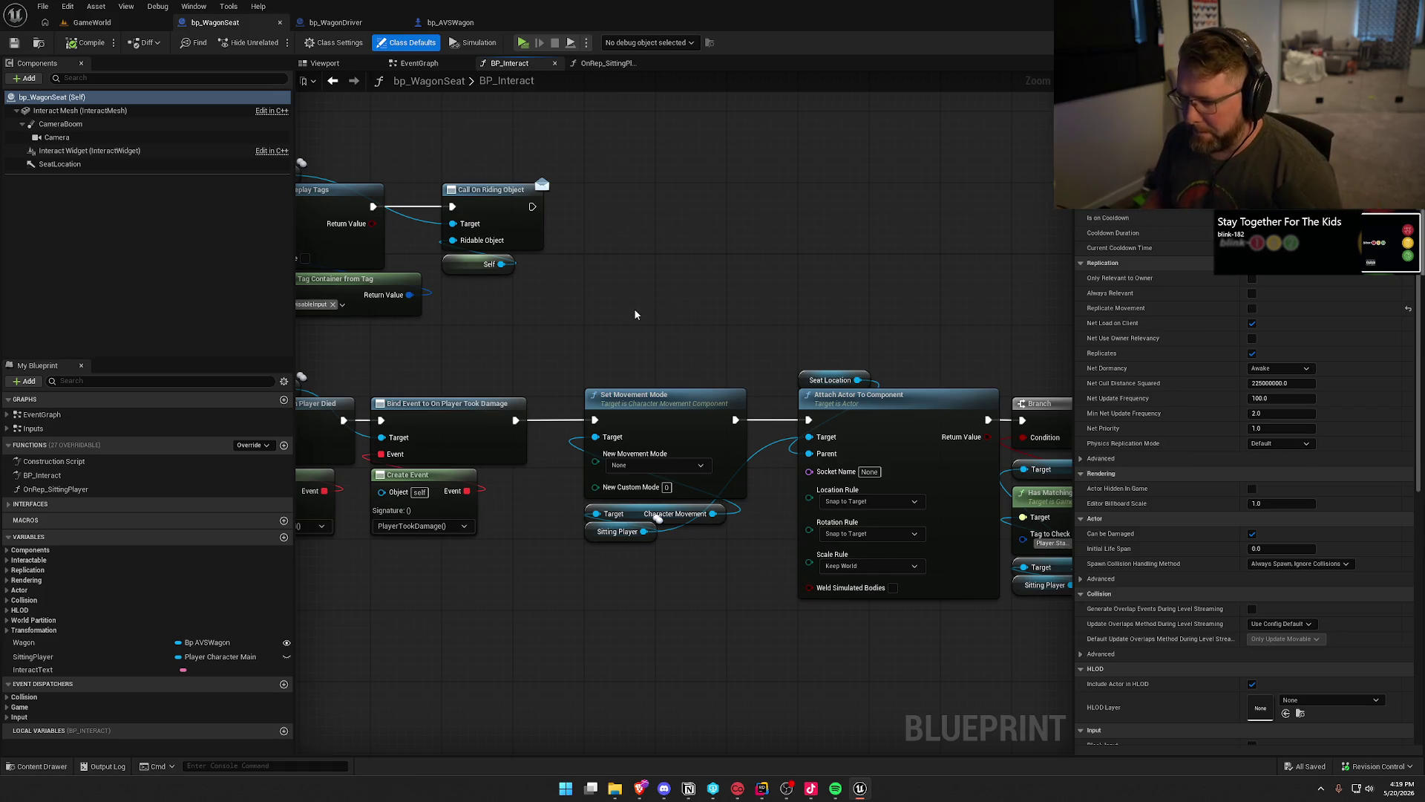
# Inspect the Set Movement Mode and Attach Actor To Component nodes, leaving Call On Riding Object in place.
pyautogui.moveTo(627, 313); pyautogui.dragTo(736, 625)
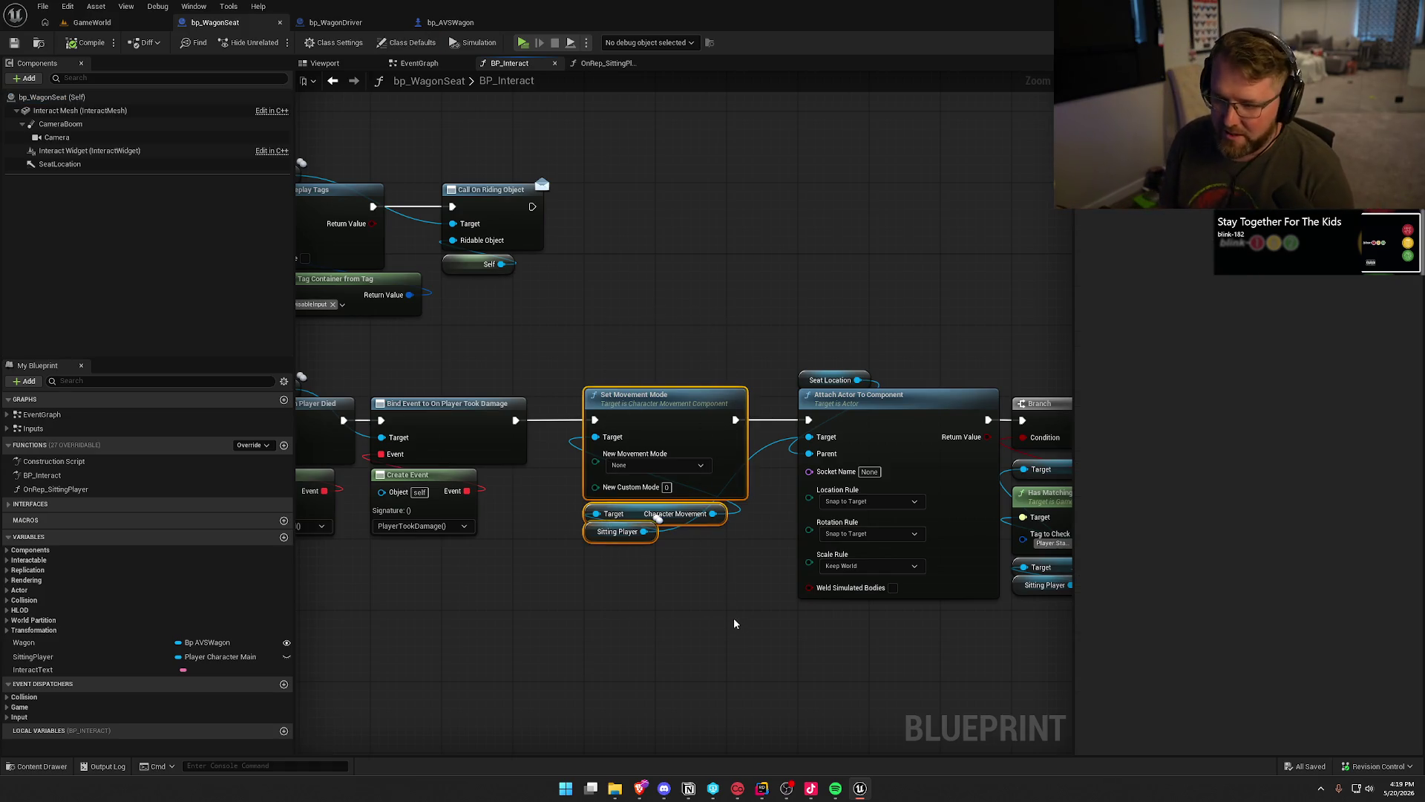
pyautogui.click(733, 623)
pyautogui.moveTo(708, 596)
pyautogui.mouseDown()
pyautogui.moveTo(634, 560)
pyautogui.moveTo(333, 528)
pyautogui.moveTo(585, 490)
pyautogui.moveTo(595, 532)
pyautogui.mouseUp()
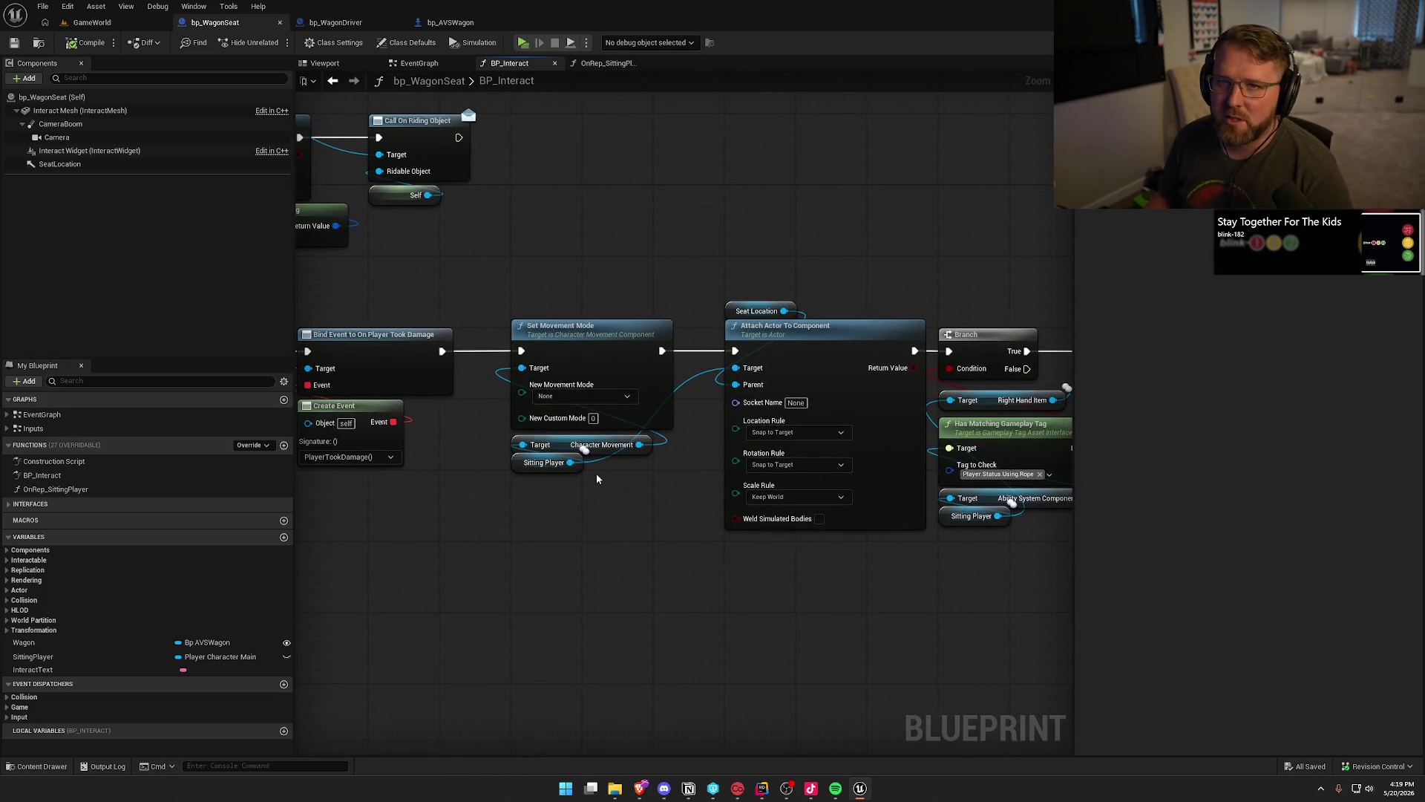
pyautogui.moveTo(616, 303)
pyautogui.mouseDown()
pyautogui.moveTo(636, 267)
pyautogui.moveTo(668, 334)
pyautogui.mouseUp()
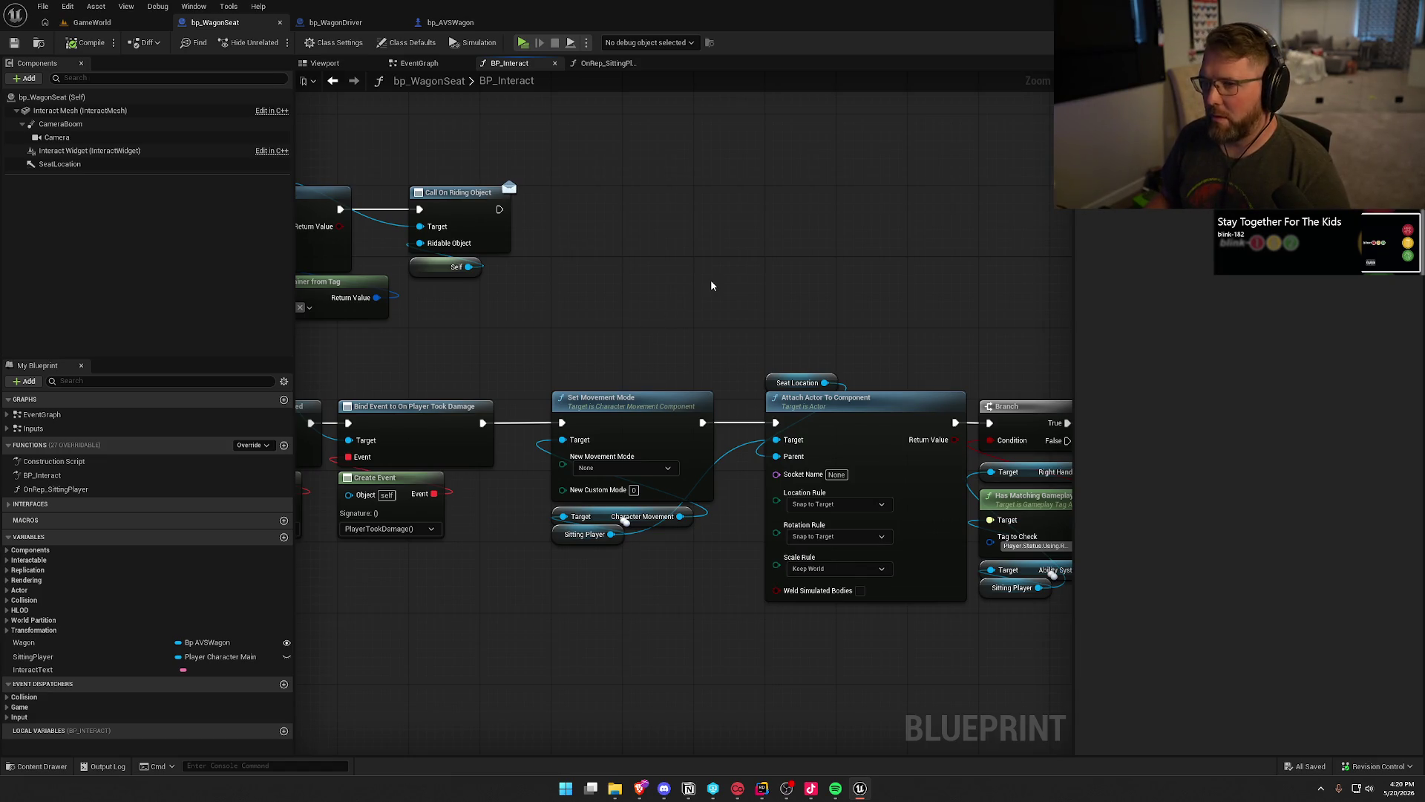
pyautogui.moveTo(601, 312); pyautogui.dragTo(1292, 296)
pyautogui.moveTo(1040, 319); pyautogui.dragTo(703, 322)
pyautogui.moveTo(555, 210)
pyautogui.mouseDown()
pyautogui.moveTo(644, 187)
pyautogui.moveTo(519, 201)
pyautogui.moveTo(556, 210)
pyautogui.mouseUp()
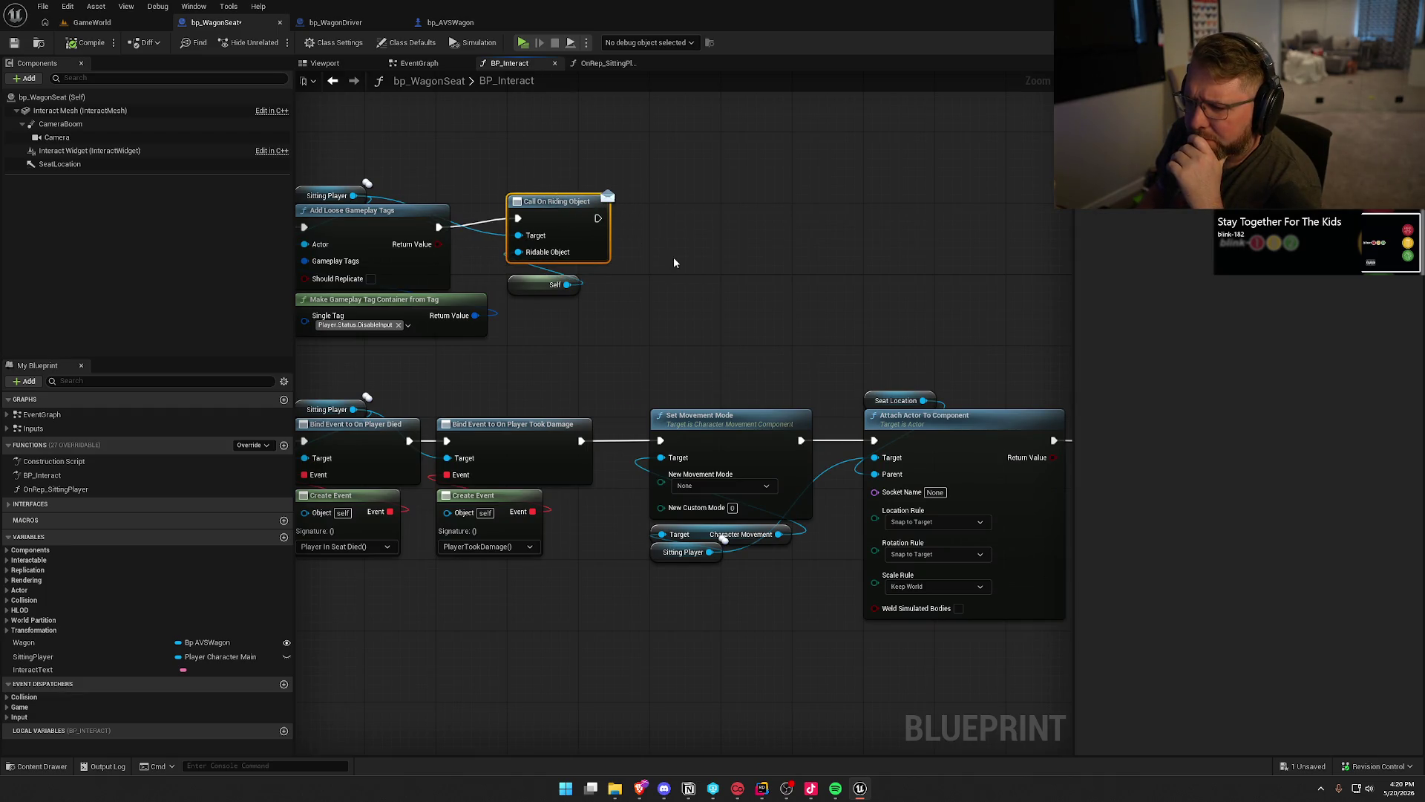
pyautogui.click(646, 312)
# Look over the Cast To PC_InGame, Switch Has Authority, Branch, Set Owner and Bind Event nodes.
pyautogui.moveTo(653, 260); pyautogui.dragTo(873, 247)
pyautogui.moveTo(449, 308)
pyautogui.mouseDown()
pyautogui.moveTo(709, 340)
pyautogui.moveTo(716, 292)
pyautogui.moveTo(837, 275)
pyautogui.moveTo(480, 159)
pyautogui.mouseUp()
pyautogui.moveTo(631, 405); pyautogui.dragTo(609, 405)
pyautogui.moveTo(750, 429); pyautogui.dragTo(531, 411)
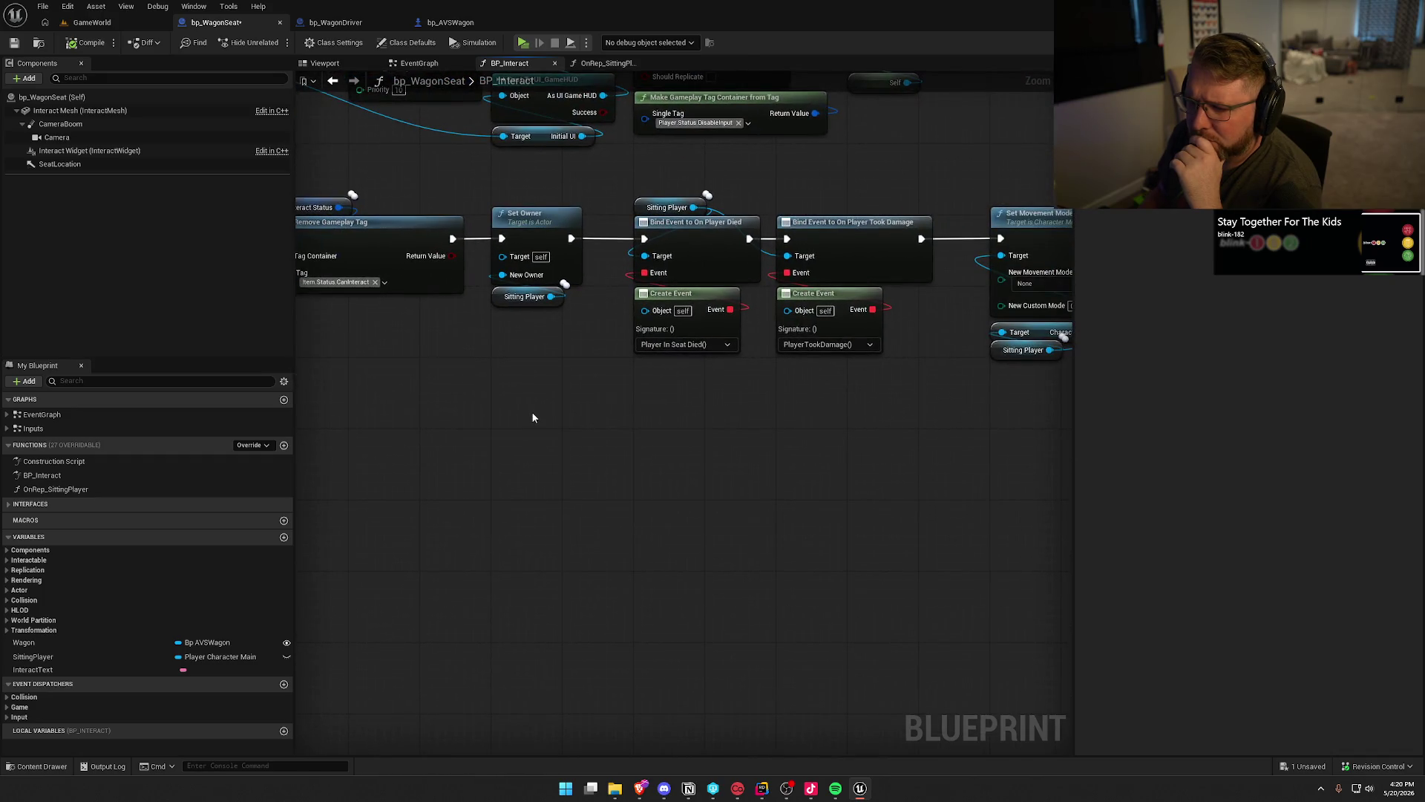
pyautogui.moveTo(706, 420)
pyautogui.mouseDown()
pyautogui.moveTo(484, 447)
pyautogui.moveTo(898, 435)
pyautogui.moveTo(180, 458)
pyautogui.mouseUp()
pyautogui.moveTo(618, 401)
pyautogui.mouseDown()
pyautogui.moveTo(359, 442)
pyautogui.moveTo(478, 431)
pyautogui.moveTo(608, 474)
pyautogui.mouseUp()
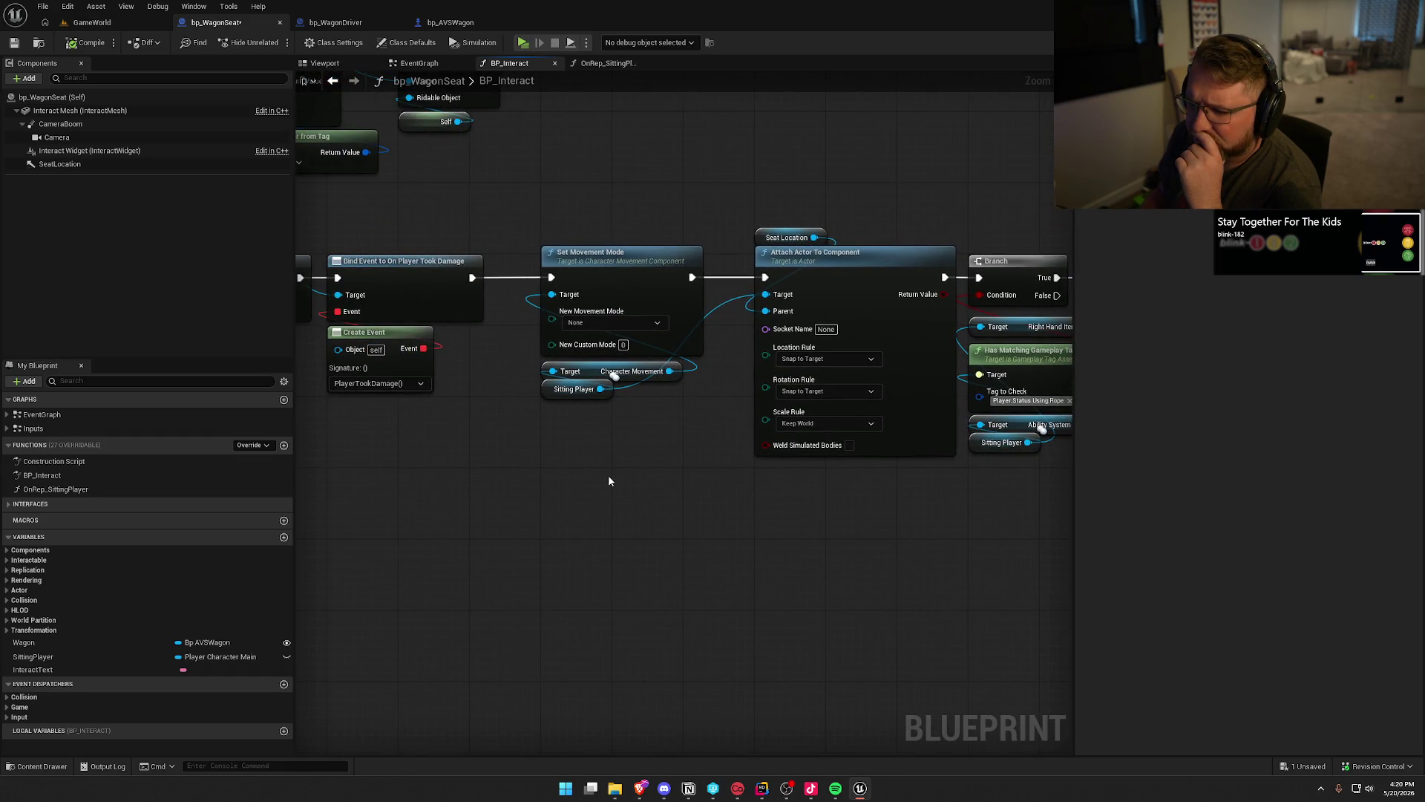
pyautogui.moveTo(608, 481)
pyautogui.mouseDown()
pyautogui.moveTo(550, 509)
pyautogui.moveTo(652, 282)
pyautogui.mouseUp()
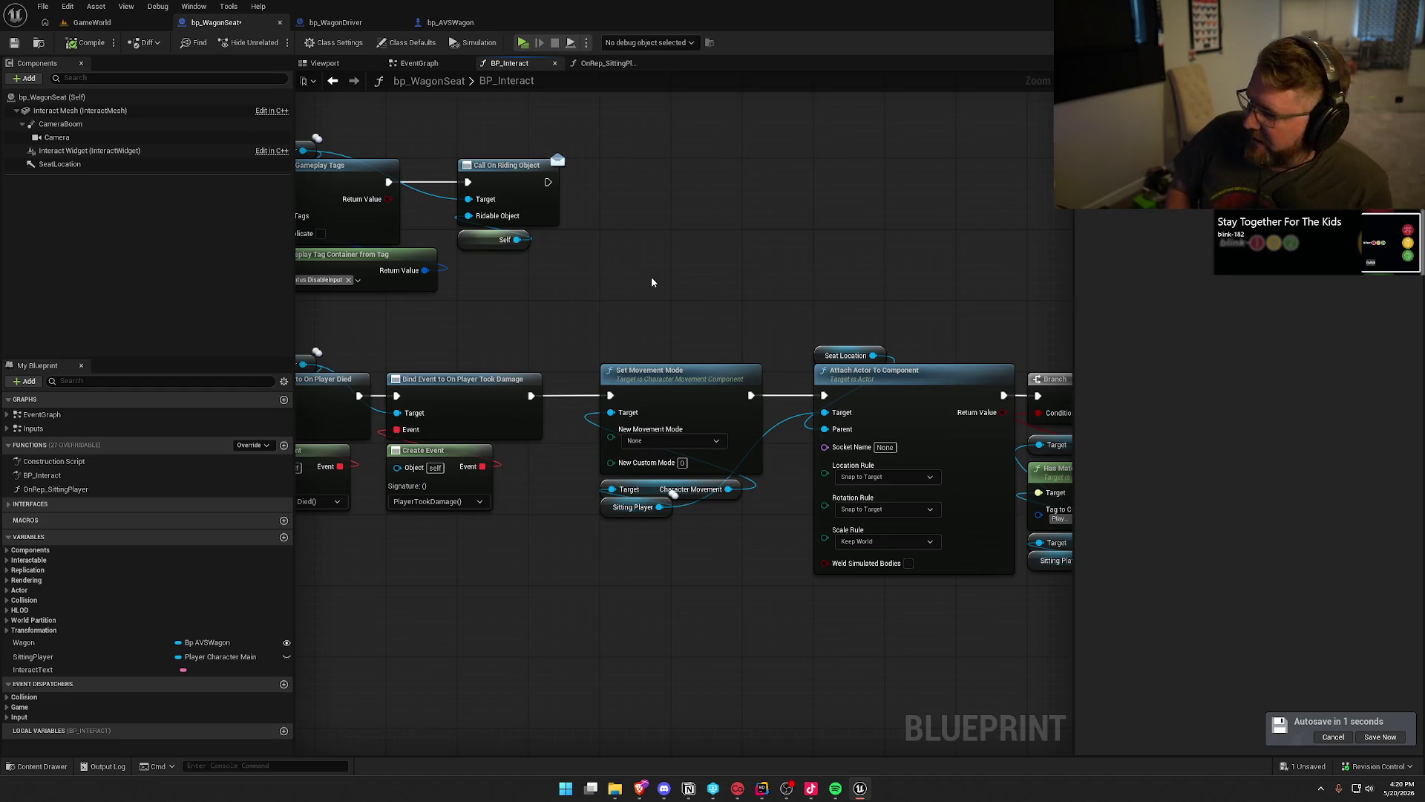
# Review the Cast To PC_InGame through Add Loose Gameplay Tags chain, then compile the blueprint.
pyautogui.moveTo(702, 289); pyautogui.dragTo(729, 294)
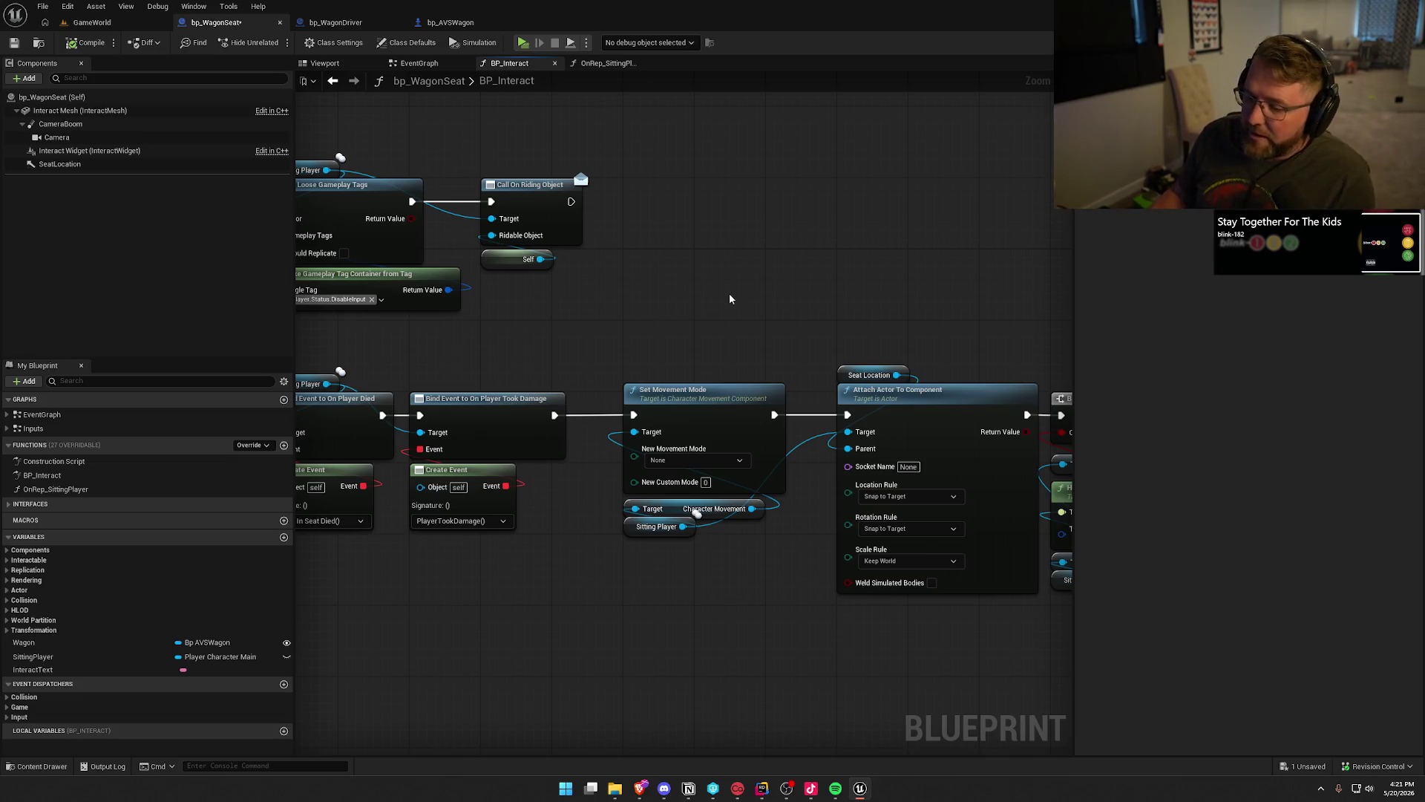
pyautogui.moveTo(728, 293)
pyautogui.mouseDown()
pyautogui.moveTo(1304, 299)
pyautogui.moveTo(848, 299)
pyautogui.mouseUp()
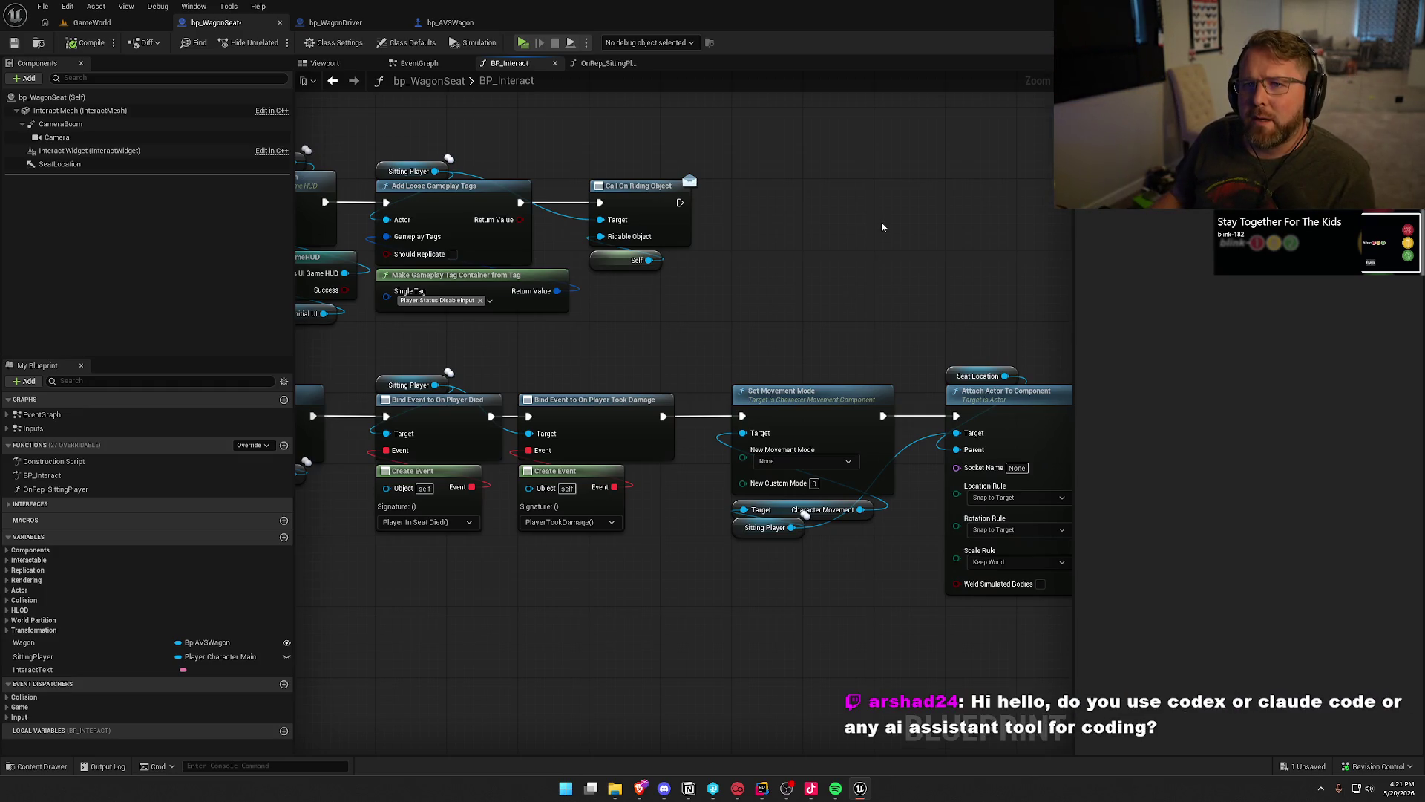
pyautogui.moveTo(882, 227); pyautogui.dragTo(945, 236)
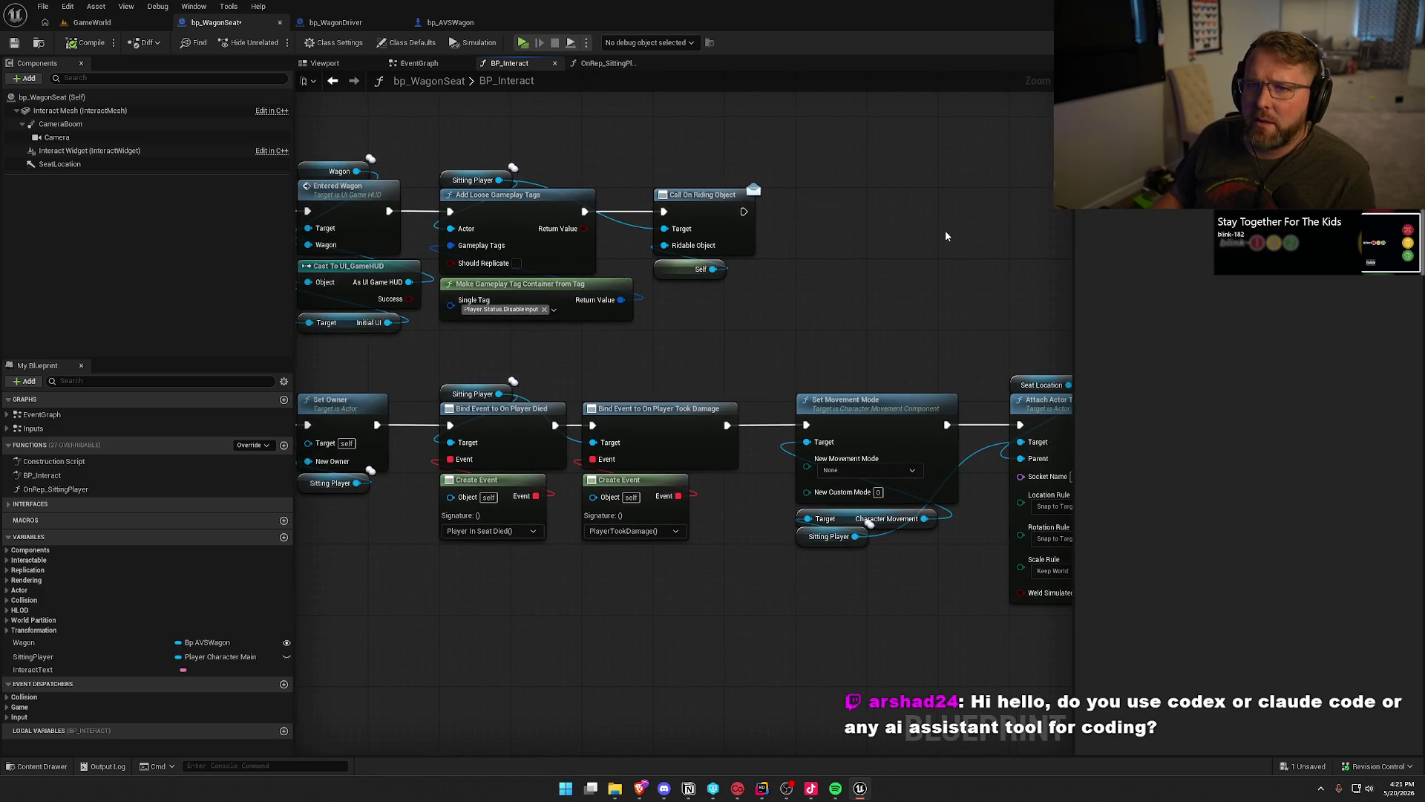
pyautogui.moveTo(822, 278); pyautogui.dragTo(914, 270)
pyautogui.moveTo(831, 324)
pyautogui.mouseDown()
pyautogui.moveTo(736, 277)
pyautogui.moveTo(987, 290)
pyautogui.moveTo(581, 300)
pyautogui.moveTo(493, 280)
pyautogui.moveTo(835, 314)
pyautogui.moveTo(697, 301)
pyautogui.moveTo(913, 297)
pyautogui.mouseUp()
pyautogui.moveTo(775, 278); pyautogui.dragTo(351, 252)
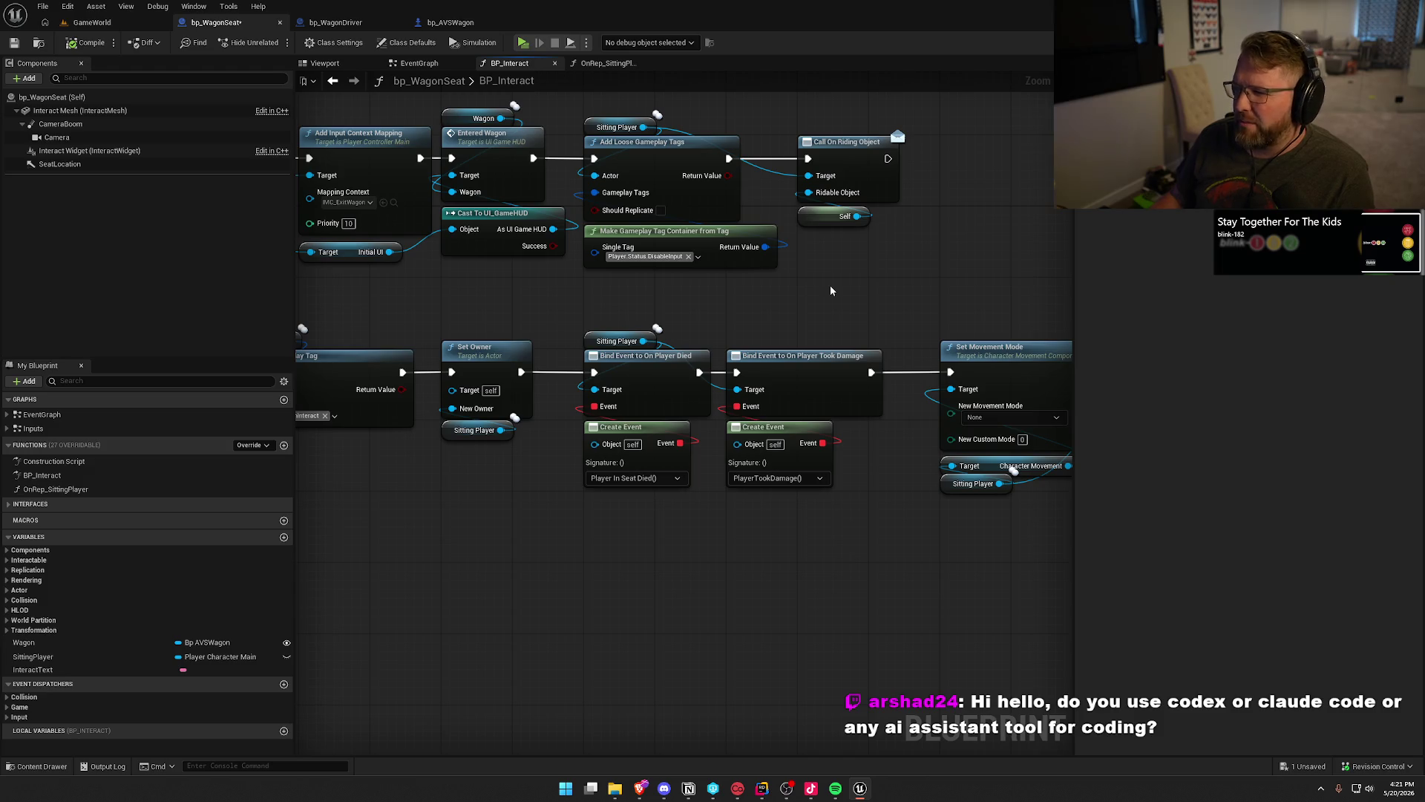
pyautogui.click(86, 43)
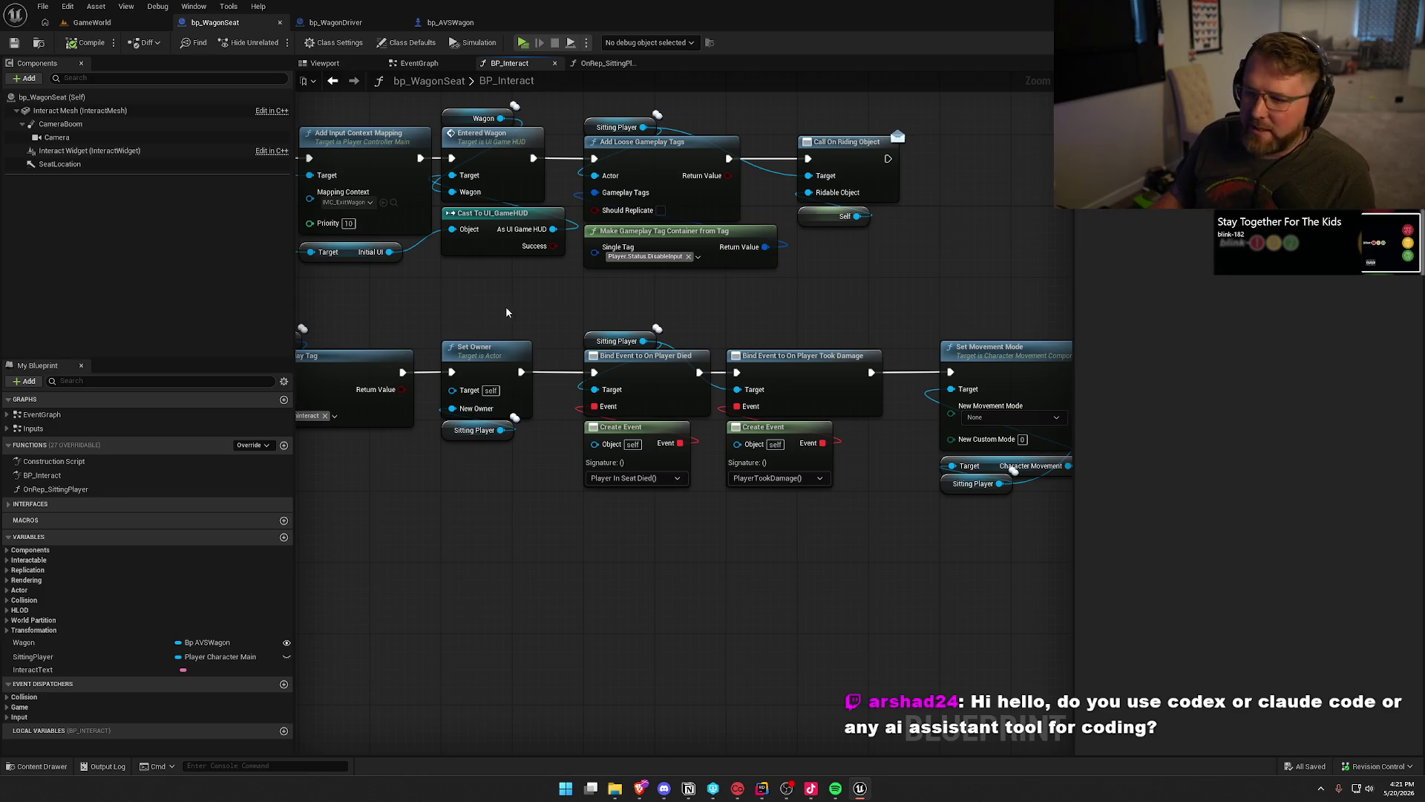
# Look back over Set Movement Mode, Attach Actor To Component and Branch, selecting that node group.
pyautogui.moveTo(503, 305); pyautogui.dragTo(598, 307)
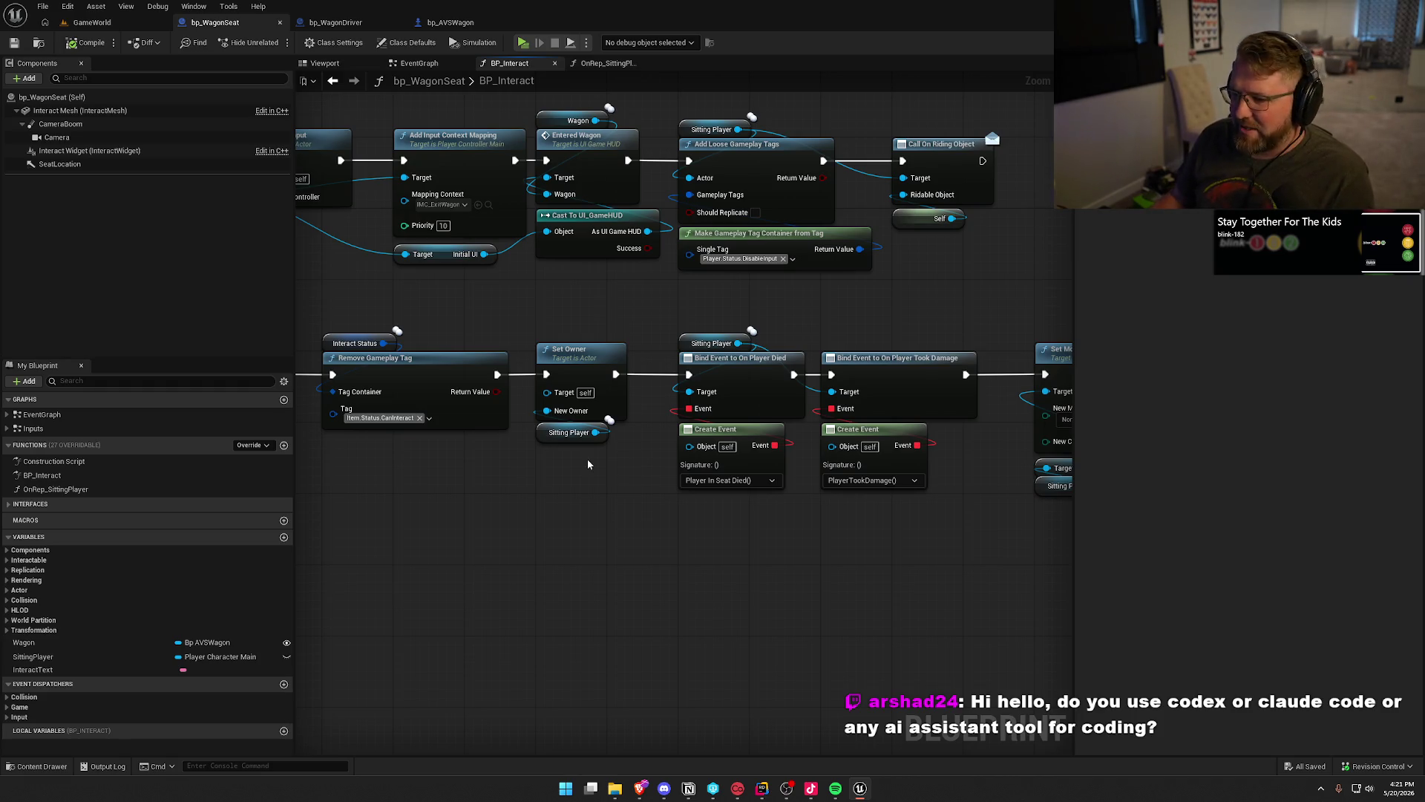
pyautogui.moveTo(844, 577)
pyautogui.mouseDown()
pyautogui.moveTo(665, 576)
pyautogui.moveTo(582, 550)
pyautogui.moveTo(311, 521)
pyautogui.mouseUp()
pyautogui.moveTo(769, 604)
pyautogui.mouseDown()
pyautogui.moveTo(493, 563)
pyautogui.moveTo(1012, 490)
pyautogui.moveTo(1011, 302)
pyautogui.moveTo(807, 330)
pyautogui.moveTo(933, 317)
pyautogui.mouseUp()
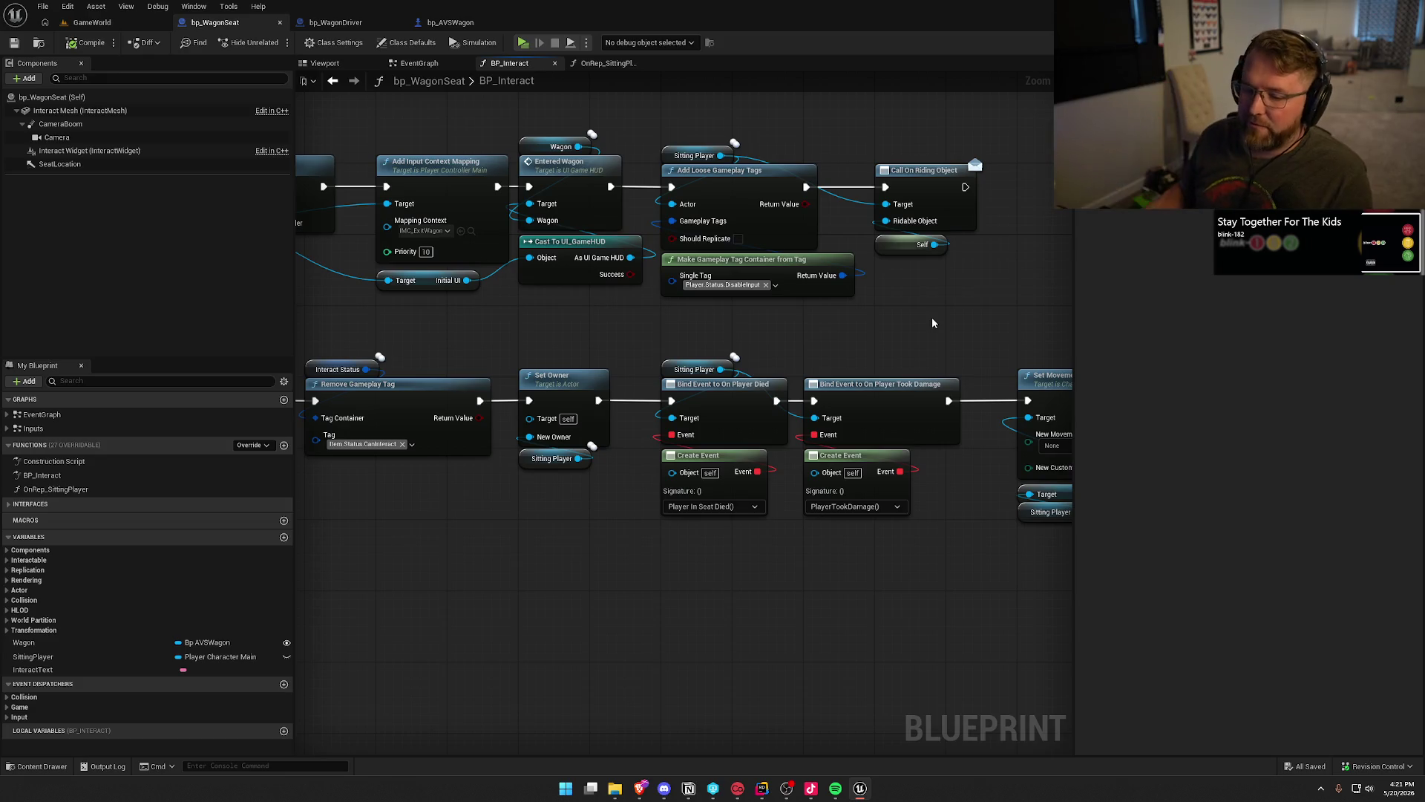
pyautogui.moveTo(400, 342); pyautogui.dragTo(658, 386)
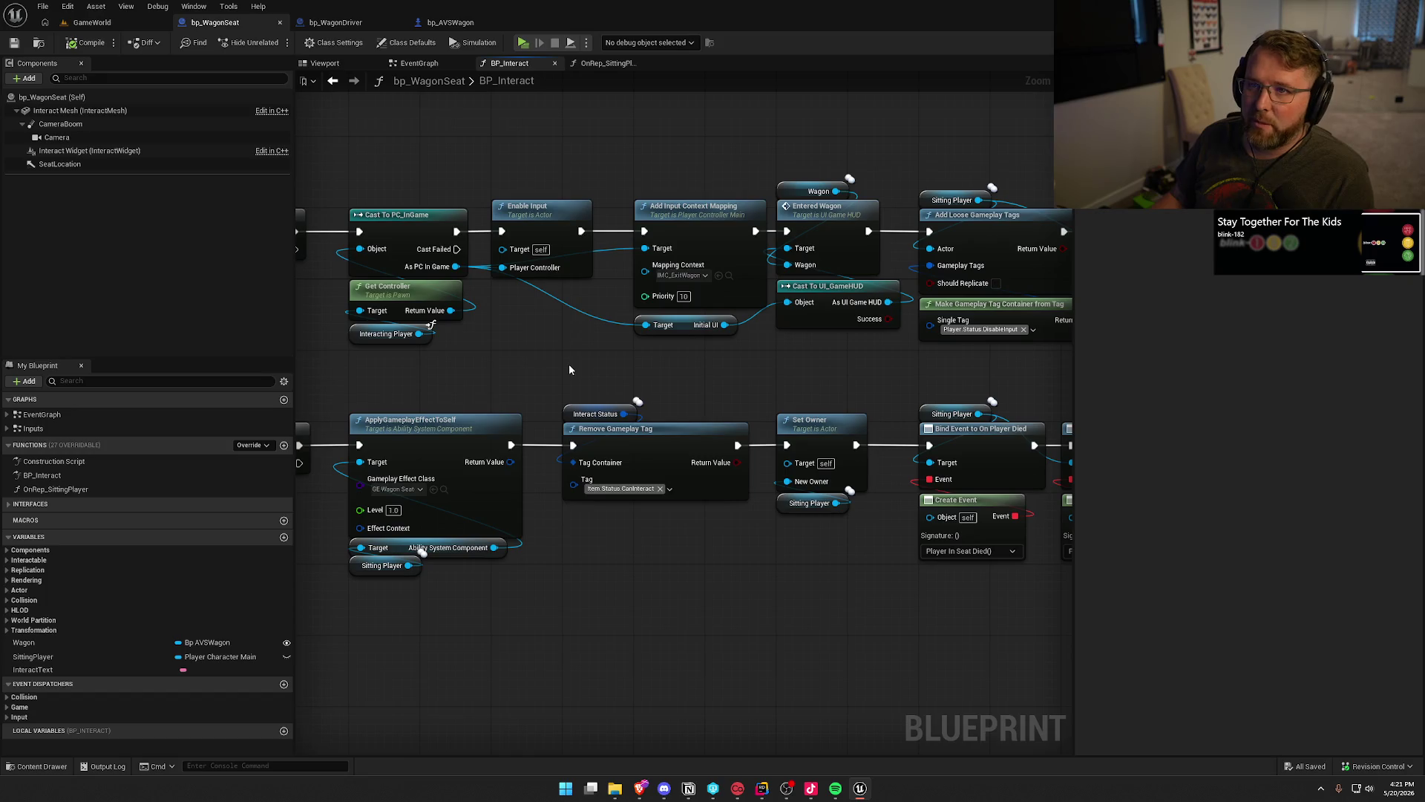
pyautogui.moveTo(568, 369); pyautogui.dragTo(119, 329)
pyautogui.moveTo(630, 332); pyautogui.dragTo(725, 388)
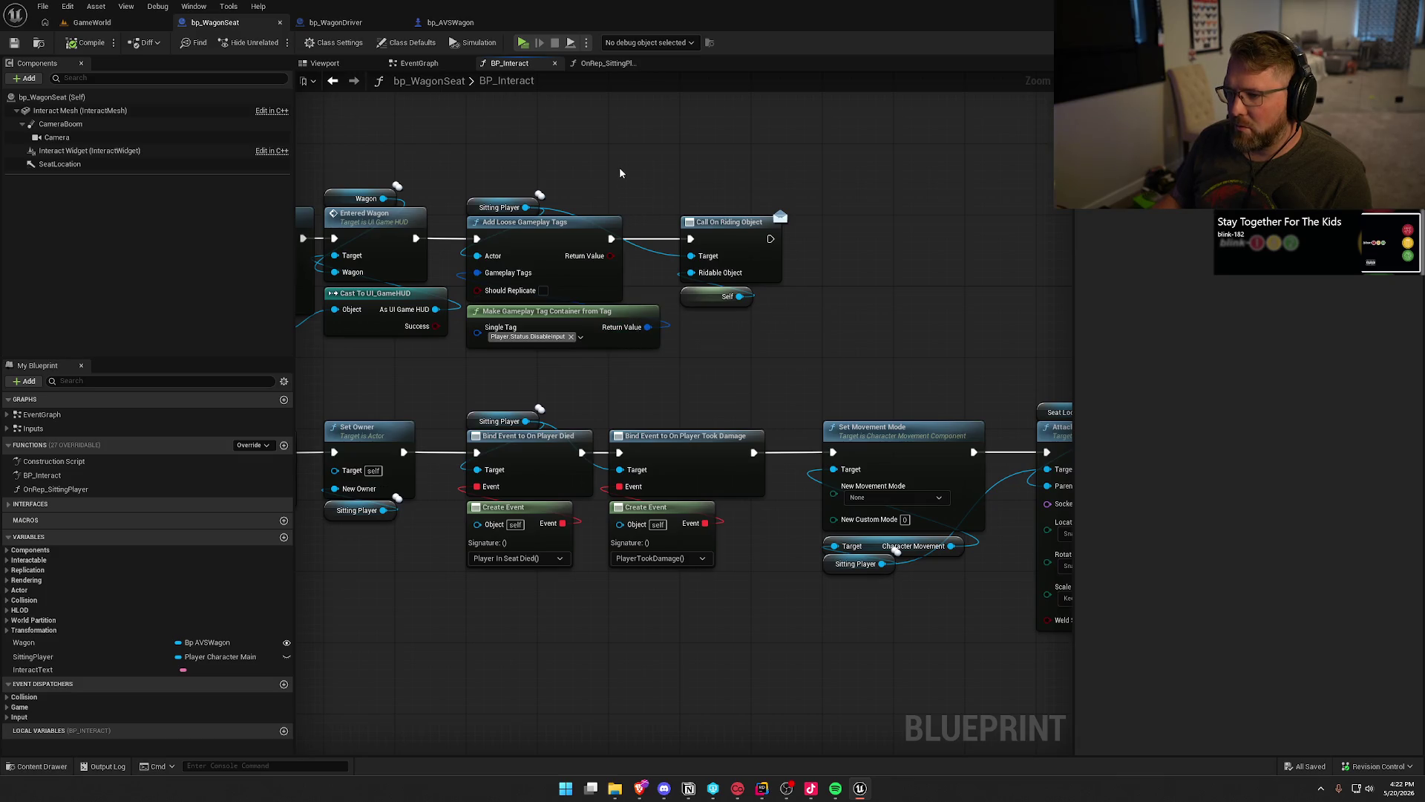
pyautogui.moveTo(846, 176); pyautogui.dragTo(545, 141)
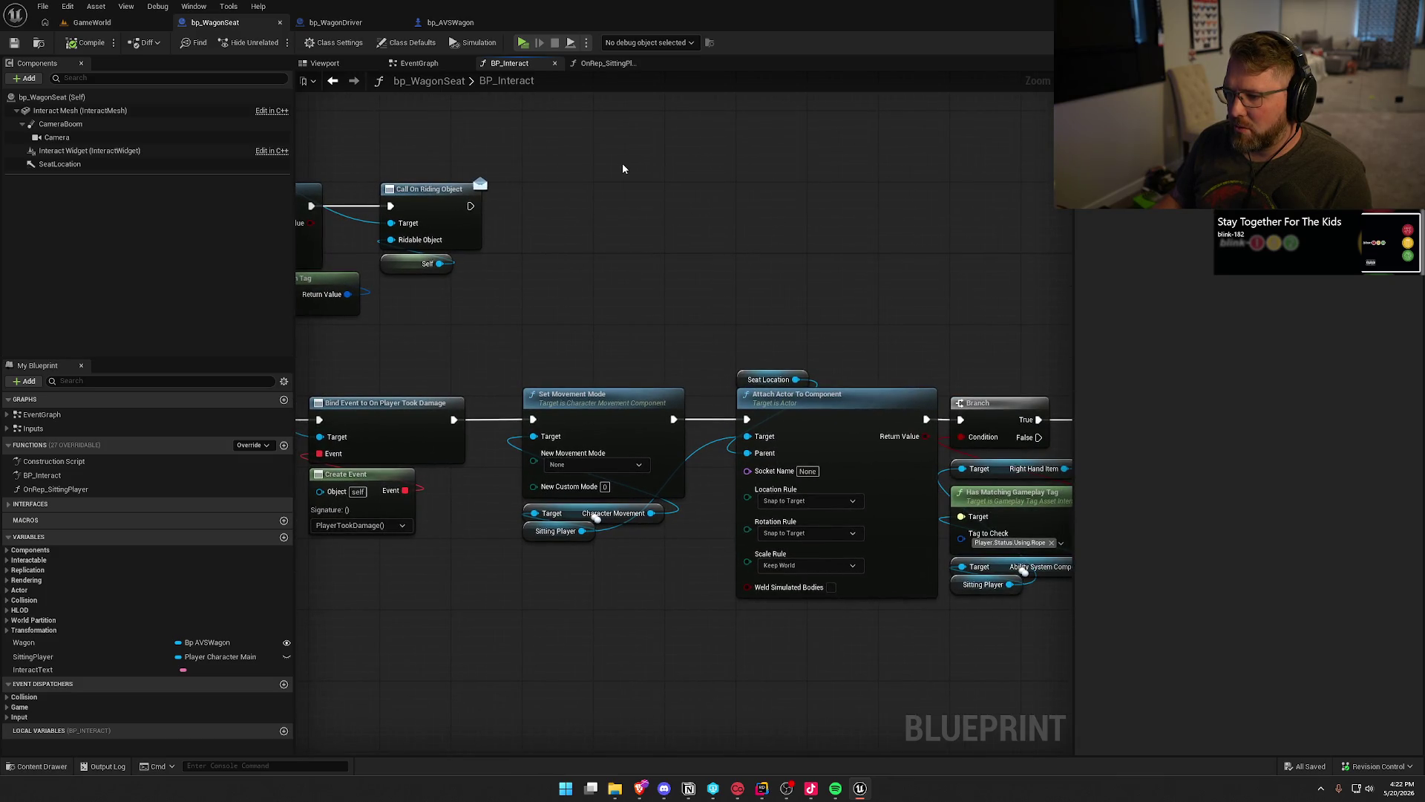
pyautogui.moveTo(623, 168); pyautogui.dragTo(539, 170)
pyautogui.moveTo(491, 315); pyautogui.dragTo(781, 645)
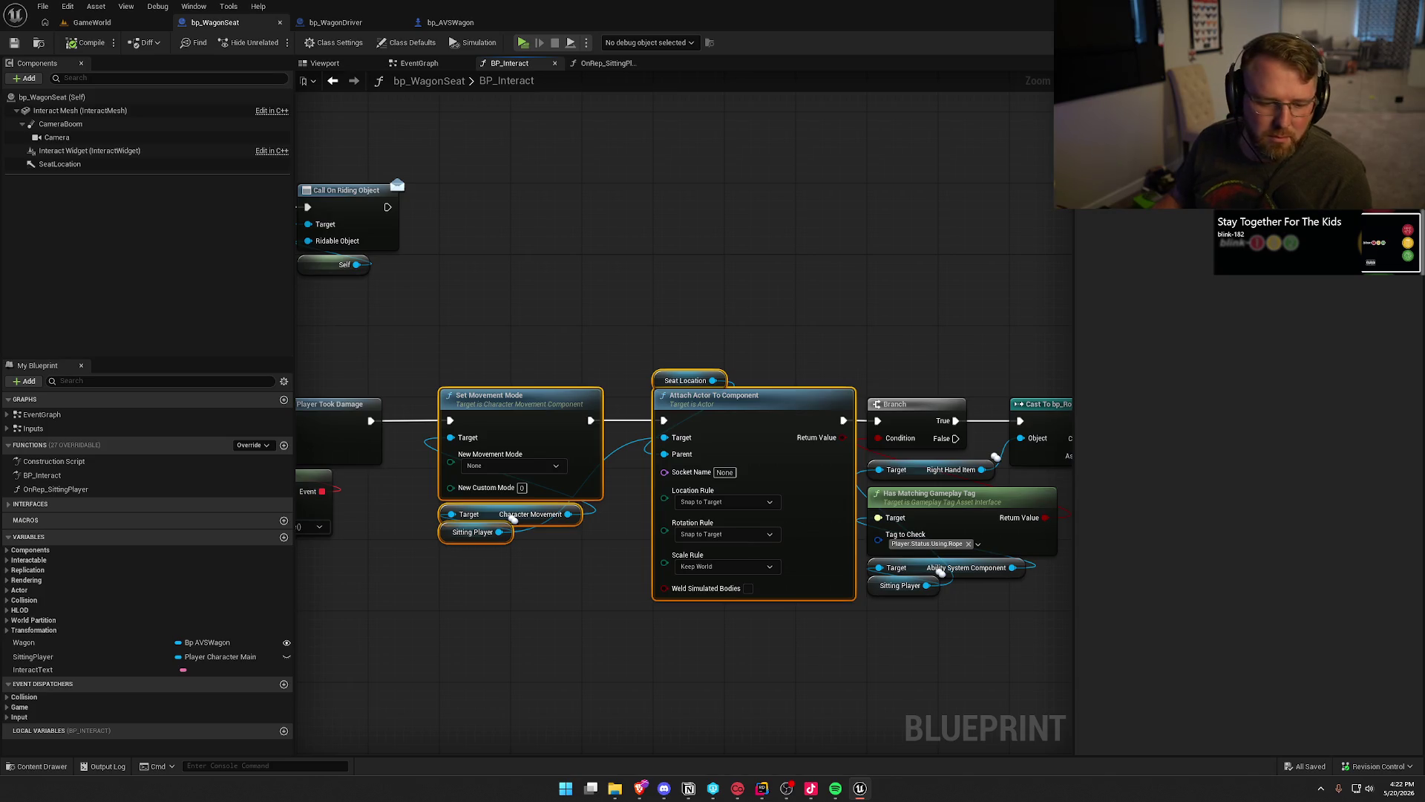
pyautogui.hotkey('alt', 'Tab')
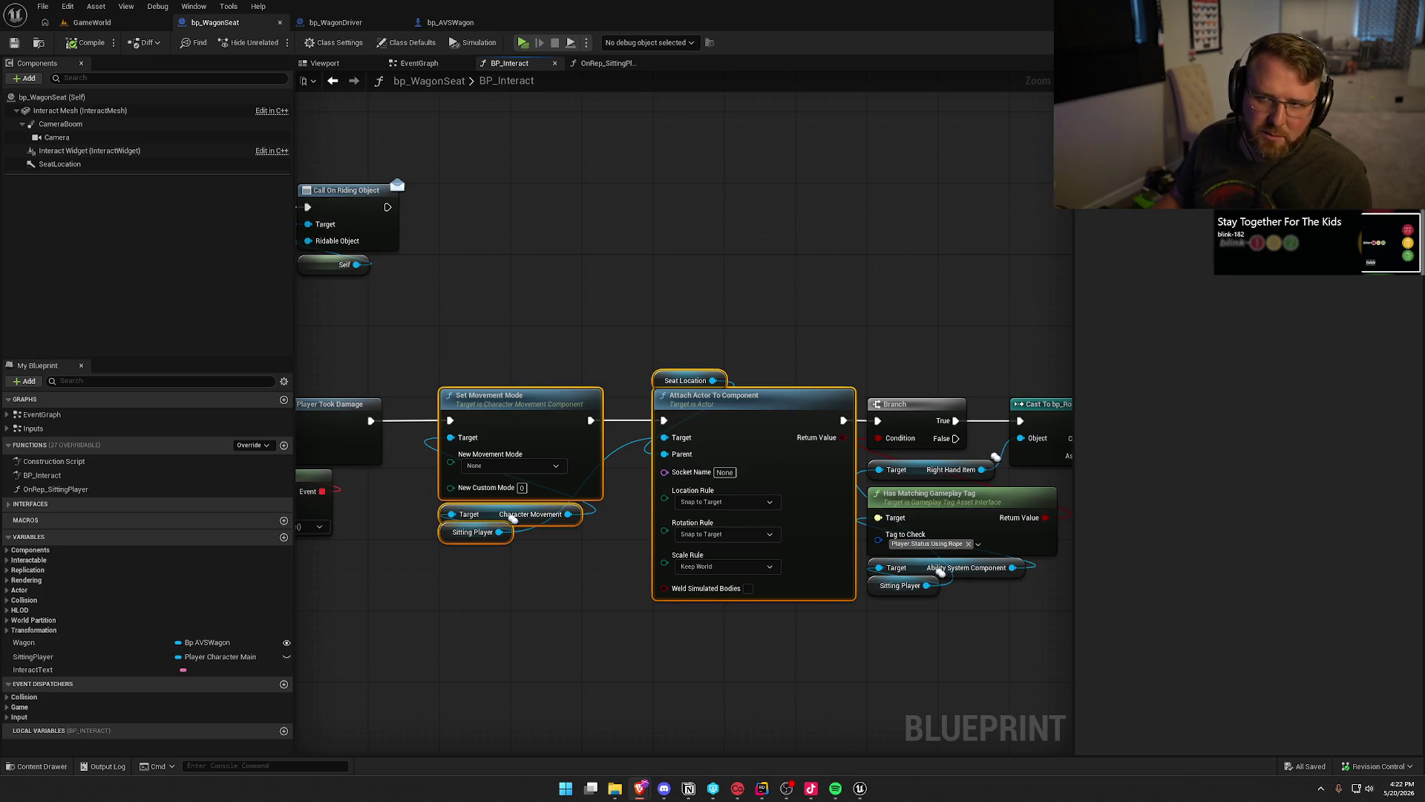
pyautogui.click(561, 253)
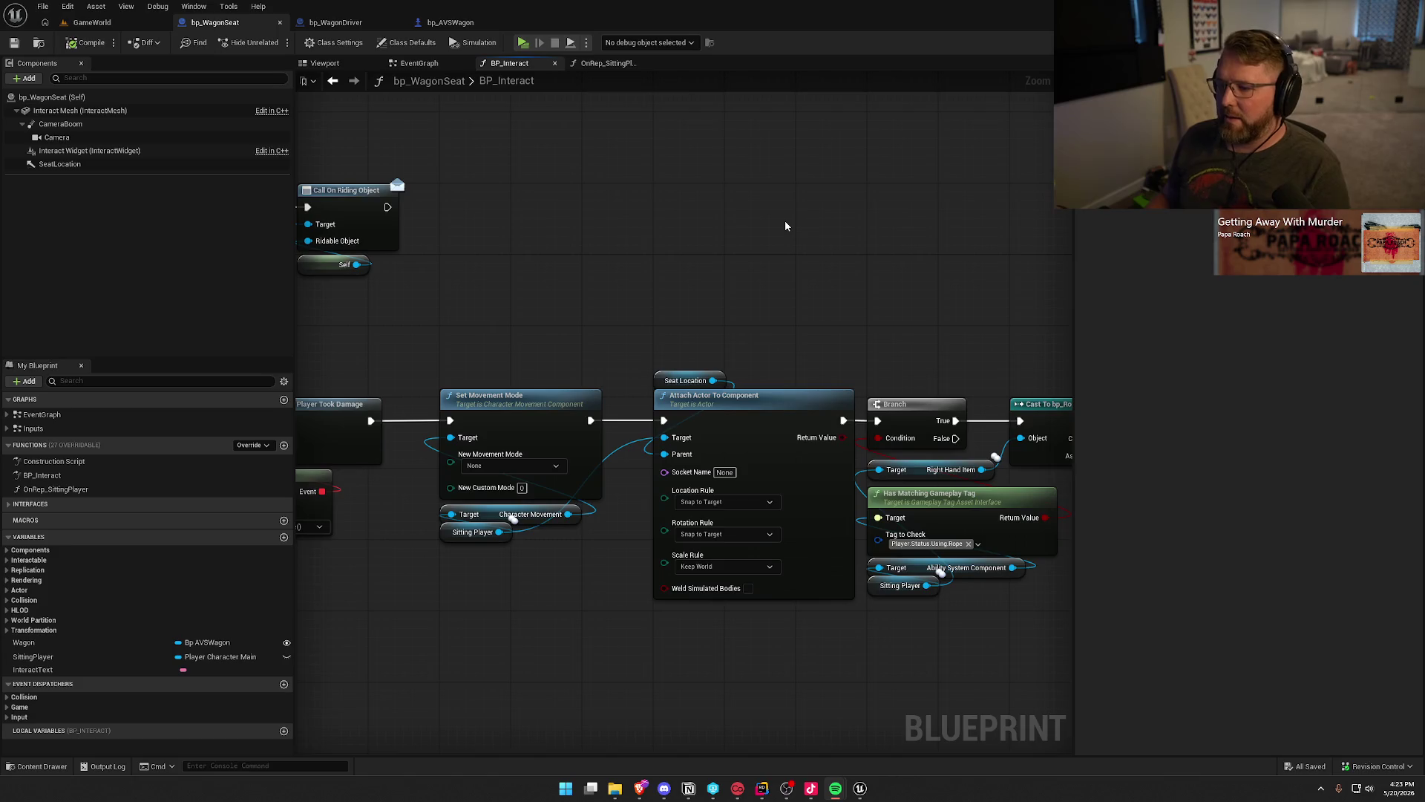
pyautogui.moveTo(591, 297); pyautogui.dragTo(750, 262)
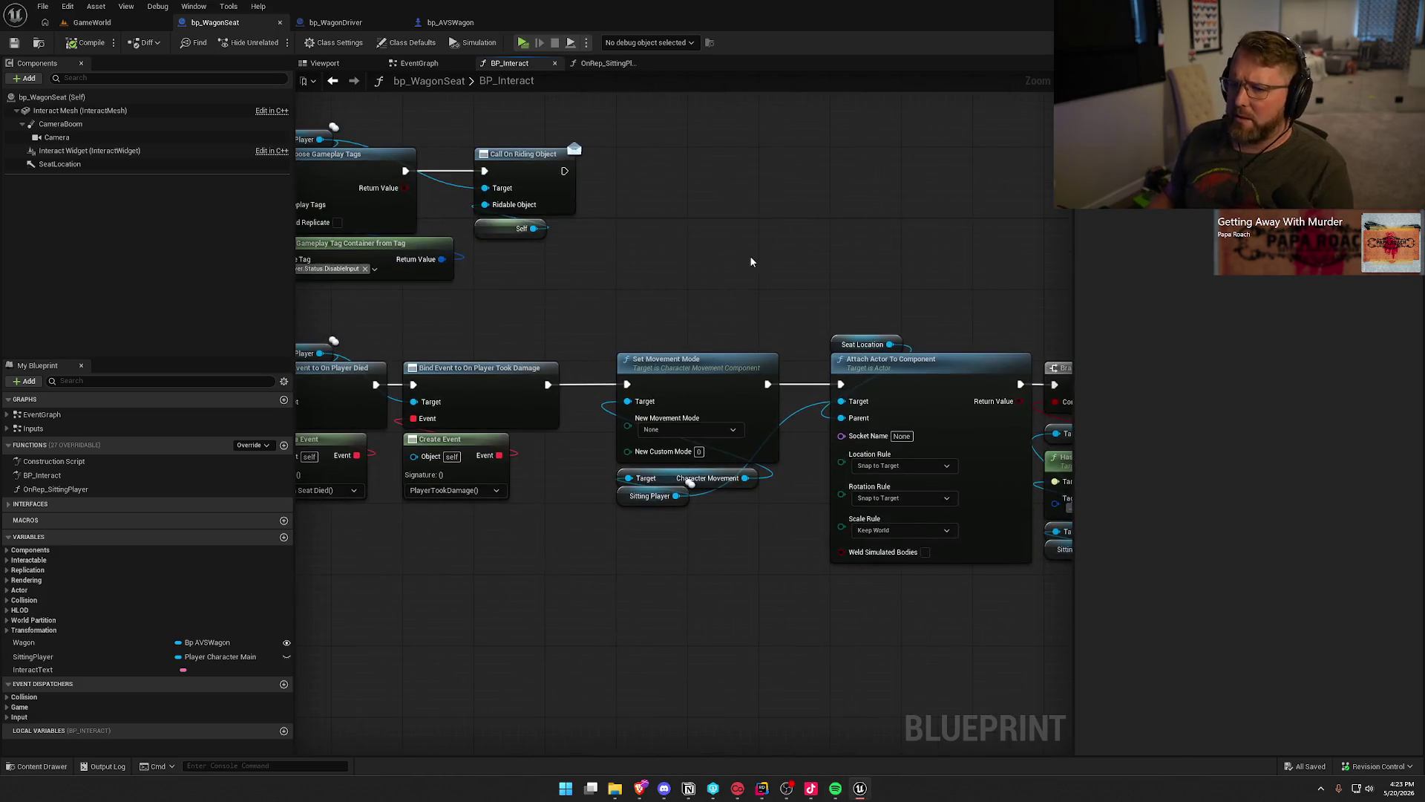
pyautogui.click(1321, 788)
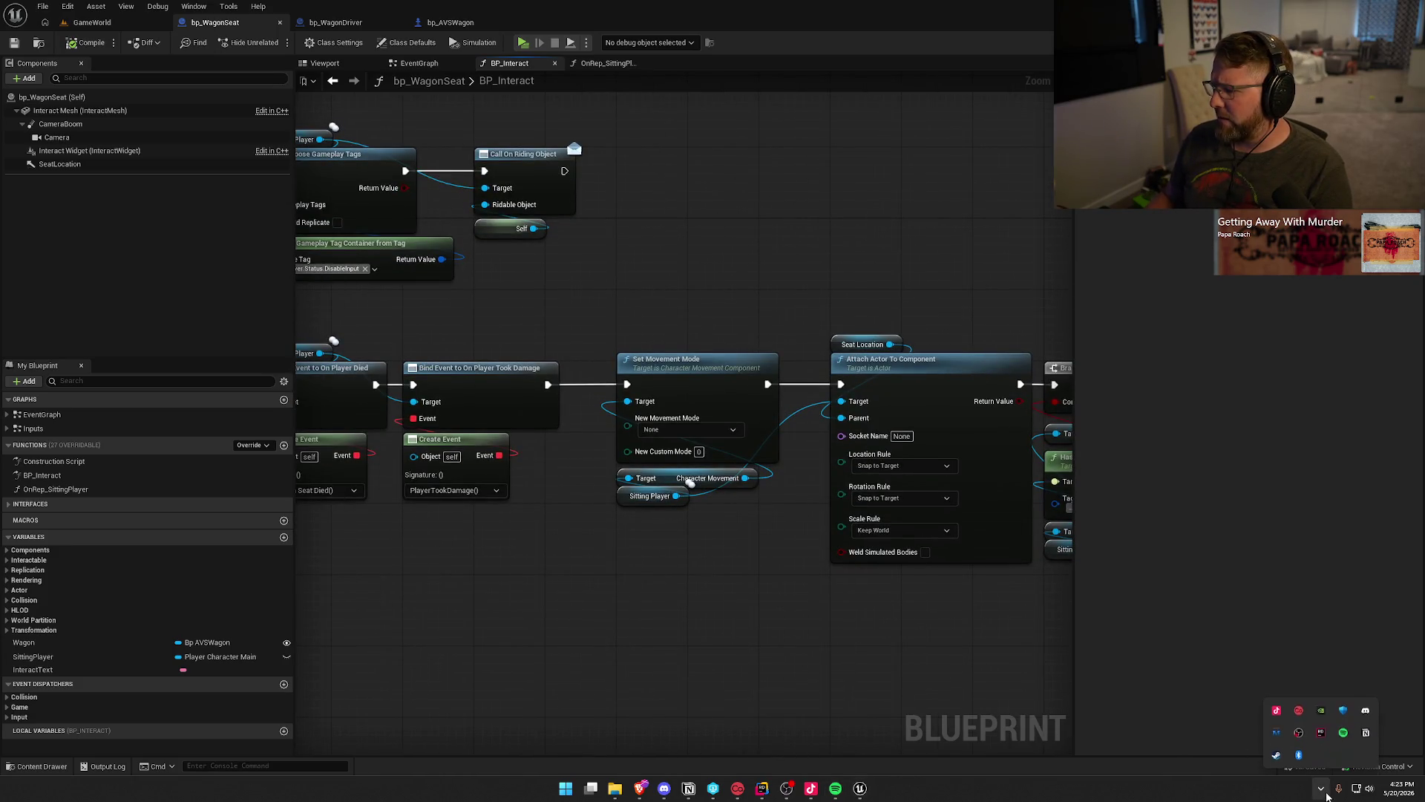
# Launch the Epic Games Launcher from system search.
pyautogui.click(1321, 789)
pyautogui.press('super')
pyautogui.write('epic')
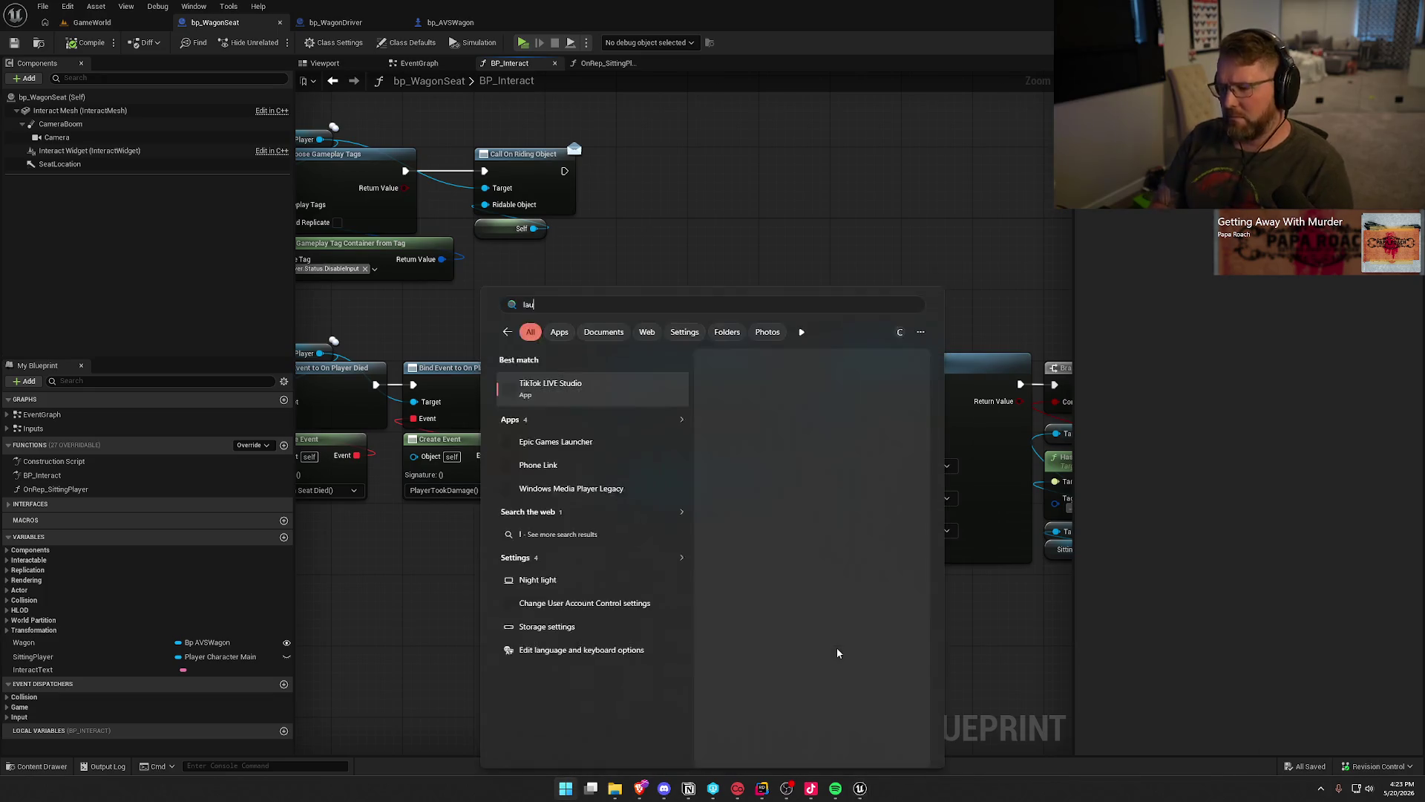
pyautogui.press('Return')
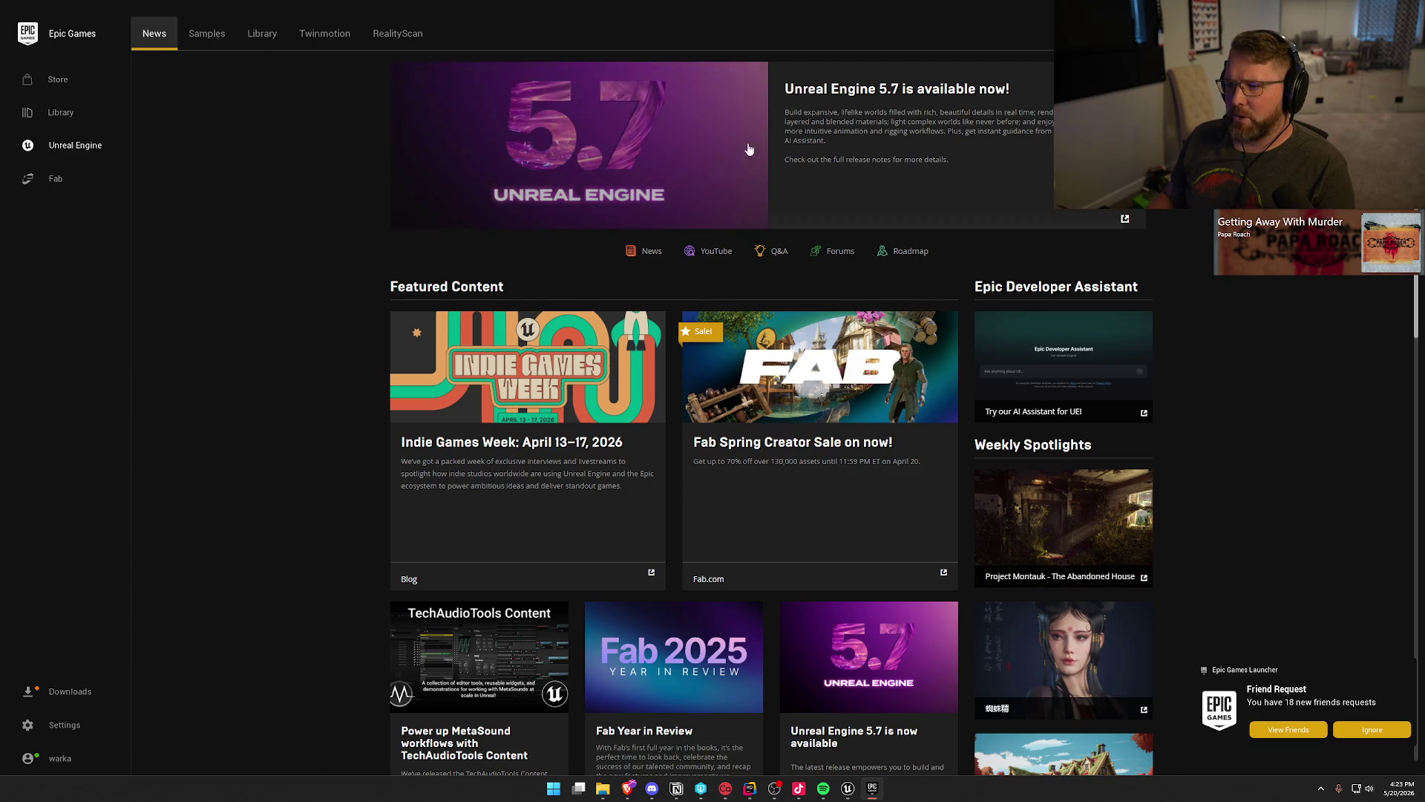
# In Library, add an engine slot set to 5.8.0 Preview, discard it, and return to Unreal.
pyautogui.click(258, 38)
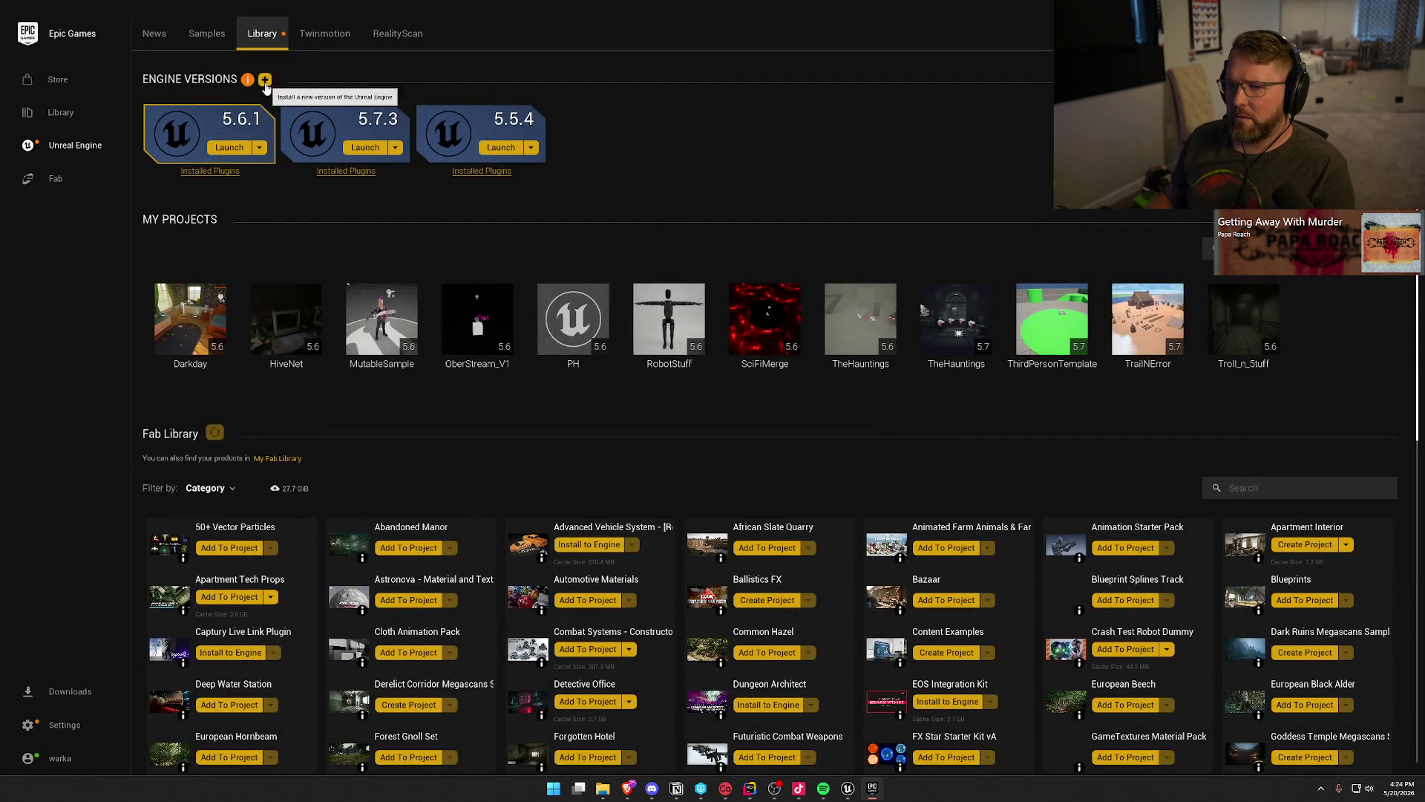
pyautogui.click(265, 80)
pyautogui.click(653, 119)
pyautogui.click(662, 137)
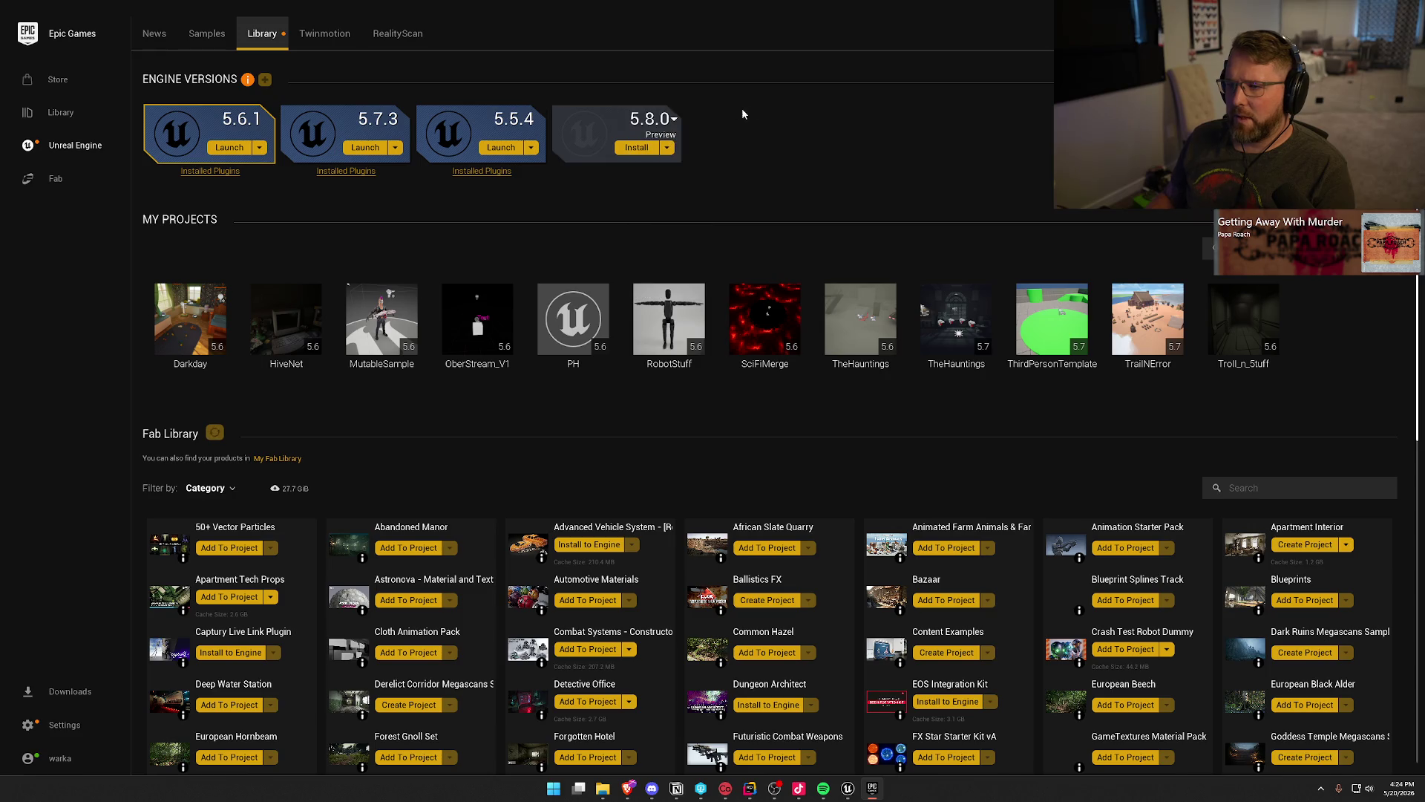
pyautogui.click(559, 111)
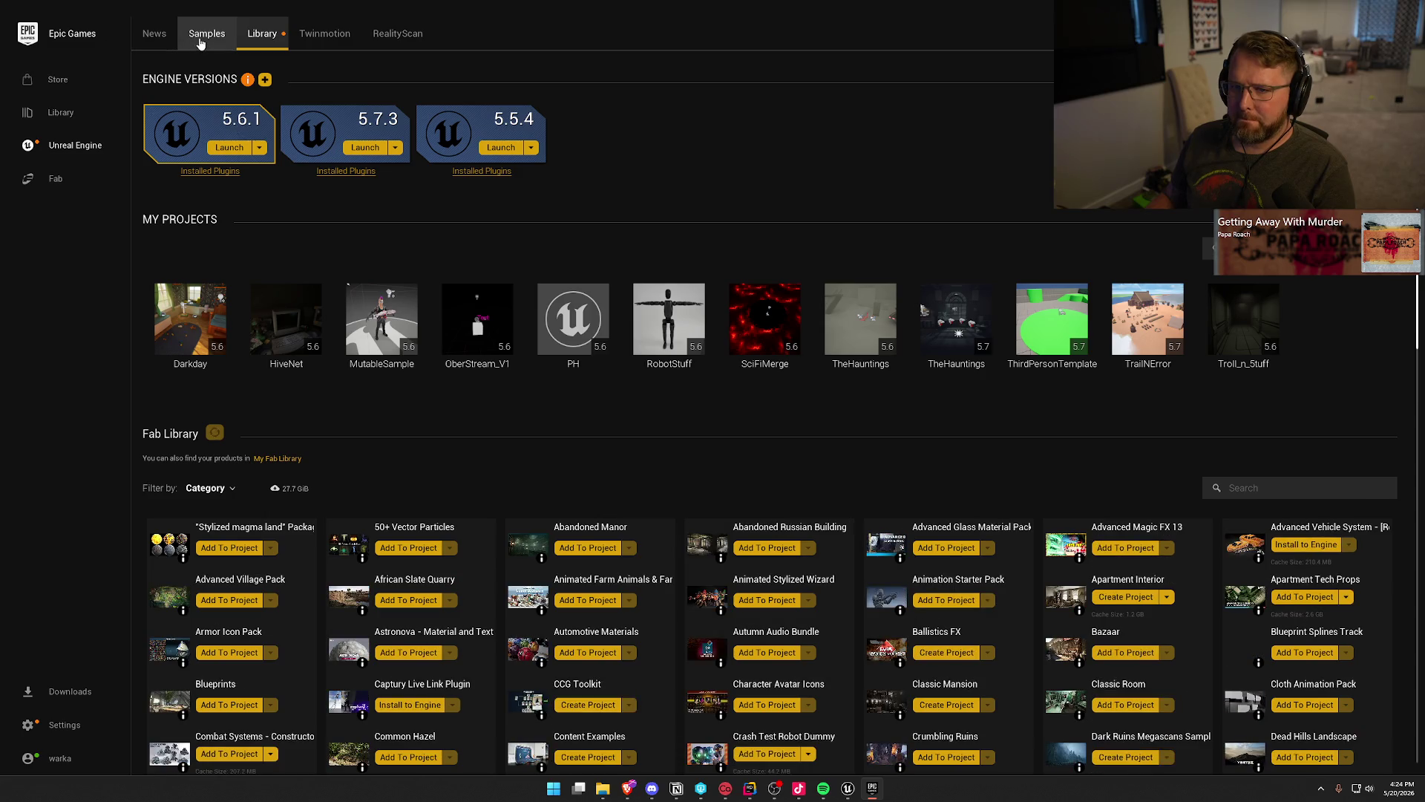
pyautogui.hotkey('alt', 'Tab')
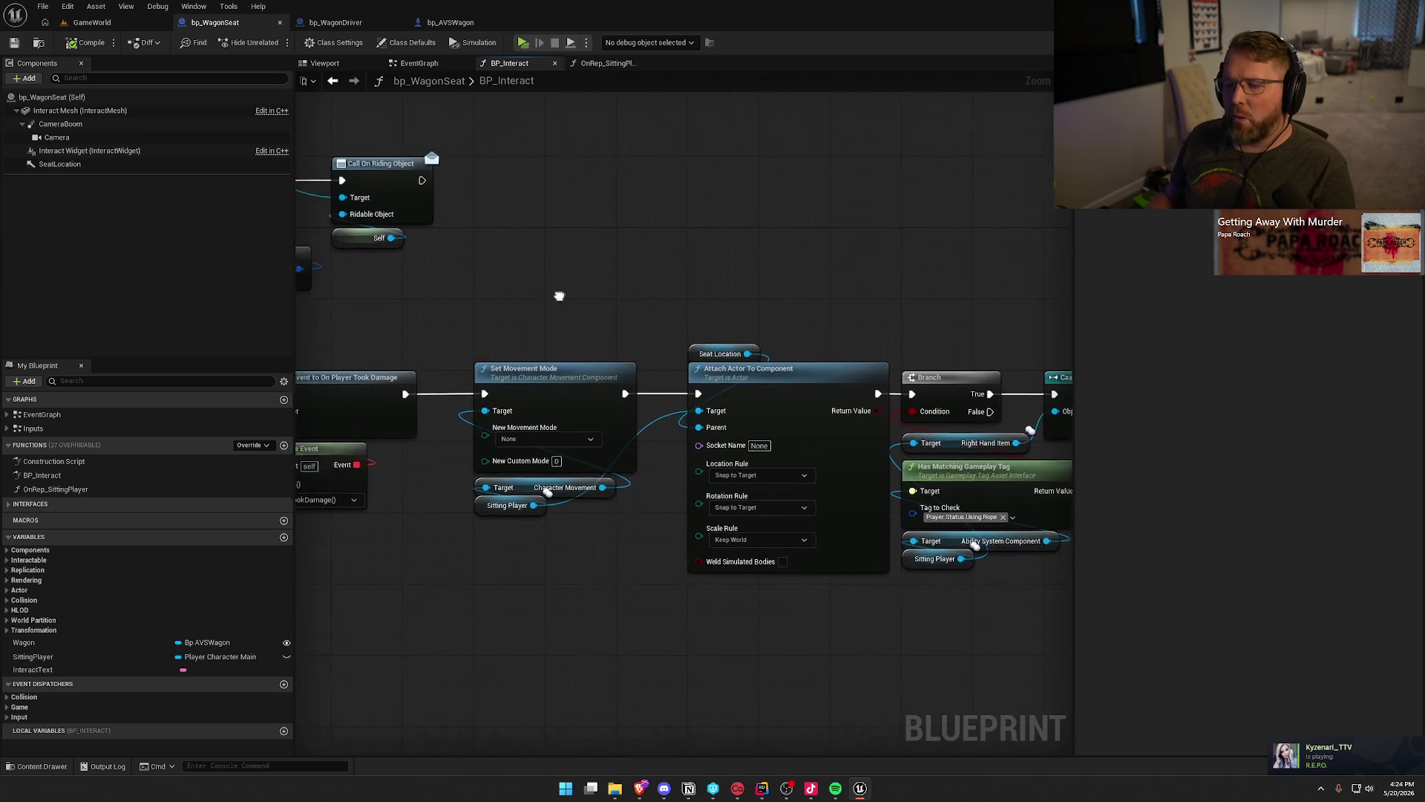
pyautogui.moveTo(467, 282); pyautogui.dragTo(833, 621)
pyautogui.moveTo(477, 291)
pyautogui.mouseDown()
pyautogui.moveTo(827, 639)
pyautogui.moveTo(824, 597)
pyautogui.mouseUp()
pyautogui.click(818, 681)
pyautogui.moveTo(477, 286)
pyautogui.mouseDown()
pyautogui.moveTo(726, 574)
pyautogui.moveTo(816, 572)
pyautogui.mouseUp()
pyautogui.click(569, 253)
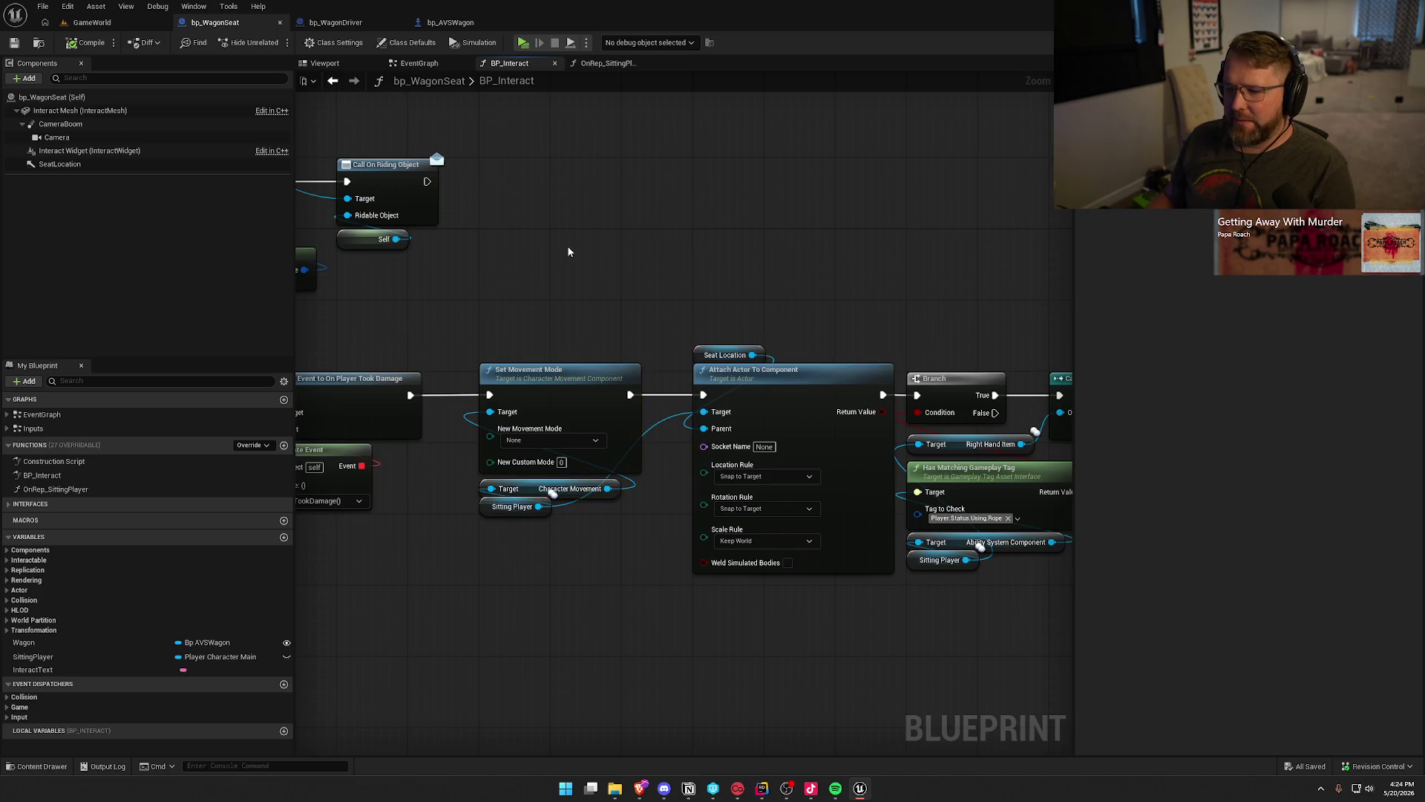
pyautogui.moveTo(569, 253)
pyautogui.mouseDown()
pyautogui.moveTo(629, 270)
pyautogui.moveTo(571, 265)
pyautogui.mouseUp()
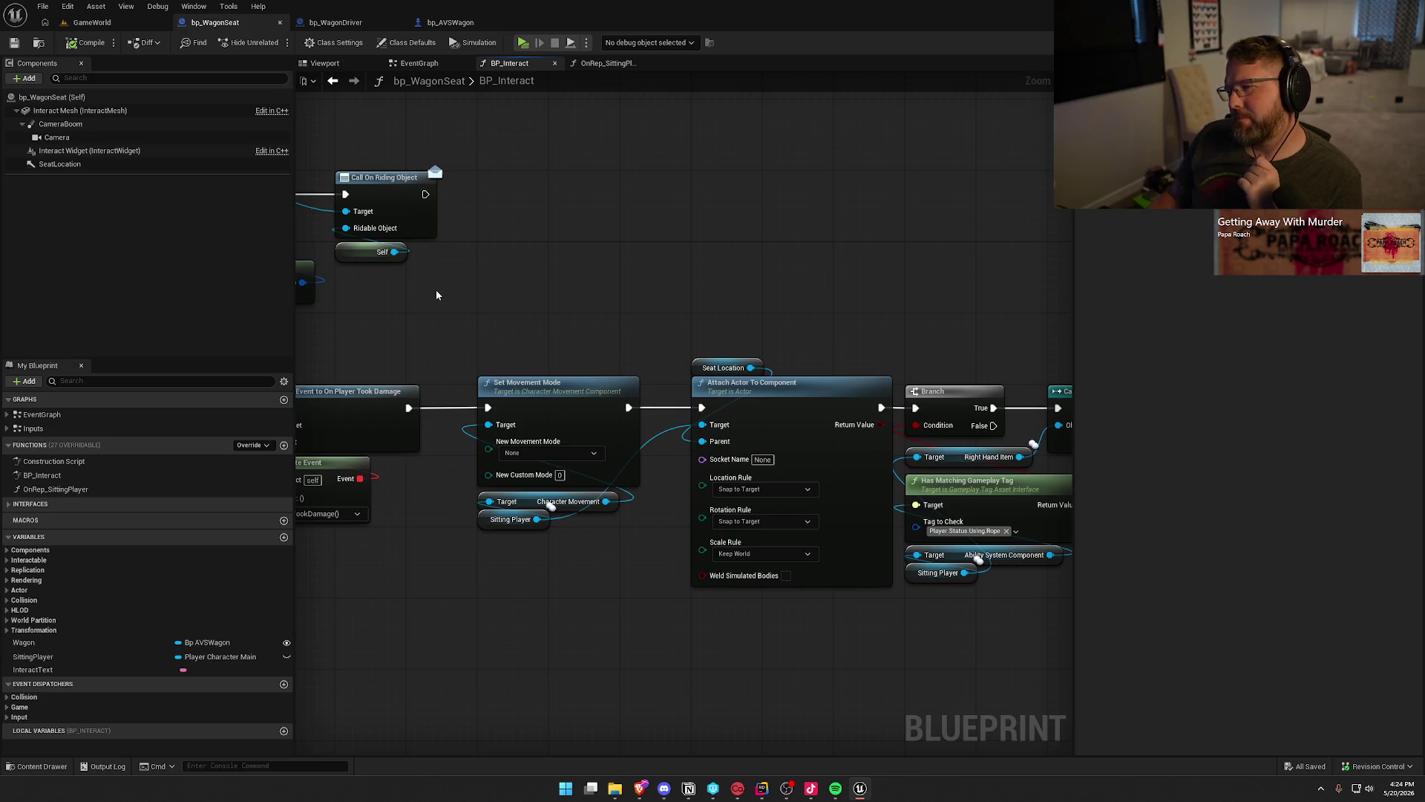
pyautogui.moveTo(436, 295); pyautogui.dragTo(938, 320)
pyautogui.moveTo(319, 371); pyautogui.dragTo(825, 352)
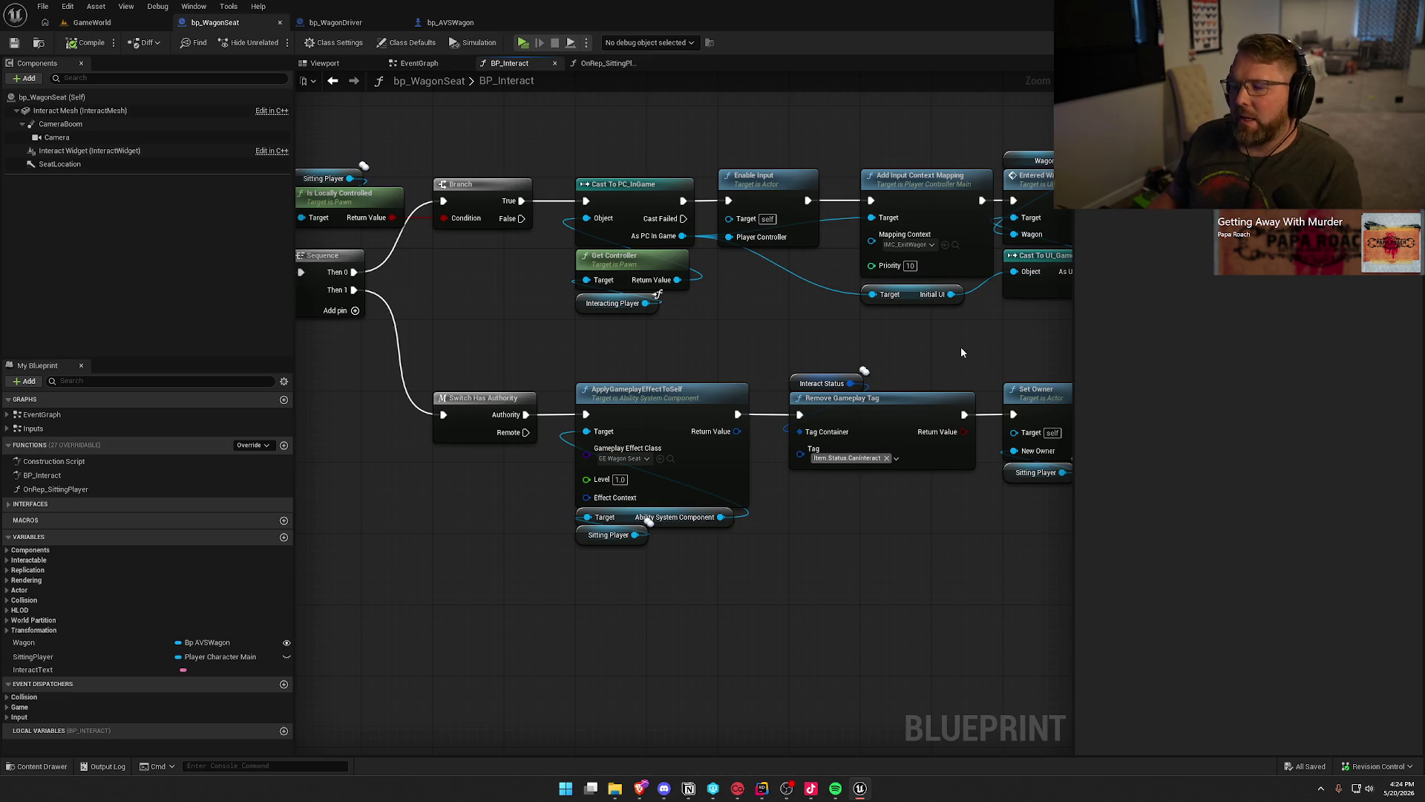
pyautogui.moveTo(961, 348); pyautogui.dragTo(504, 318)
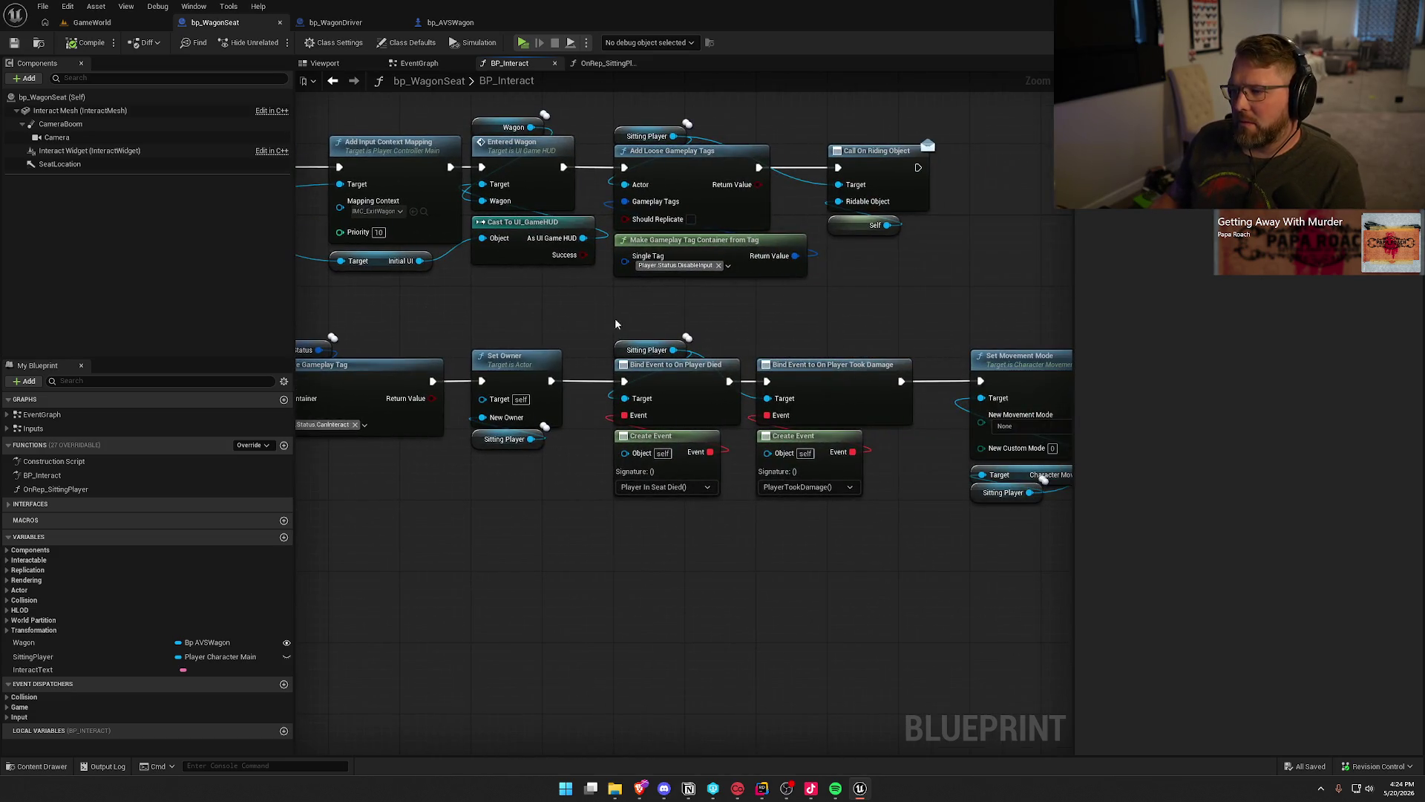
pyautogui.moveTo(615, 325); pyautogui.dragTo(386, 296)
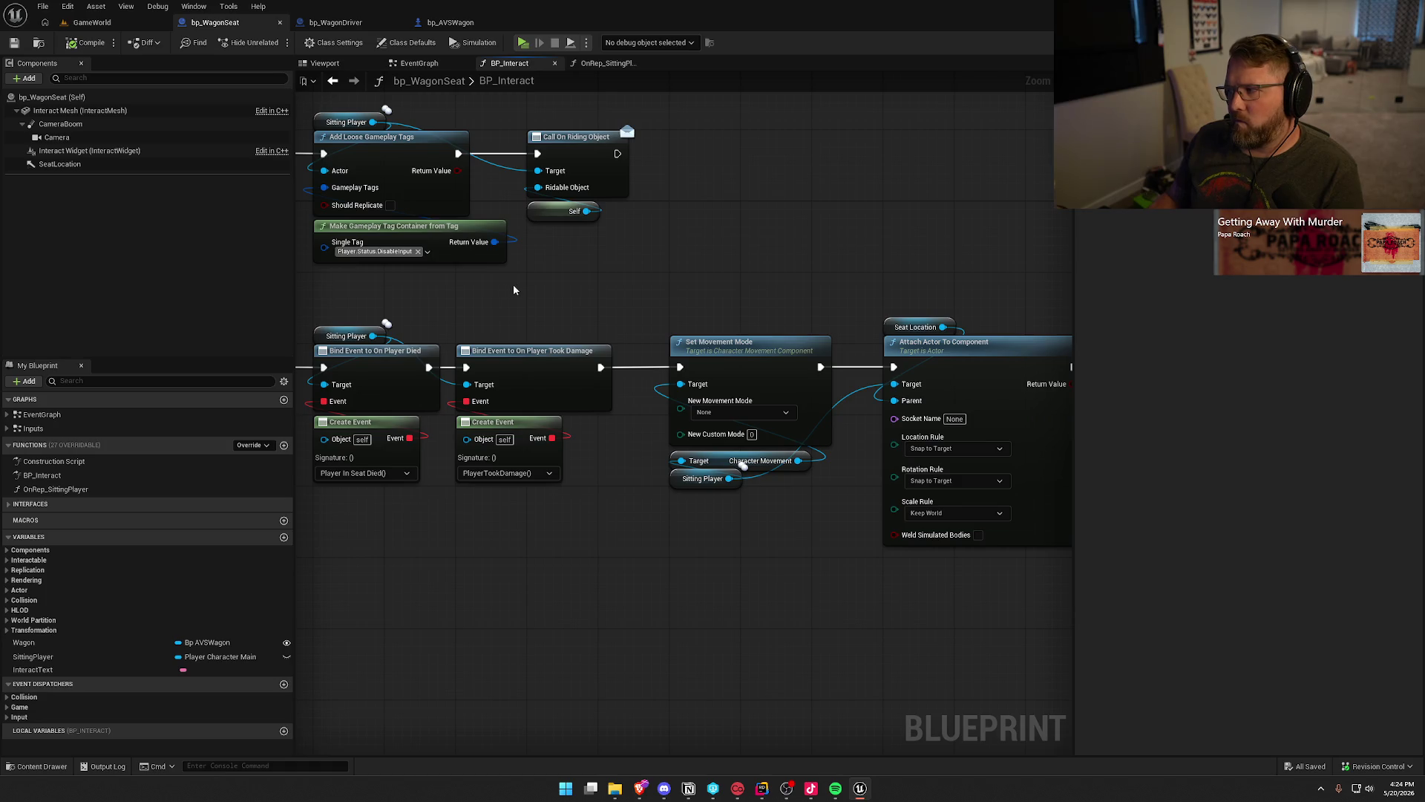
pyautogui.moveTo(514, 284); pyautogui.dragTo(690, 284)
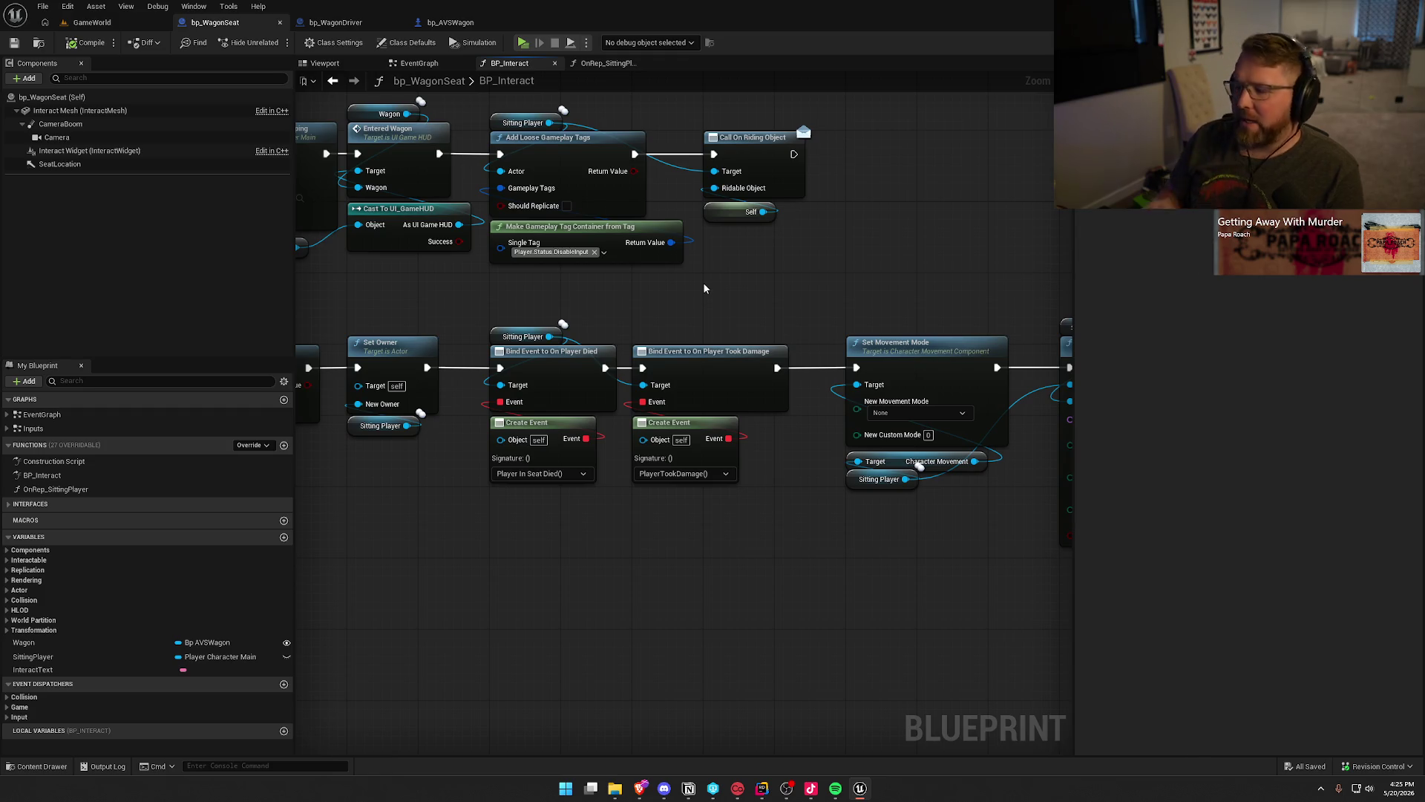
pyautogui.moveTo(686, 307); pyautogui.dragTo(921, 301)
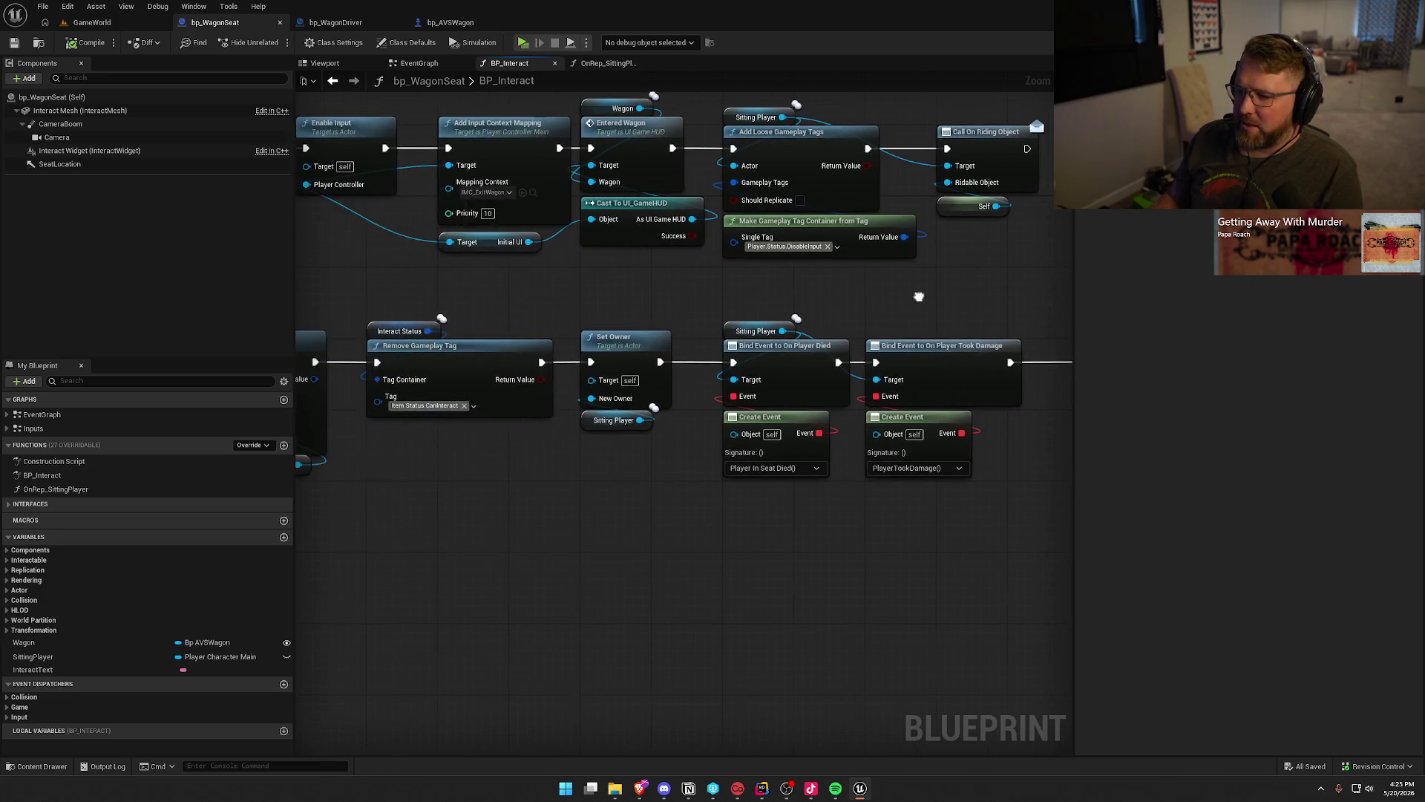
pyautogui.moveTo(615, 273); pyautogui.dragTo(816, 269)
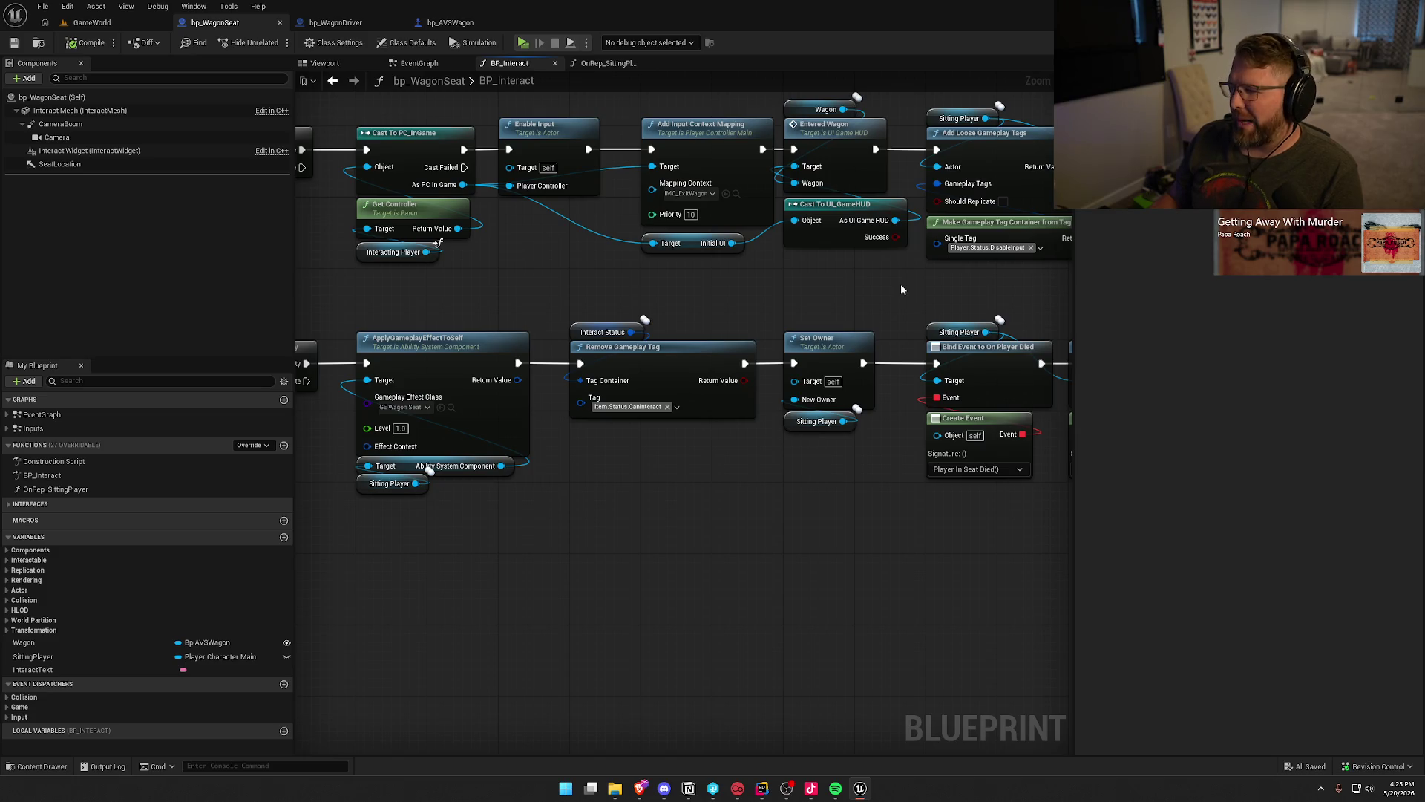
pyautogui.moveTo(883, 291); pyautogui.dragTo(524, 288)
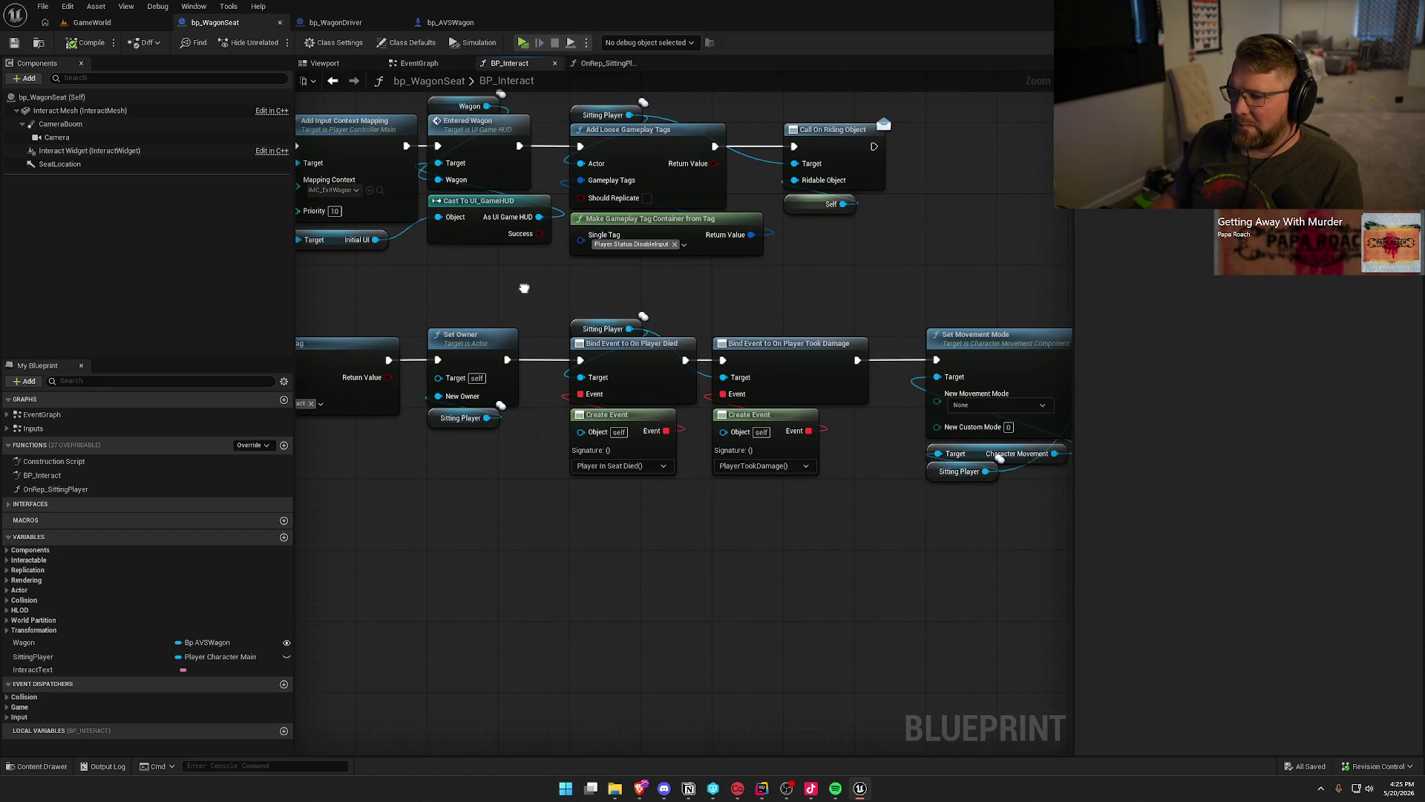
pyautogui.moveTo(904, 277)
pyautogui.mouseDown()
pyautogui.moveTo(901, 255)
pyautogui.moveTo(834, 340)
pyautogui.moveTo(384, 292)
pyautogui.moveTo(694, 276)
pyautogui.mouseUp()
pyautogui.scroll(-1, 834, 340)
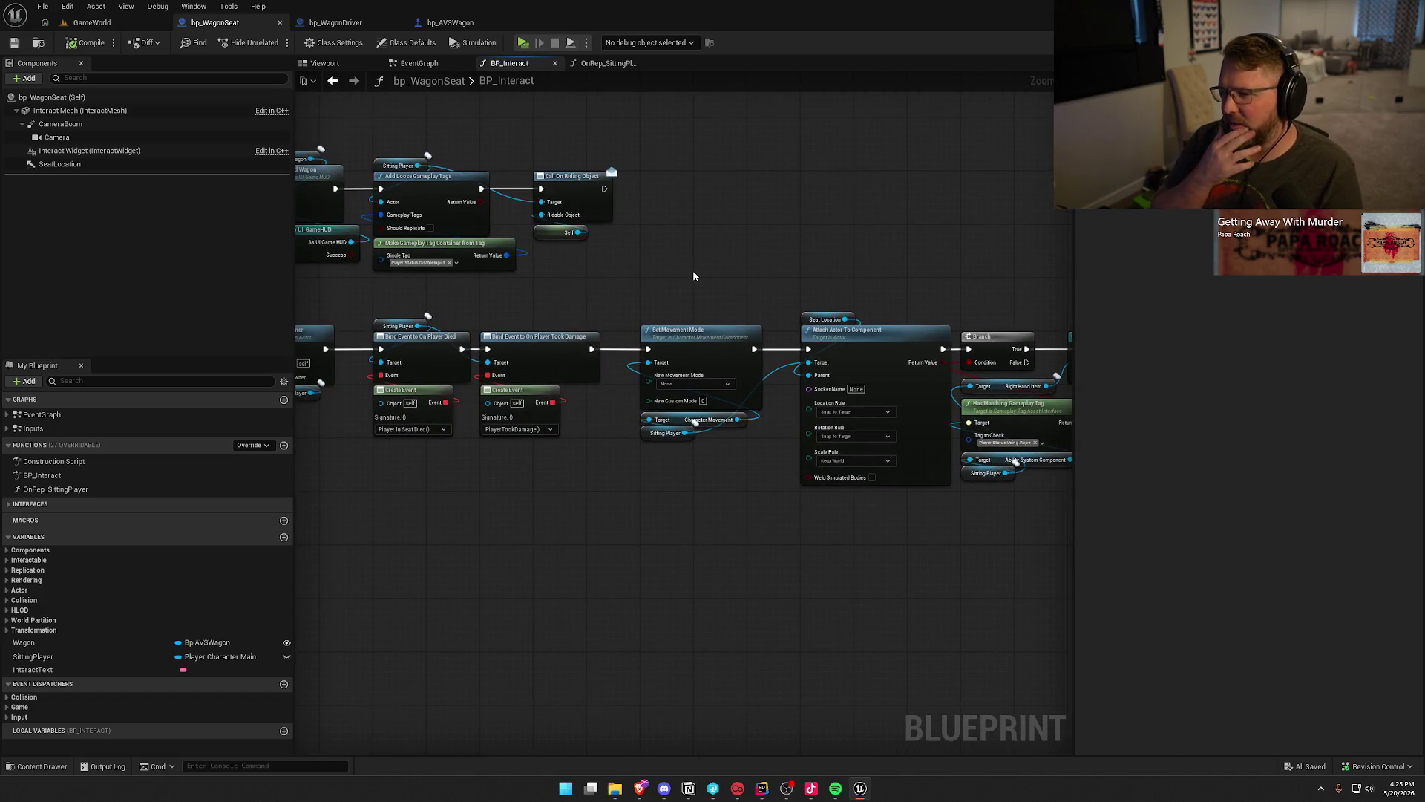
pyautogui.scroll(1, 693, 275)
pyautogui.moveTo(649, 287)
pyautogui.mouseDown()
pyautogui.moveTo(728, 317)
pyautogui.moveTo(480, 289)
pyautogui.mouseUp()
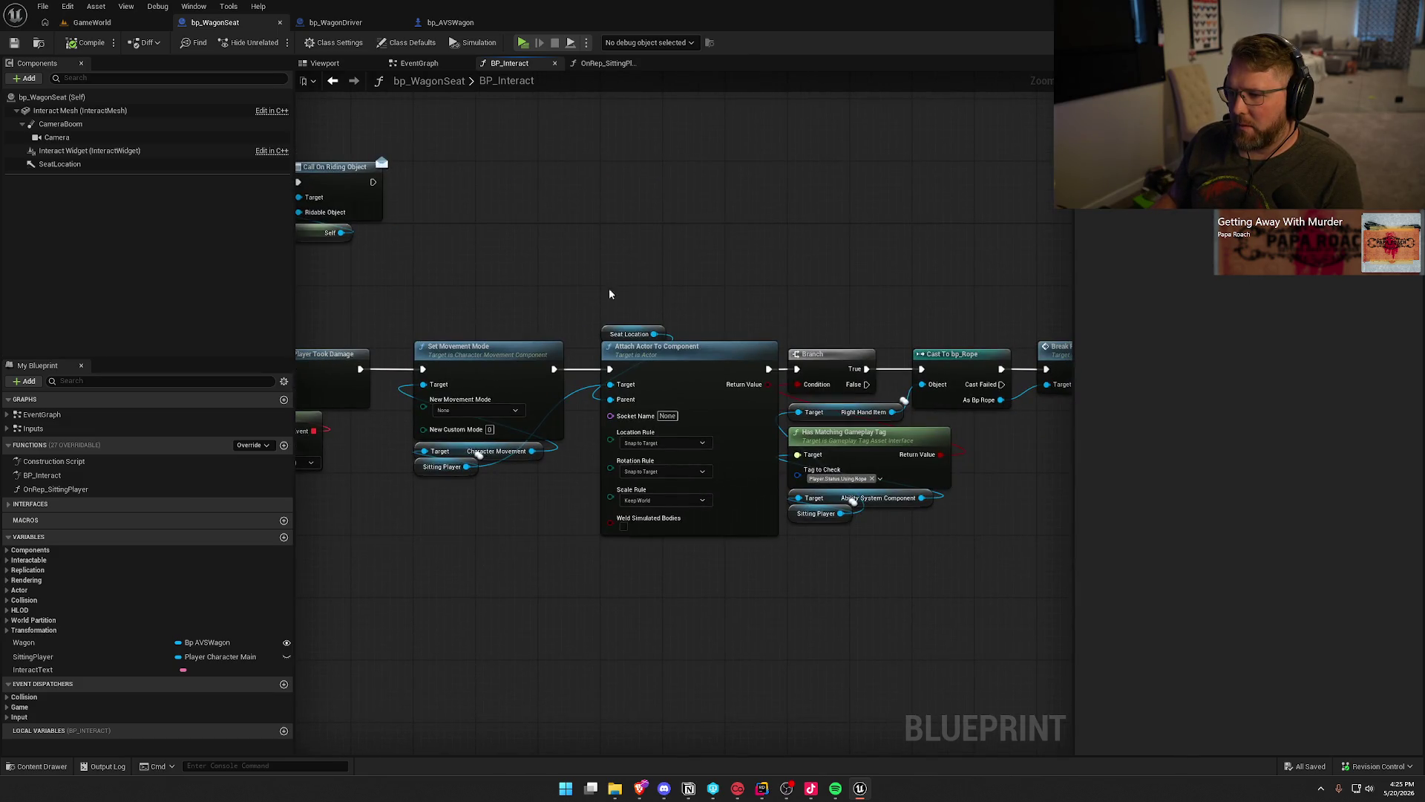
pyautogui.moveTo(467, 466); pyautogui.dragTo(520, 532)
pyautogui.write('unpo')
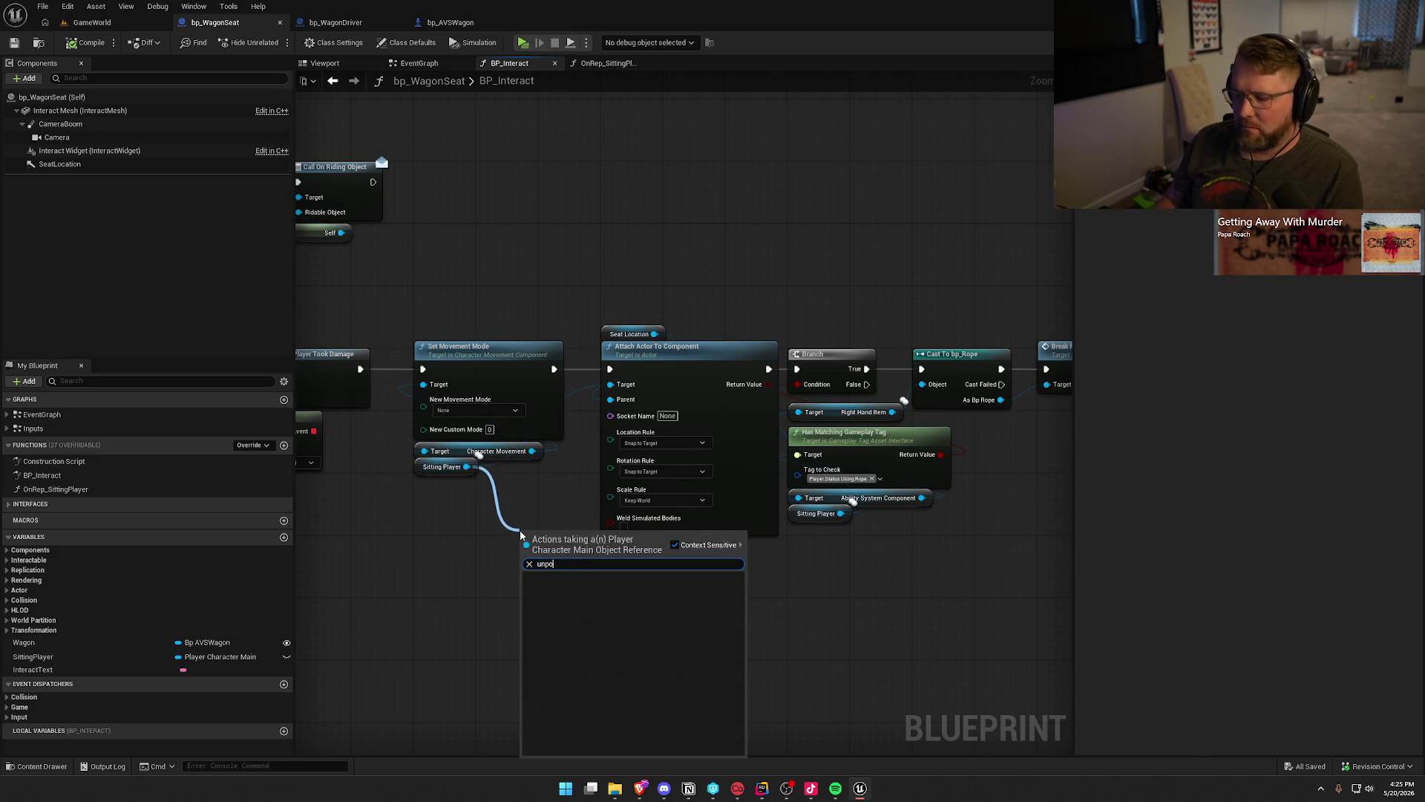
pyautogui.press('Escape')
pyautogui.moveTo(369, 511); pyautogui.dragTo(903, 497)
pyautogui.moveTo(205, 446); pyautogui.dragTo(592, 417)
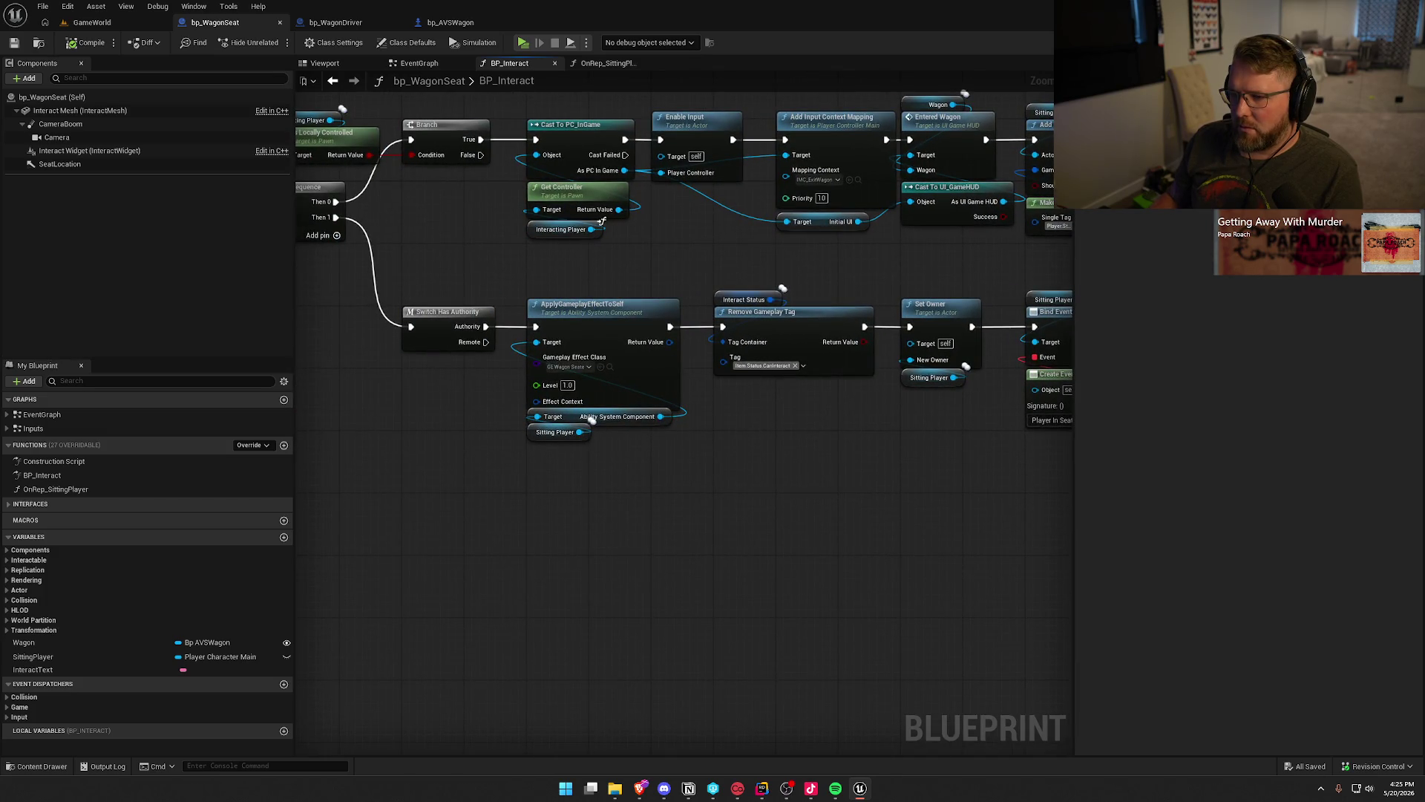
pyautogui.moveTo(592, 418); pyautogui.dragTo(586, 417)
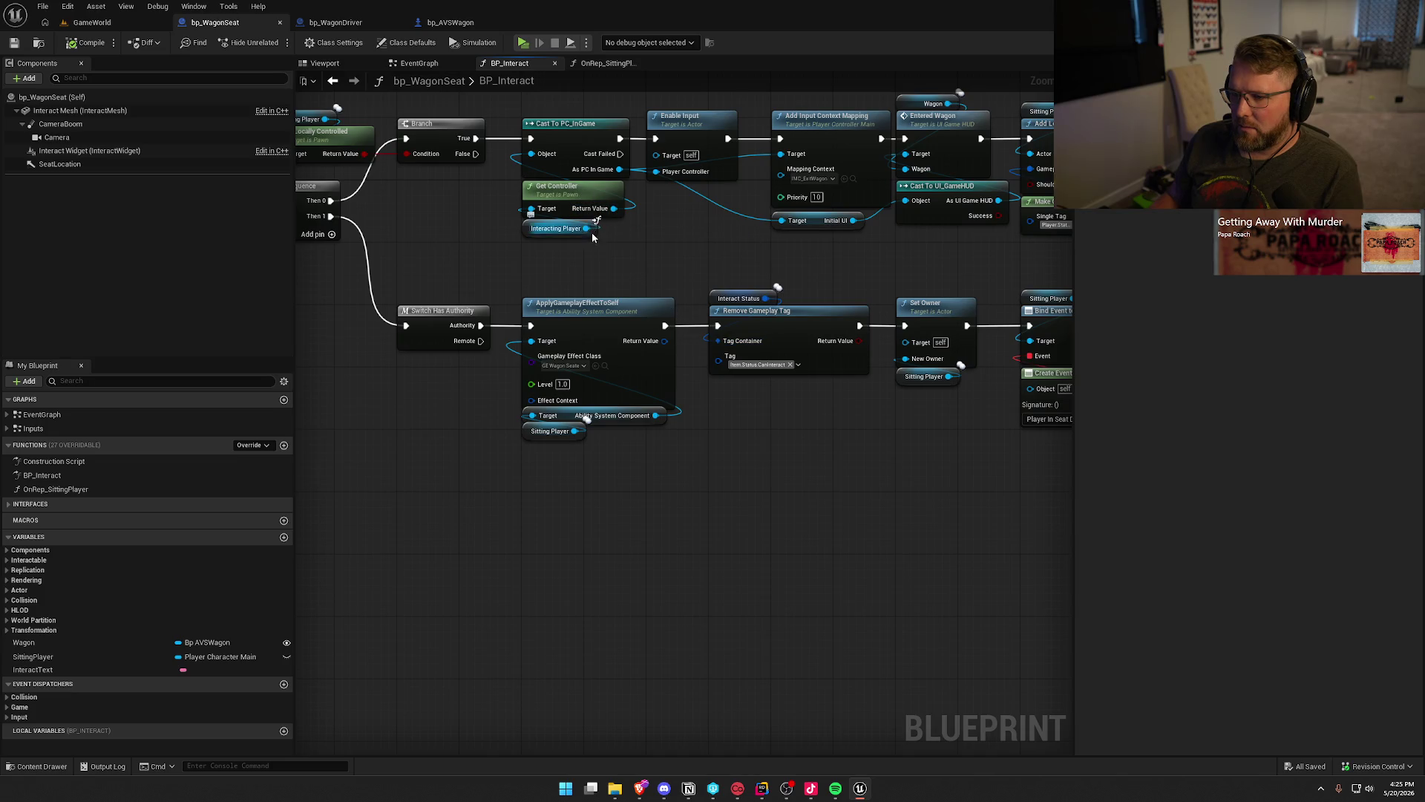
pyautogui.moveTo(619, 169); pyautogui.dragTo(750, 448)
pyautogui.write('poss')
pyautogui.press('Down')
pyautogui.press('Return')
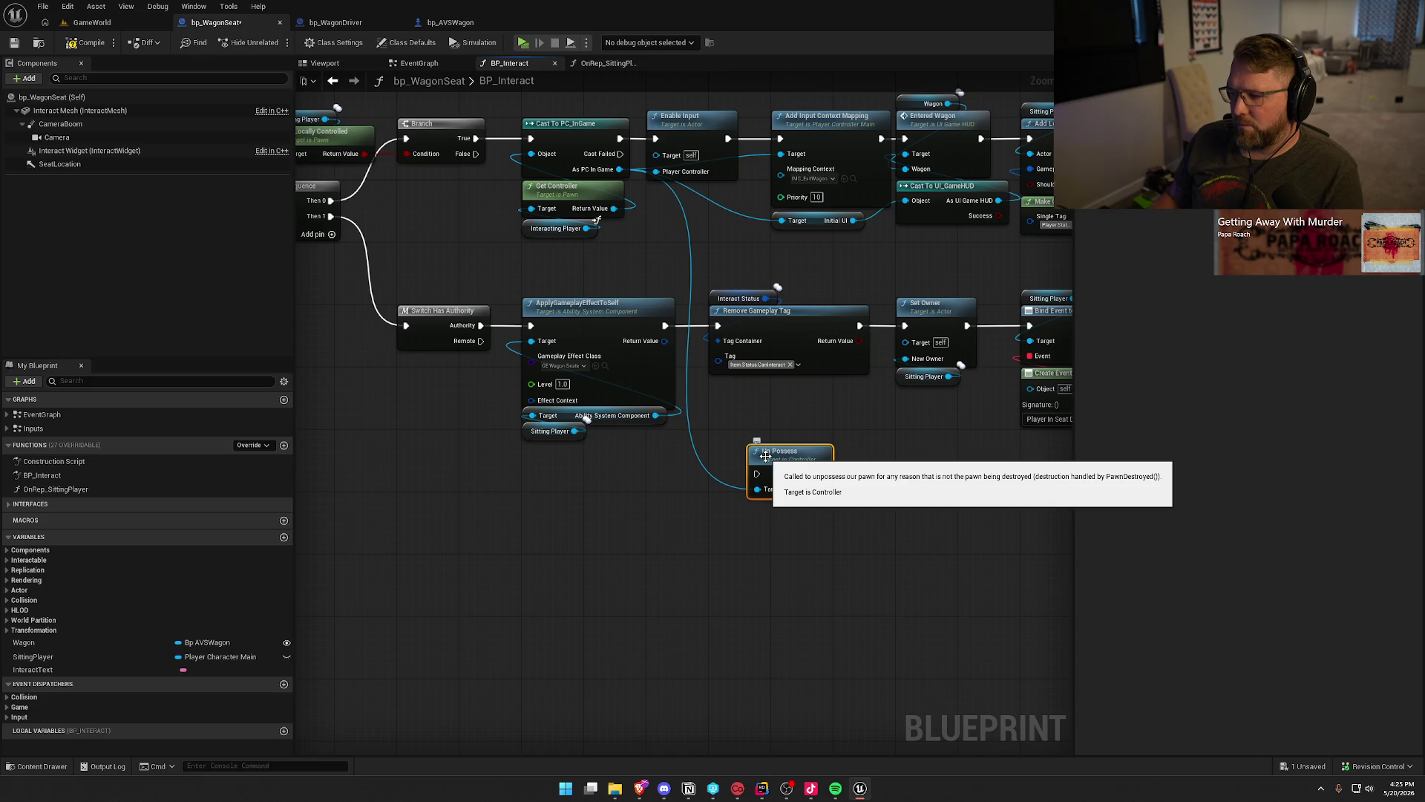
pyautogui.moveTo(887, 477); pyautogui.dragTo(706, 488)
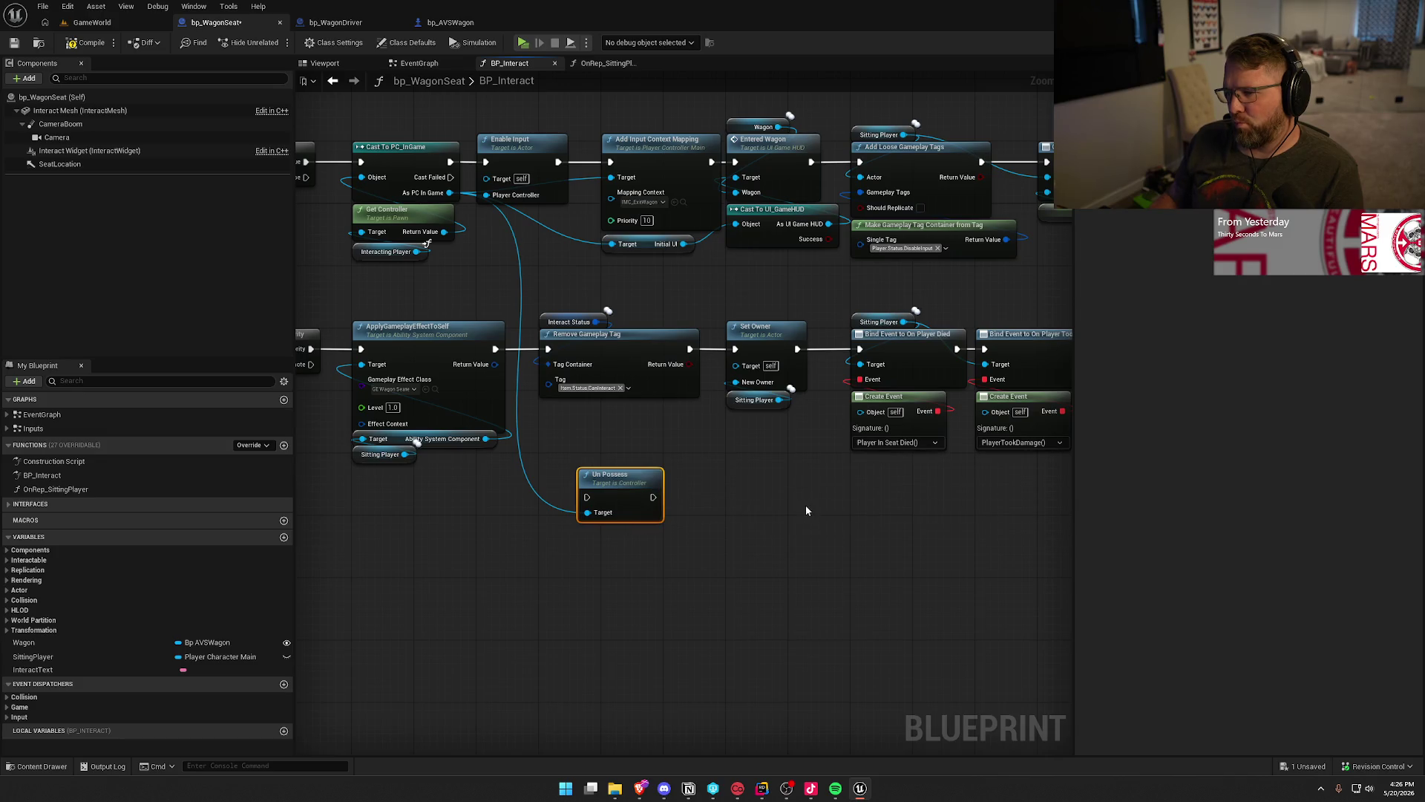
pyautogui.moveTo(735, 546); pyautogui.dragTo(590, 464)
pyautogui.moveTo(807, 595)
pyautogui.mouseDown()
pyautogui.moveTo(1247, 592)
pyautogui.moveTo(1377, 564)
pyautogui.moveTo(756, 495)
pyautogui.mouseUp()
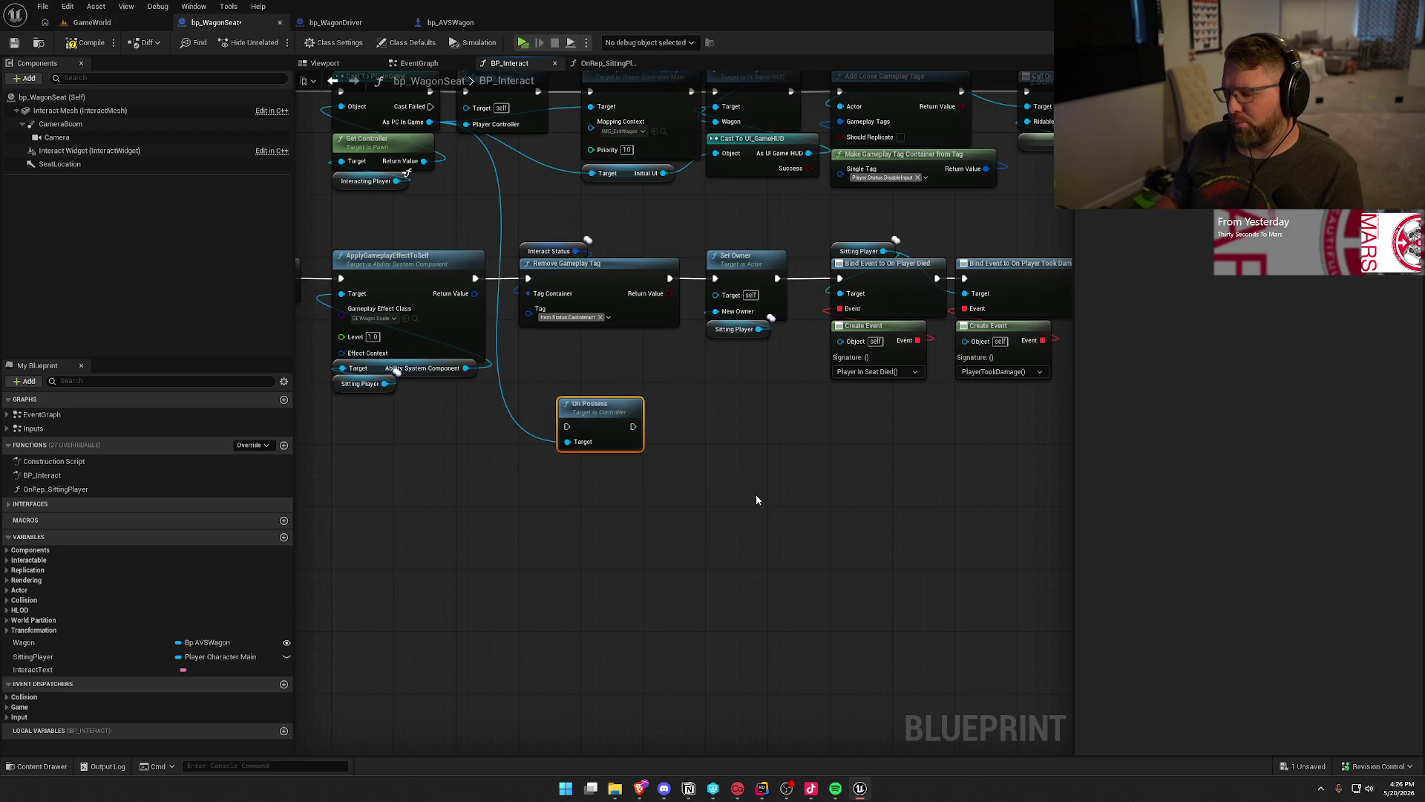
pyautogui.press('Delete')
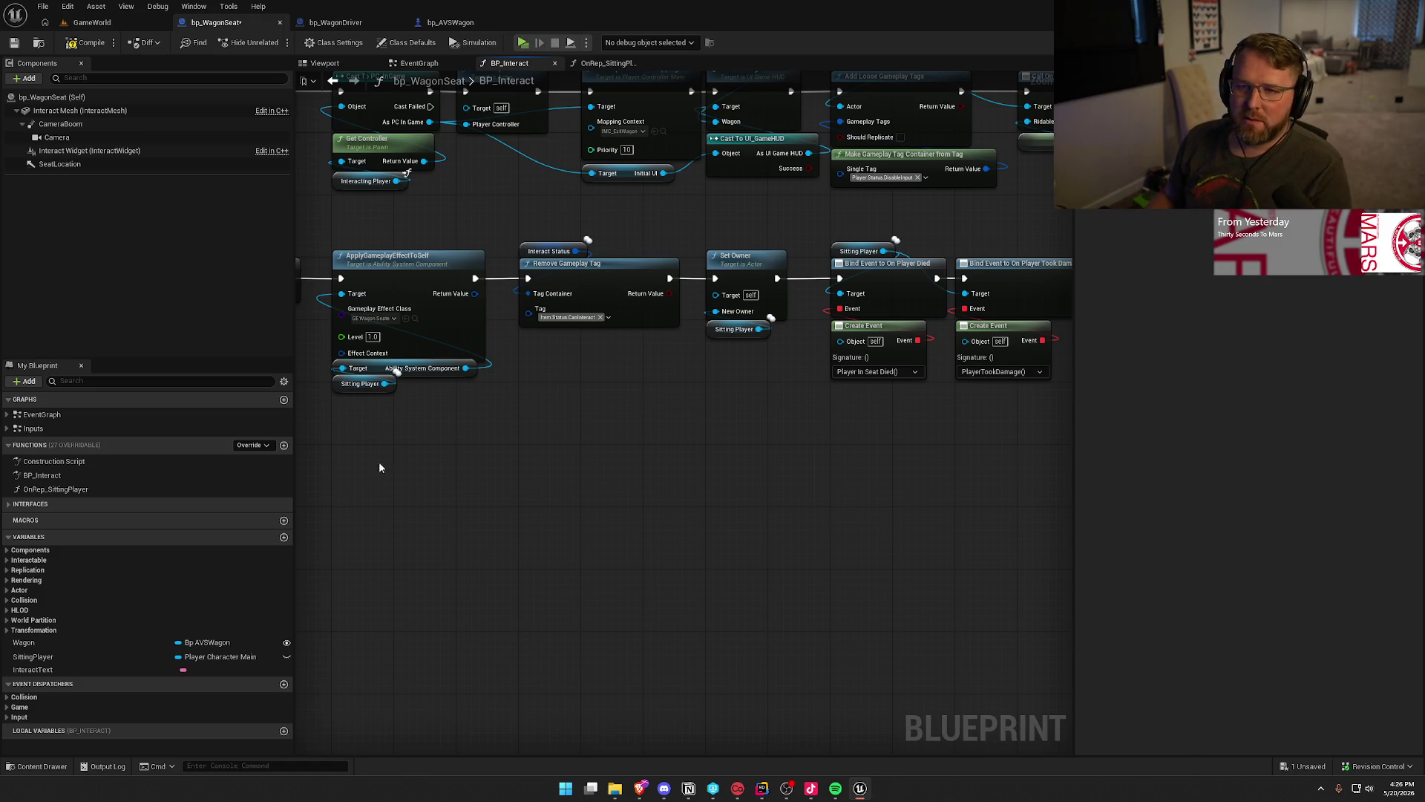
# Save bp_WagonSeat and recentre the view on the Set Movement Mode and attach nodes.
pyautogui.click(89, 43)
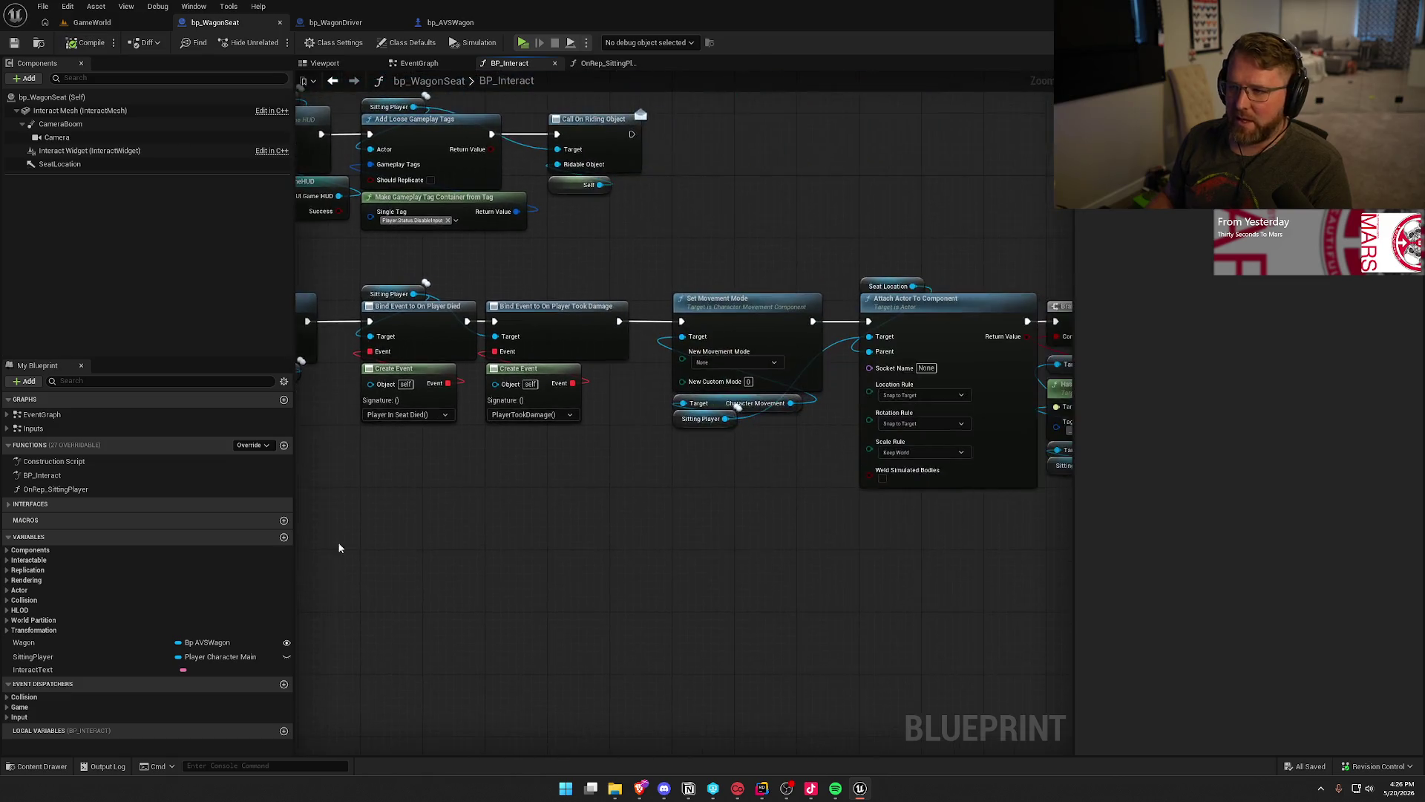
pyautogui.moveTo(428, 210); pyautogui.dragTo(600, 452)
pyautogui.moveTo(677, 532)
pyautogui.mouseDown()
pyautogui.moveTo(772, 538)
pyautogui.moveTo(652, 528)
pyautogui.moveTo(534, 415)
pyautogui.mouseUp()
pyautogui.moveTo(484, 226)
pyautogui.mouseDown()
pyautogui.moveTo(552, 275)
pyautogui.moveTo(454, 239)
pyautogui.mouseUp()
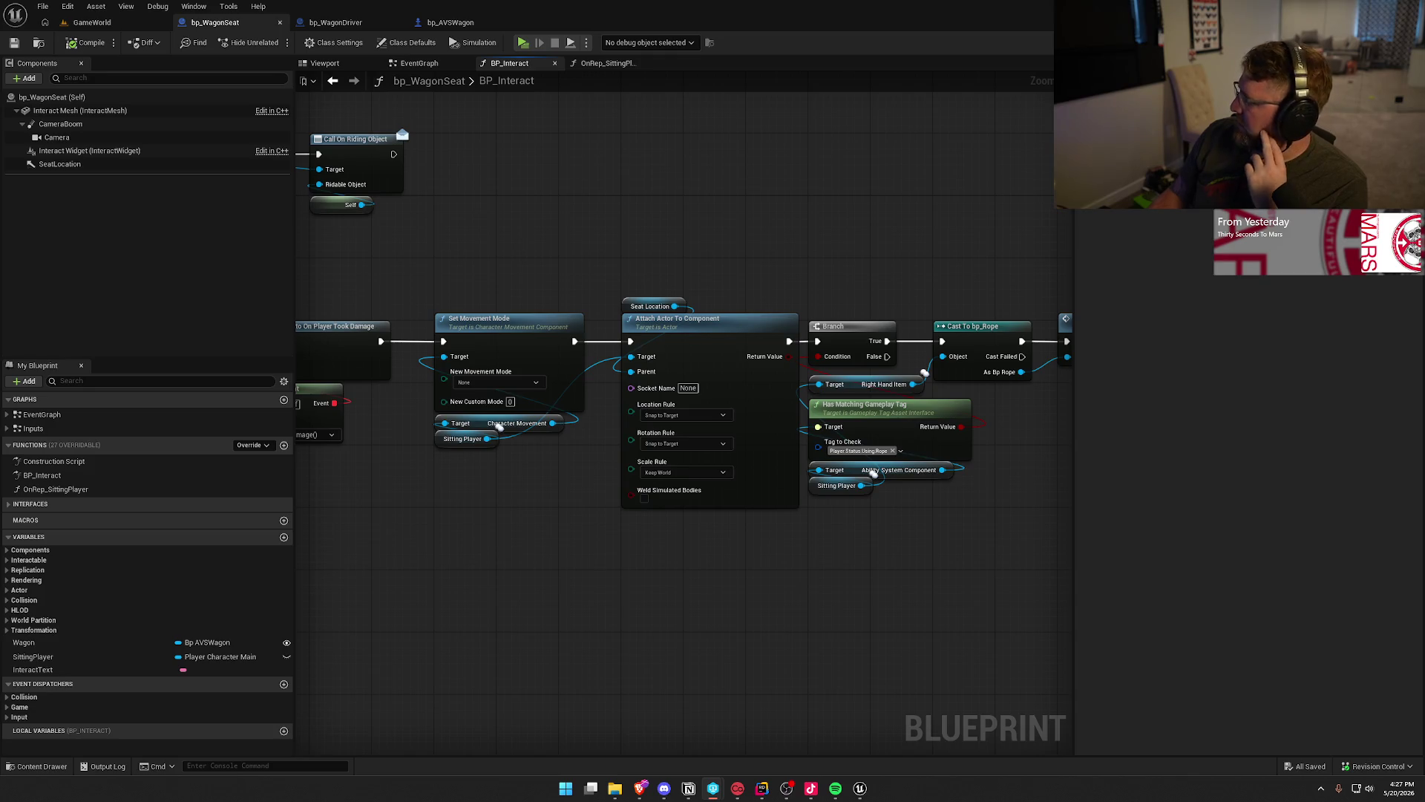
# Switch to Rider and open PlayerCharacterMain.cpp.
pyautogui.click(875, 200)
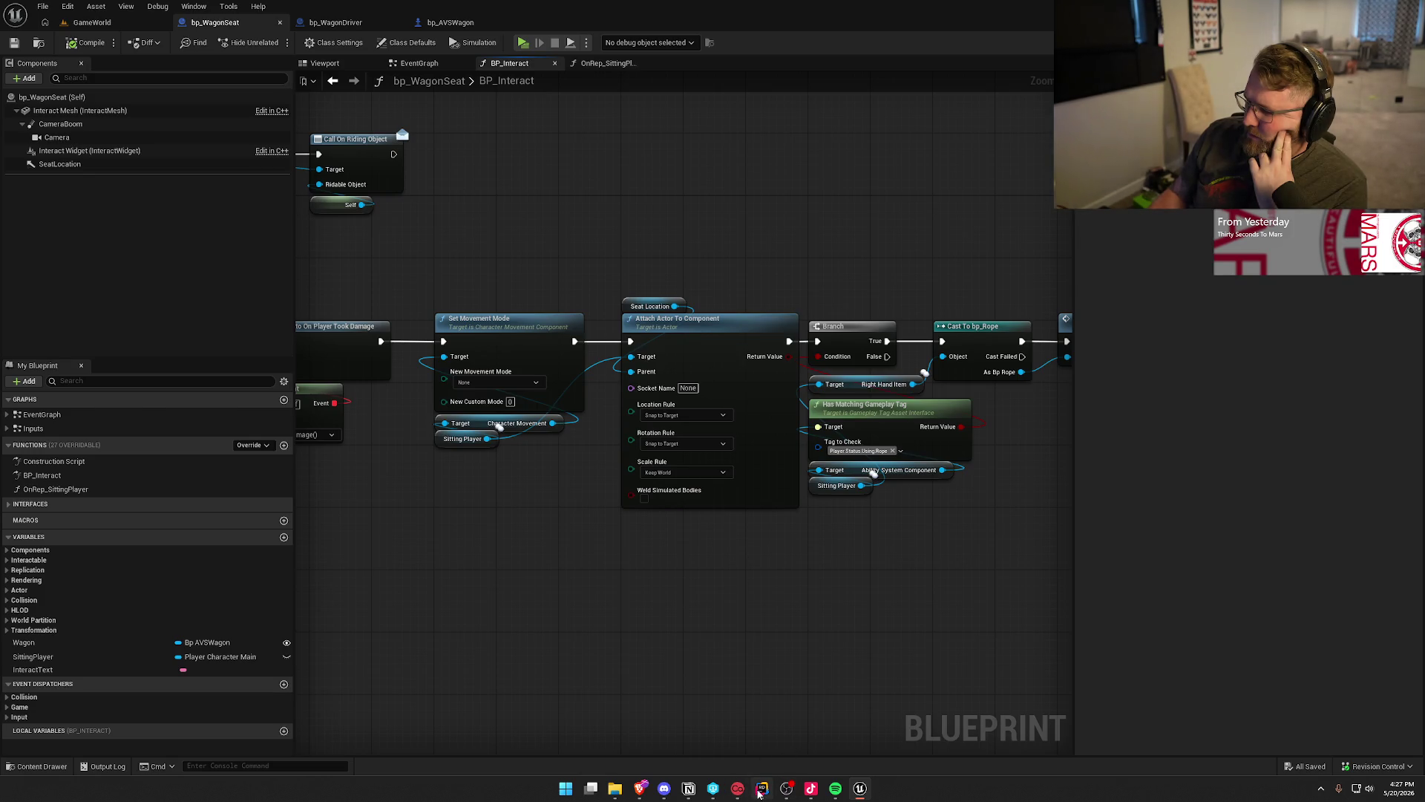
pyautogui.click(762, 788)
pyautogui.click(902, 36)
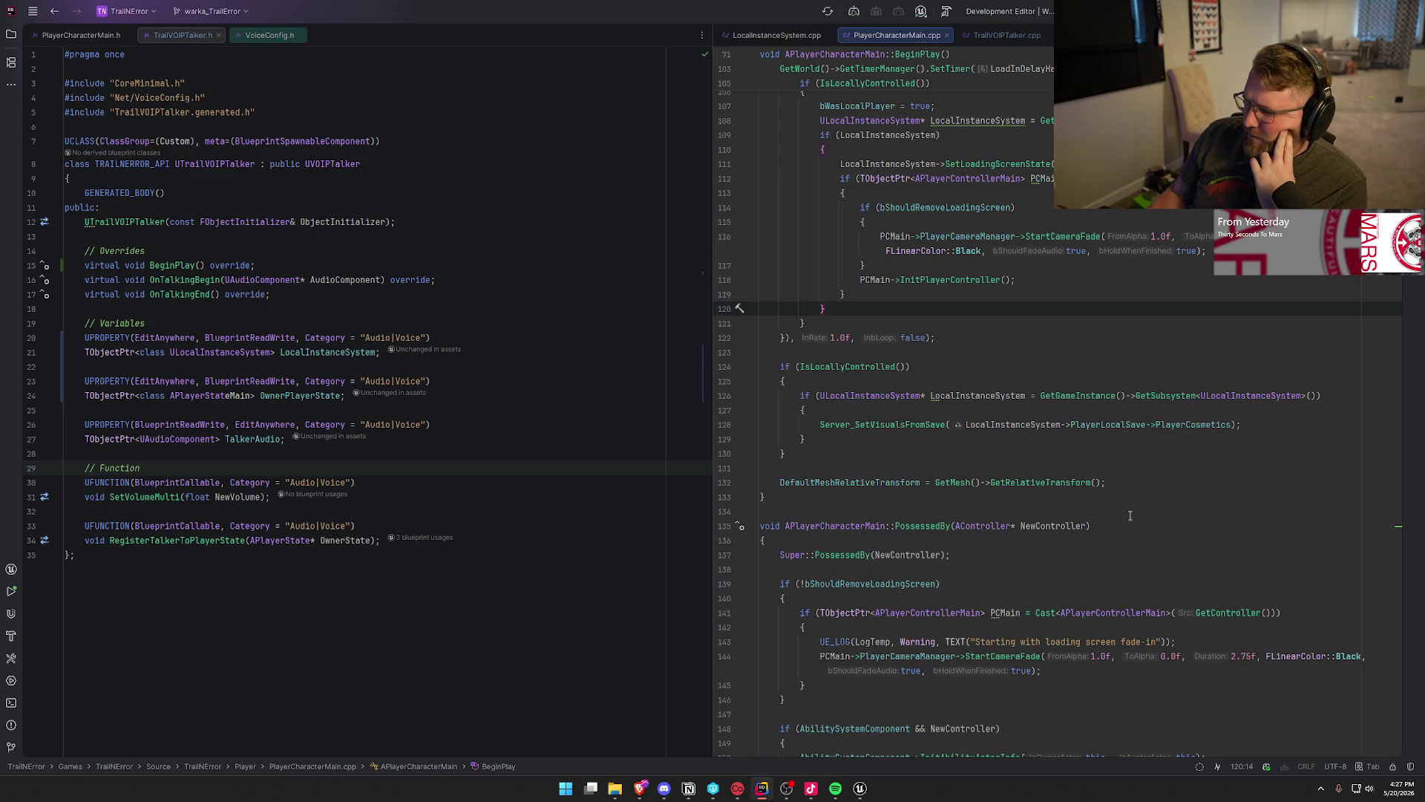
pyautogui.scroll(-7, 1112, 511)
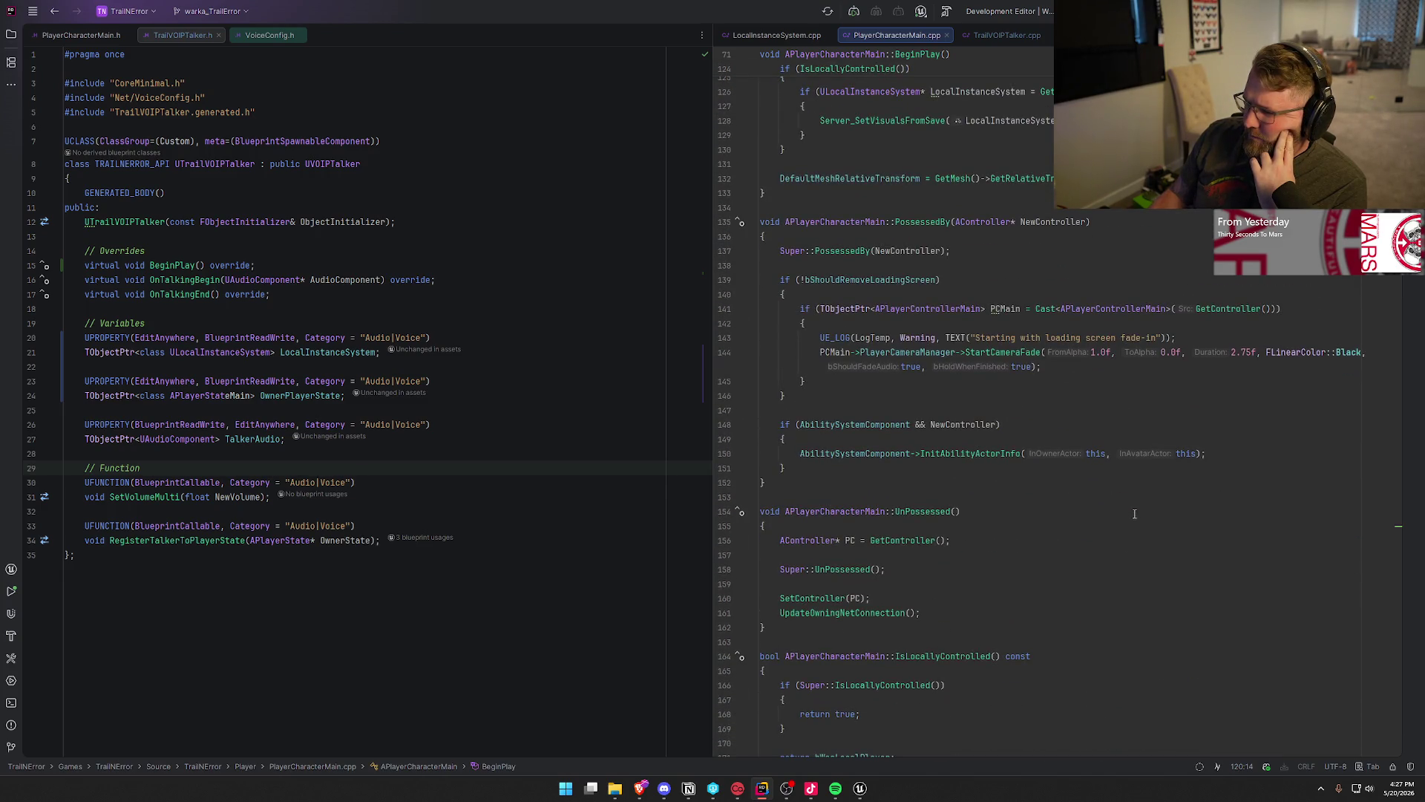
pyautogui.scroll(-6, 1134, 514)
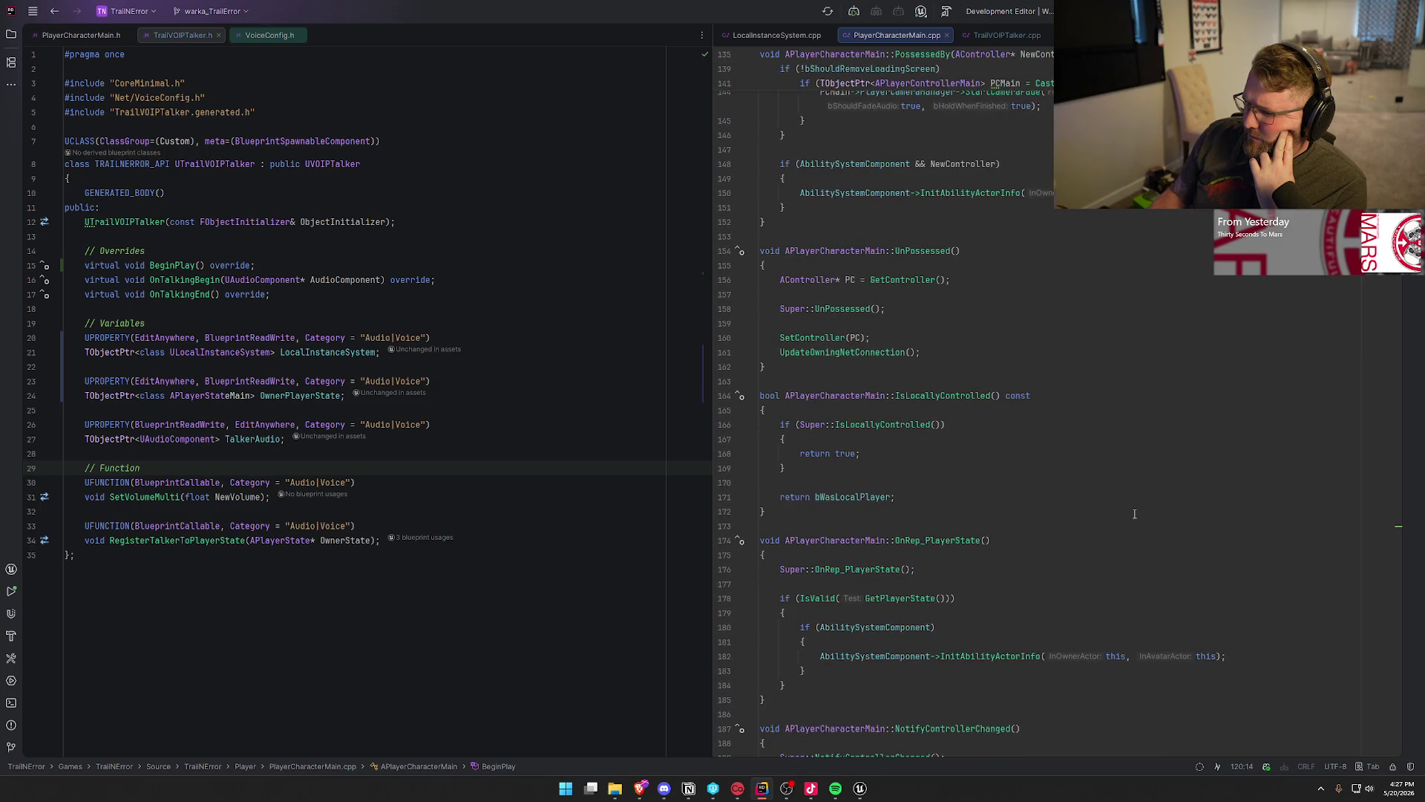
pyautogui.scroll(-8, 1134, 513)
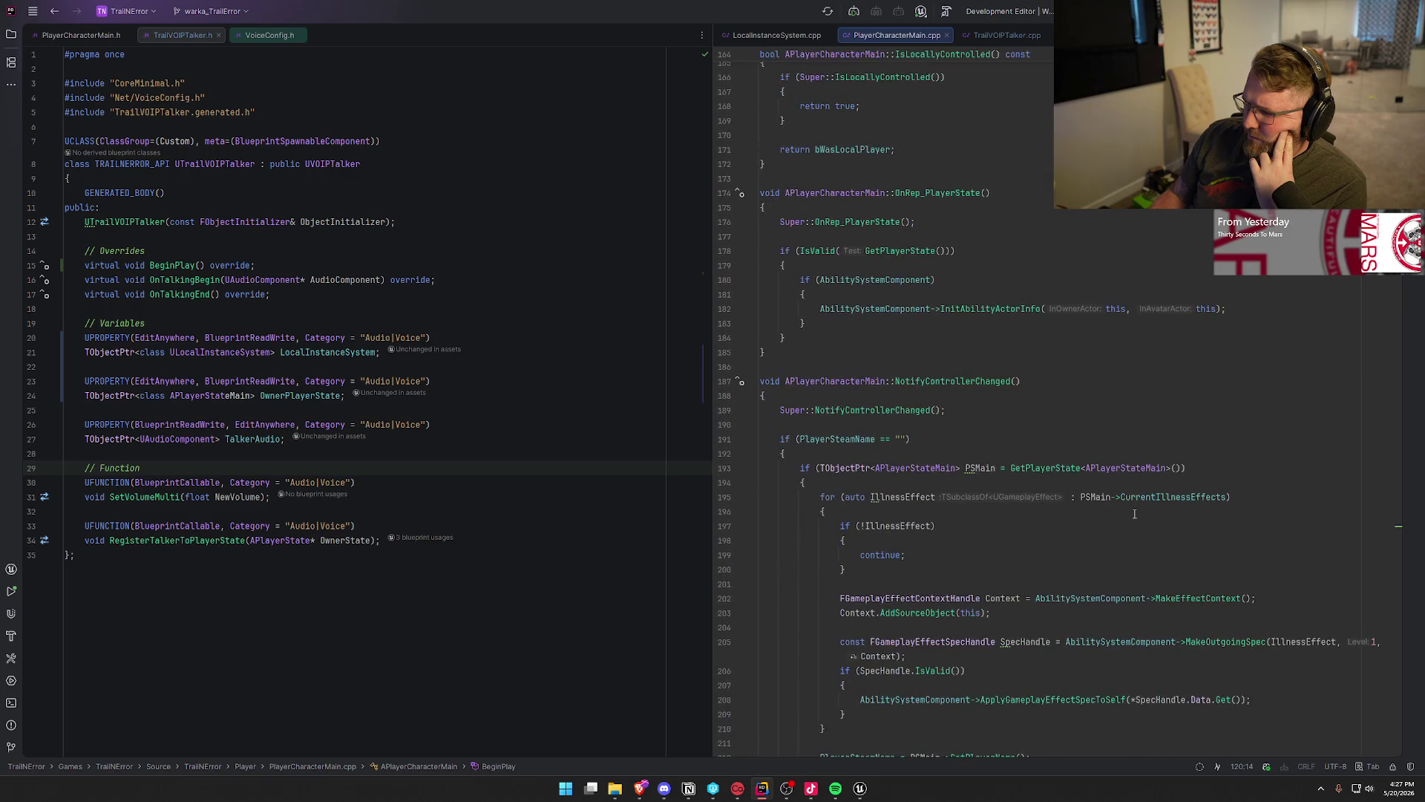
pyautogui.scroll(-6, 1135, 514)
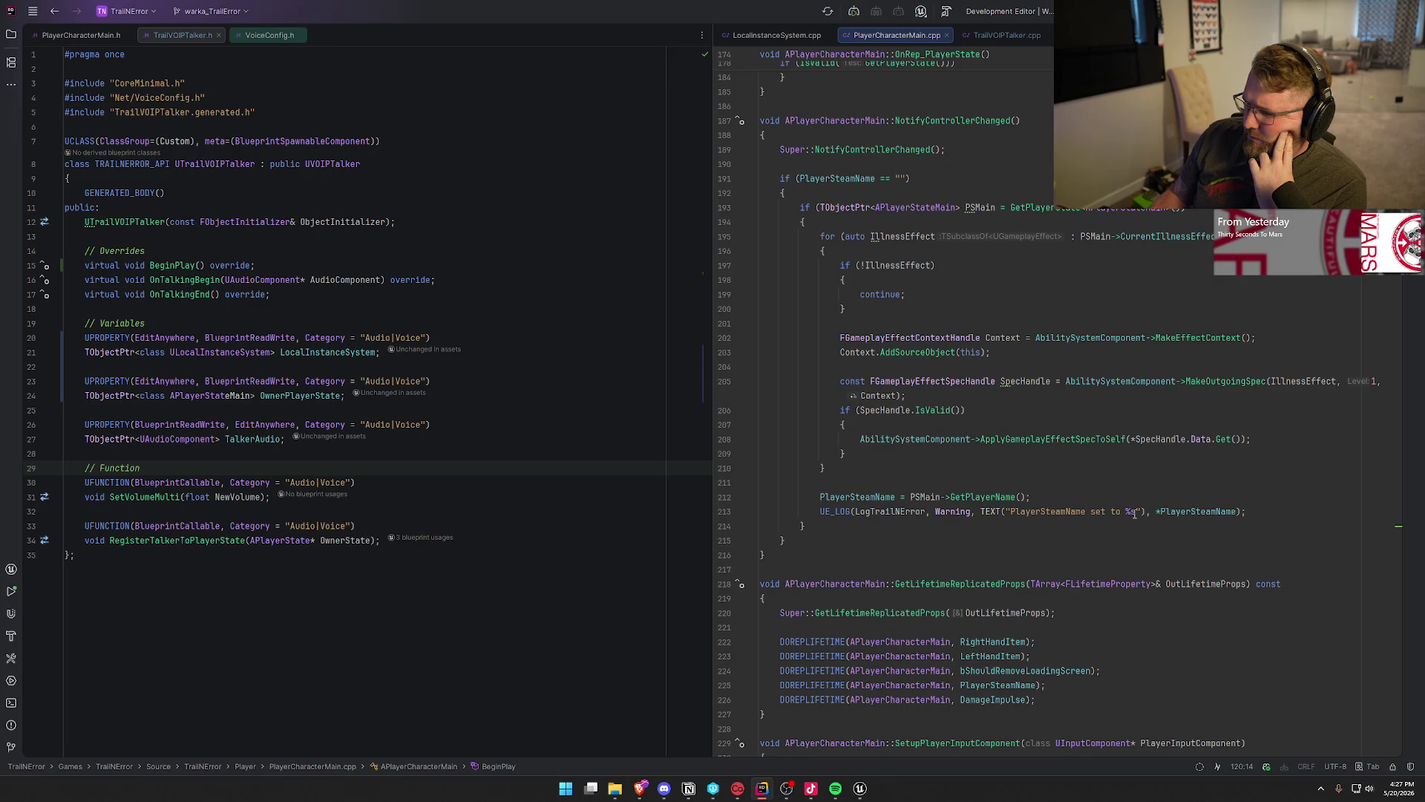
pyautogui.scroll(-6, 1134, 514)
pyautogui.scroll(-5, 1134, 514)
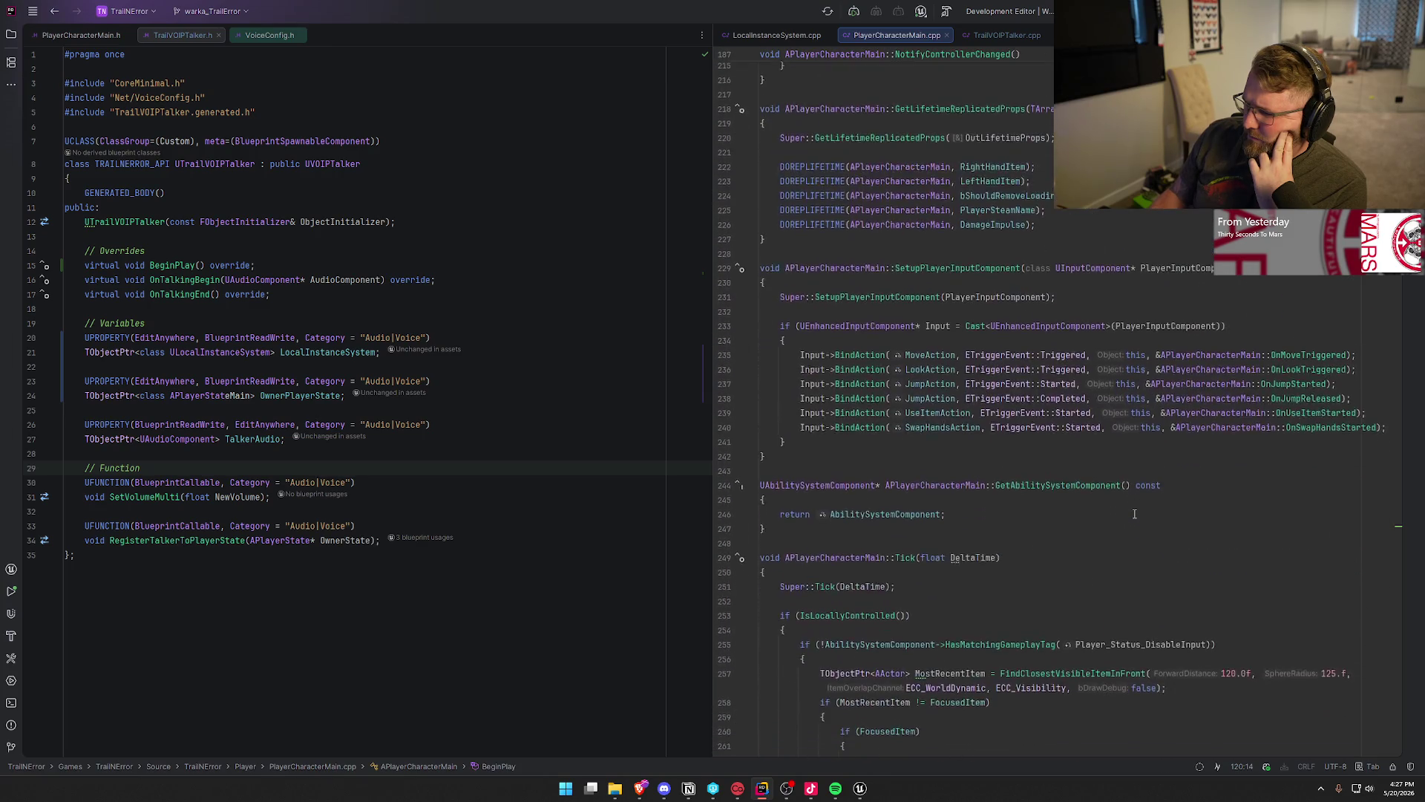
pyautogui.scroll(-5, 1134, 514)
pyautogui.scroll(-8, 1134, 513)
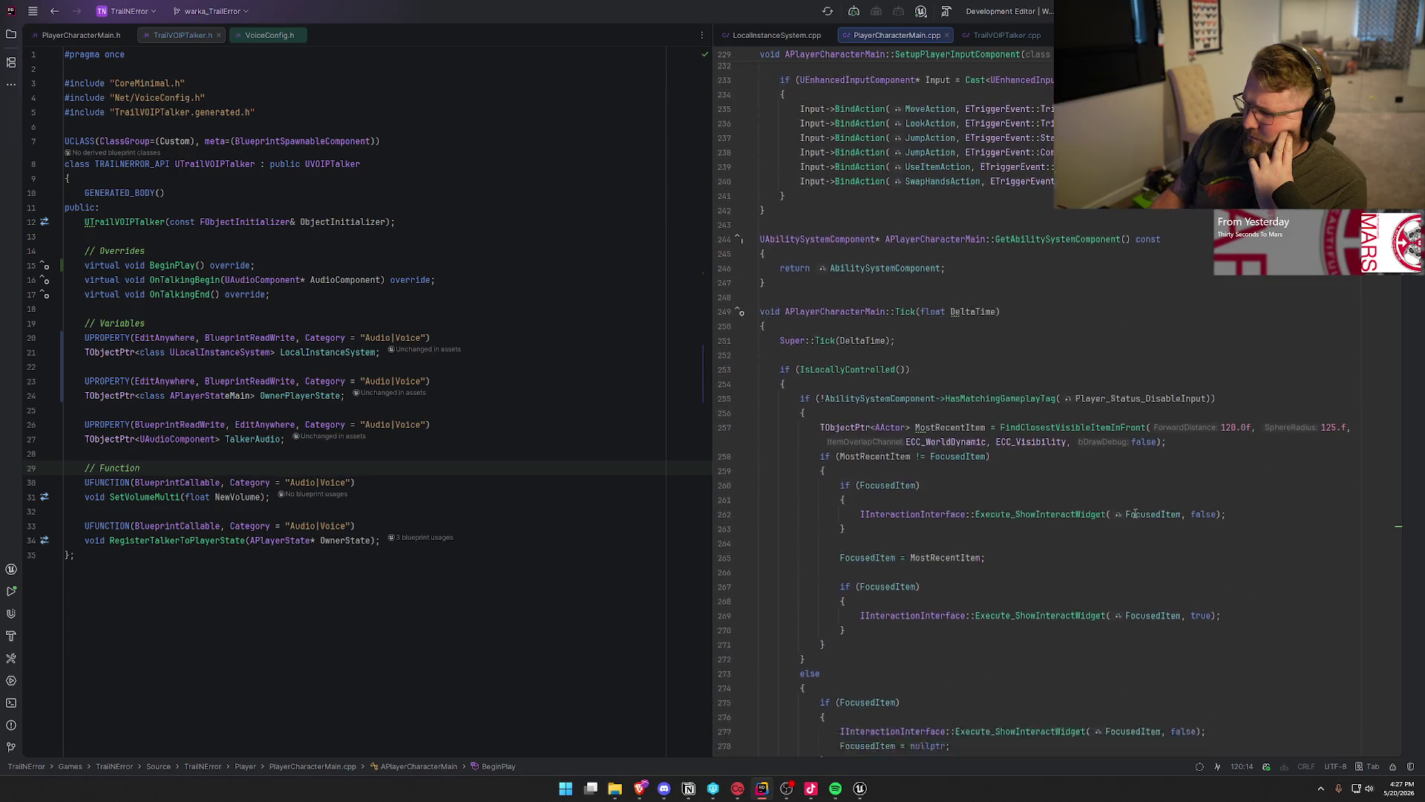
pyautogui.scroll(3, 1134, 513)
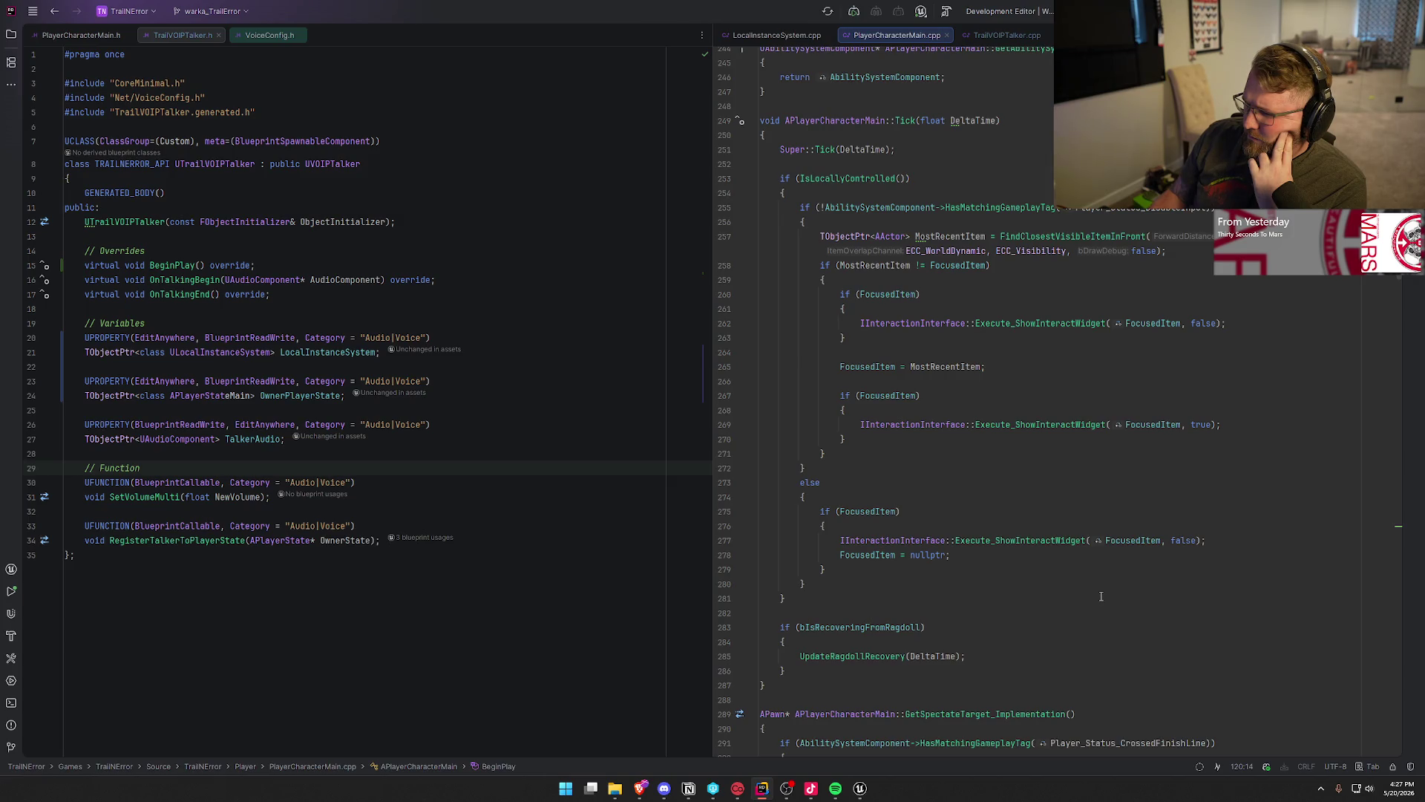
pyautogui.scroll(-10, 1101, 597)
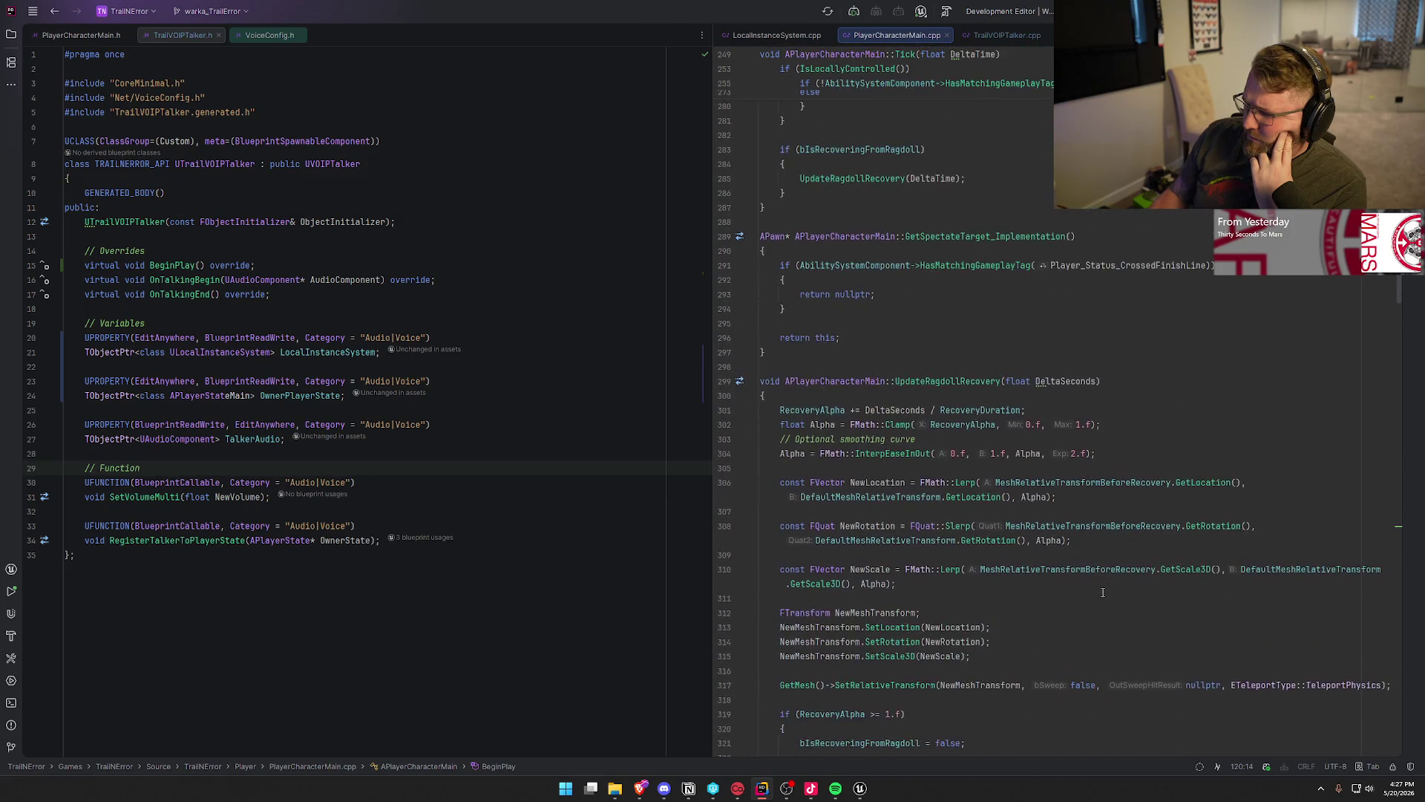
pyautogui.scroll(-3, 1103, 592)
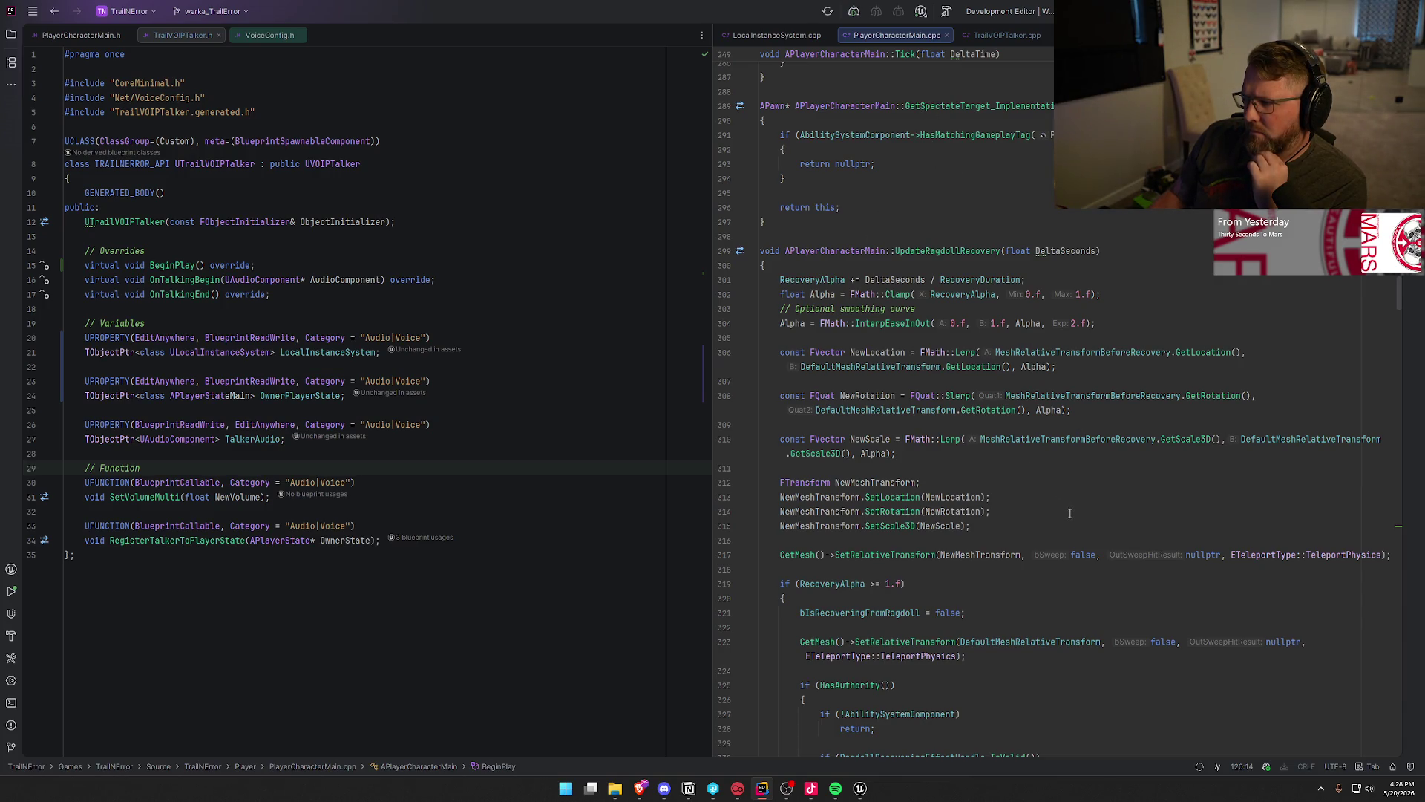
pyautogui.scroll(-8, 1070, 513)
pyautogui.scroll(-10, 1073, 519)
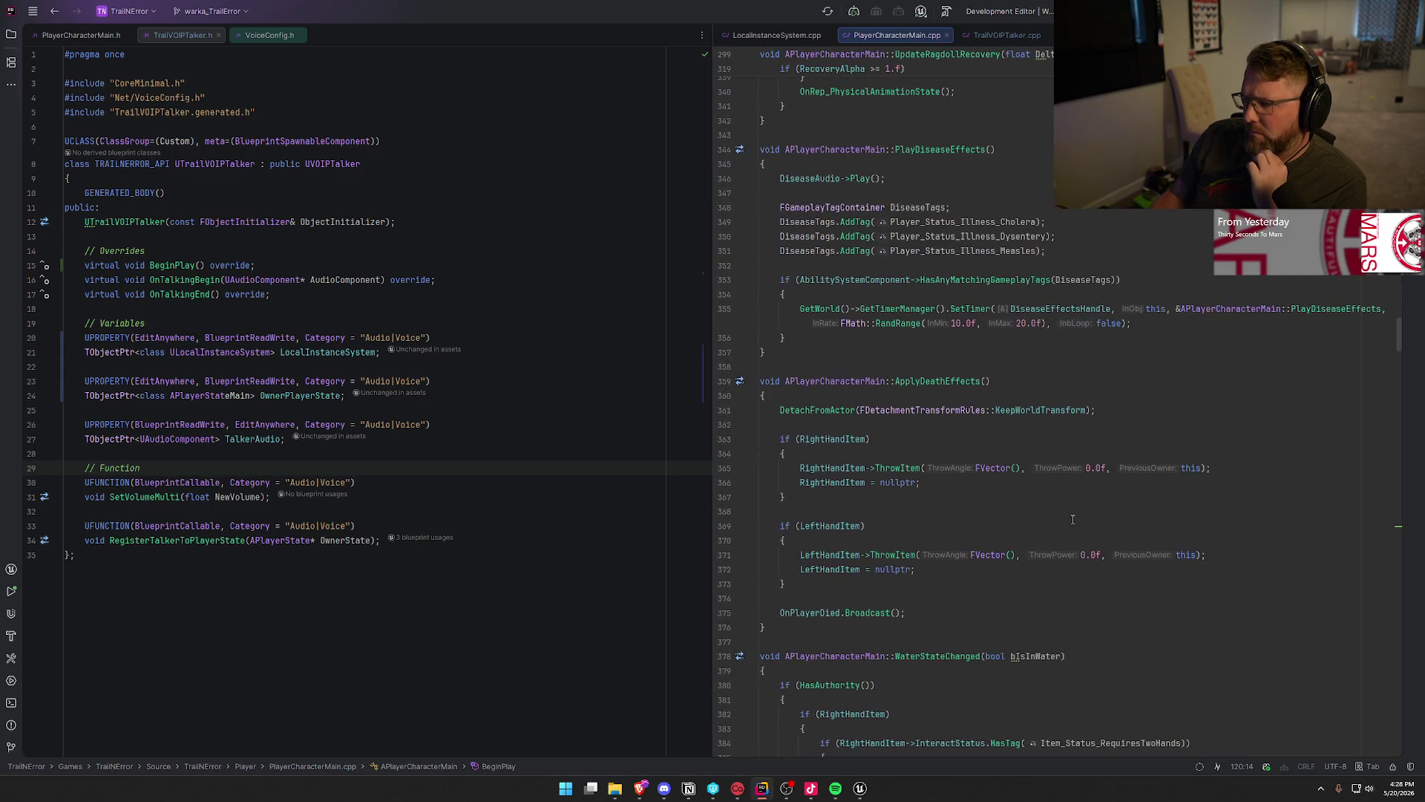
pyautogui.scroll(7, 1073, 519)
pyautogui.scroll(-6, 1073, 519)
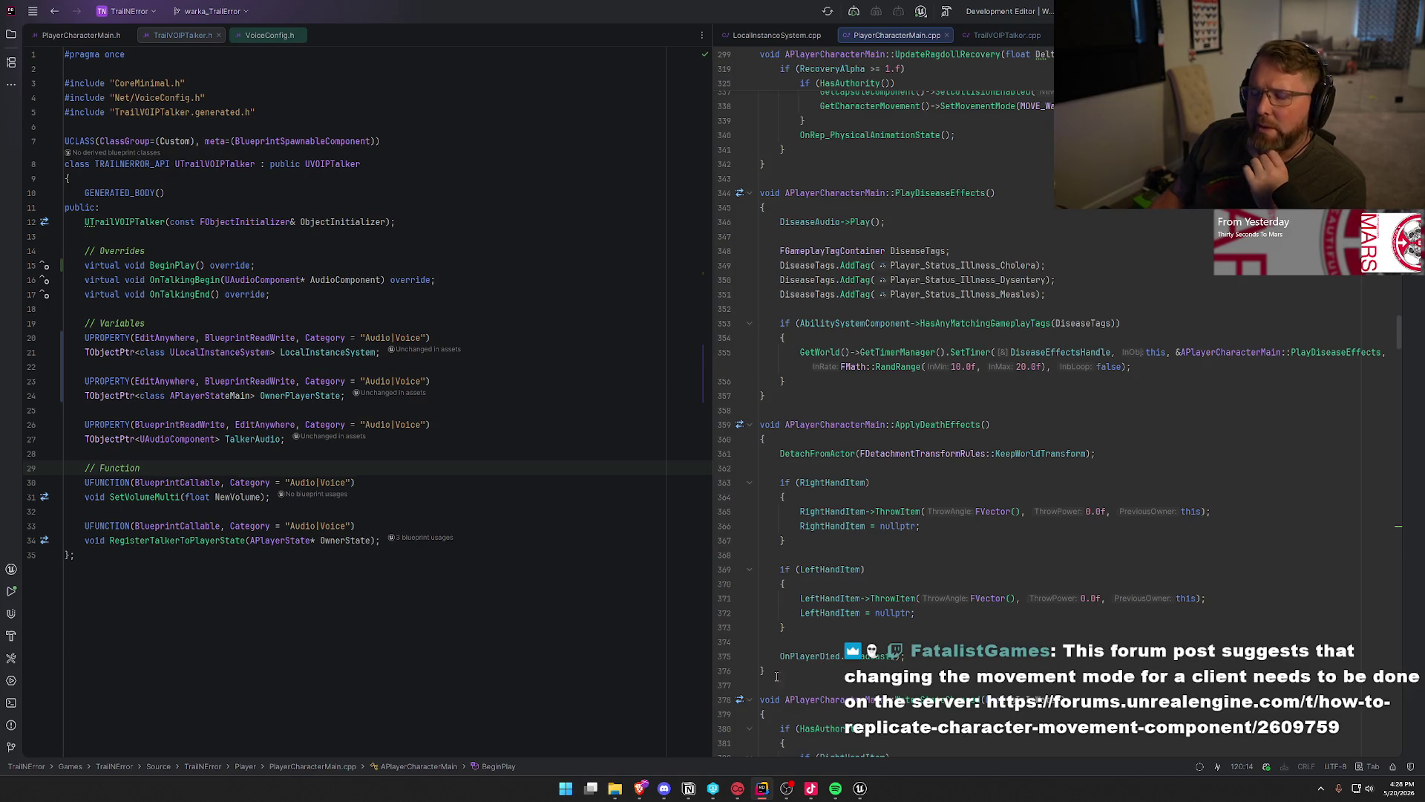
pyautogui.click(859, 788)
# Box-select the Set Movement Mode and attach nodes, then switch to the movement replication forum thread.
pyautogui.moveTo(445, 262); pyautogui.dragTo(811, 591)
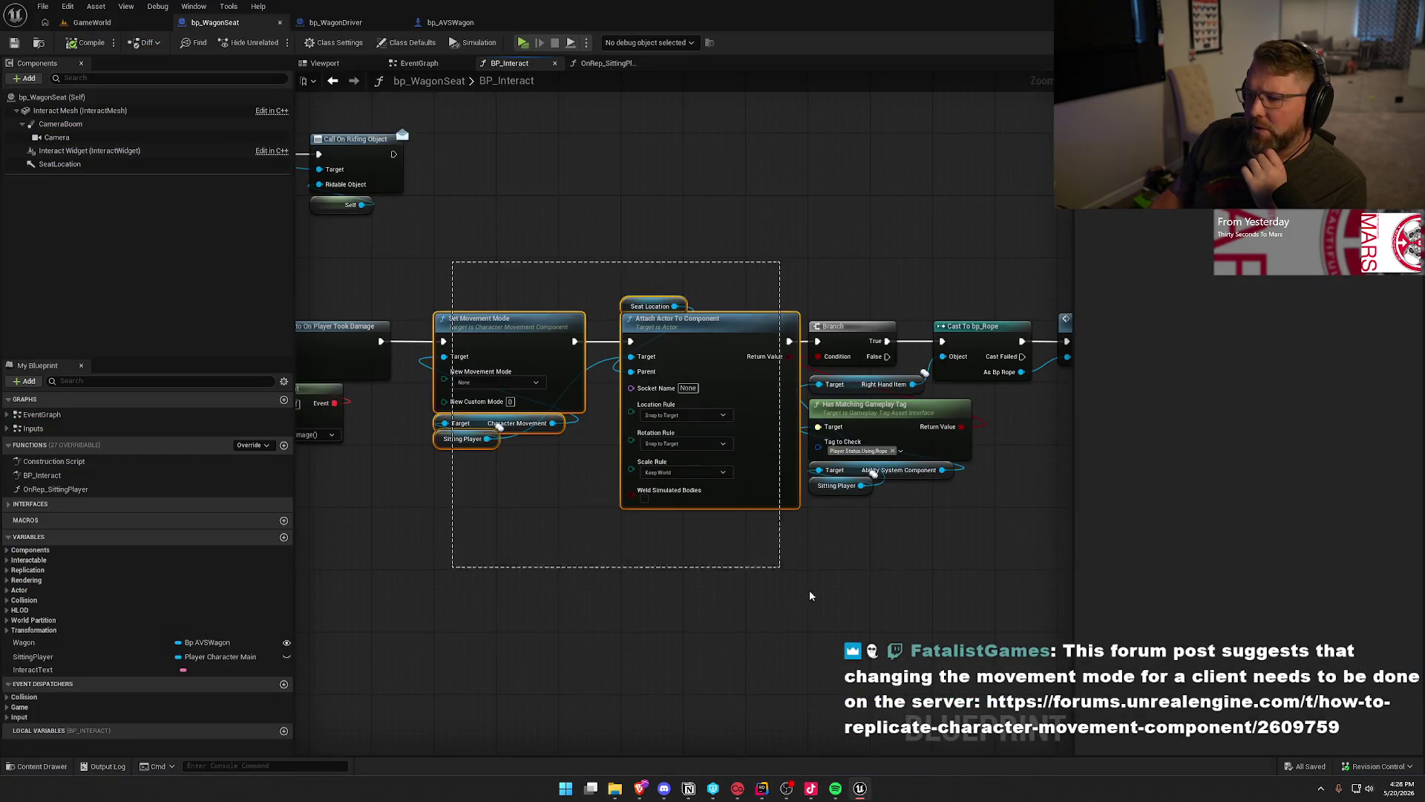
pyautogui.moveTo(629, 279); pyautogui.dragTo(872, 630)
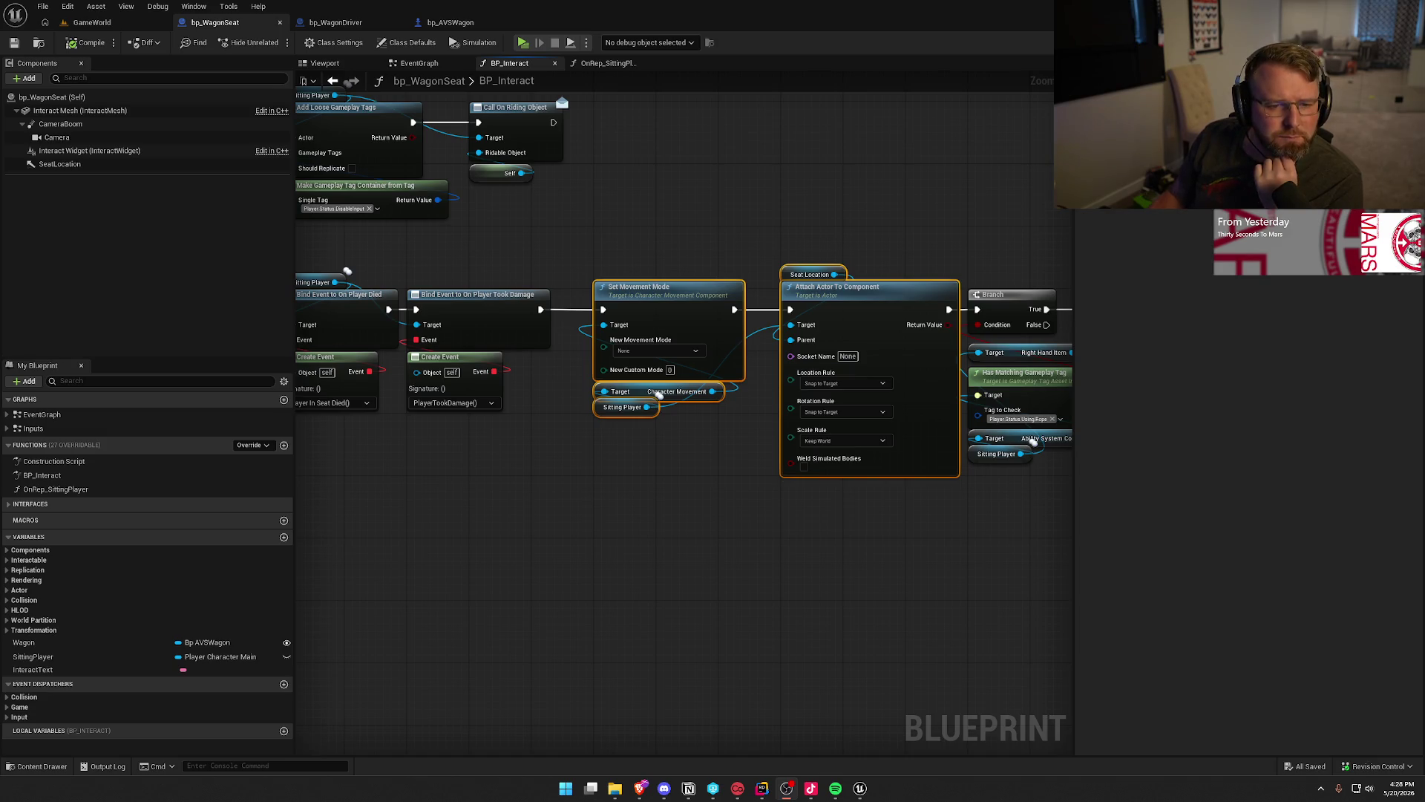
pyautogui.hotkey('alt', 'Tab')
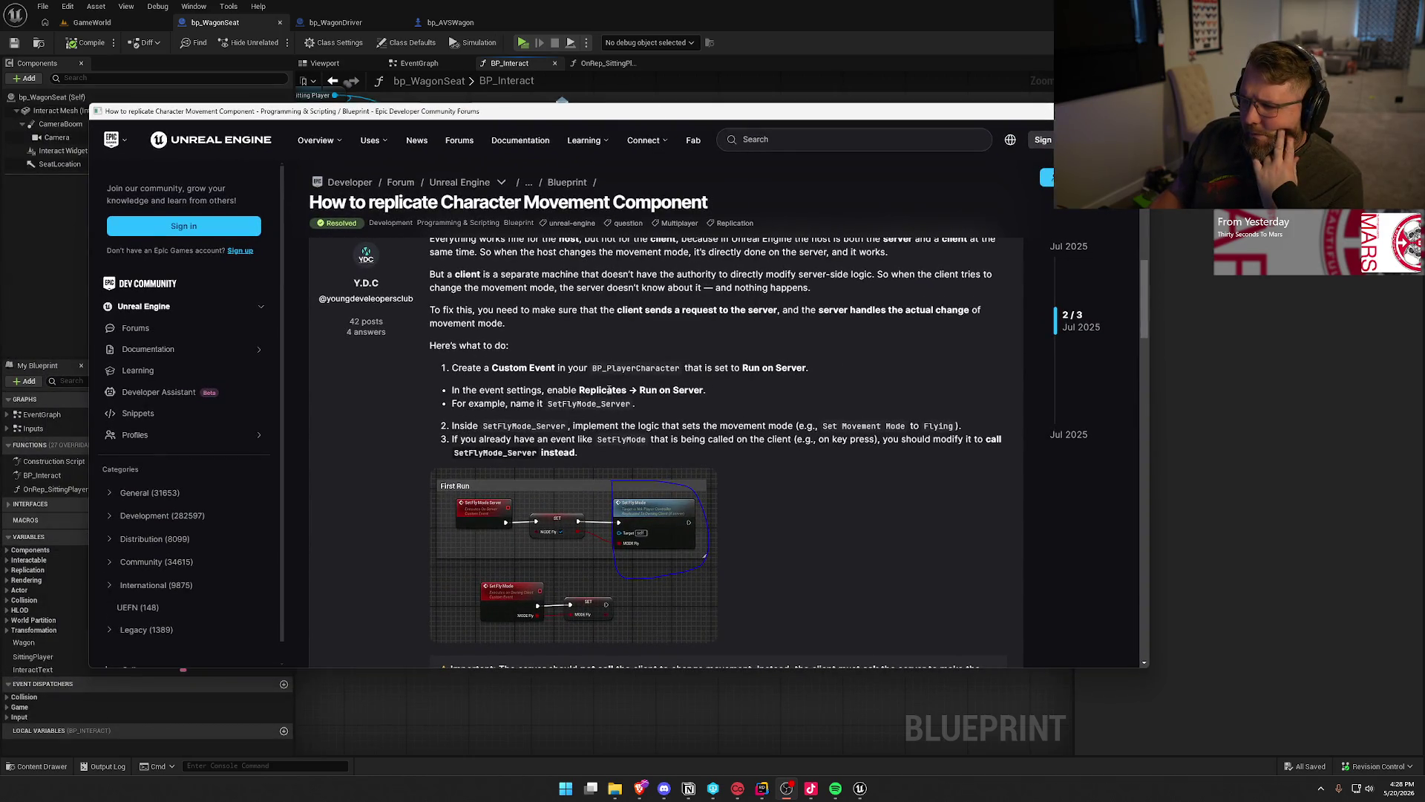
# Skim the 'How to replicate Character Movement Component' thread up and down.
pyautogui.scroll(-1, 605, 386)
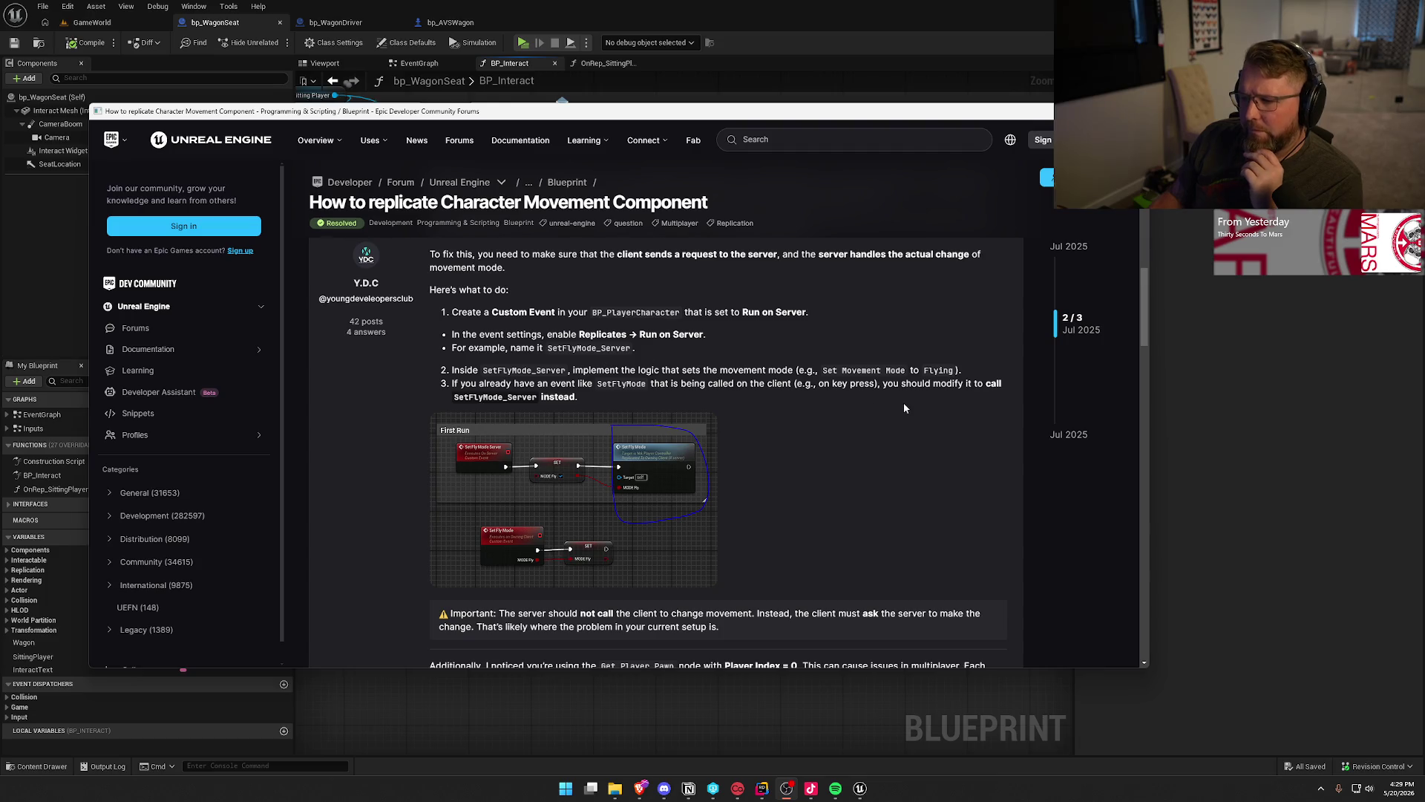
pyautogui.scroll(-3, 904, 407)
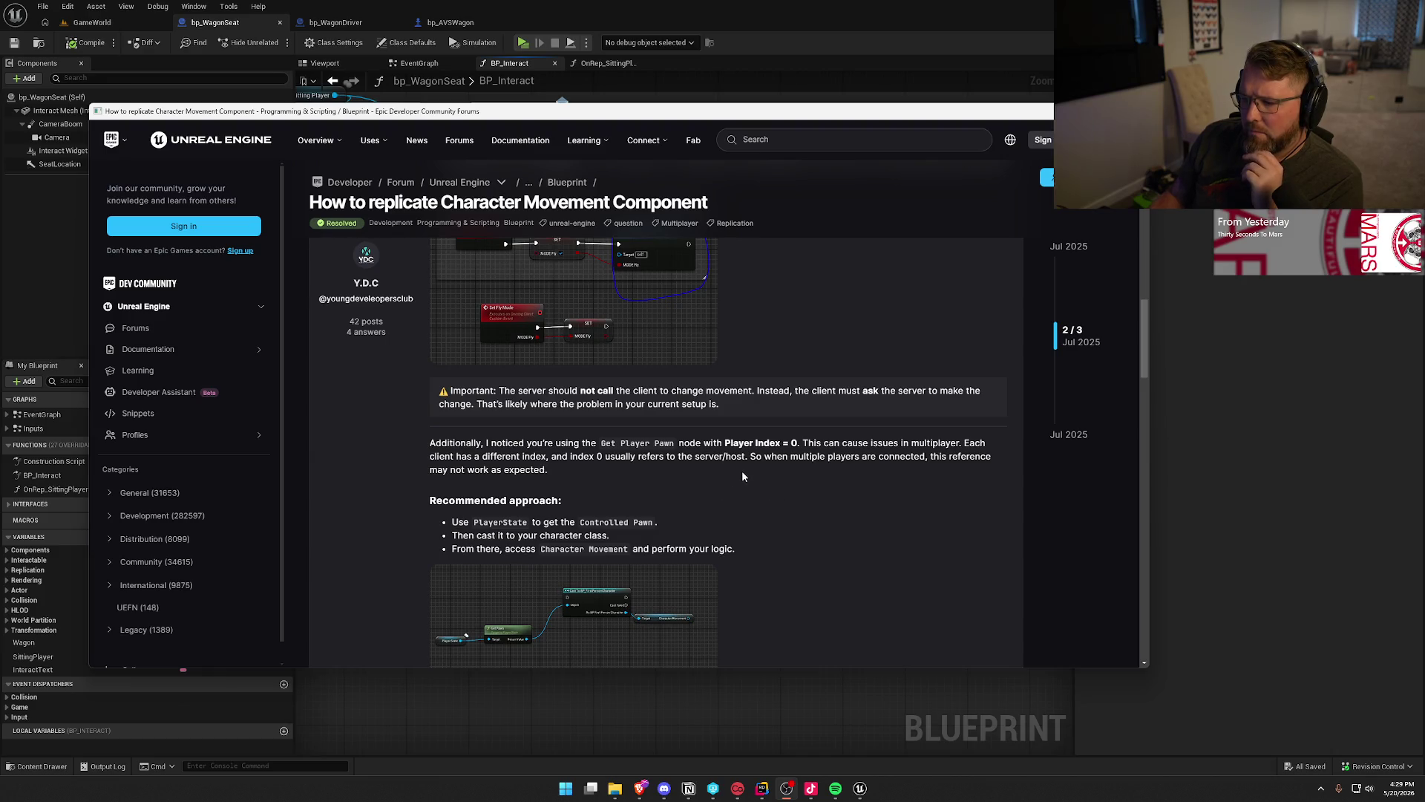
pyautogui.scroll(10, 746, 481)
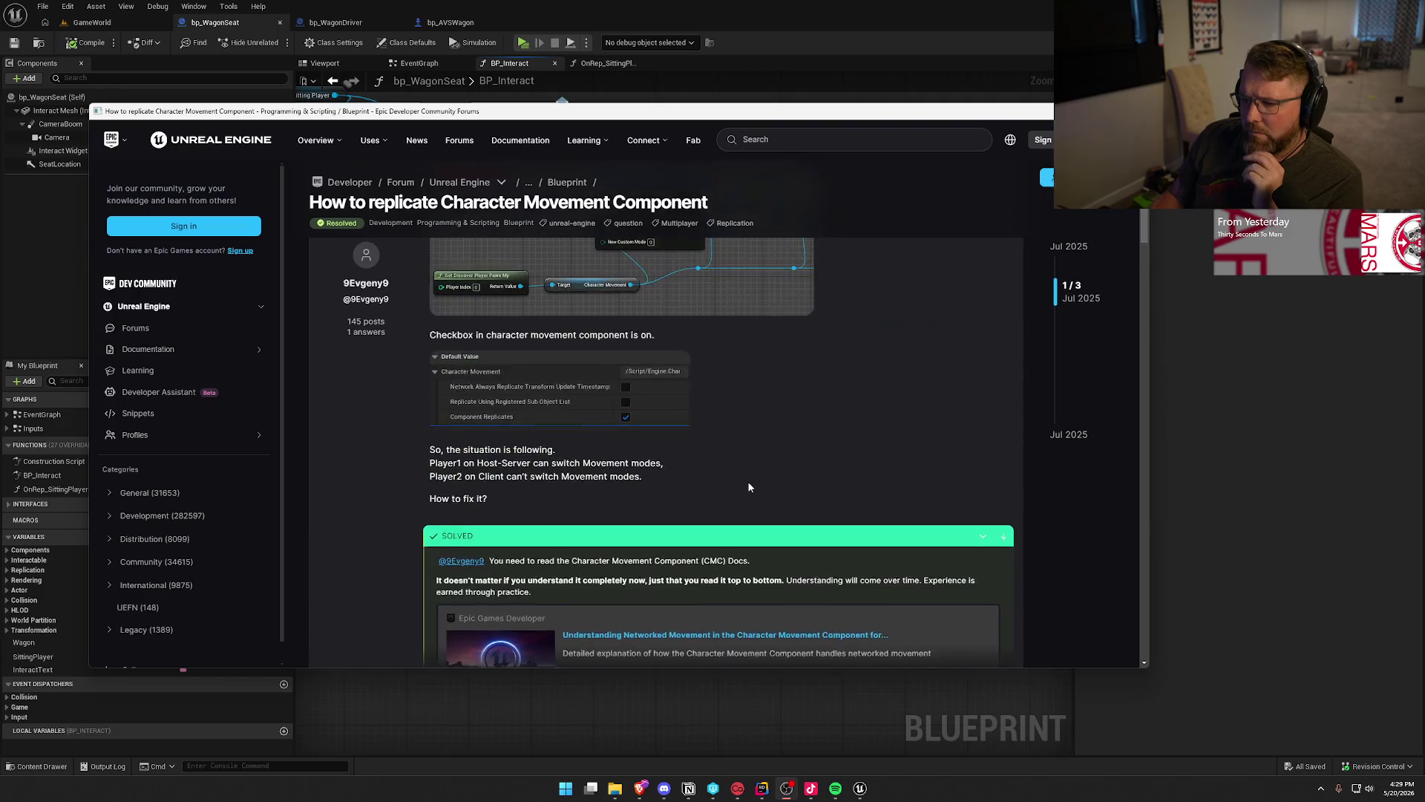
pyautogui.scroll(3, 749, 486)
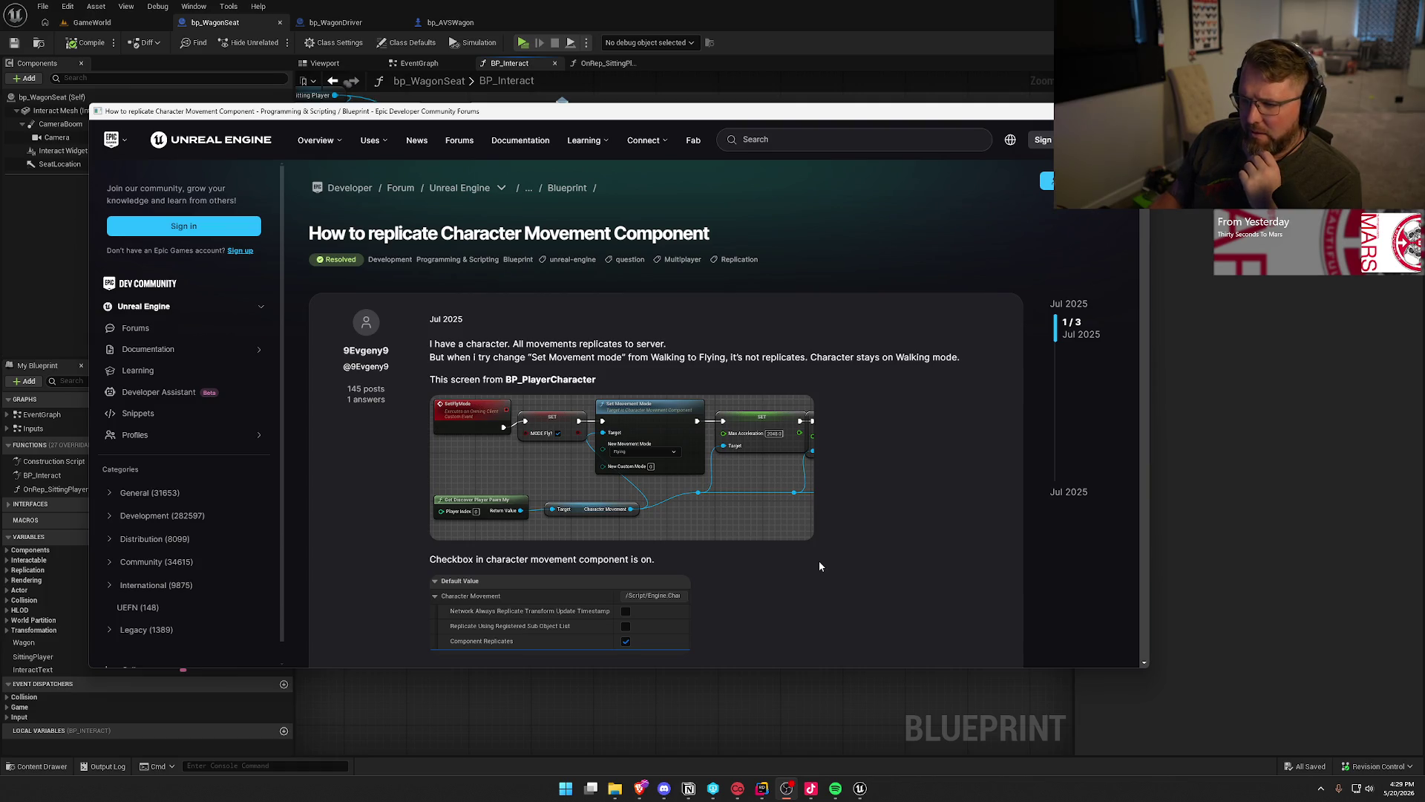
pyautogui.scroll(-3, 820, 566)
pyautogui.scroll(-6, 821, 564)
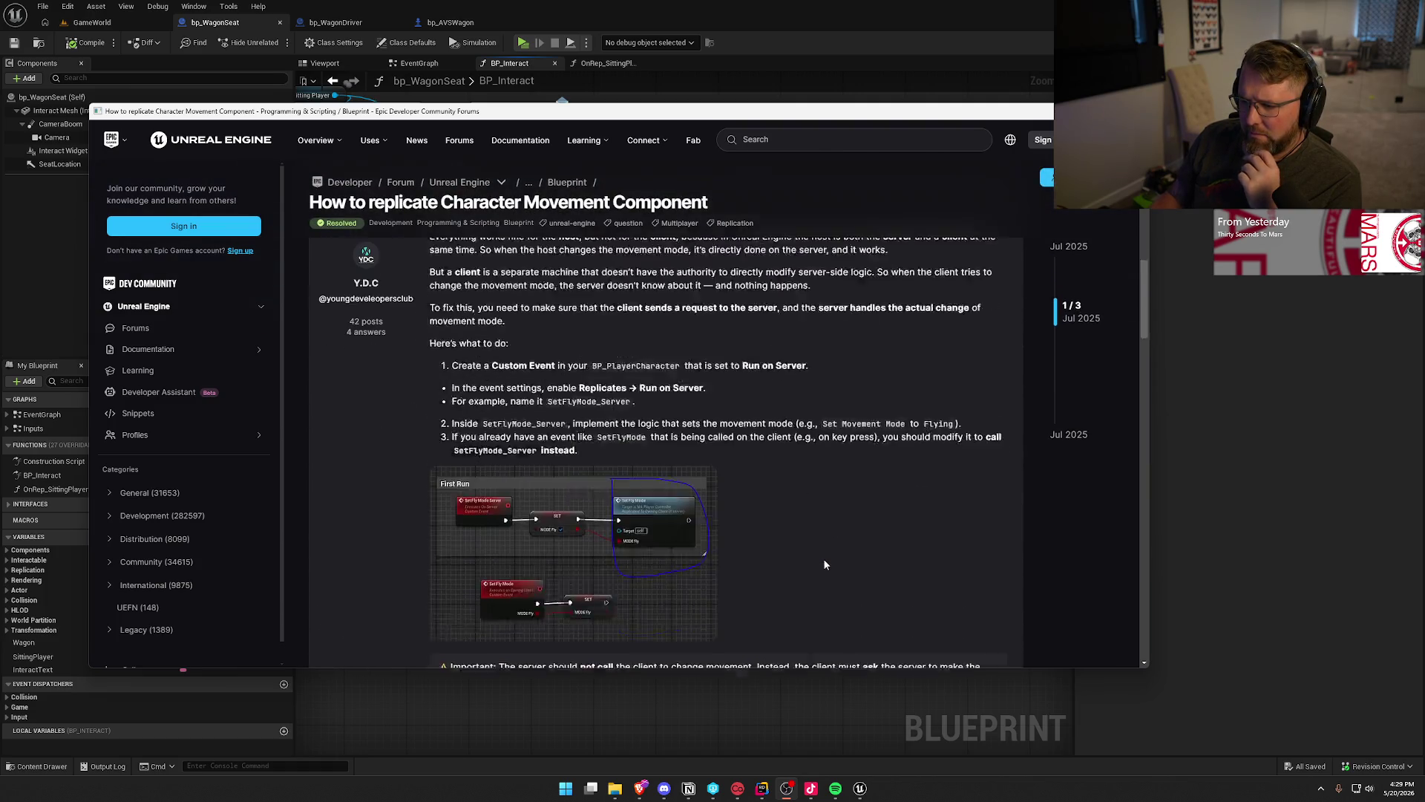
pyautogui.scroll(4, 824, 565)
pyautogui.scroll(1, 824, 565)
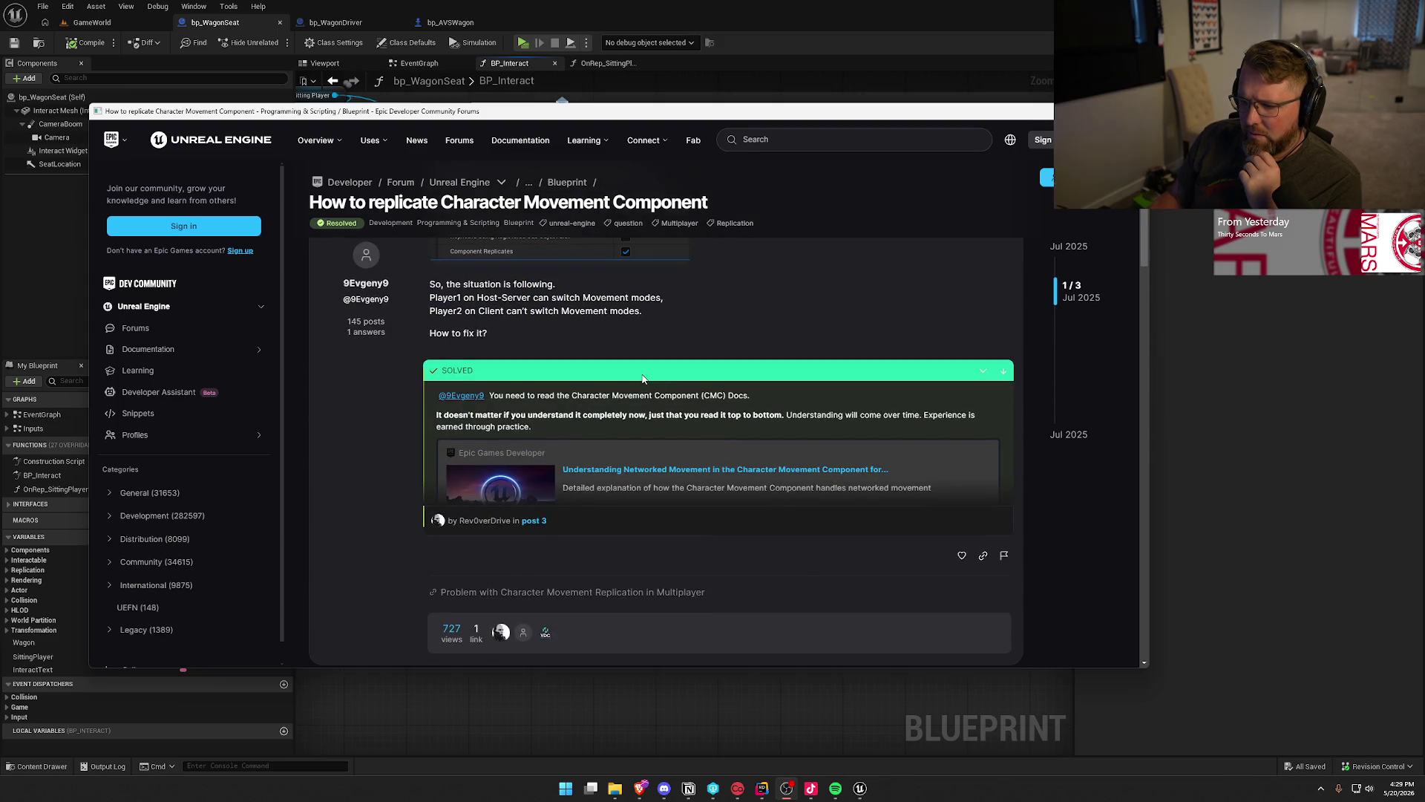
# Jump to the accepted answer and read its explanation of CMC client-side prediction and movement mode changes.
pyautogui.click(535, 519)
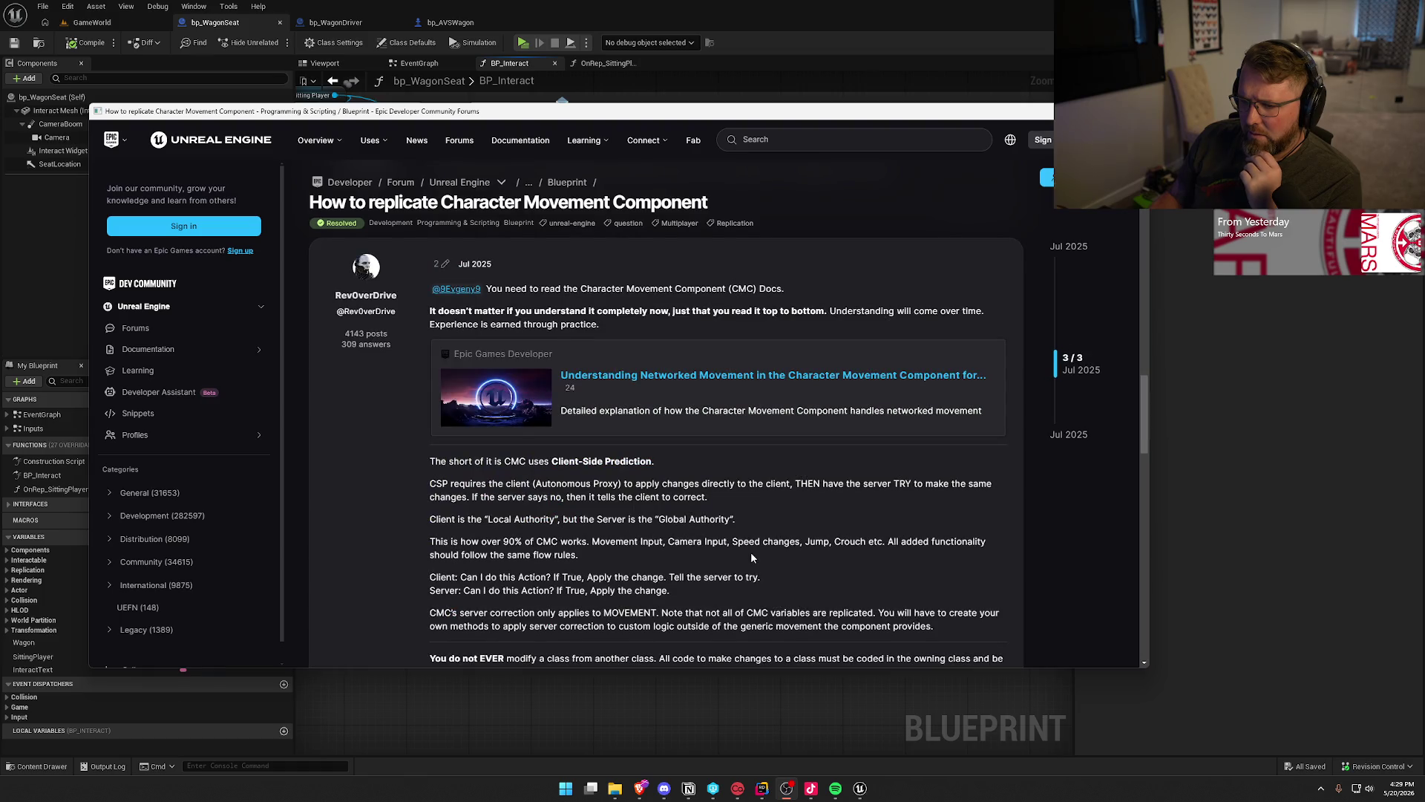
pyautogui.scroll(10, 750, 551)
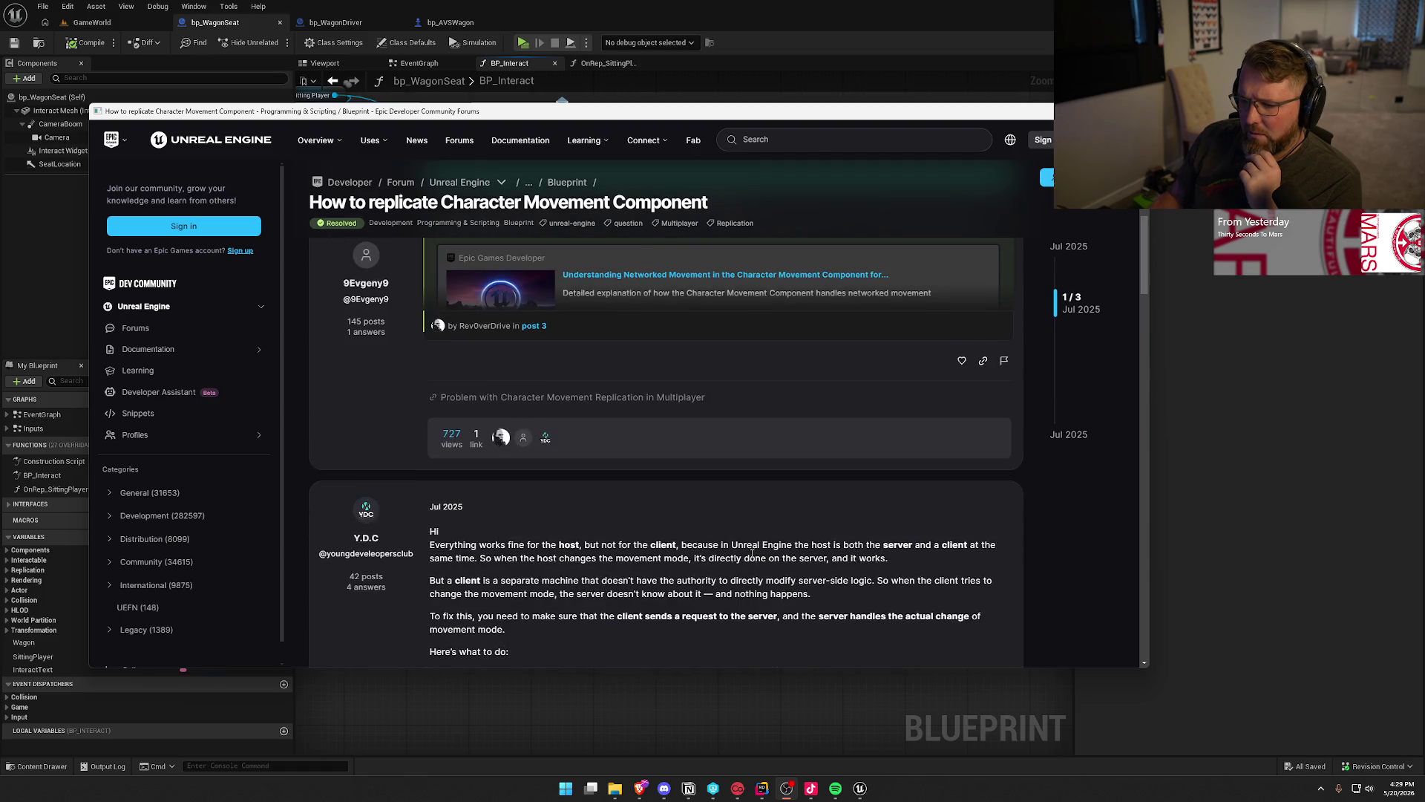
pyautogui.scroll(-10, 752, 553)
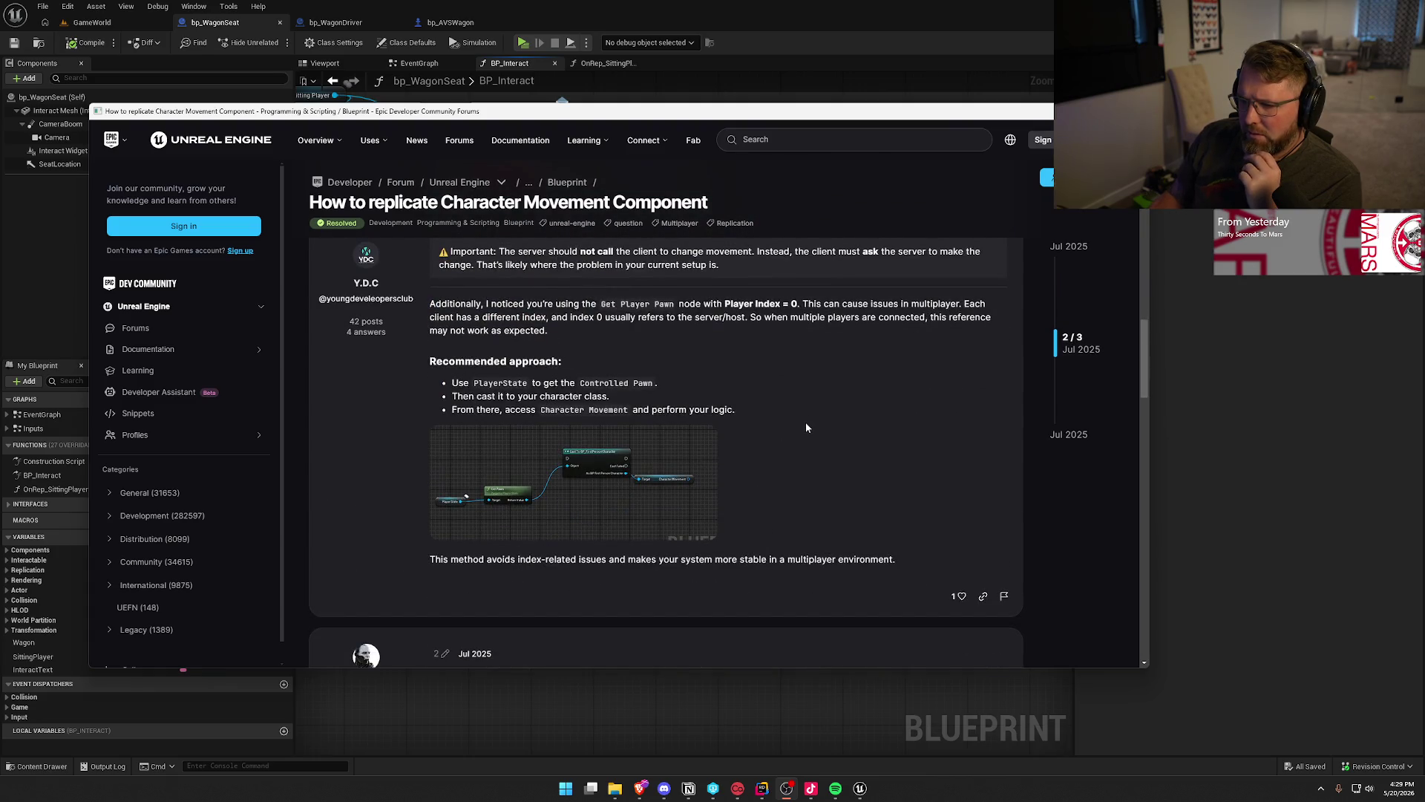
pyautogui.scroll(-5, 807, 428)
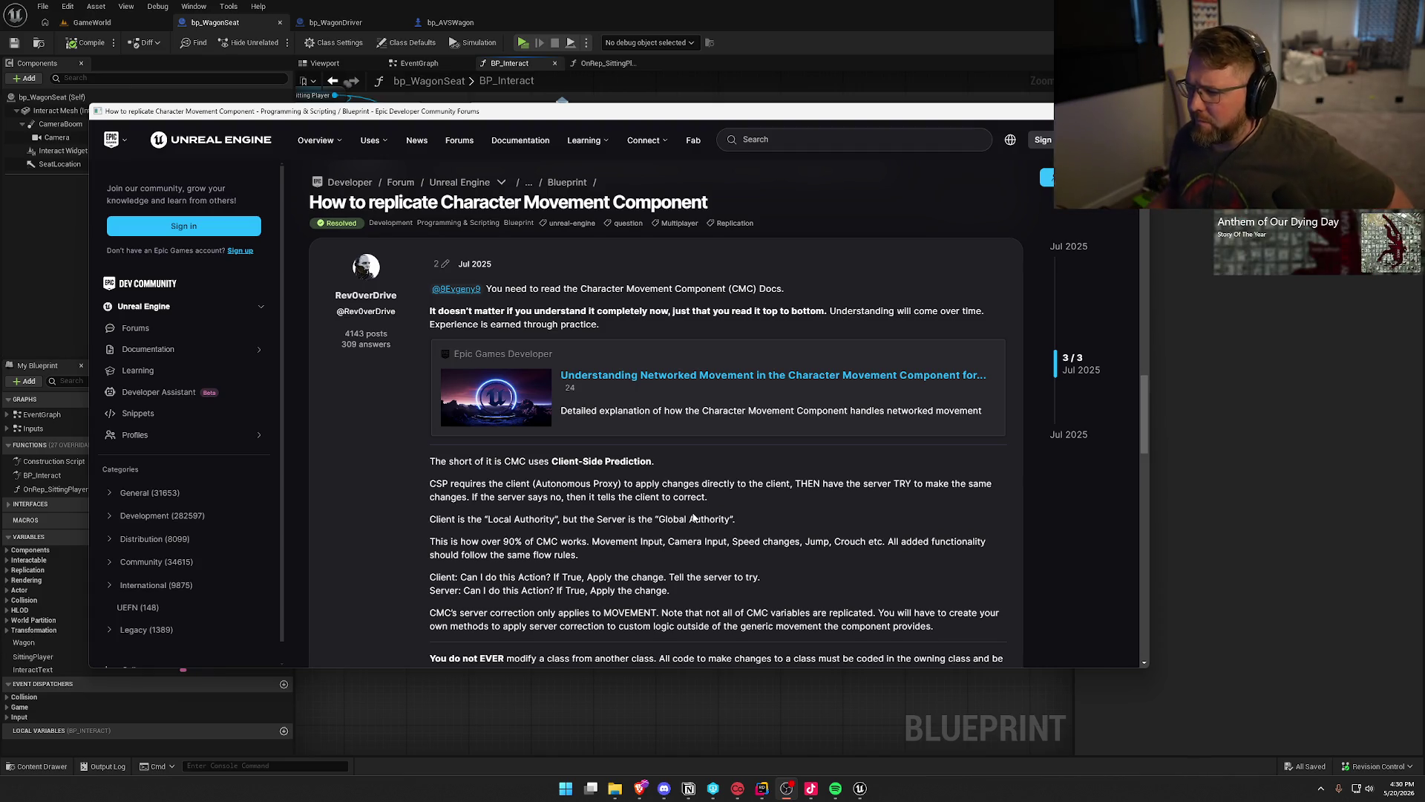
pyautogui.scroll(-2, 688, 434)
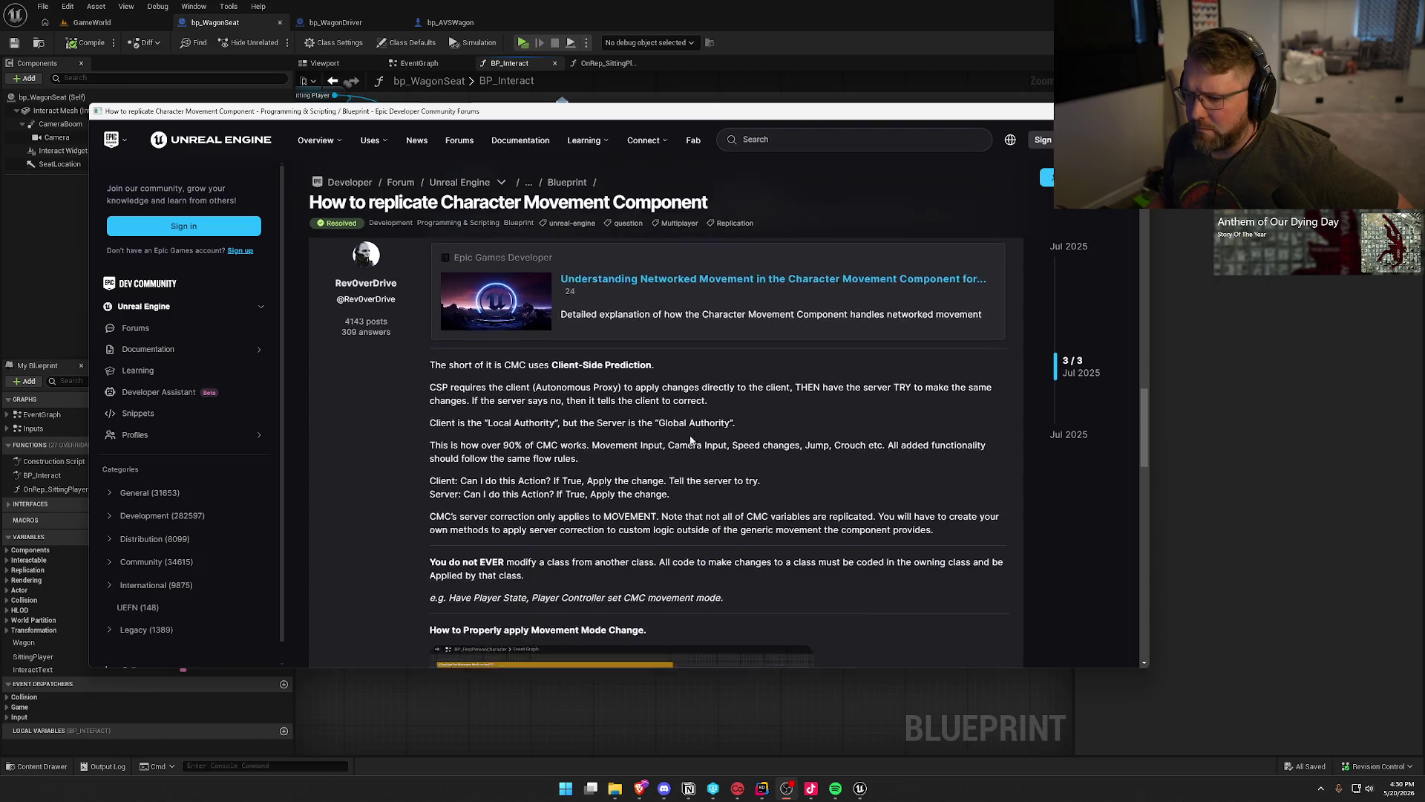
pyautogui.scroll(-1, 690, 440)
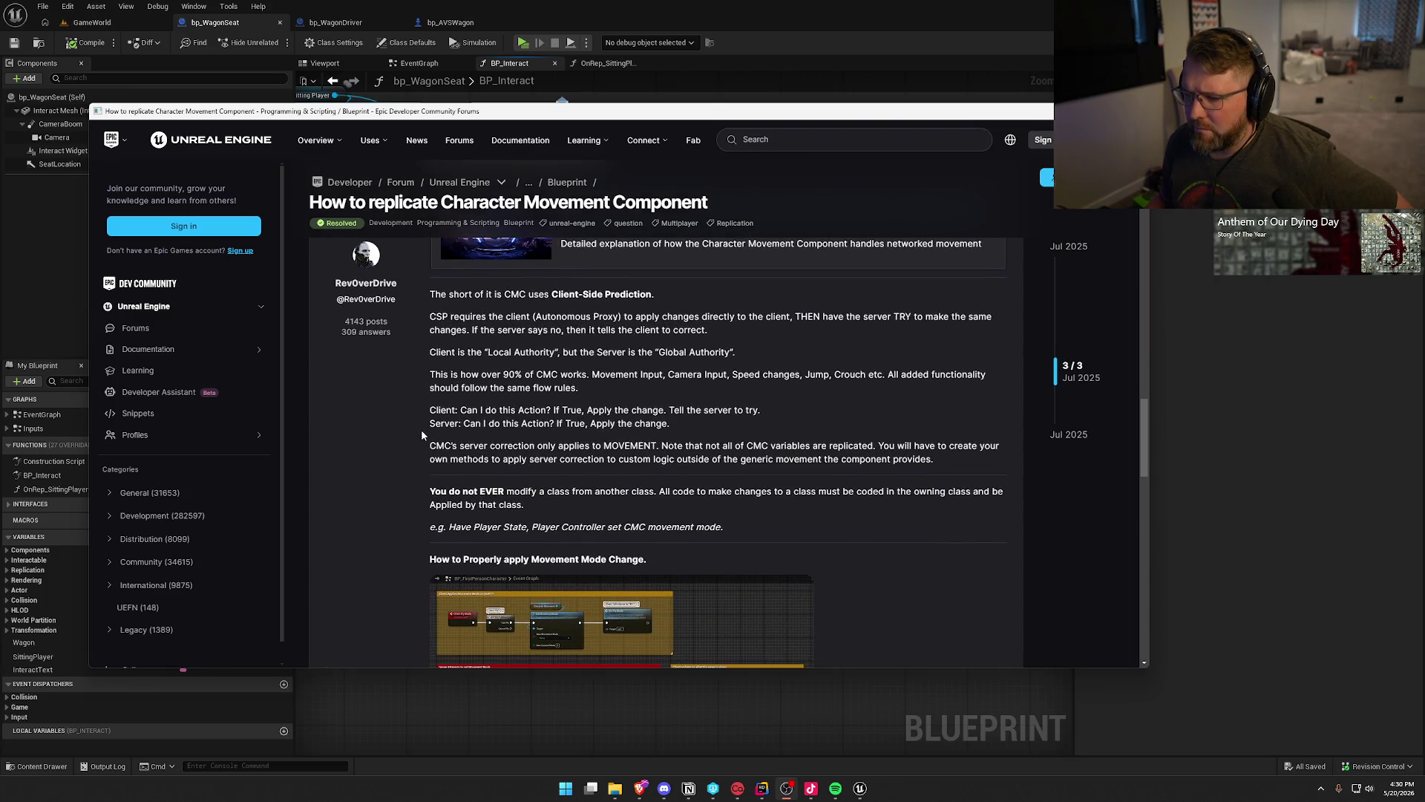
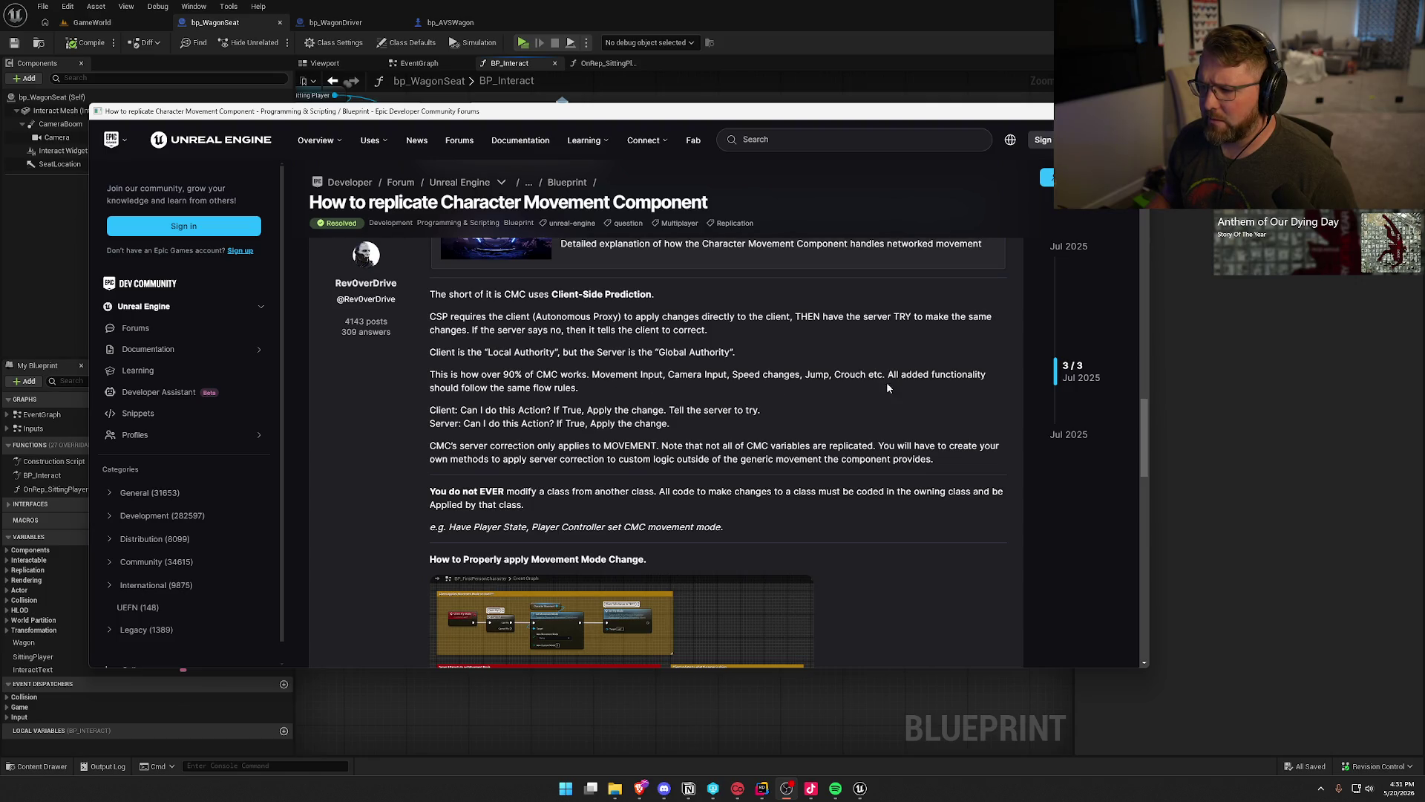
# Scroll the 'How to replicate Character Movement Component' thread down to the movement-mode Blueprint screenshots.
pyautogui.scroll(-1, 511, 416)
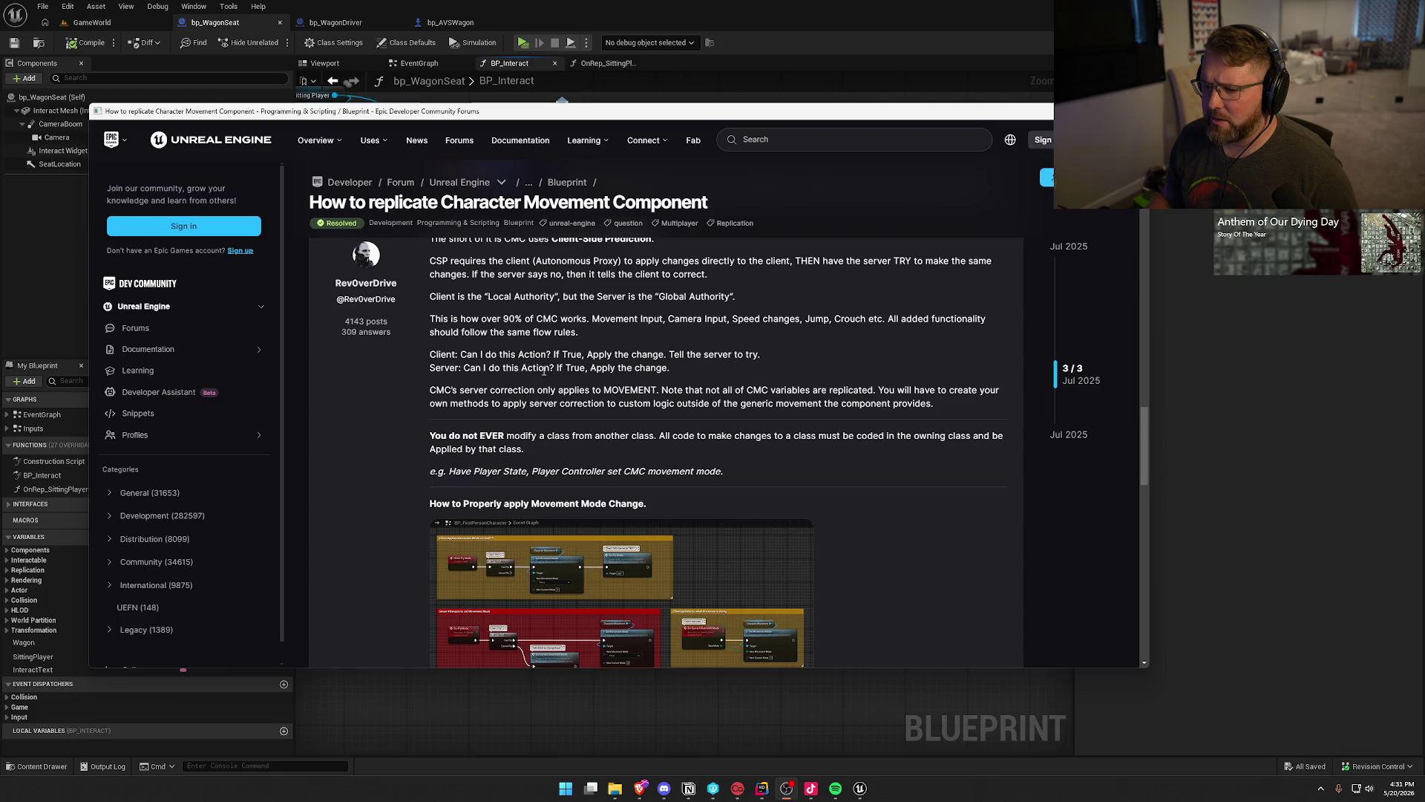
pyautogui.scroll(-1, 641, 368)
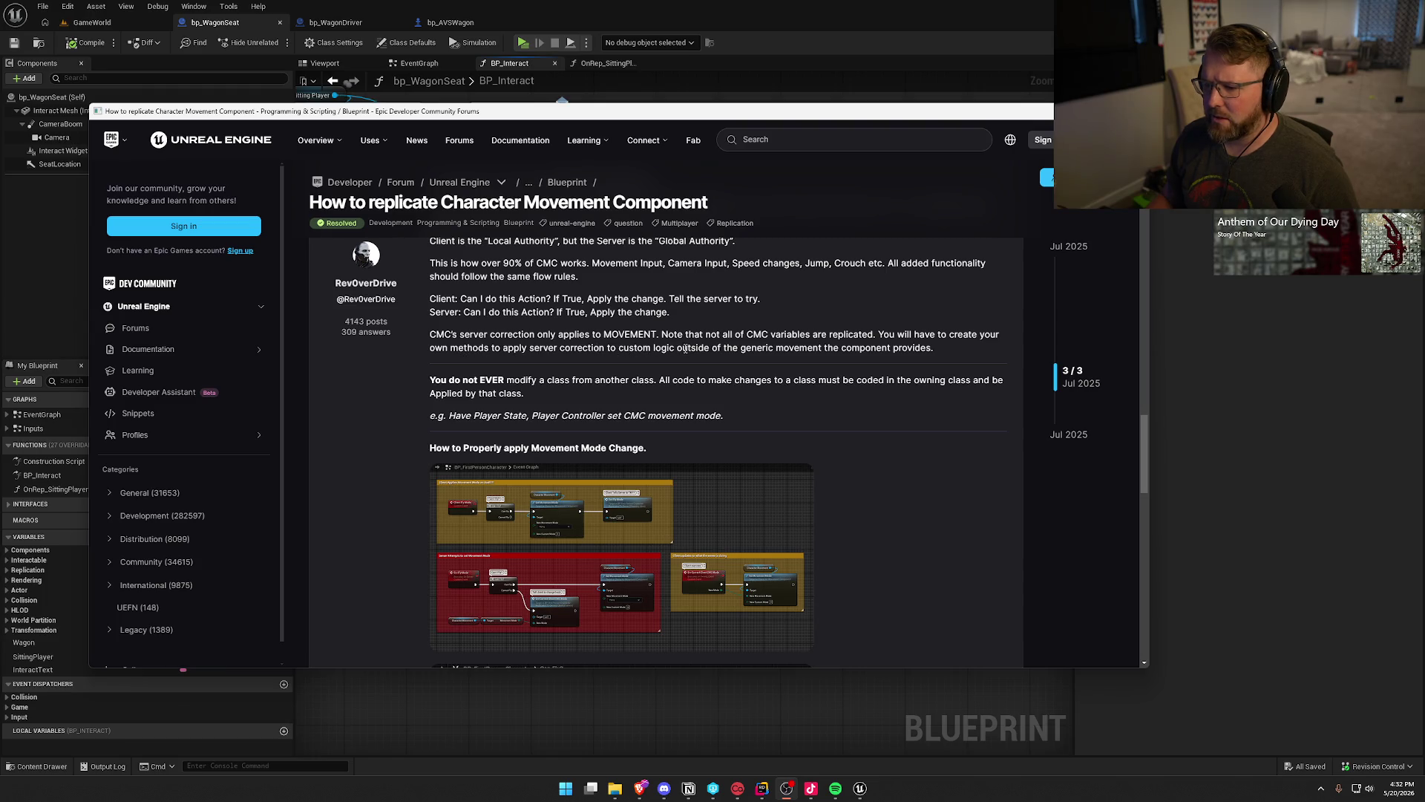
pyautogui.scroll(-1, 847, 415)
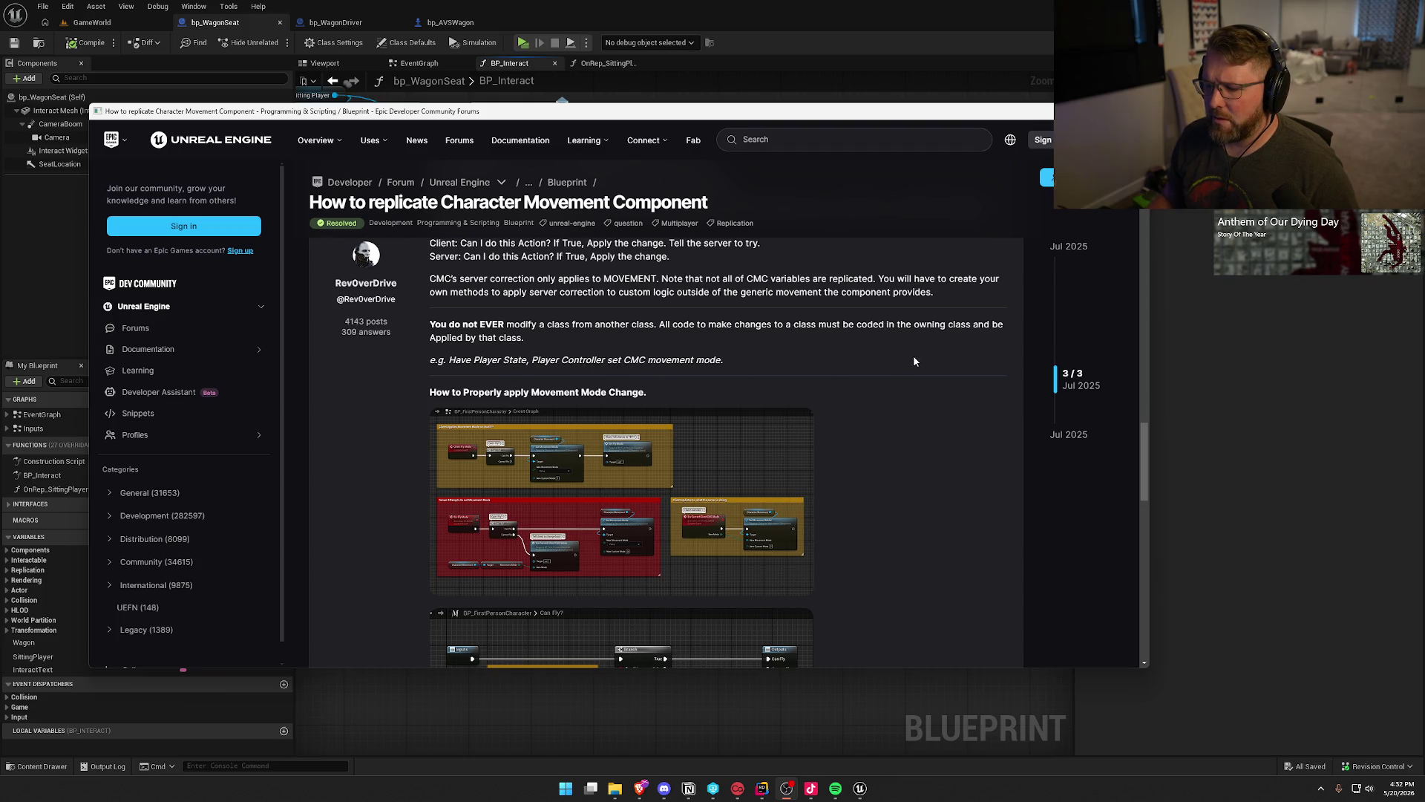
pyautogui.scroll(-2, 910, 371)
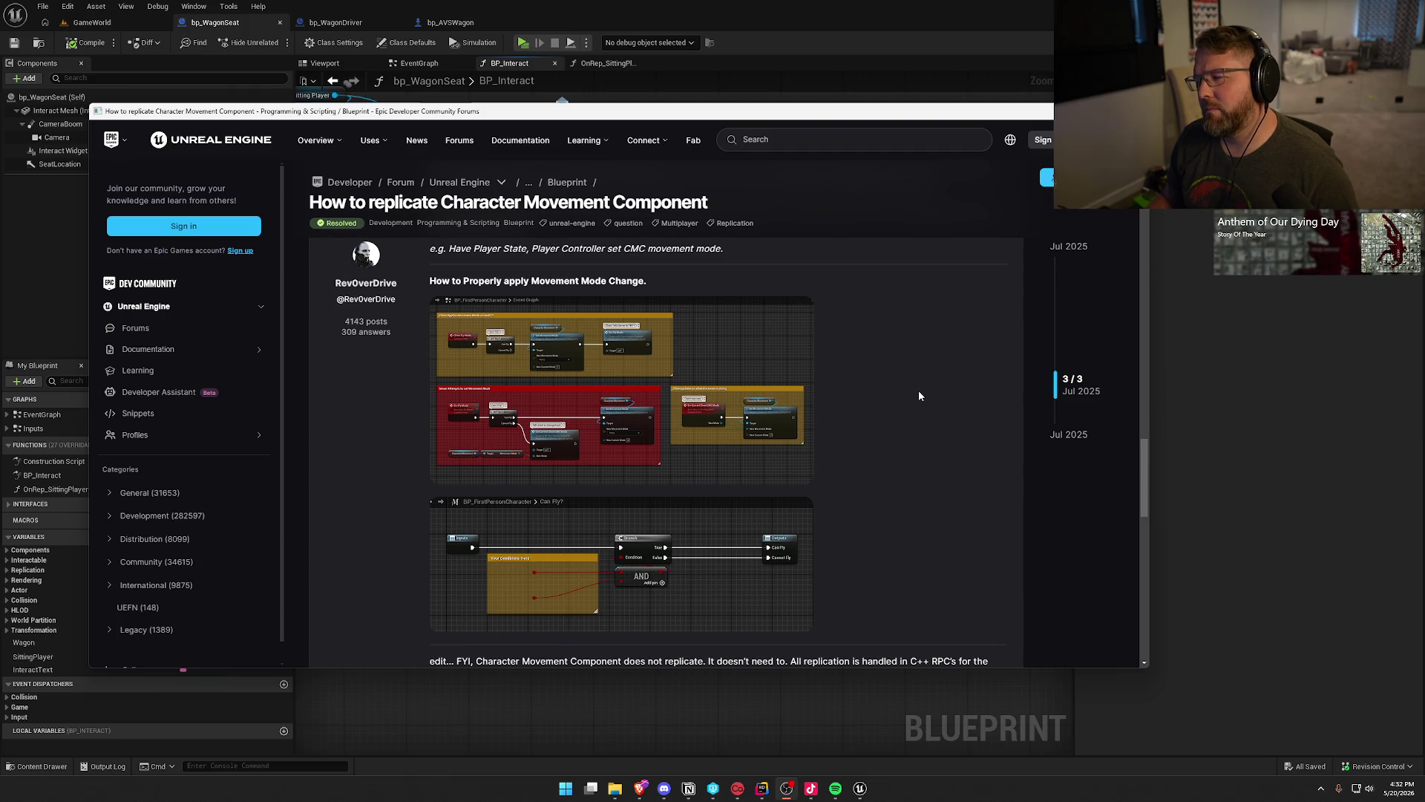
pyautogui.moveTo(569, 382)
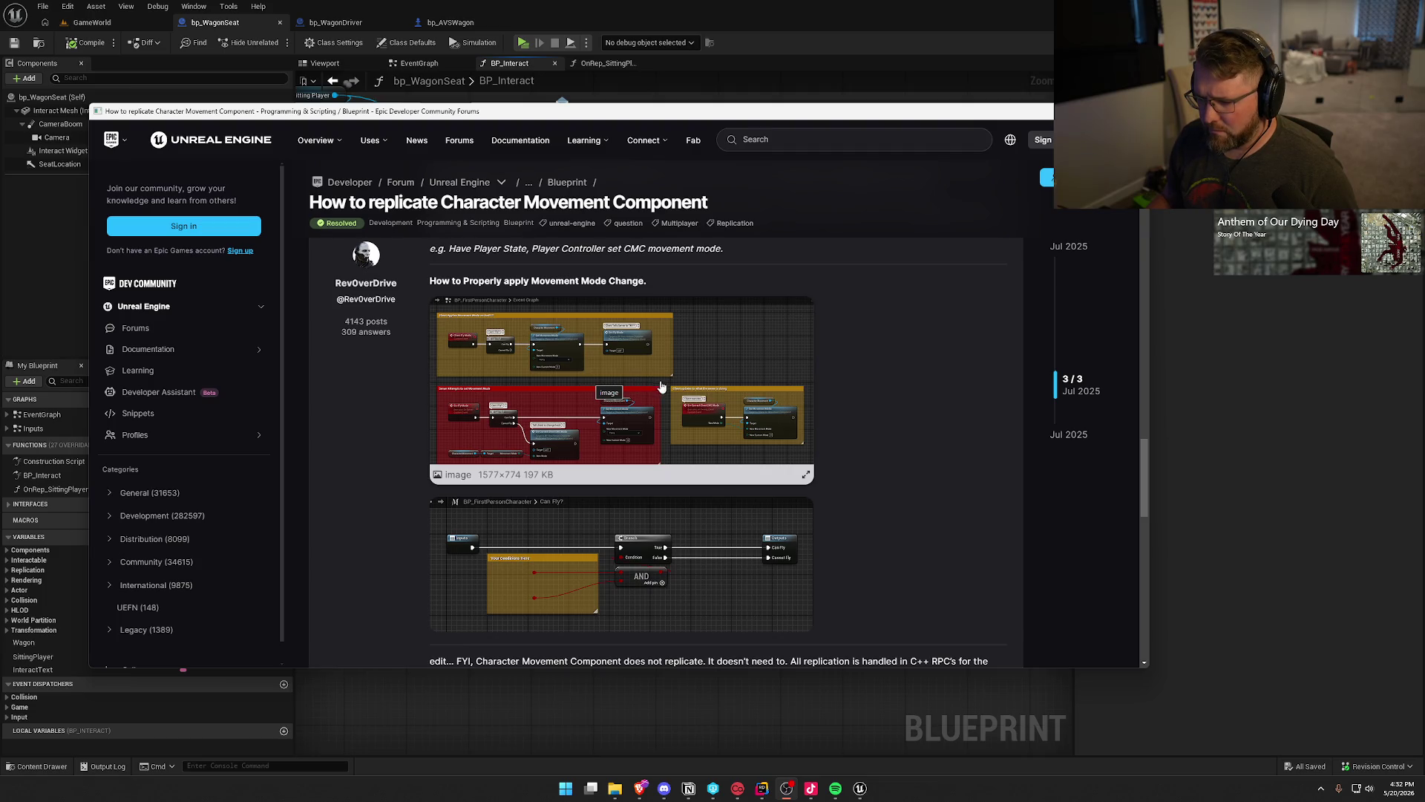
pyautogui.moveTo(710, 370)
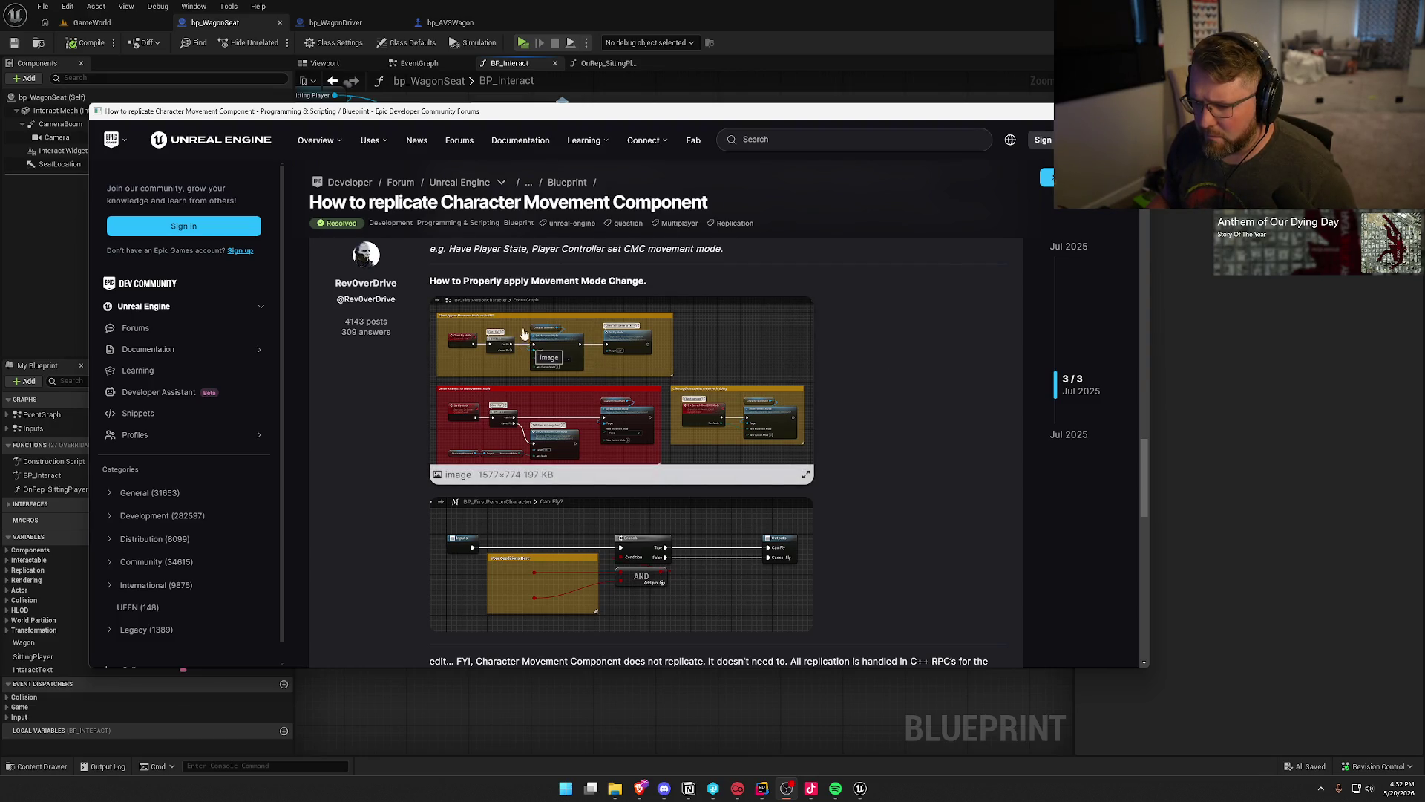
# Enlarge the movement-mode graph screenshot, close it, and return to the bp_WagonSeat graph.
pyautogui.click(637, 365)
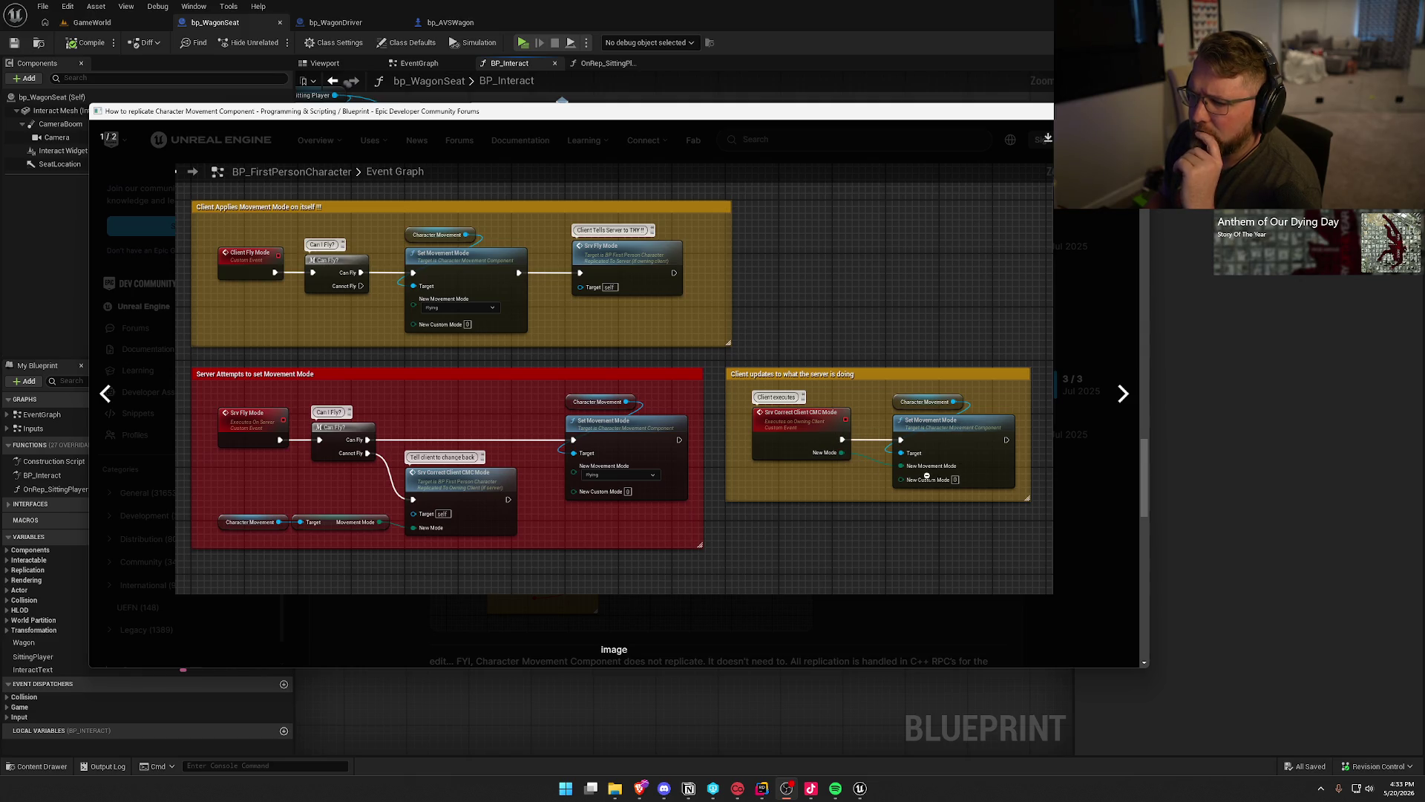
pyautogui.click(1070, 509)
pyautogui.scroll(-5, 857, 560)
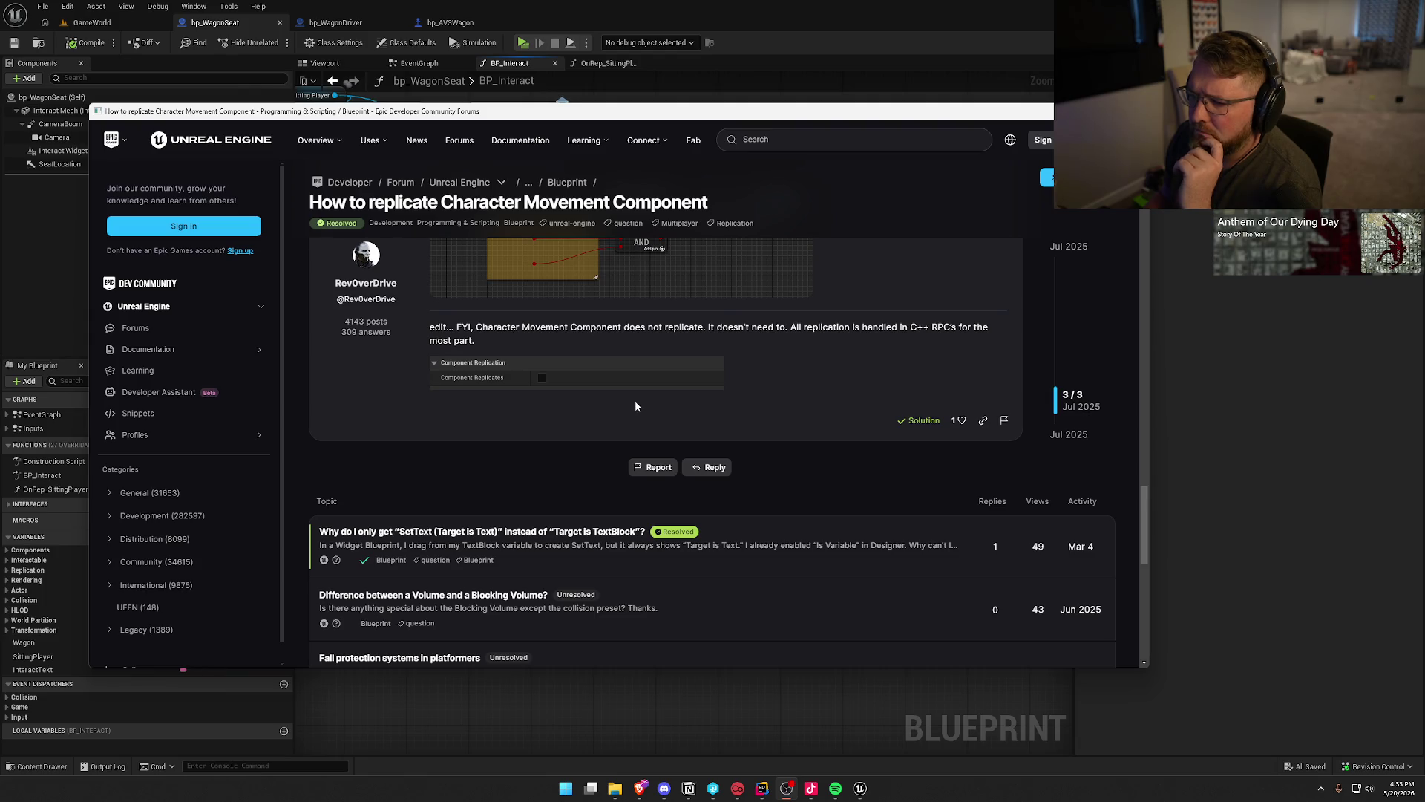
pyautogui.scroll(-2, 817, 408)
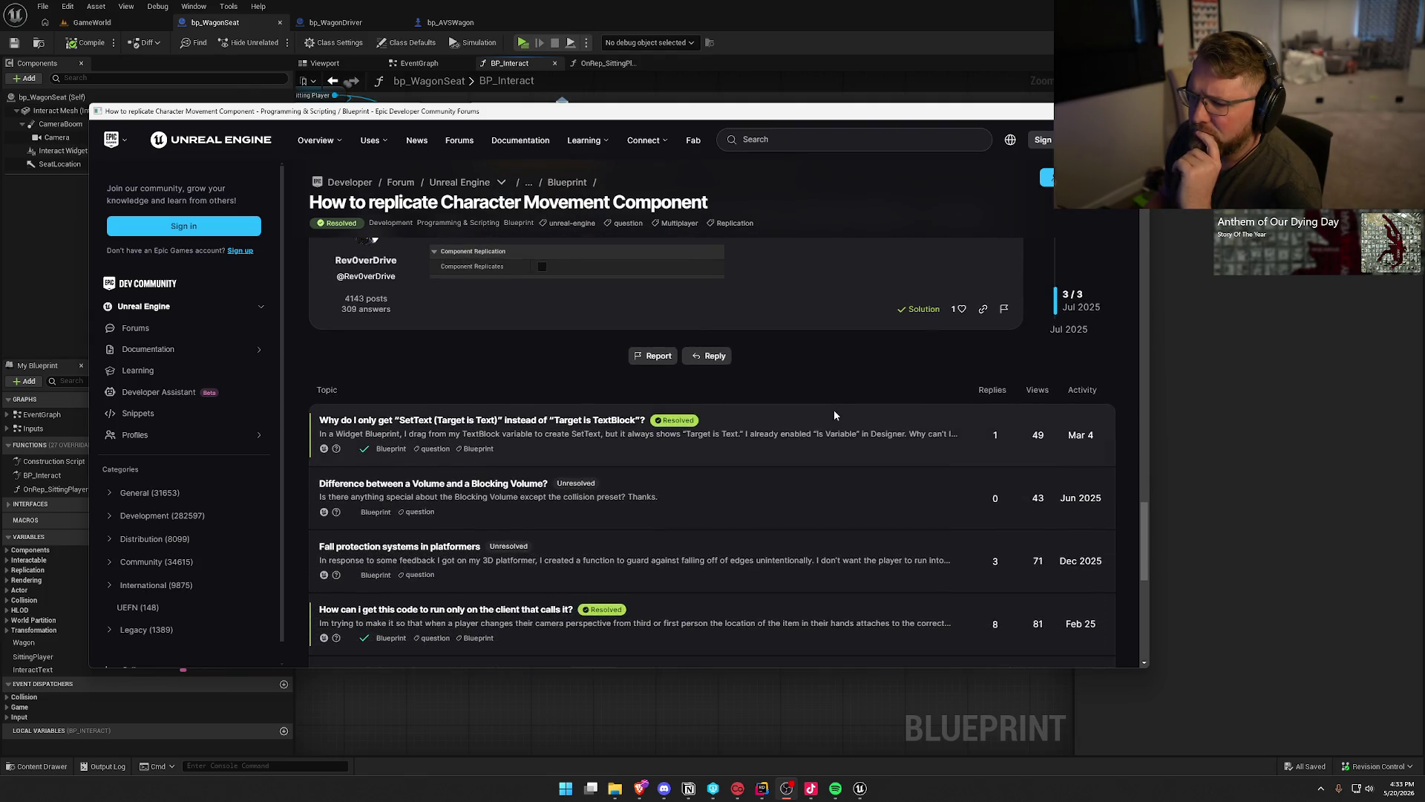
pyautogui.click(1067, 110)
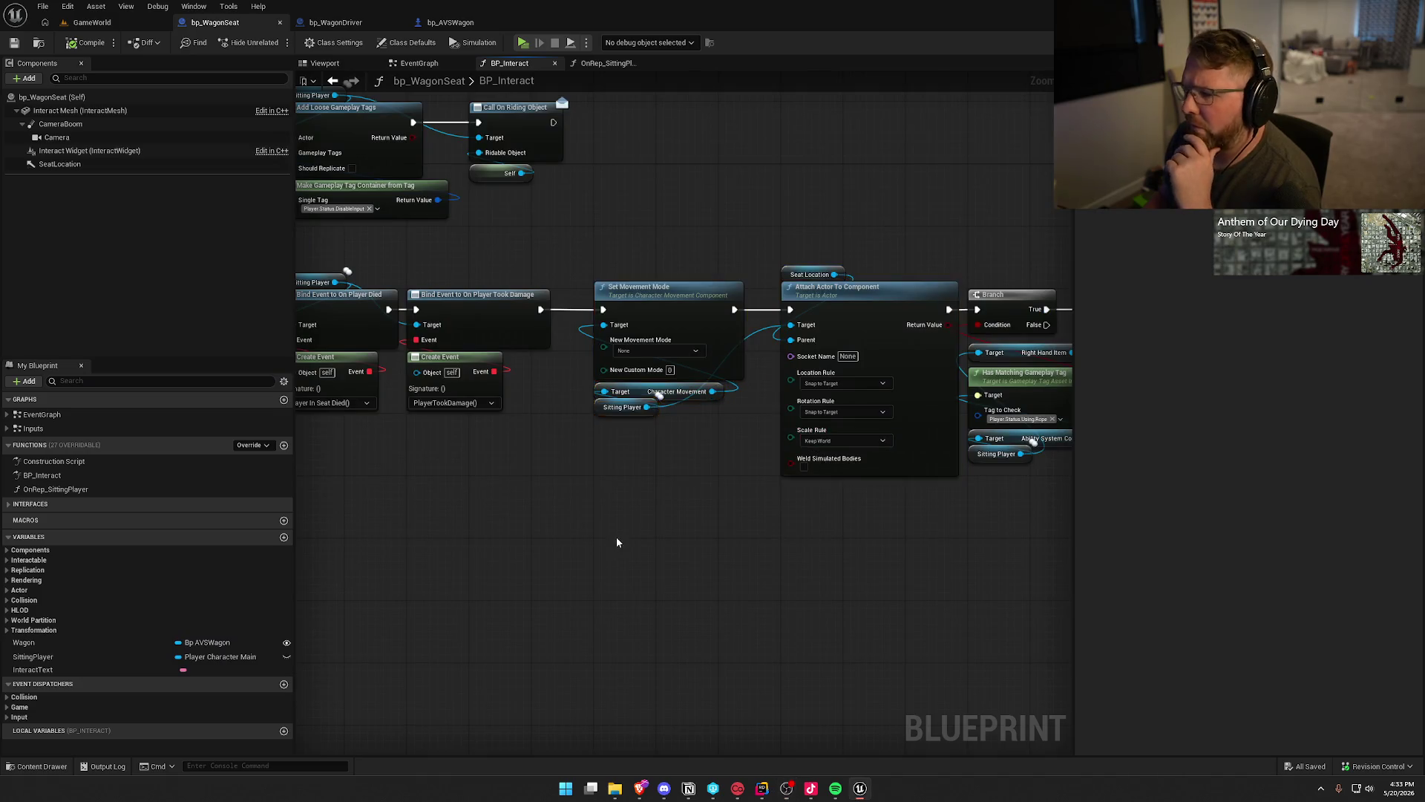
# Duplicate the Set Movement Mode group with Ctrl+D, wire it after Call On Riding Object, and go to GameWorld.
pyautogui.scroll(-1, 598, 524)
pyautogui.scroll(2, 698, 614)
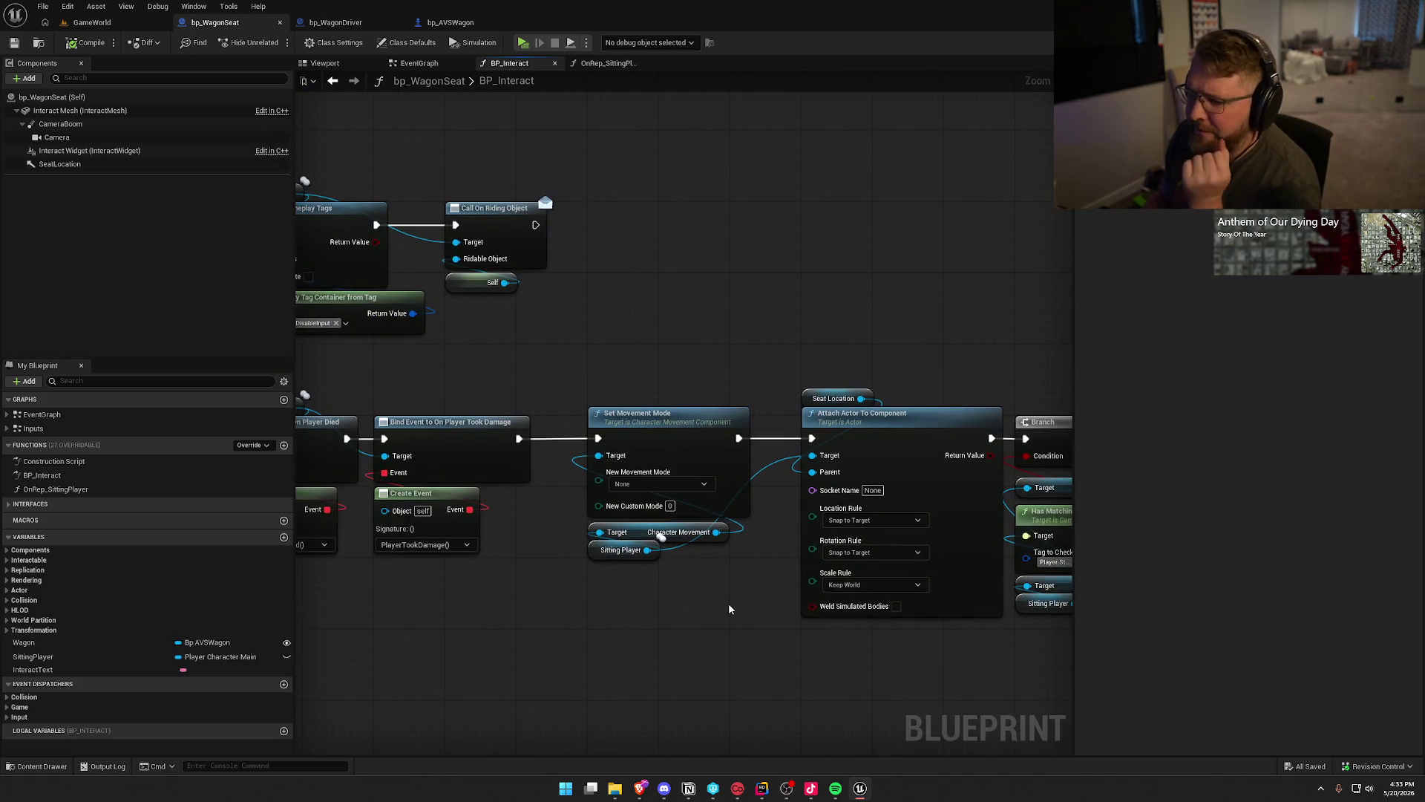
pyautogui.moveTo(719, 609); pyautogui.dragTo(564, 359)
pyautogui.hotkey('ctrl', 'd')
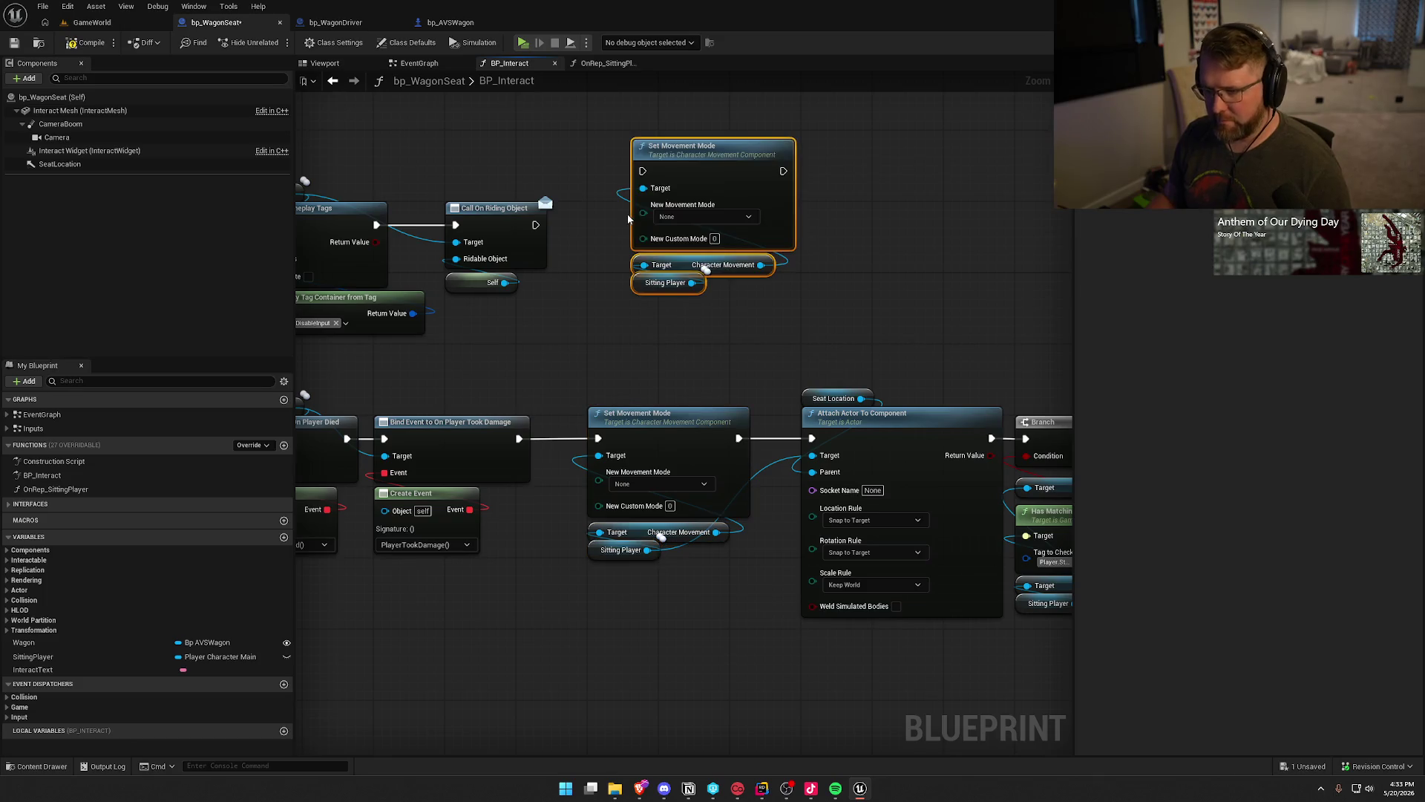
pyautogui.moveTo(643, 171); pyautogui.dragTo(535, 224)
pyautogui.moveTo(750, 145); pyautogui.dragTo(706, 199)
pyautogui.click(734, 180)
pyautogui.moveTo(819, 189)
pyautogui.mouseDown()
pyautogui.moveTo(906, 236)
pyautogui.moveTo(747, 219)
pyautogui.mouseUp()
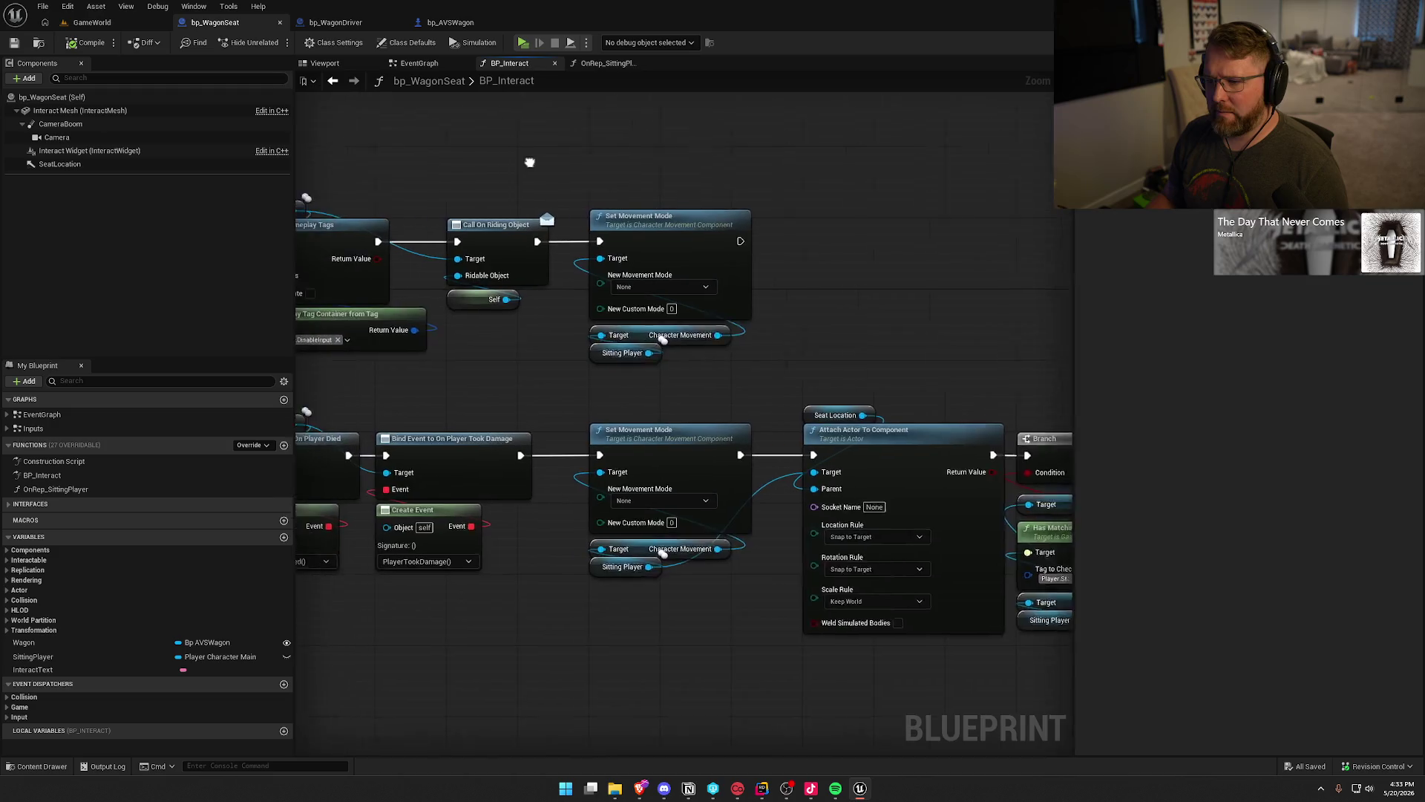
pyautogui.click(93, 22)
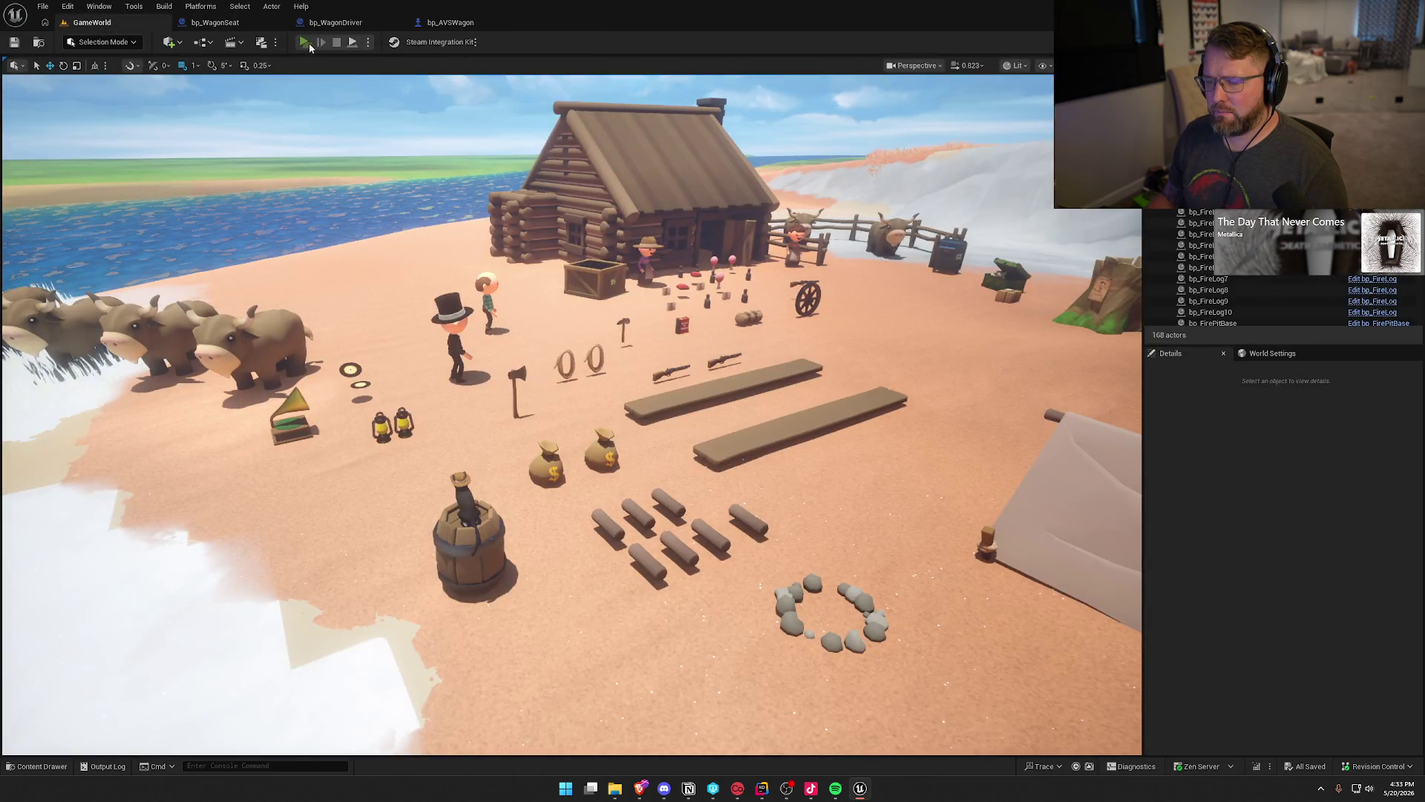
# Start a multiplayer play session and enlarge the Client 1 game window.
pyautogui.click(310, 44)
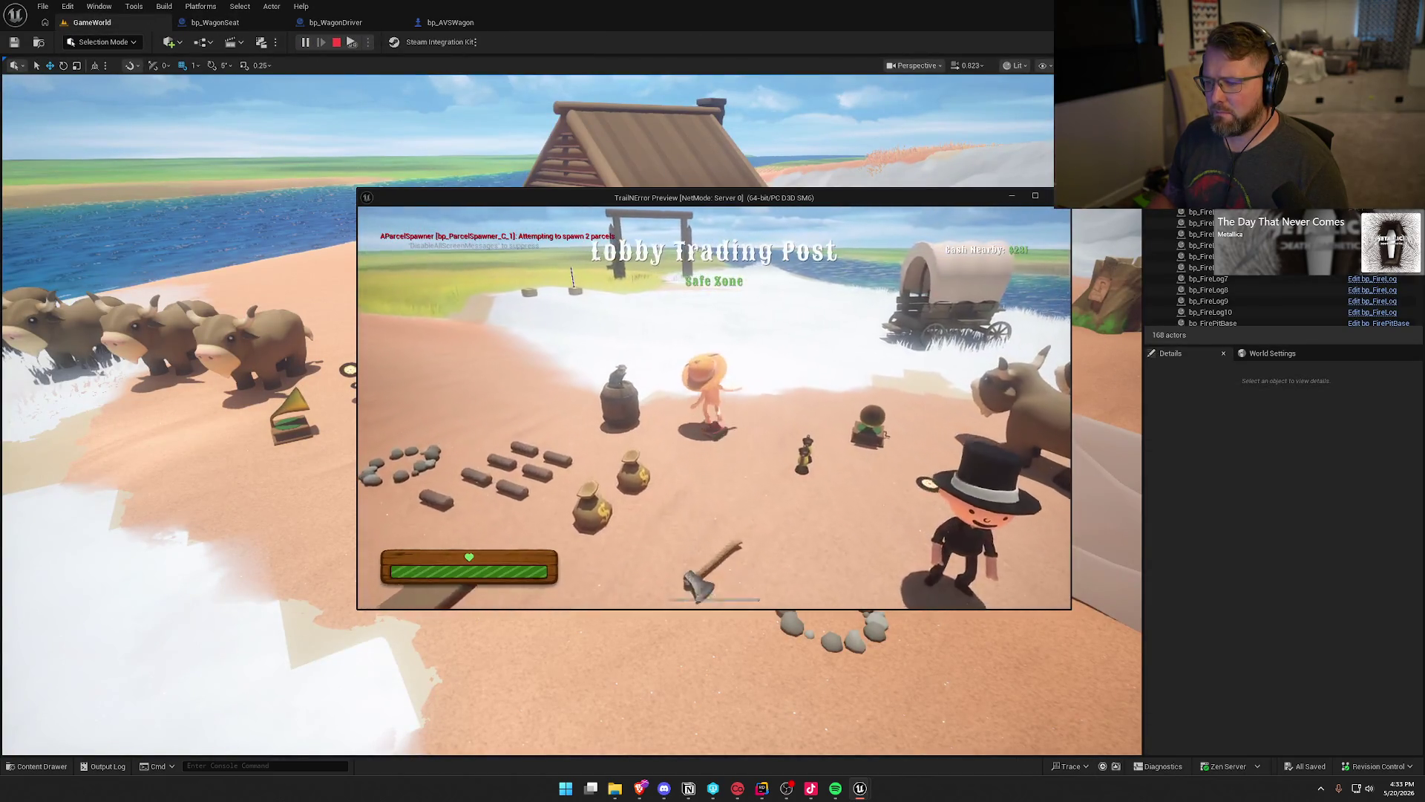
pyautogui.press('super')
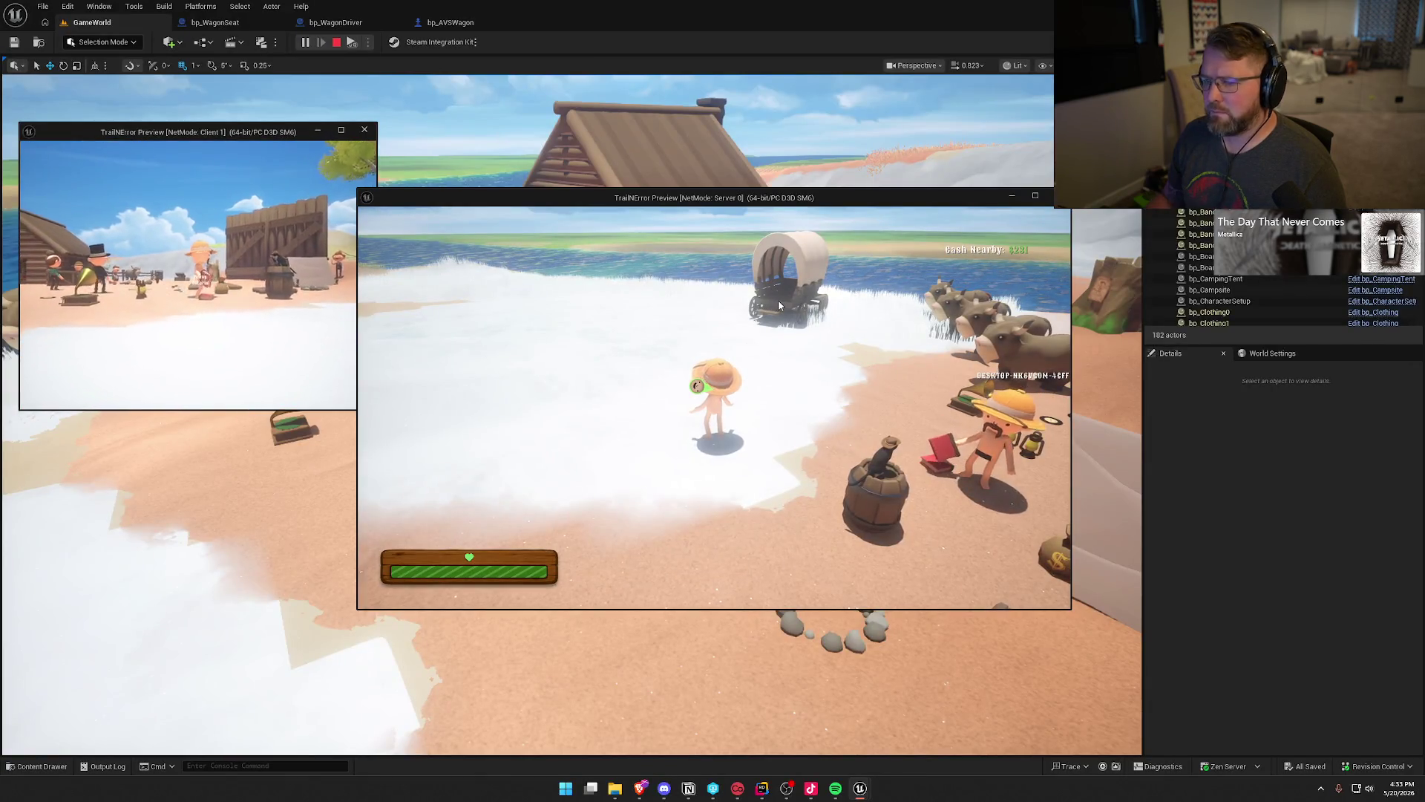
pyautogui.press('super')
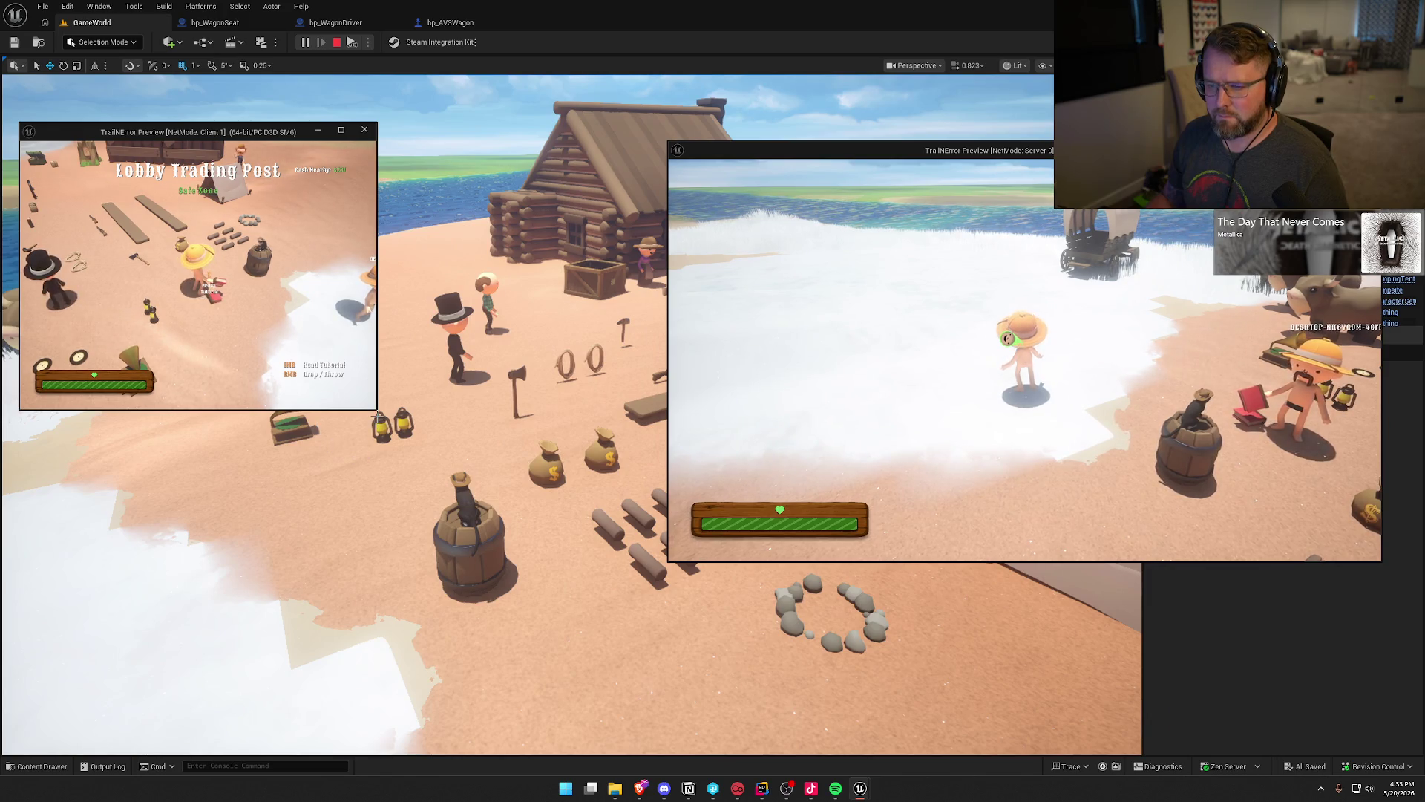
pyautogui.moveTo(377, 409)
pyautogui.mouseDown()
pyautogui.moveTo(605, 550)
pyautogui.moveTo(655, 564)
pyautogui.mouseUp()
# Run the client character to the wagon and sit it in the wagon seat.
pyautogui.press('w')
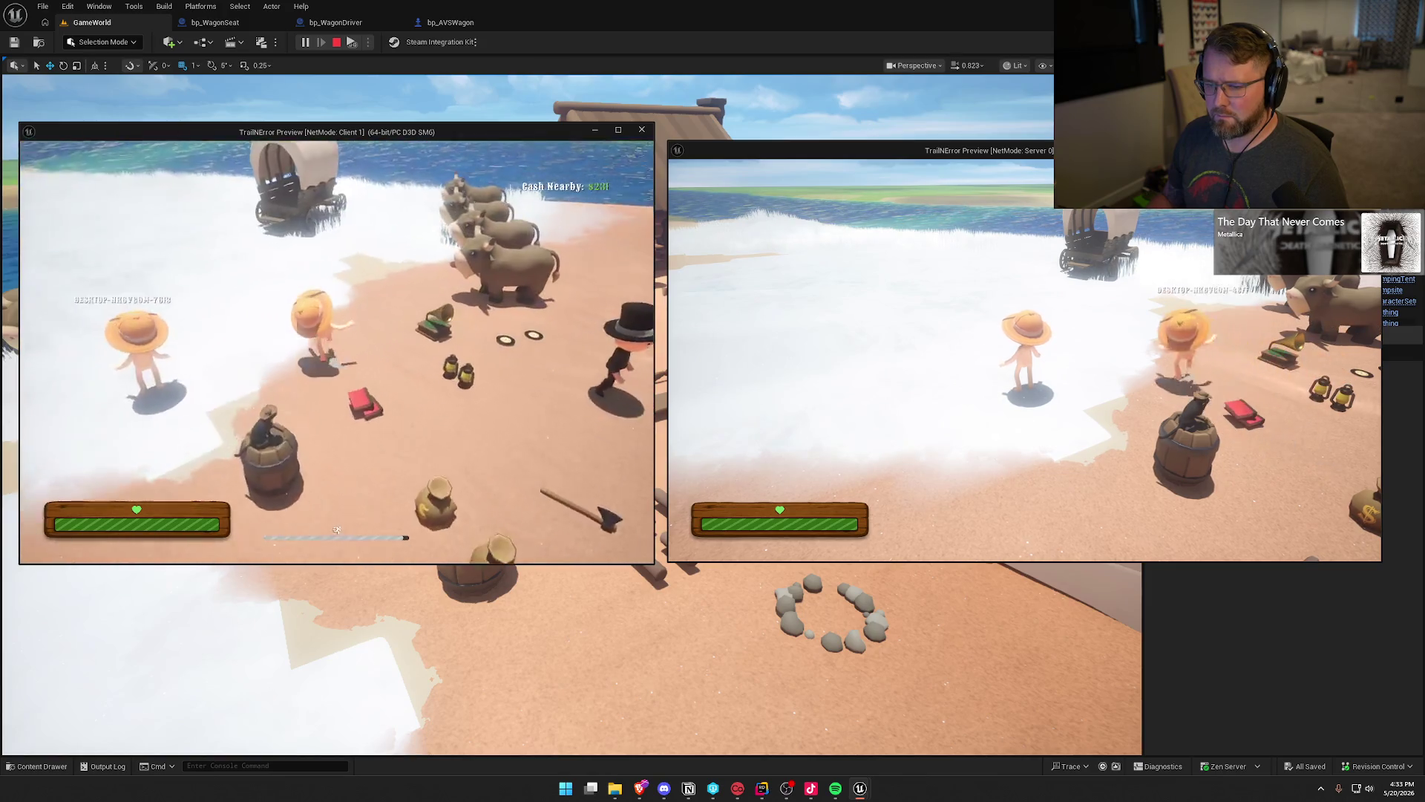
pyautogui.press('e')
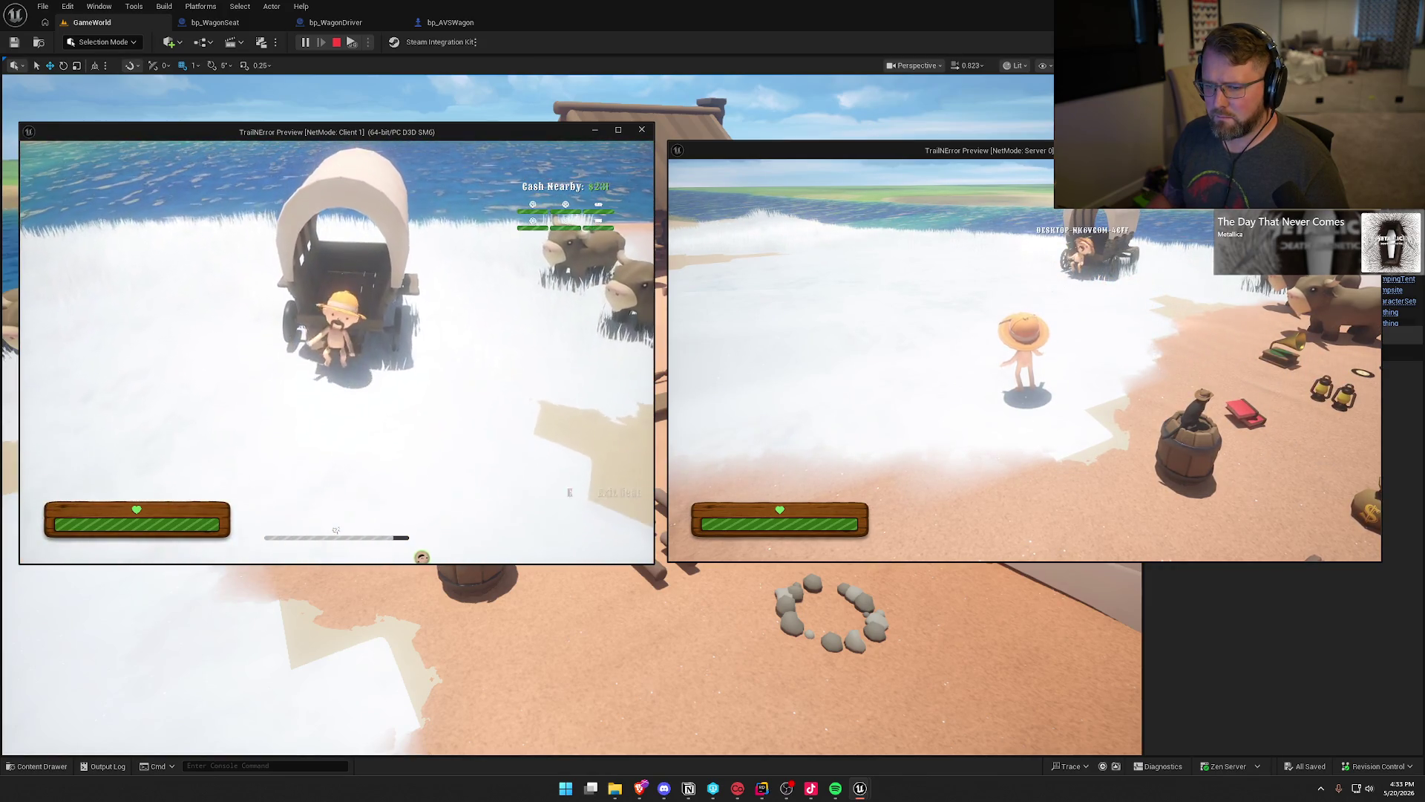
pyautogui.press('super')
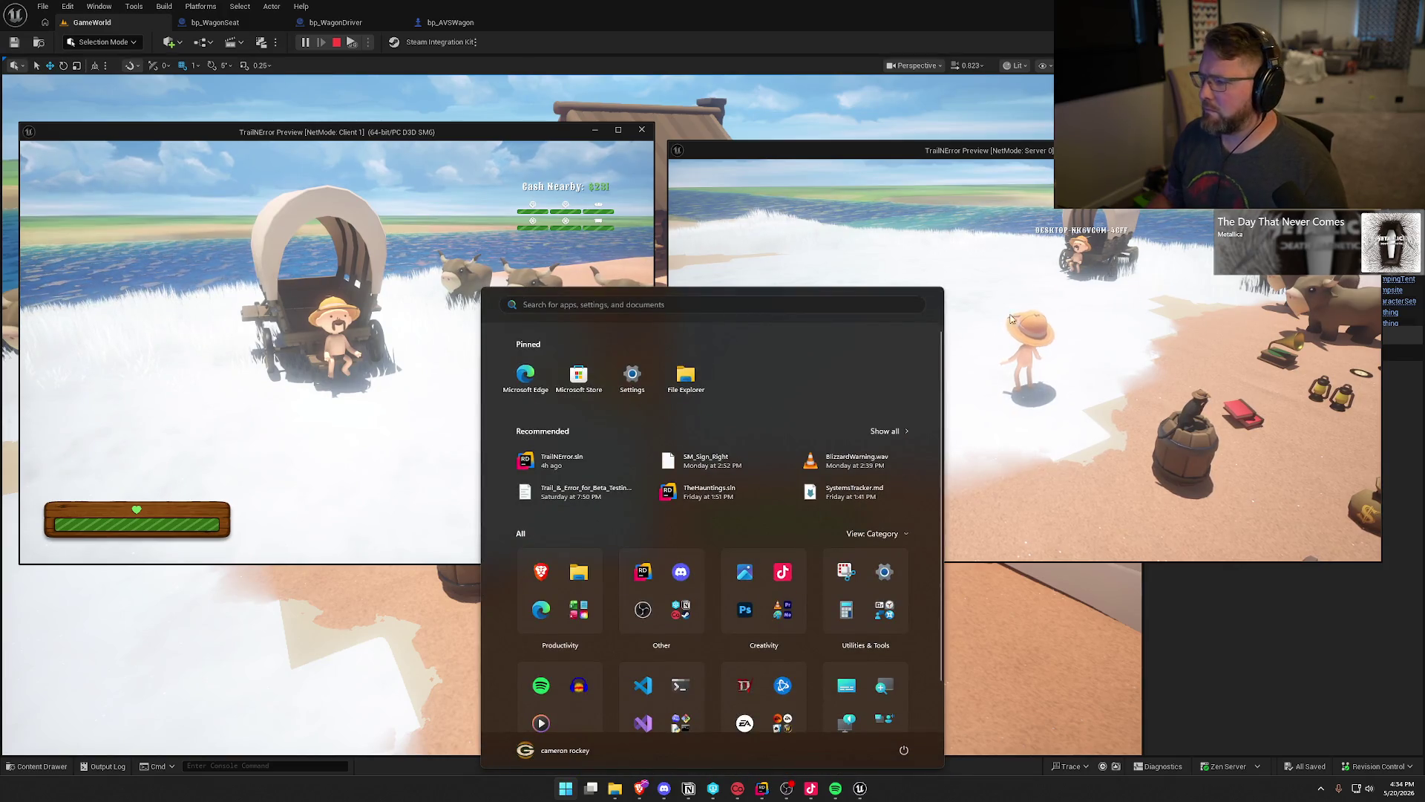
pyautogui.press('super')
# As the server player, ride an ox to the wagon and take the driver's seat.
pyautogui.press('w')
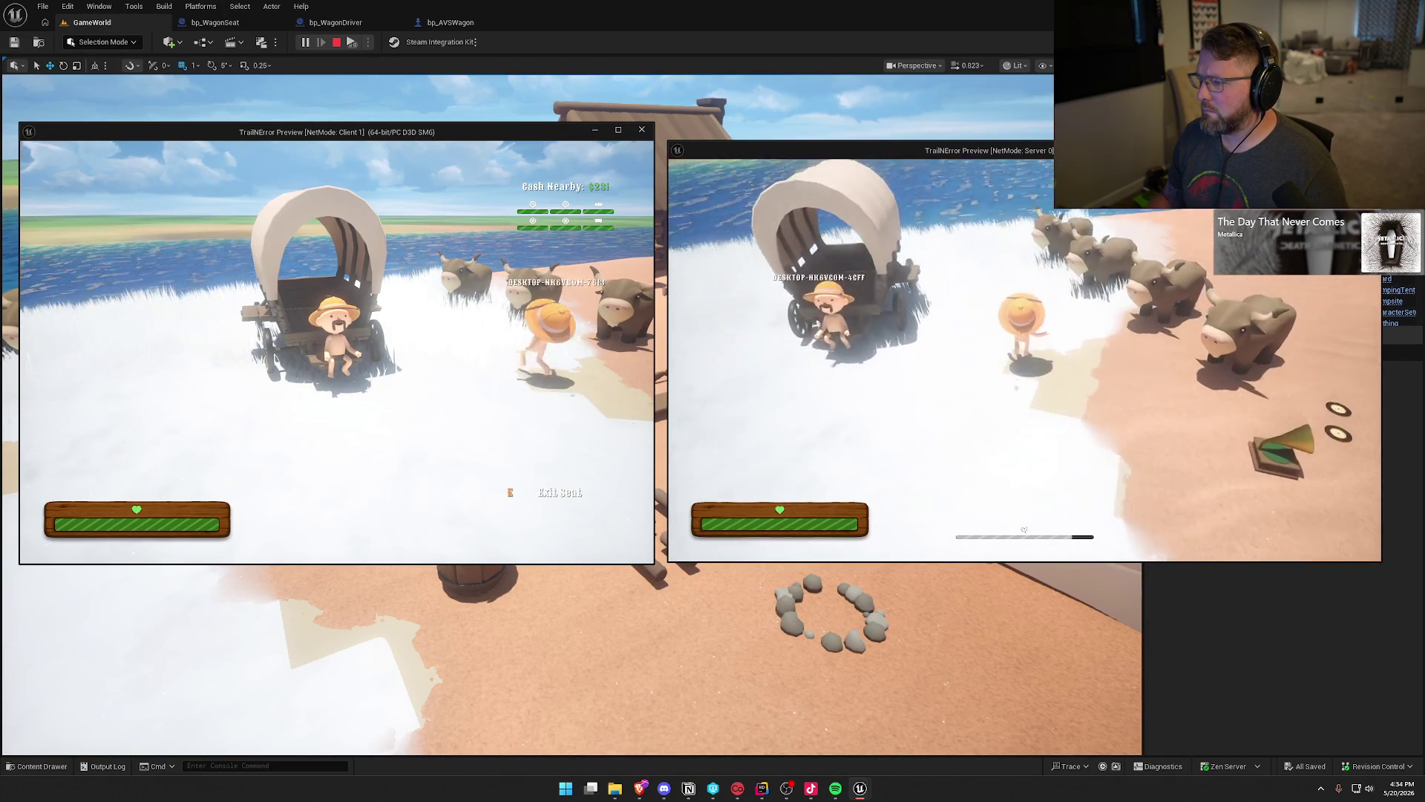
pyautogui.press('e')
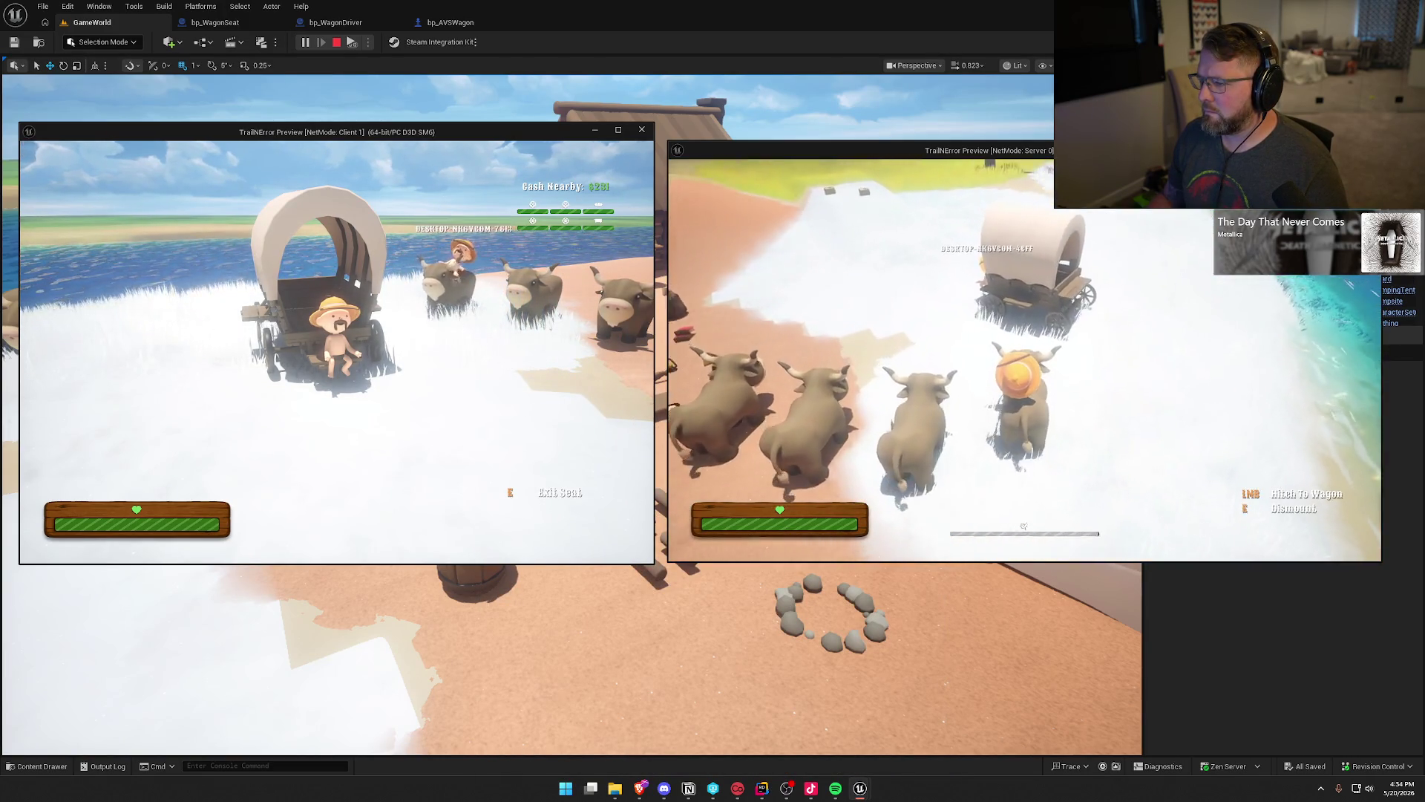
pyautogui.press('w')
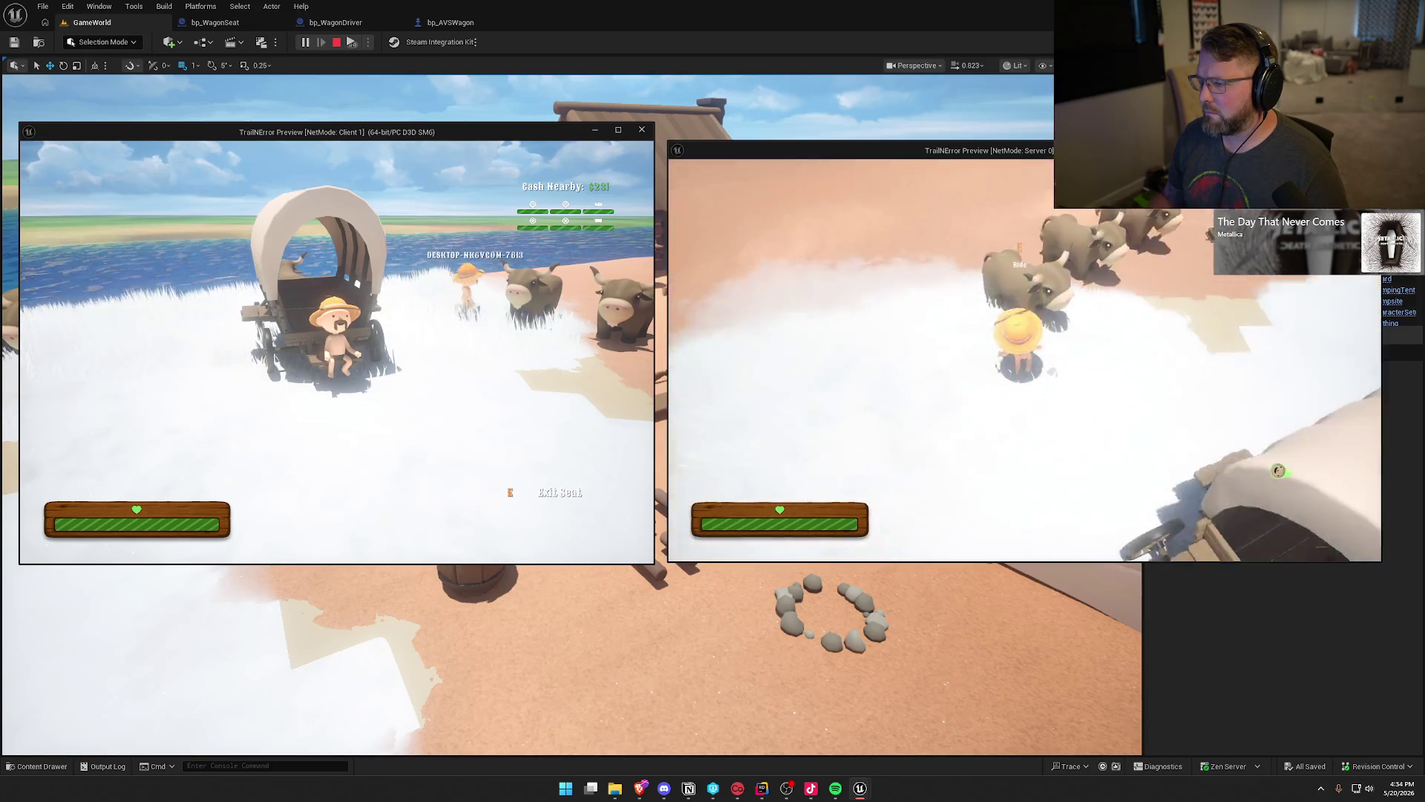
pyautogui.press('w')
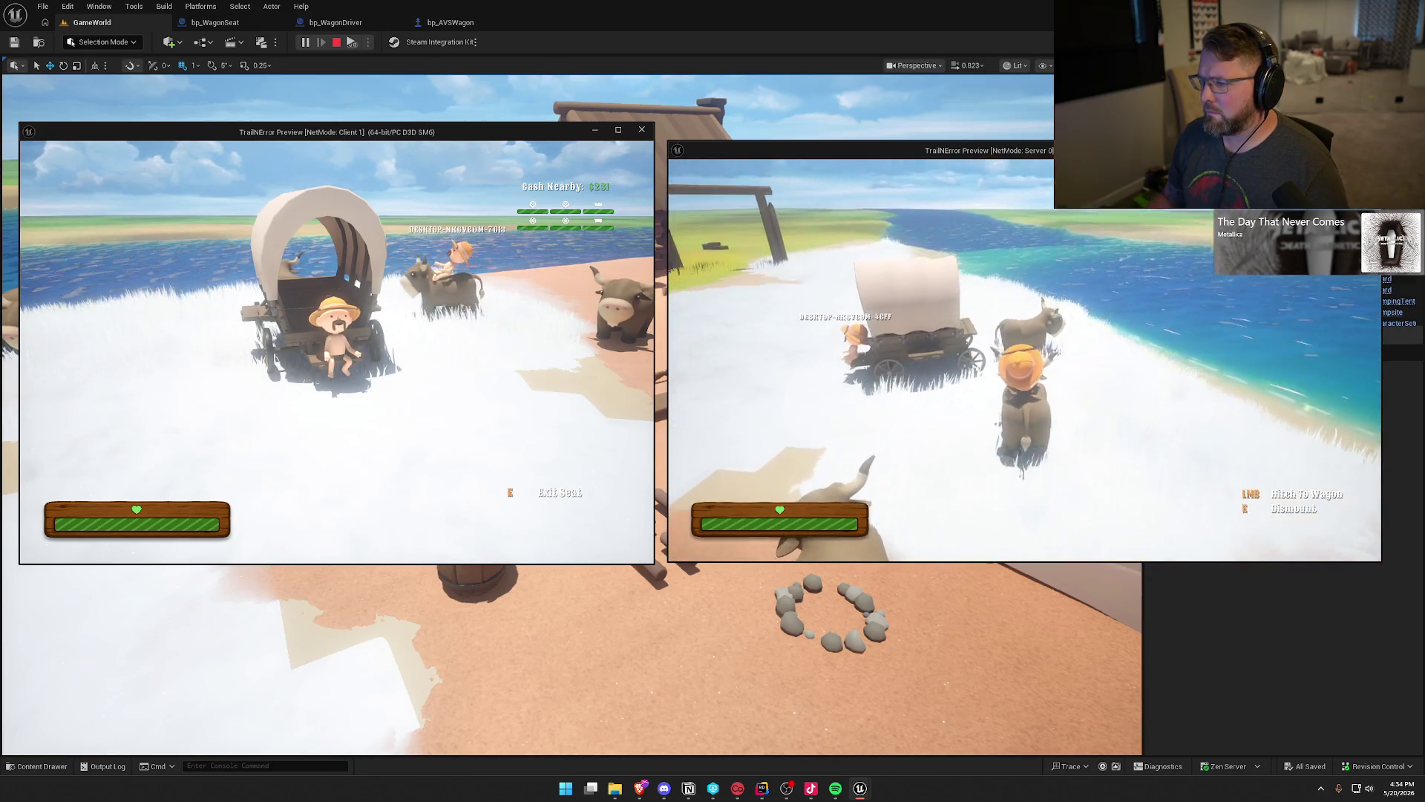
pyautogui.press('e')
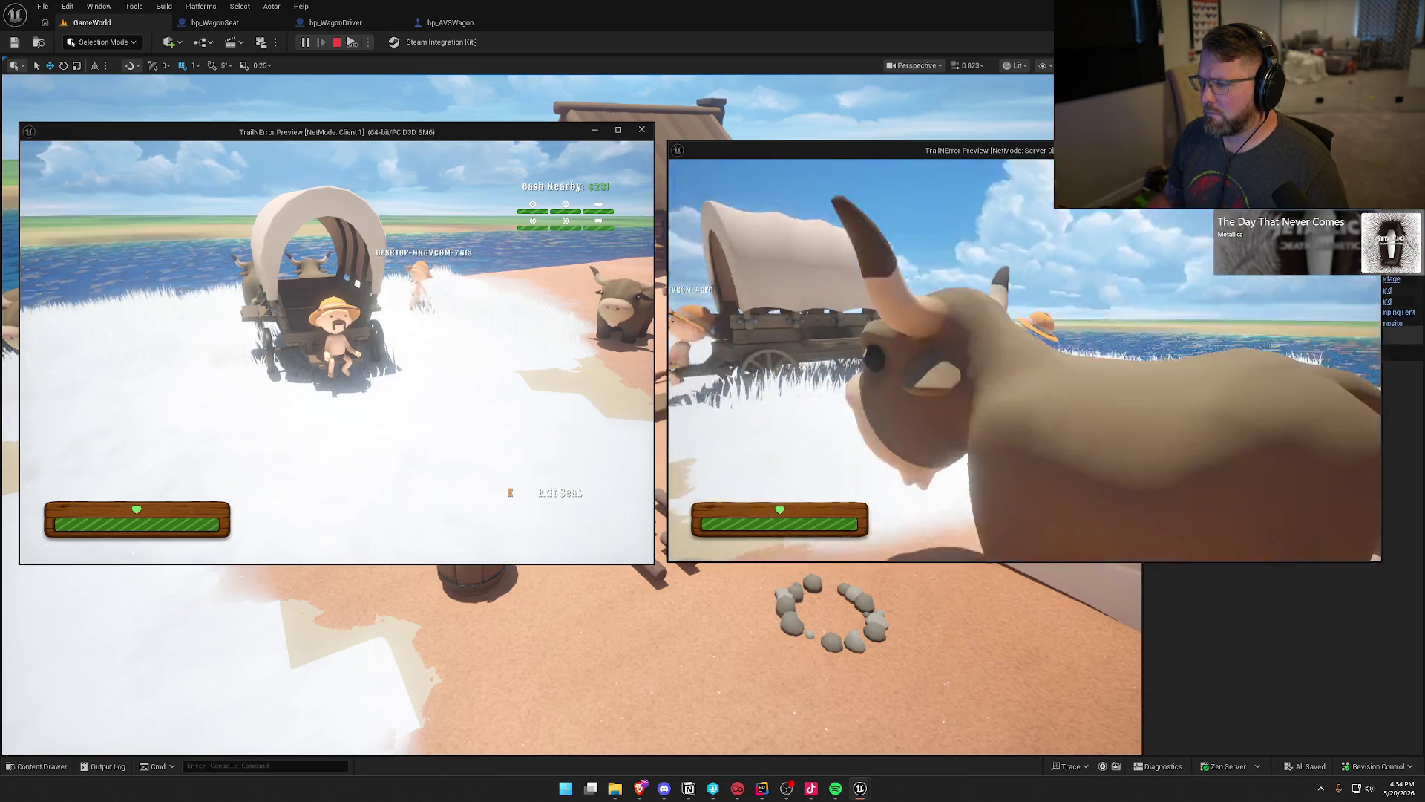
pyautogui.press('e')
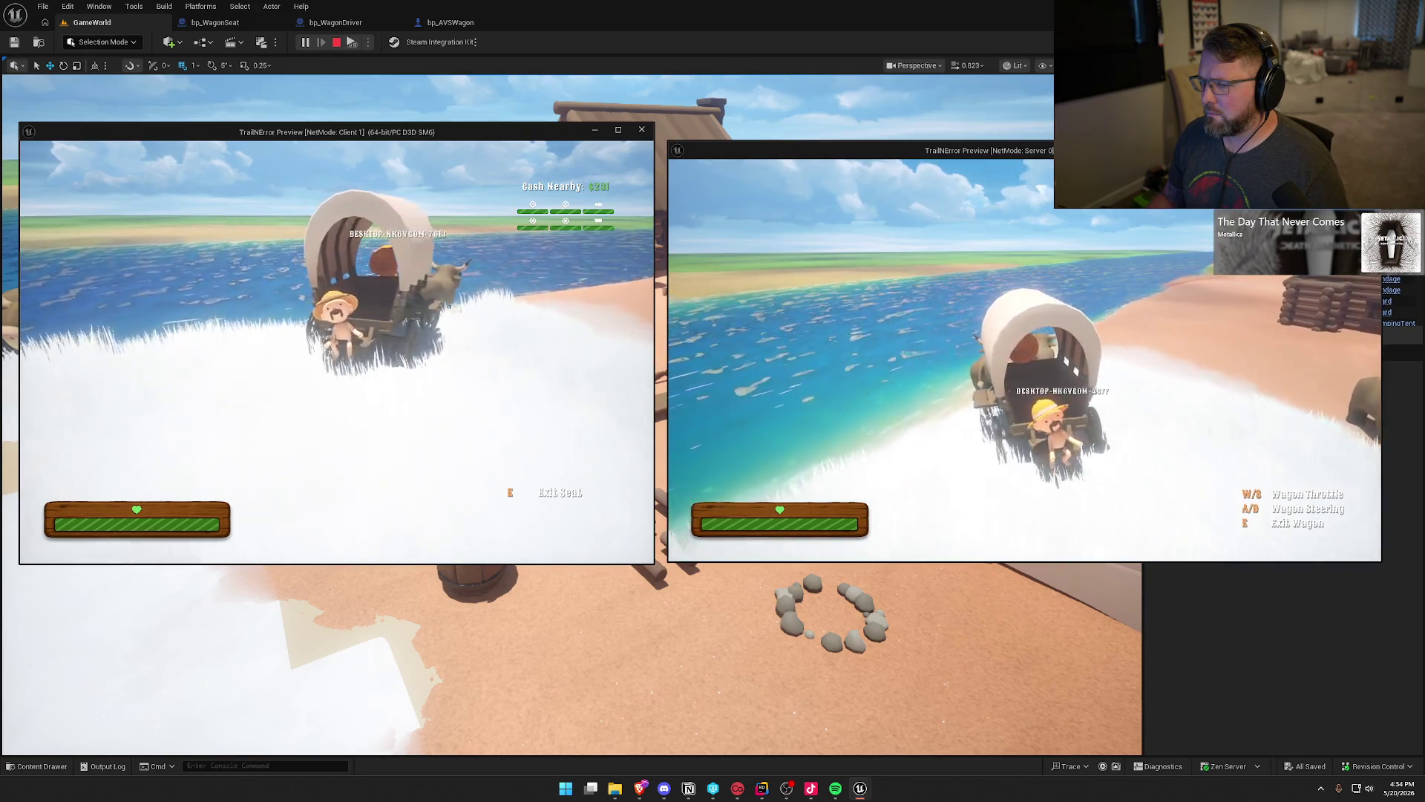
# Drive the wagon onto the sand and along the riverbank, steering left and right.
pyautogui.press('w')
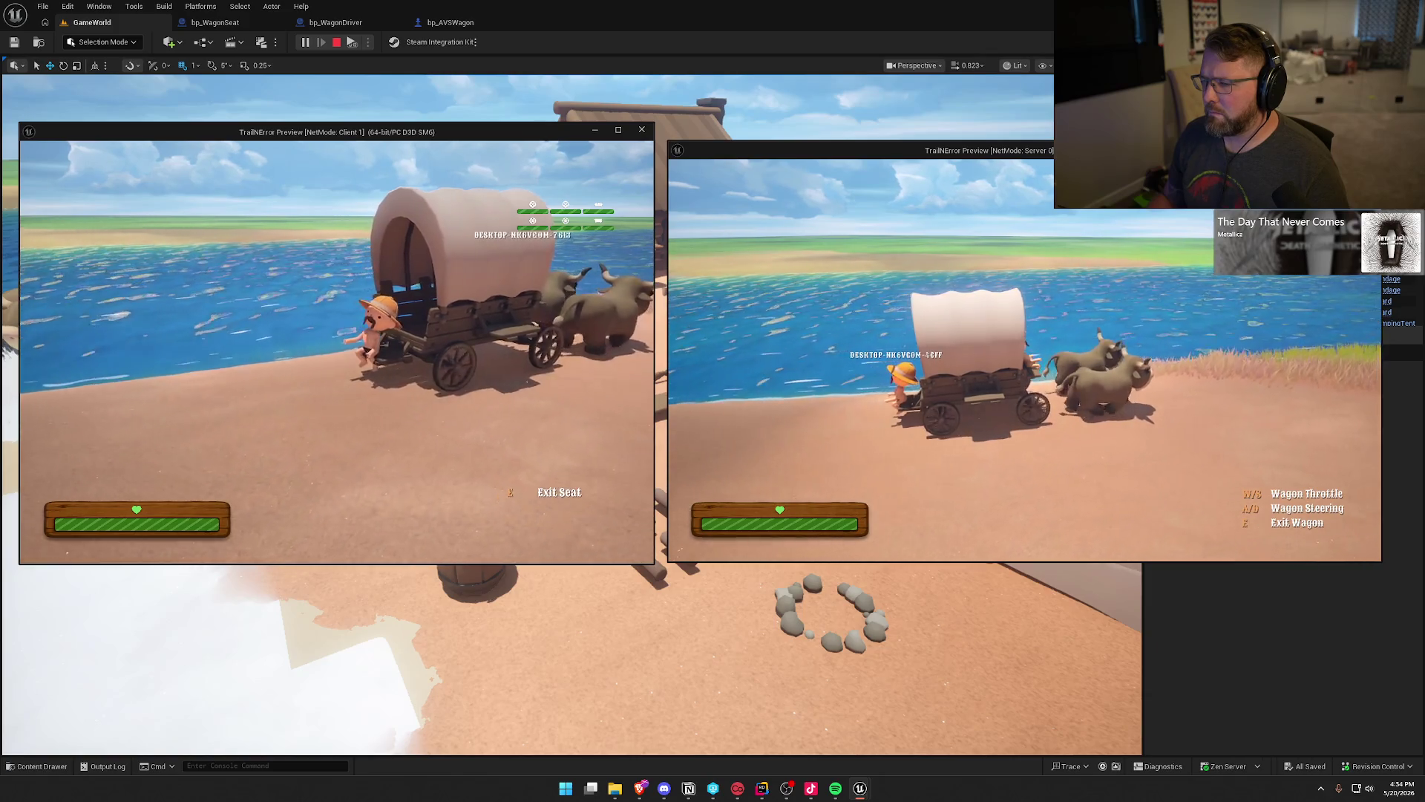
pyautogui.press('a')
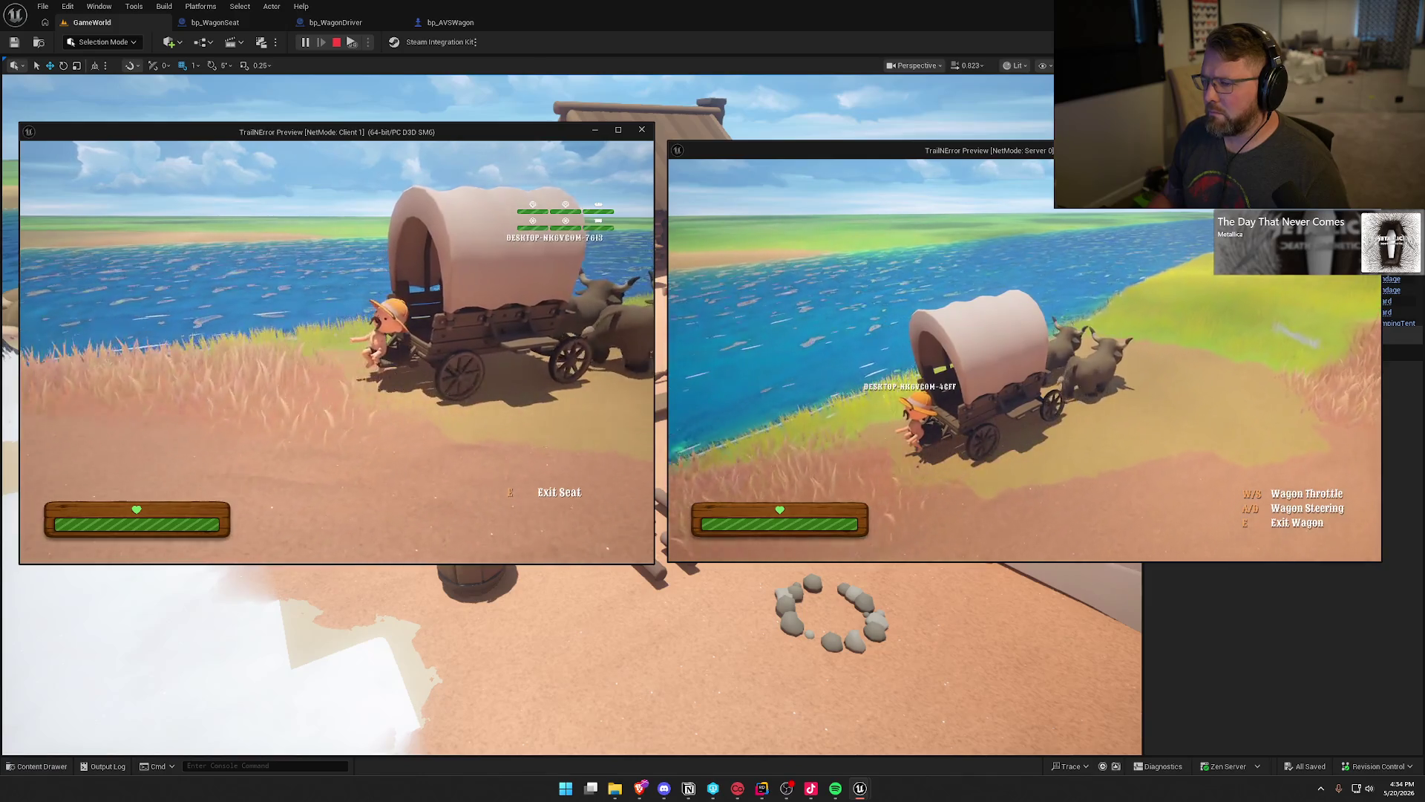
pyautogui.press('w')
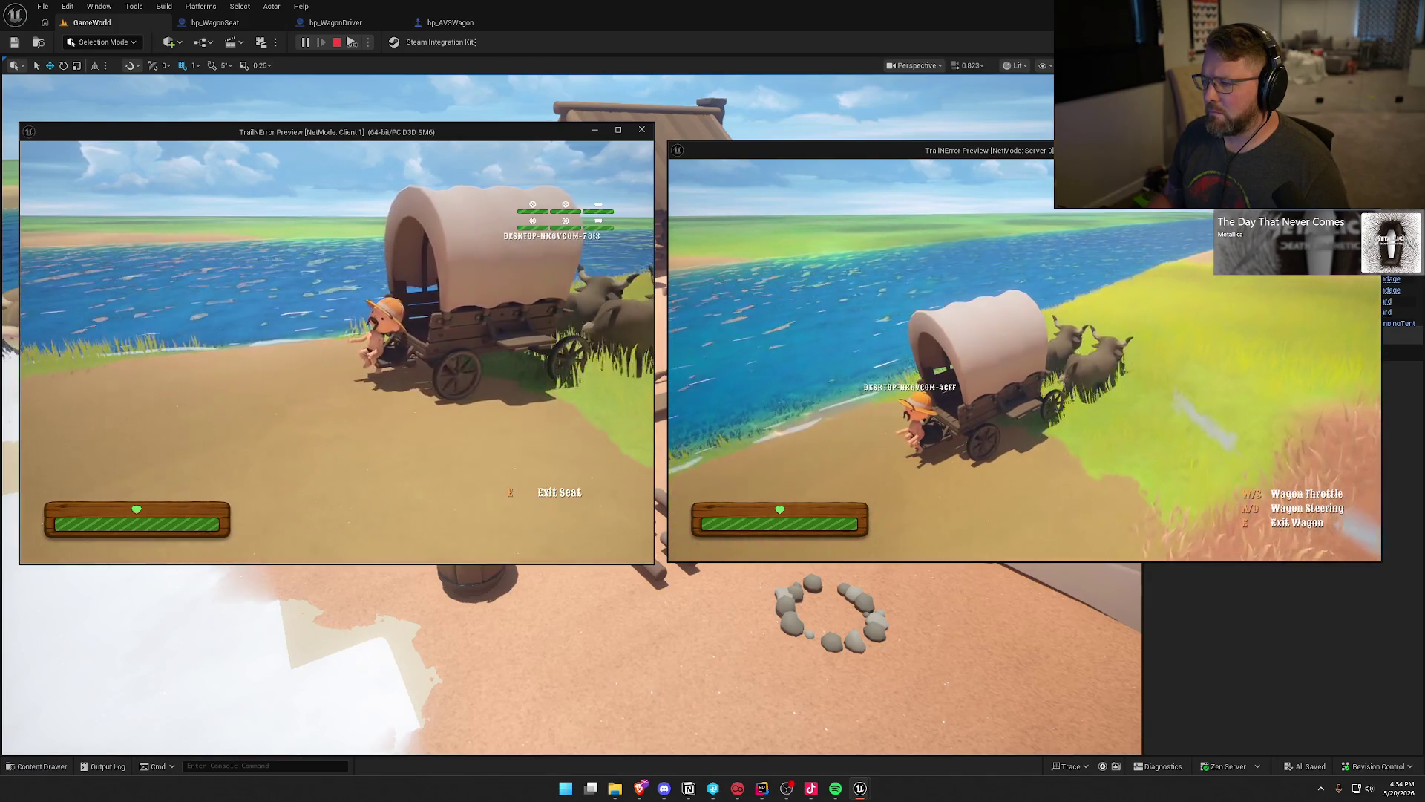
pyautogui.press('w')
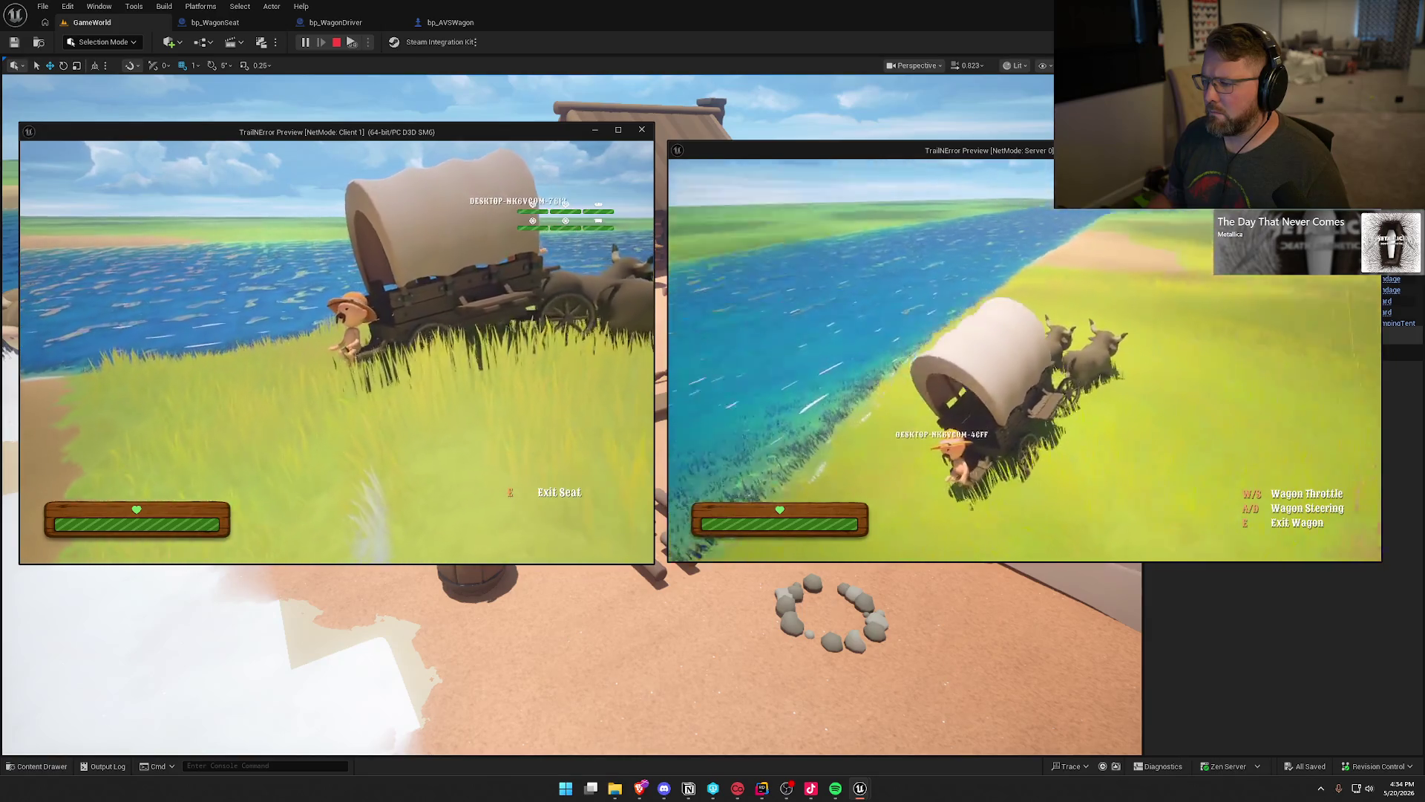
pyautogui.press('w')
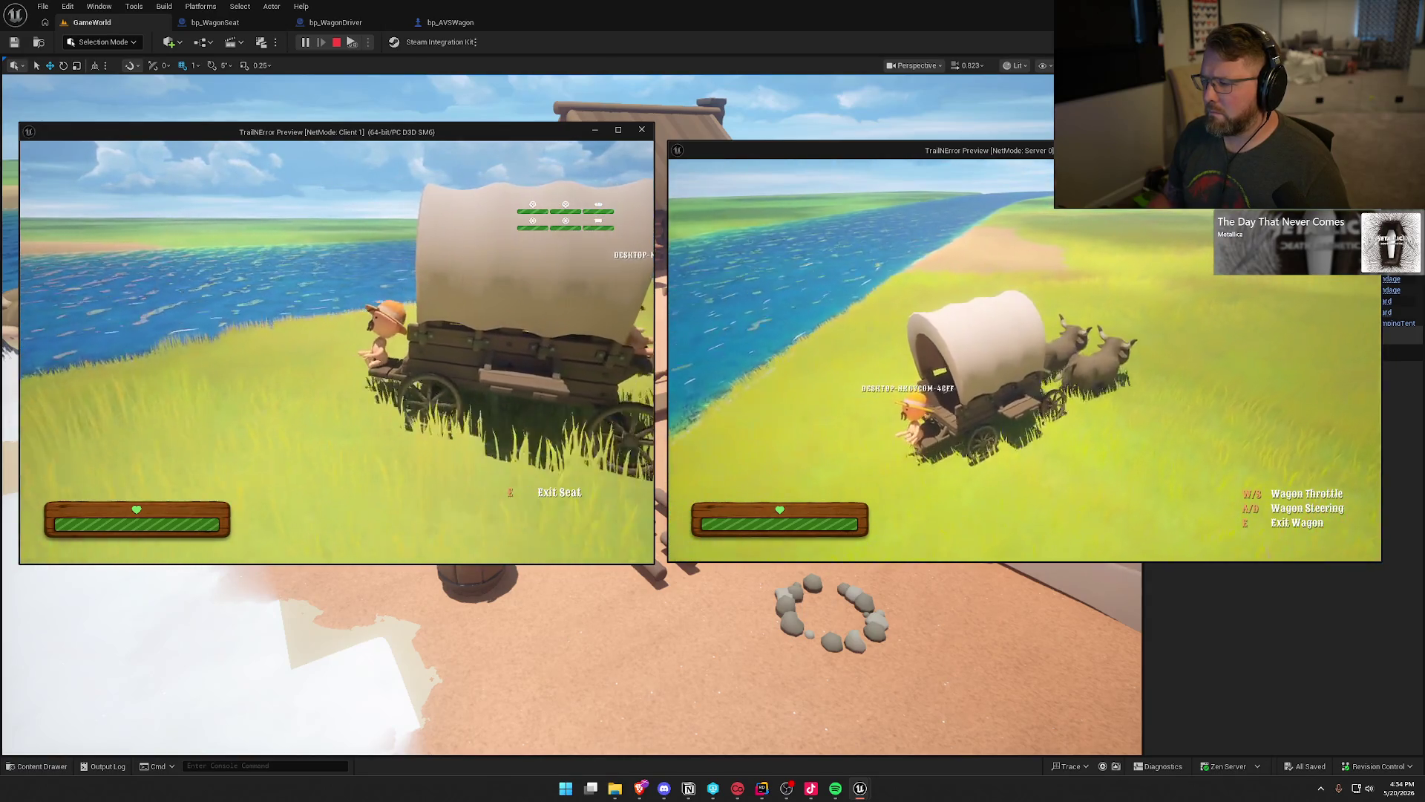
pyautogui.press('d')
pyautogui.press('d')
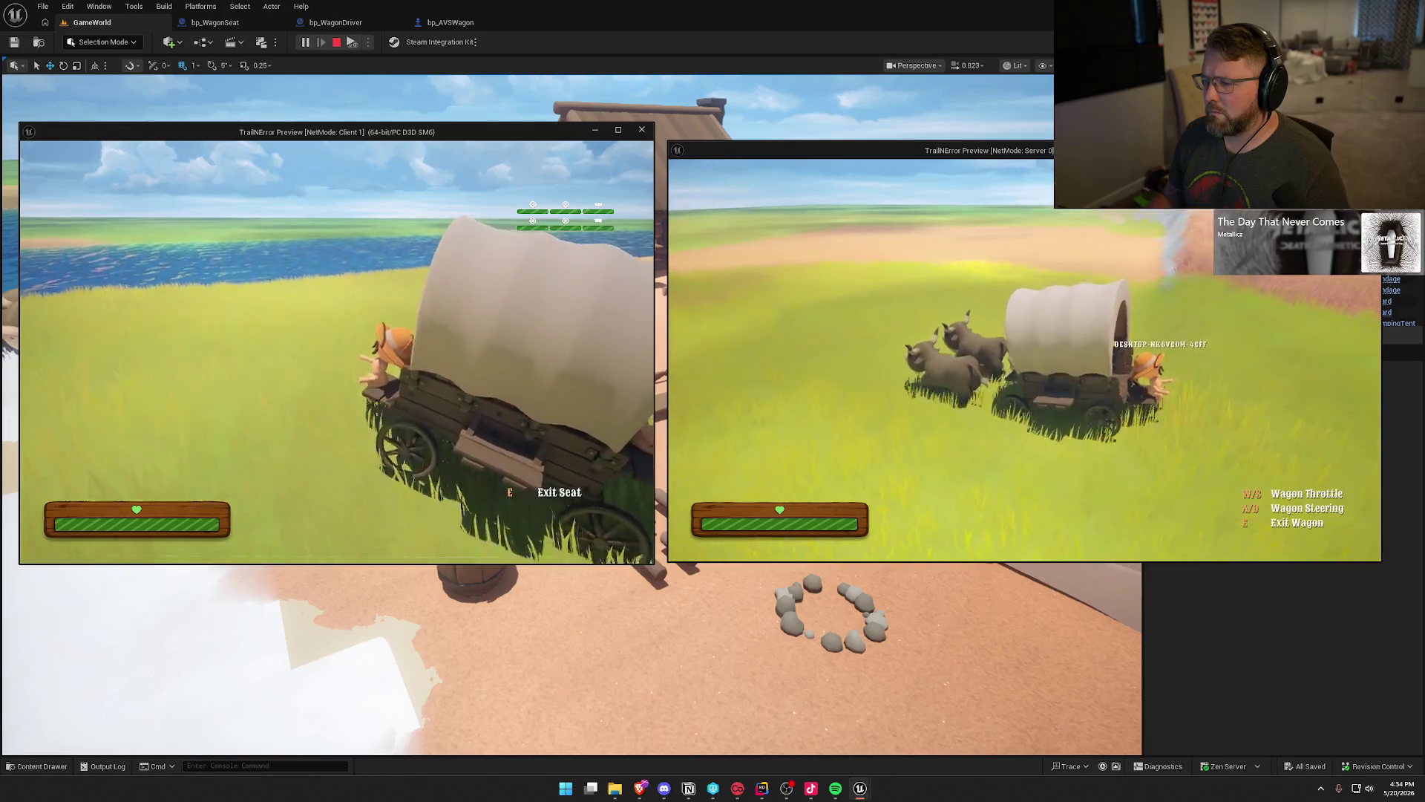
pyautogui.press('d')
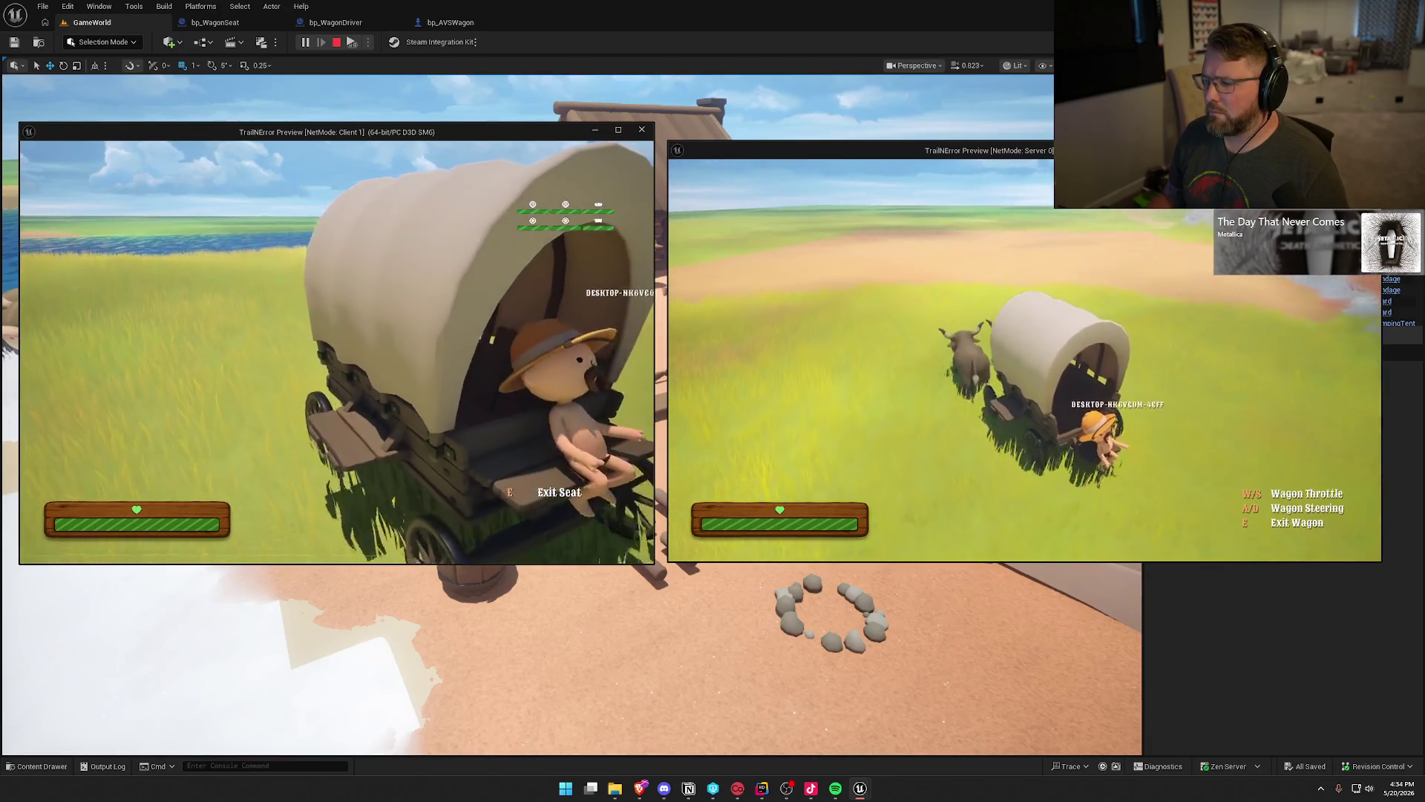
pyautogui.press('super')
pyautogui.press('super')
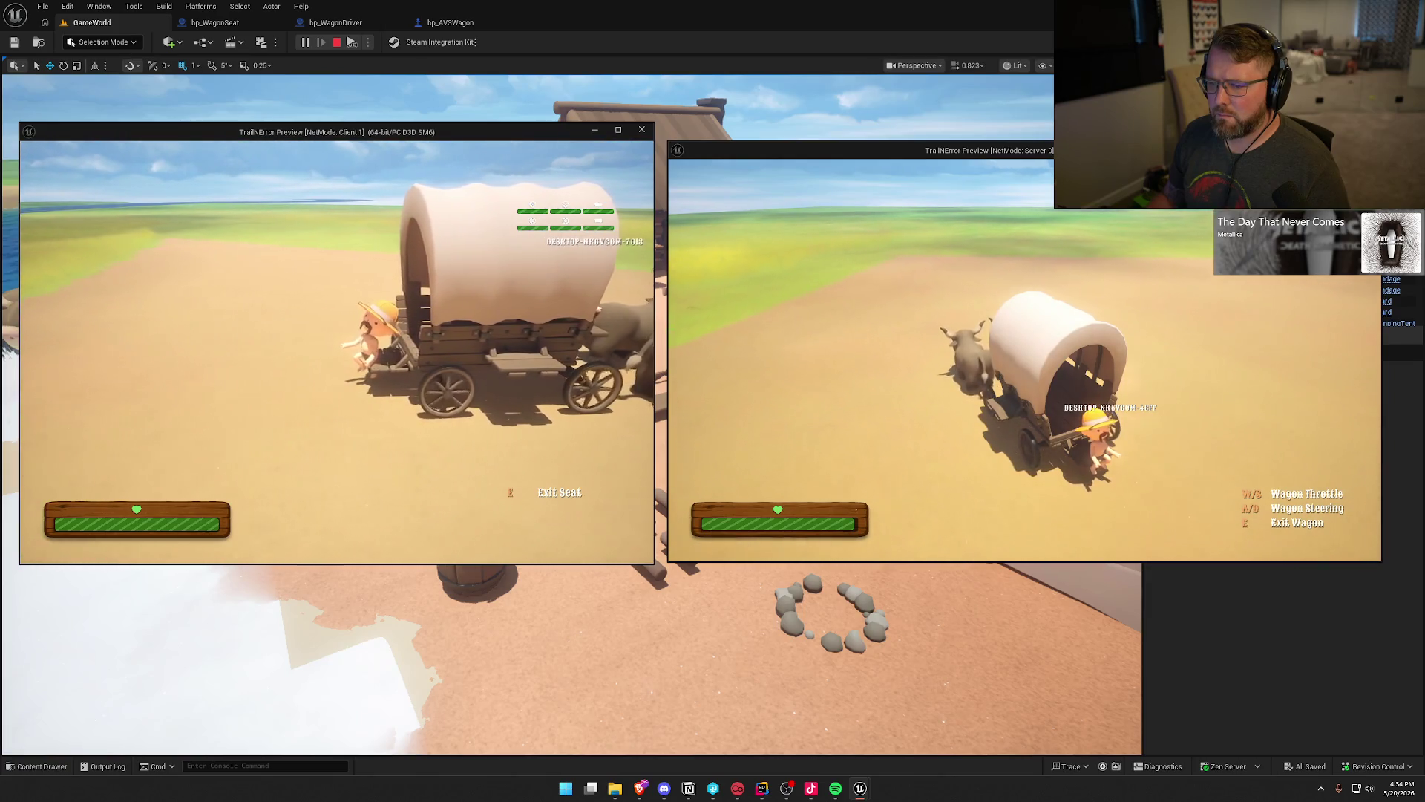
pyautogui.press('super')
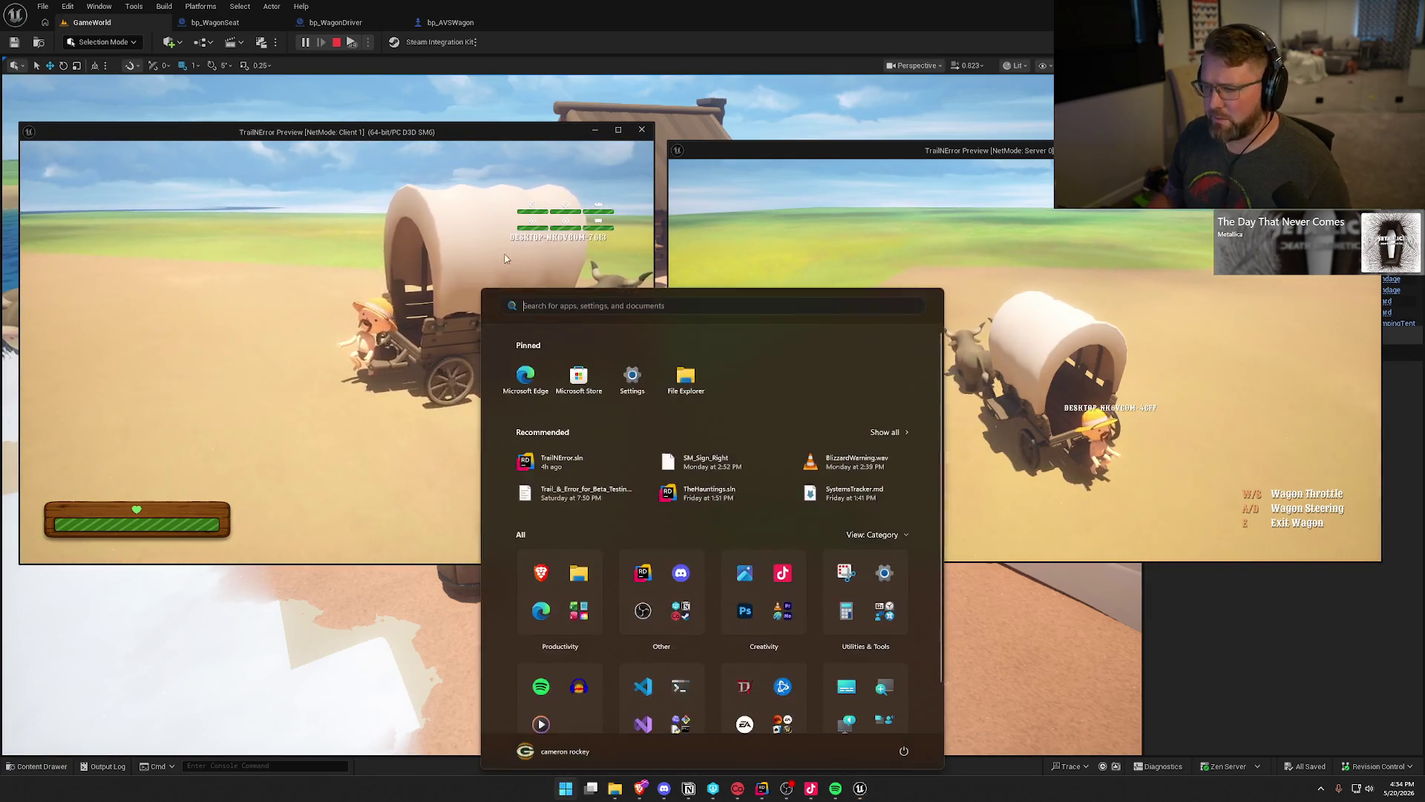
pyautogui.press('super')
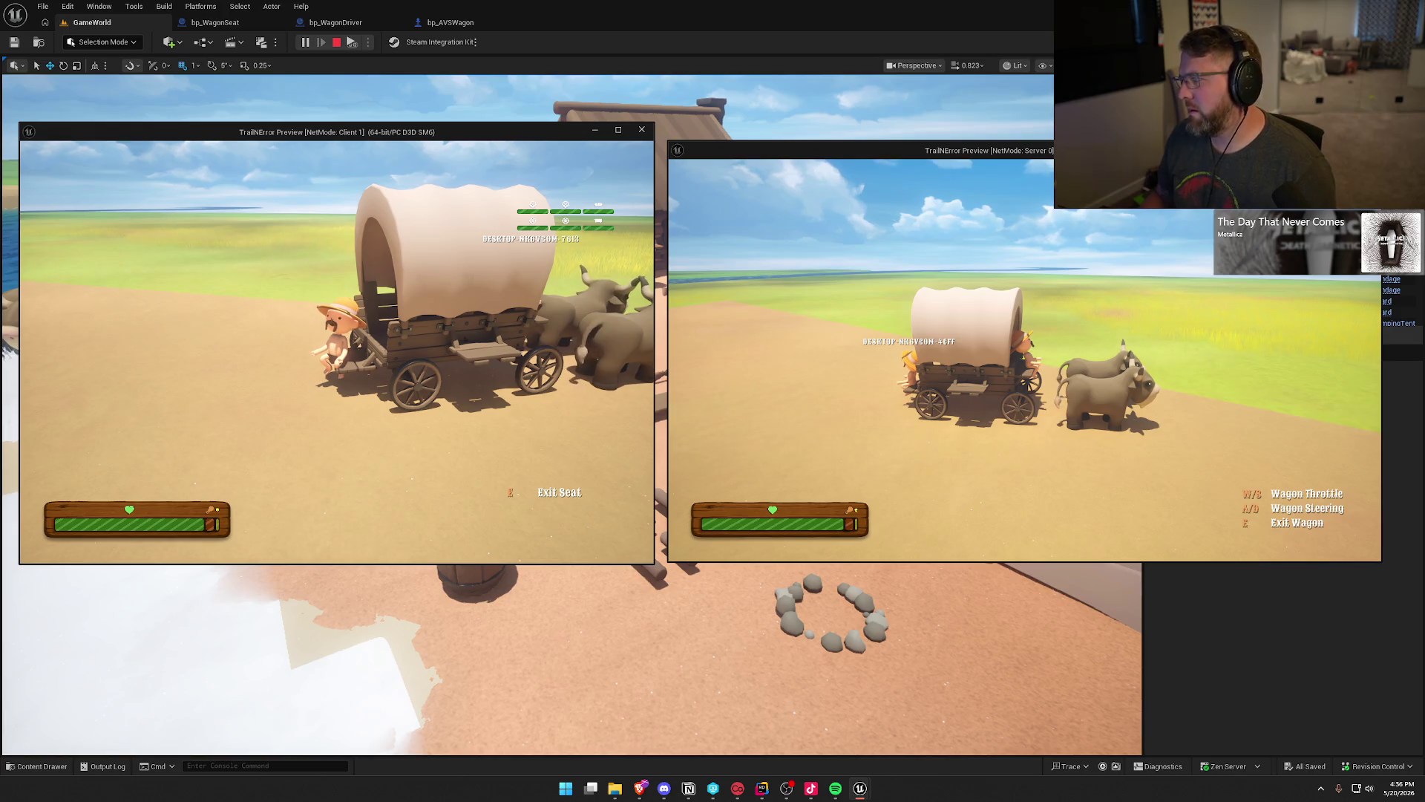
# Stop the two-player play test with Escape.
pyautogui.press('Escape')
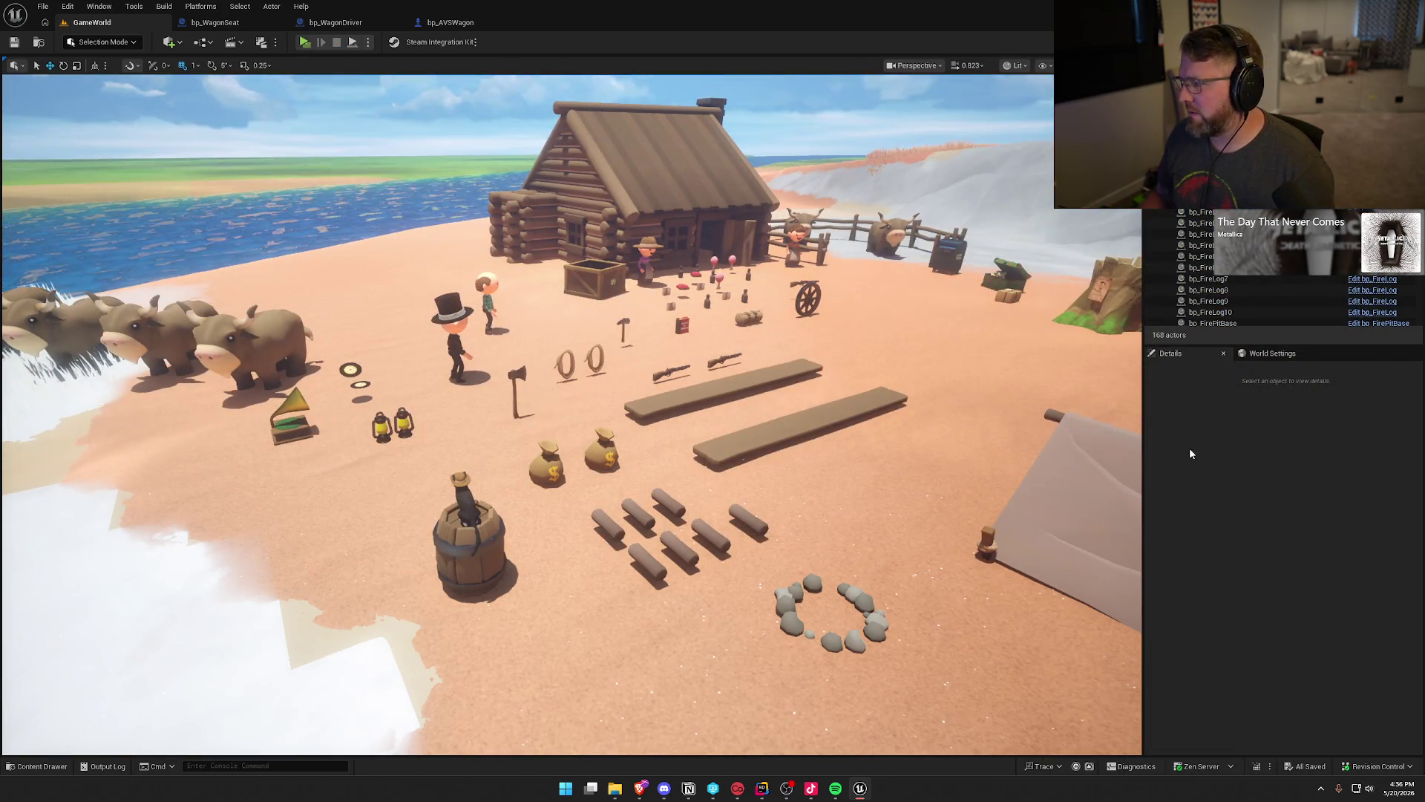
# Fly the view up over the camp, then open Project Settings at Maps & Modes.
pyautogui.moveTo(668, 445)
pyautogui.mouseDown()
pyautogui.moveTo(638, 386)
pyautogui.moveTo(711, 268)
pyautogui.mouseUp()
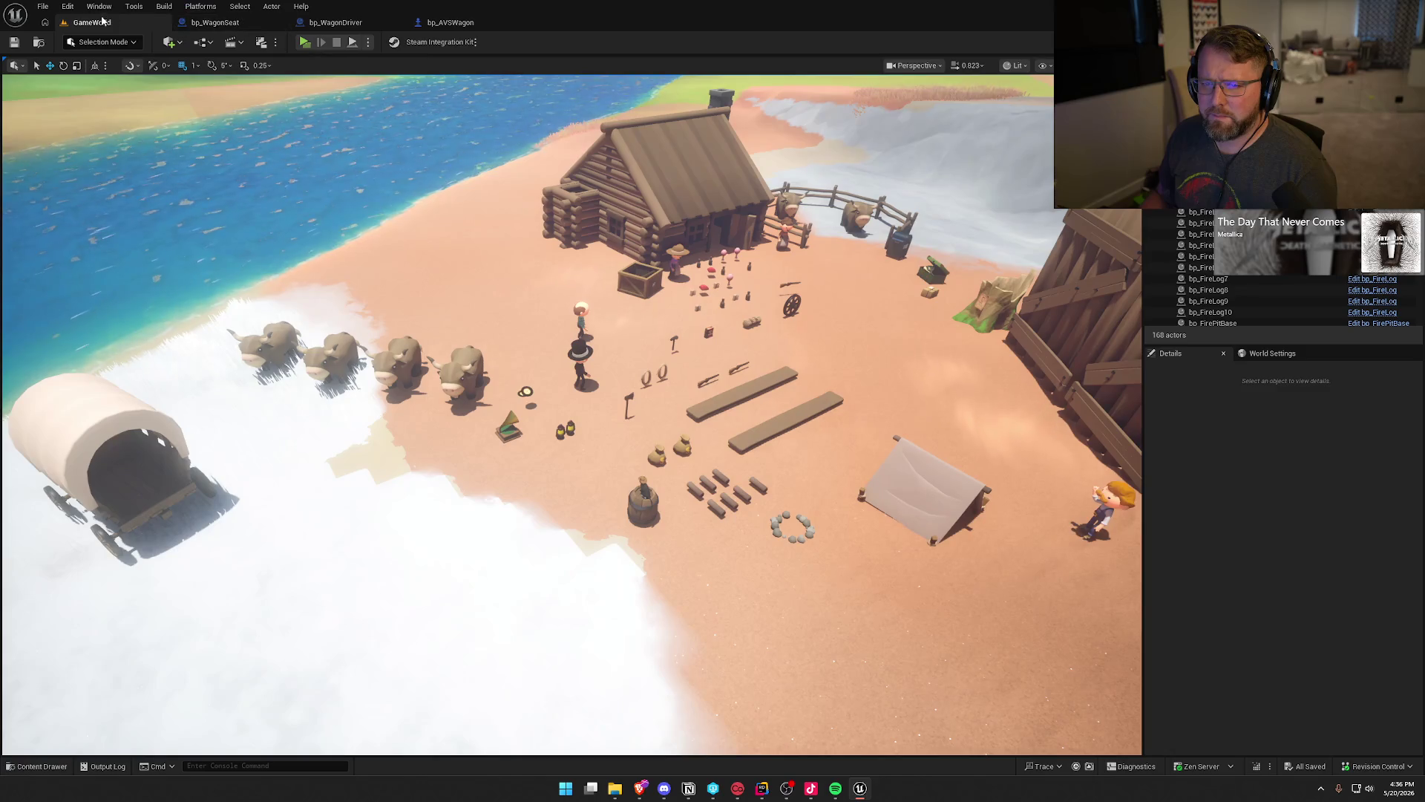
pyautogui.click(68, 7)
pyautogui.click(116, 180)
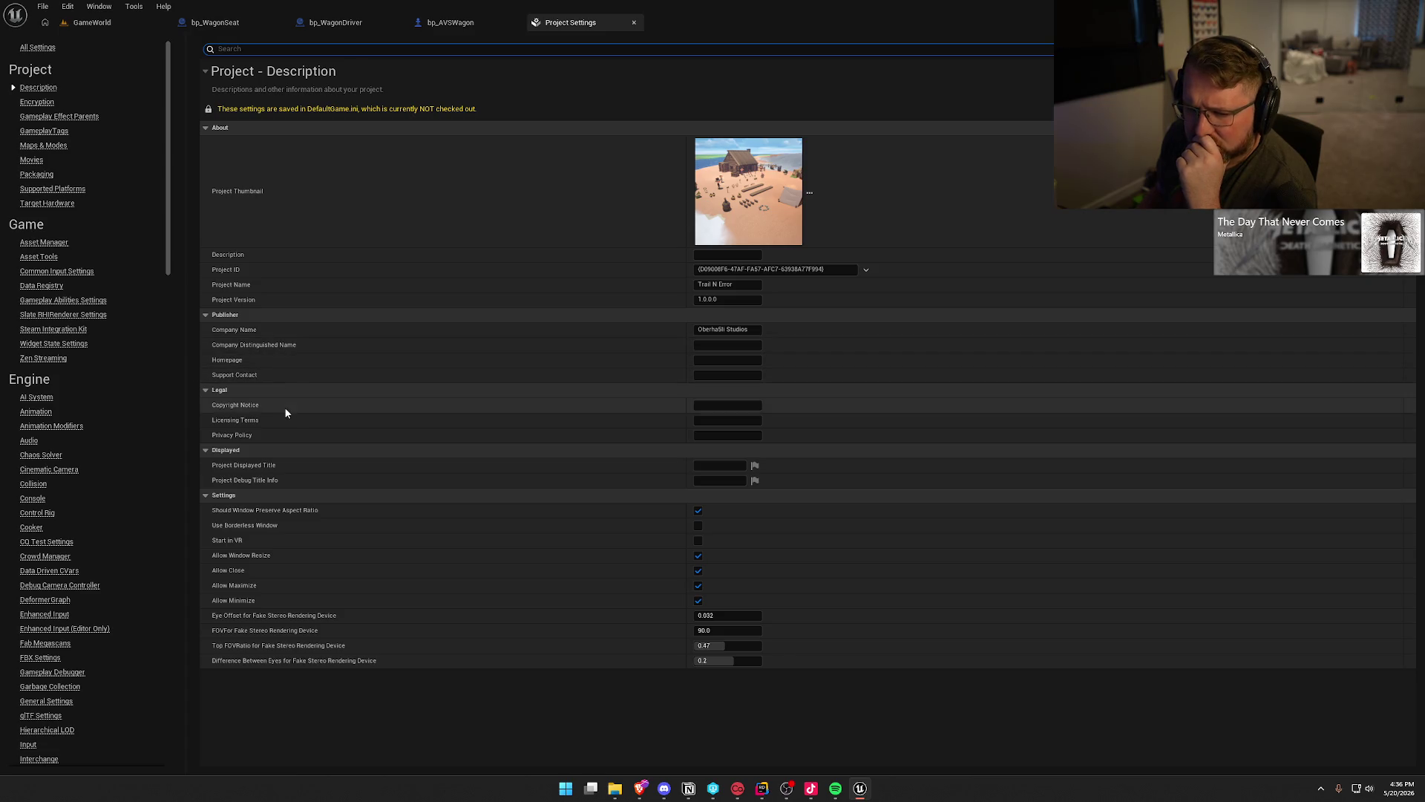
pyautogui.click(33, 146)
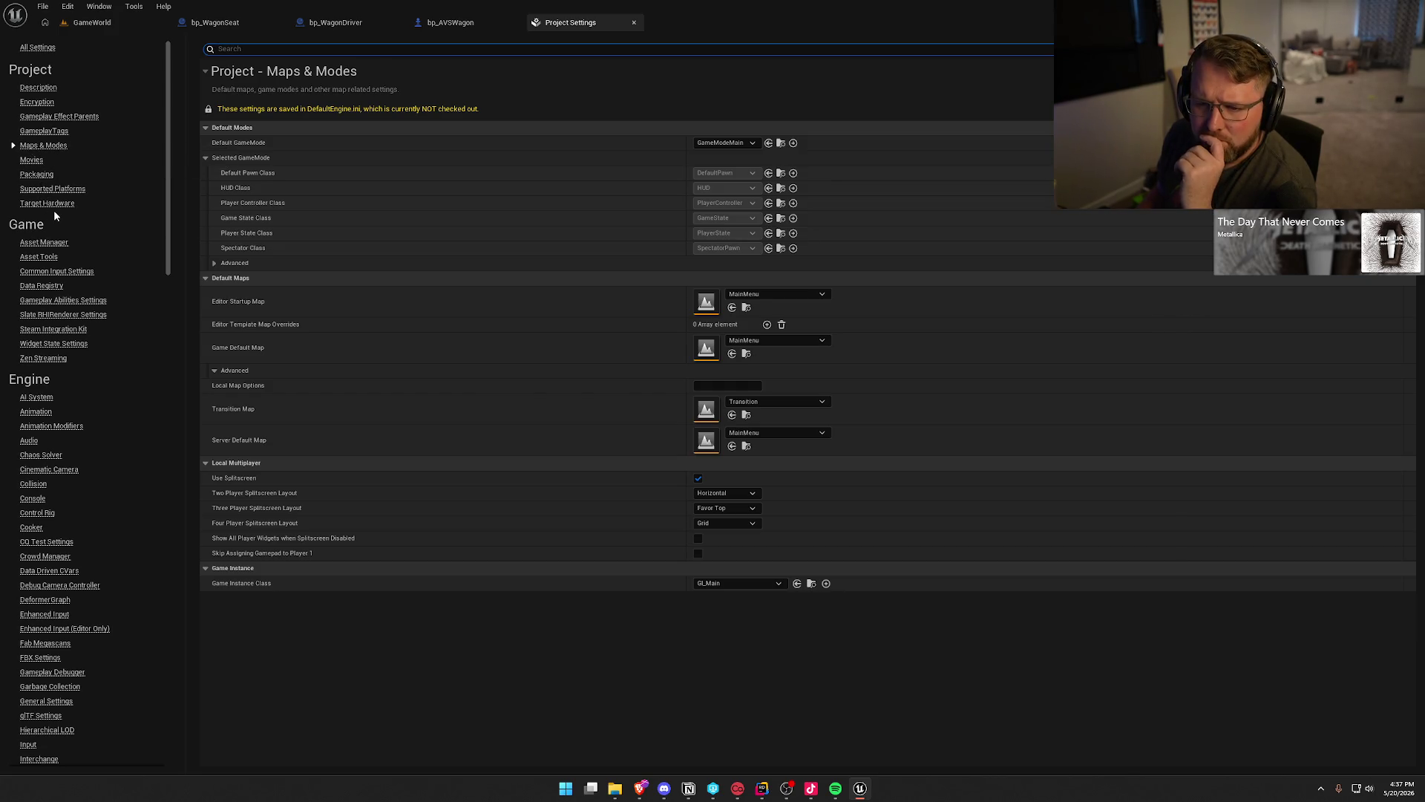
pyautogui.scroll(-5, 70, 367)
pyautogui.scroll(-2, 72, 370)
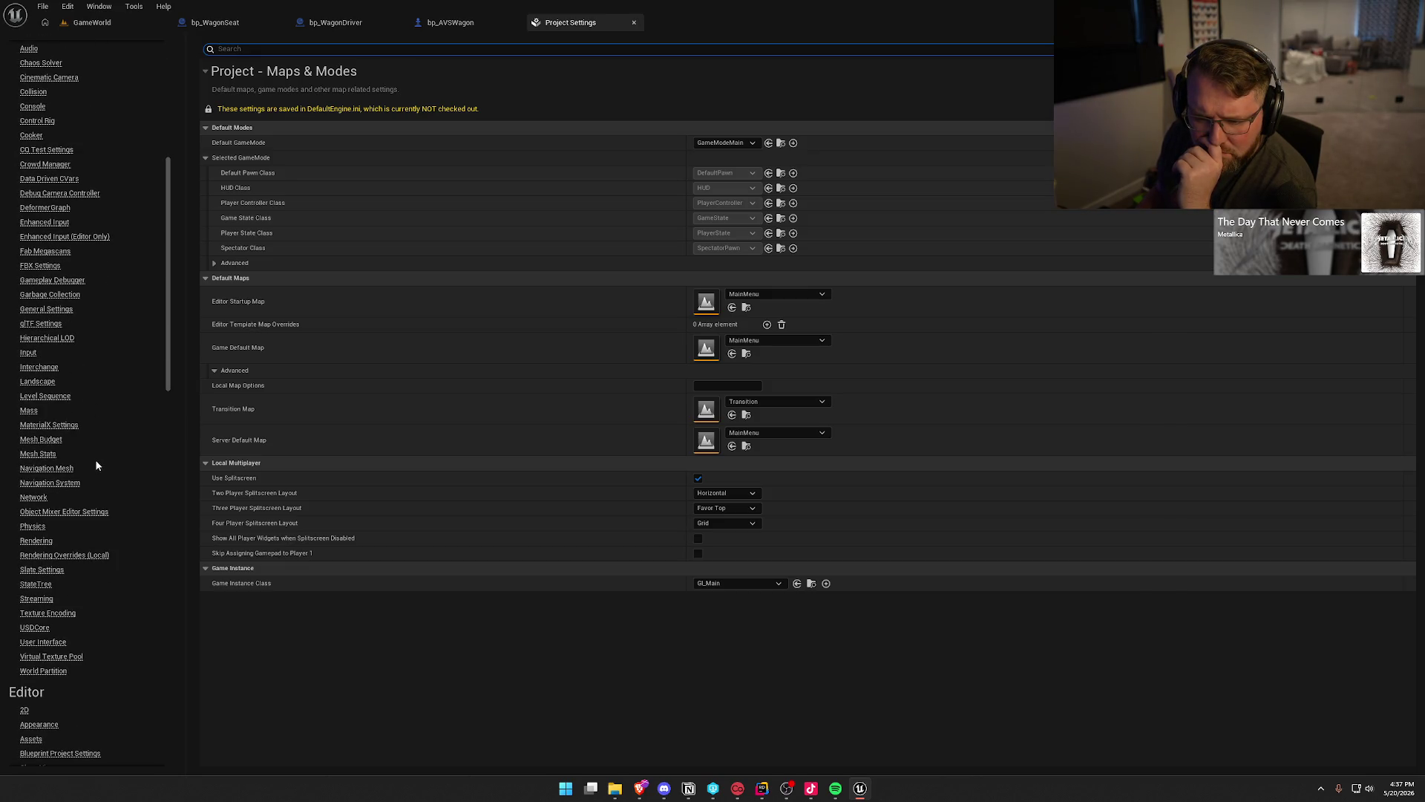
# Look through the Network and Physics settings, then list all settings together.
pyautogui.click(32, 498)
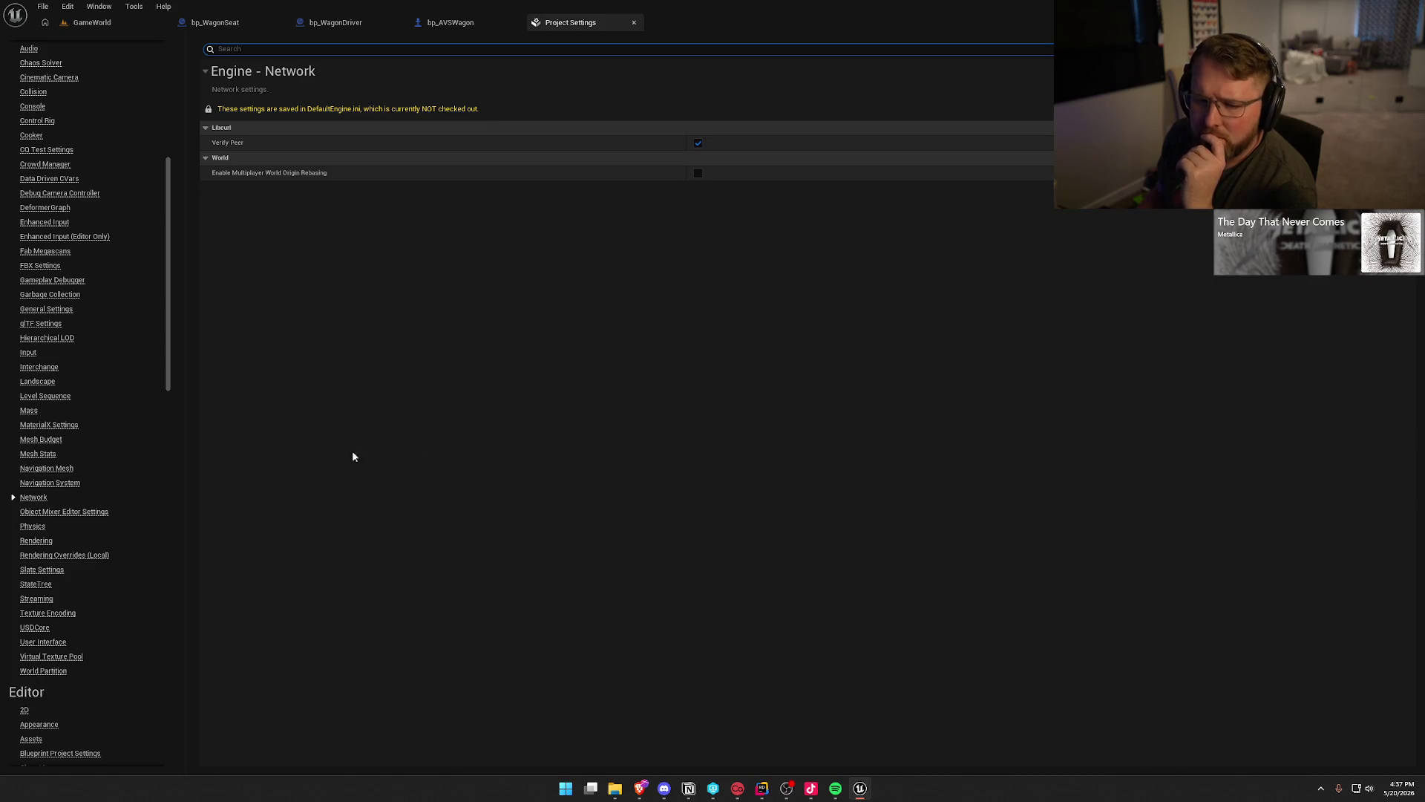
pyautogui.click(32, 526)
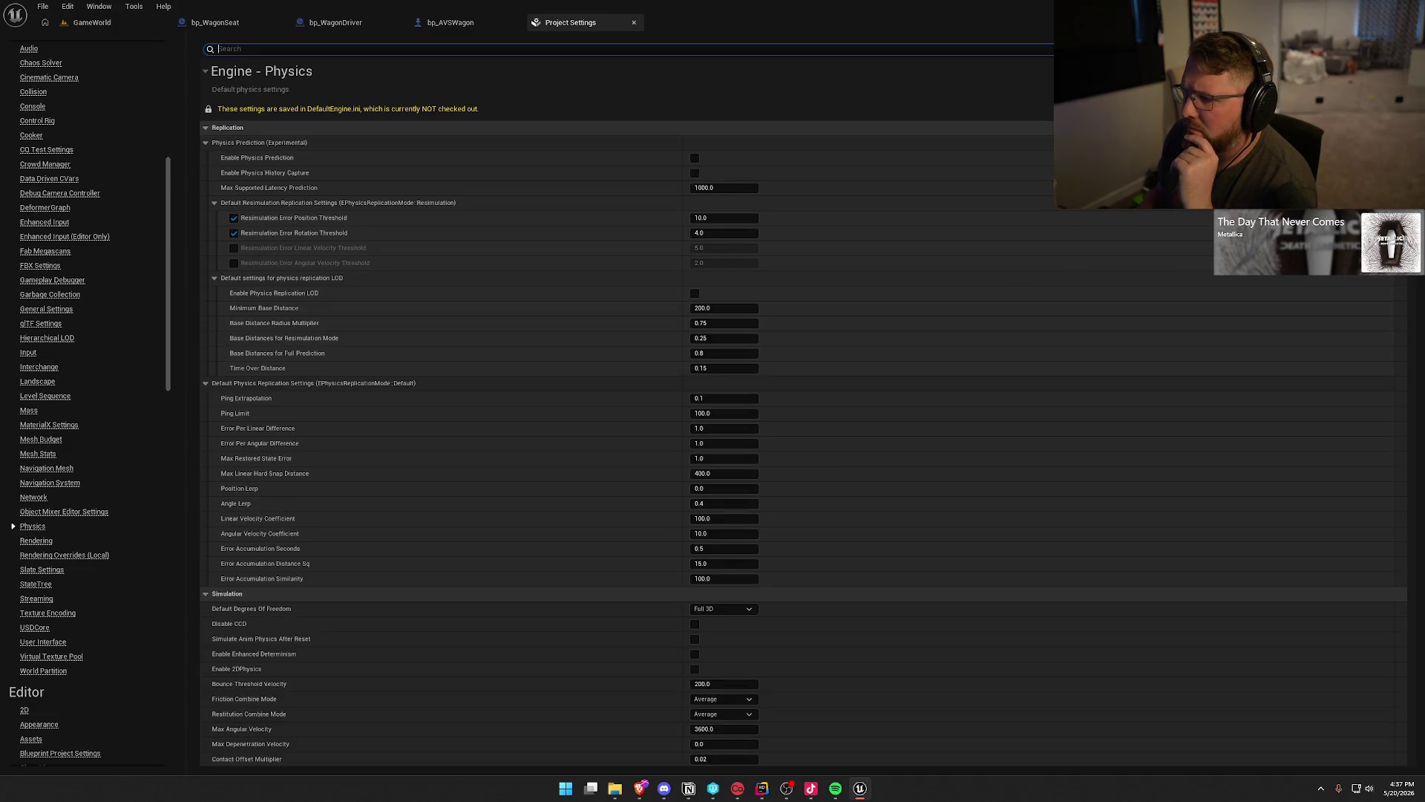
pyautogui.scroll(-15, 1380, 416)
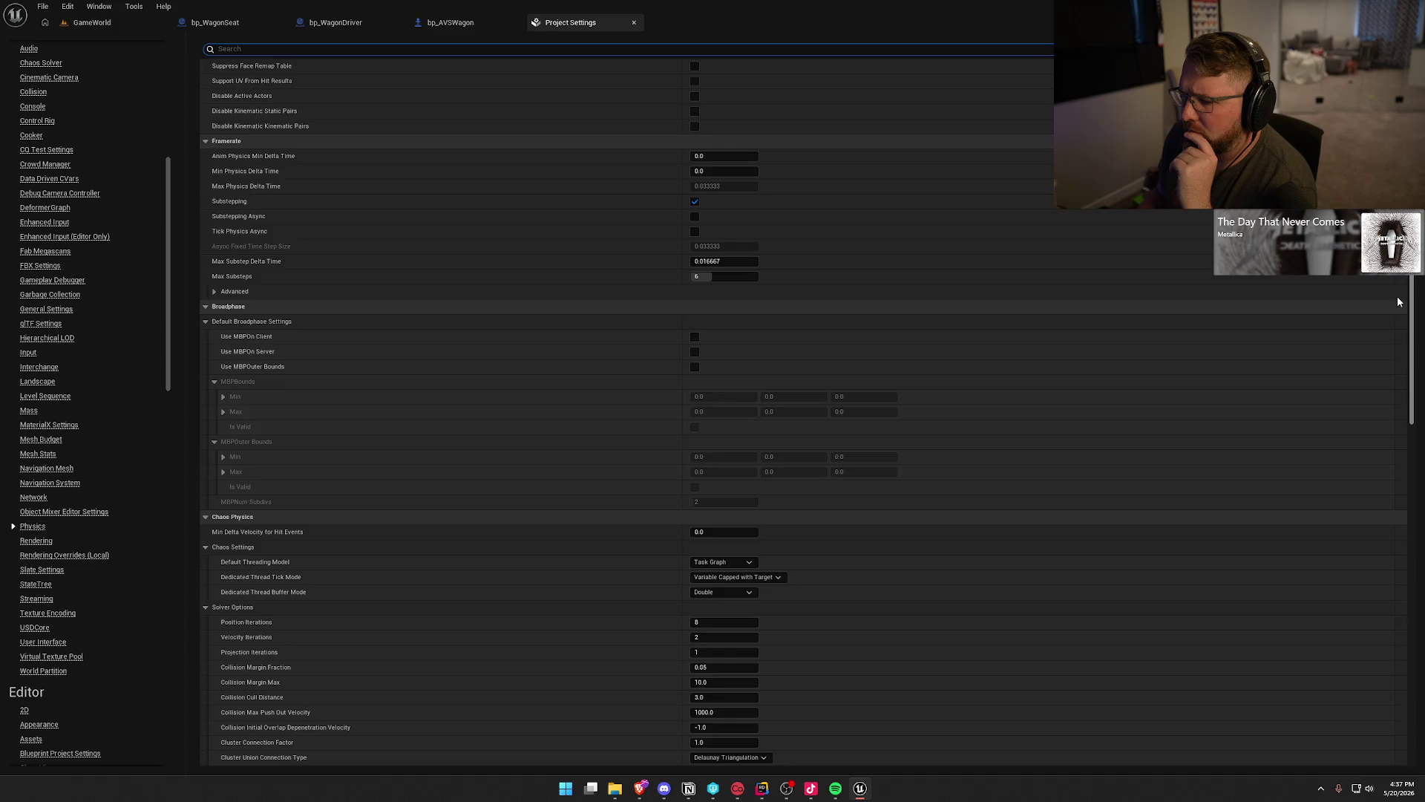
pyautogui.scroll(-10, 1380, 416)
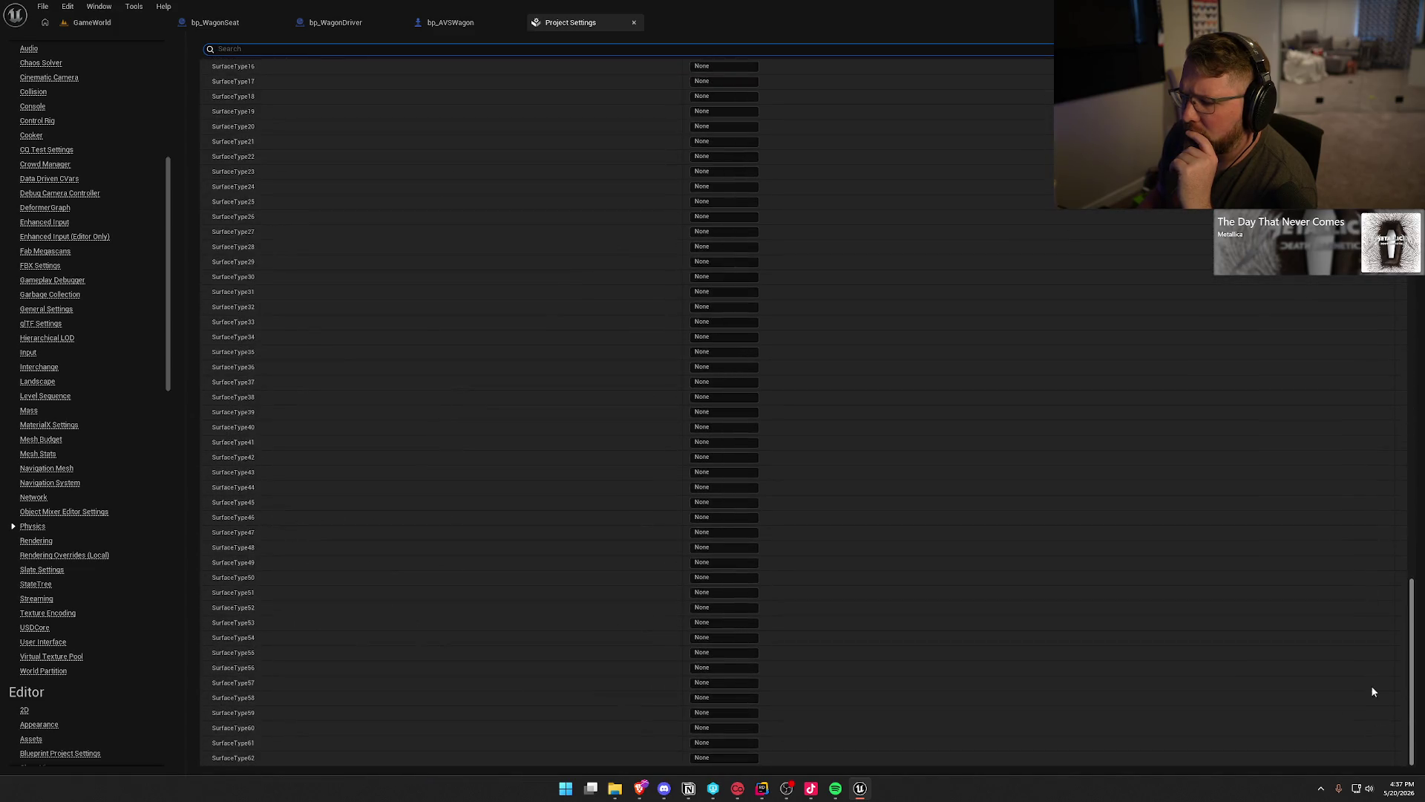
pyautogui.scroll(20, 1373, 555)
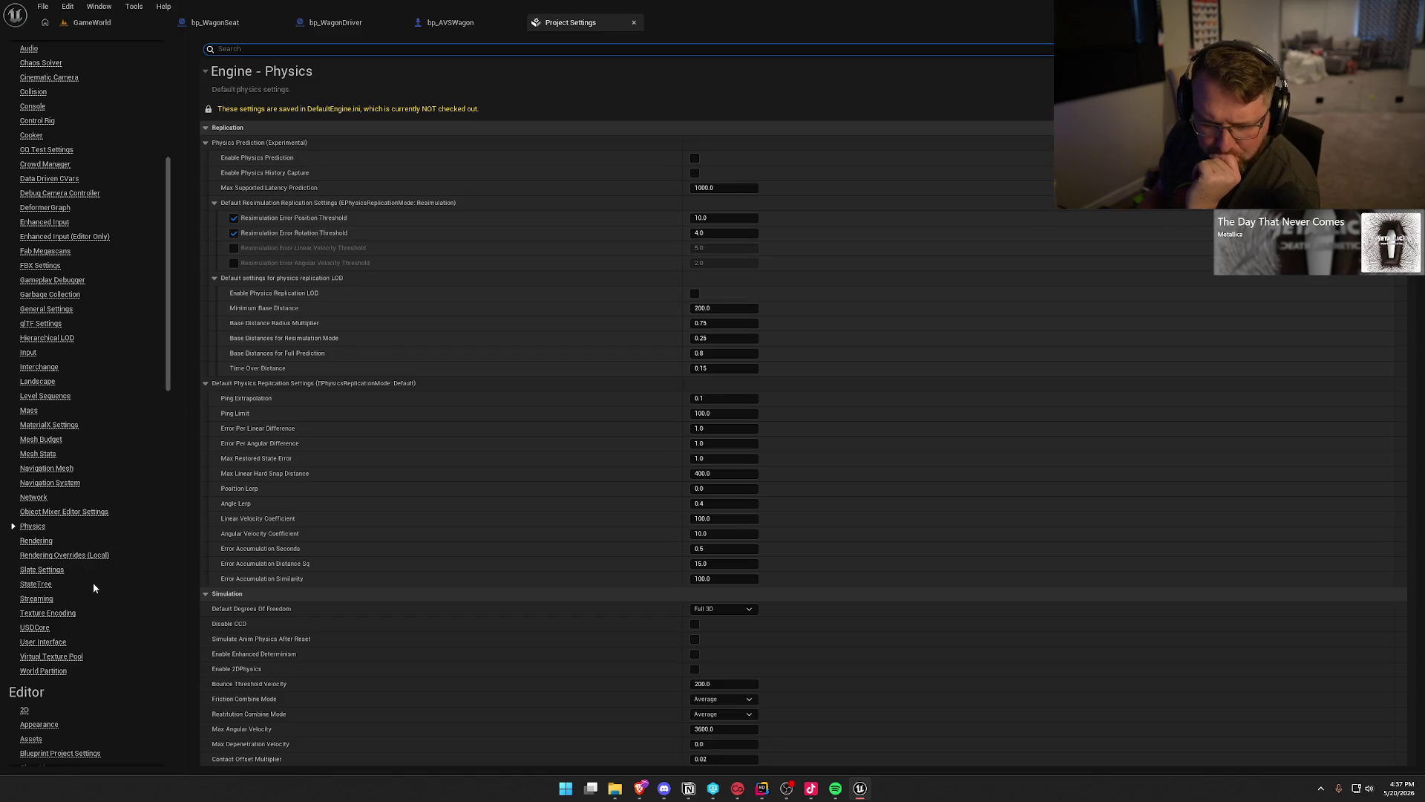
pyautogui.scroll(-2, 88, 641)
pyautogui.scroll(3, 88, 641)
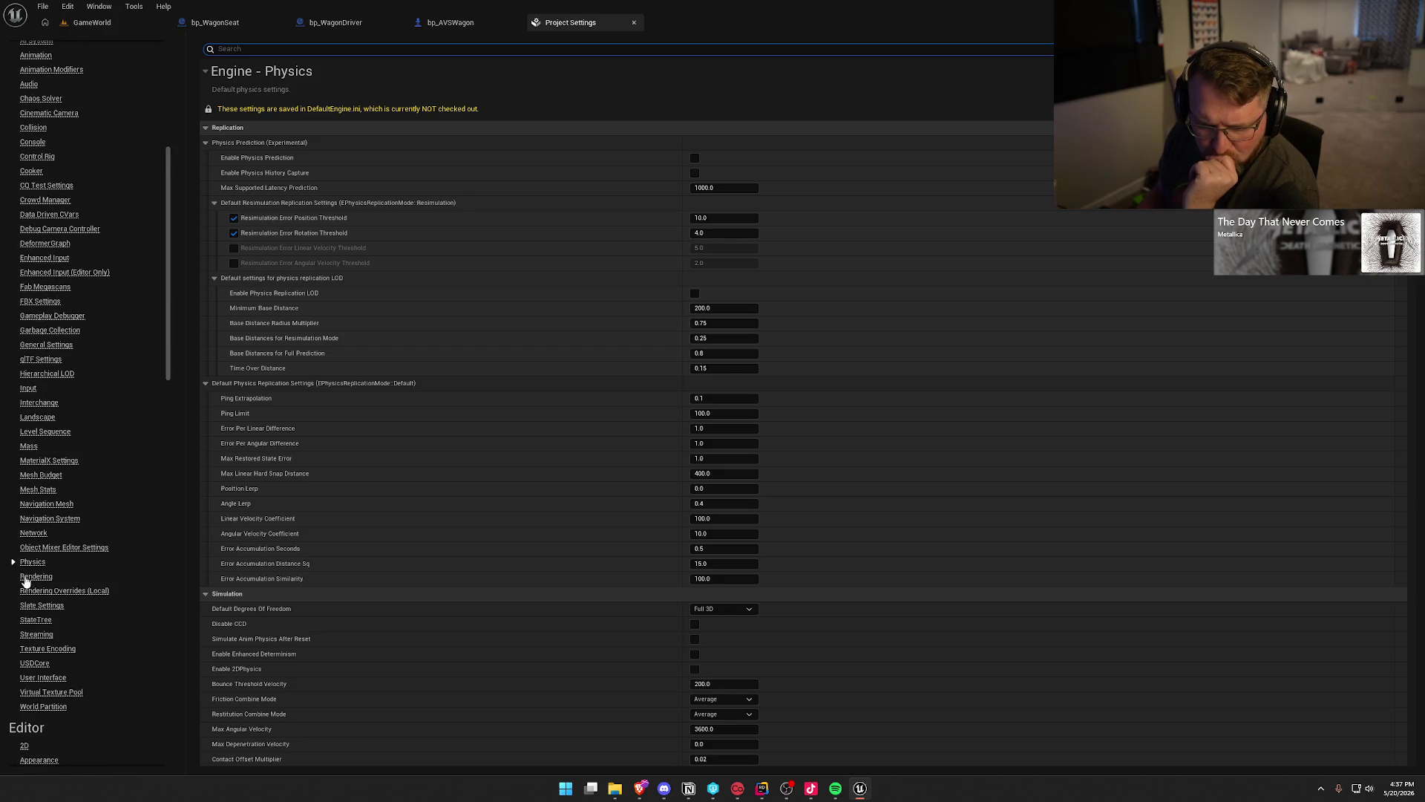
pyautogui.scroll(3, 29, 553)
pyautogui.scroll(9, 30, 546)
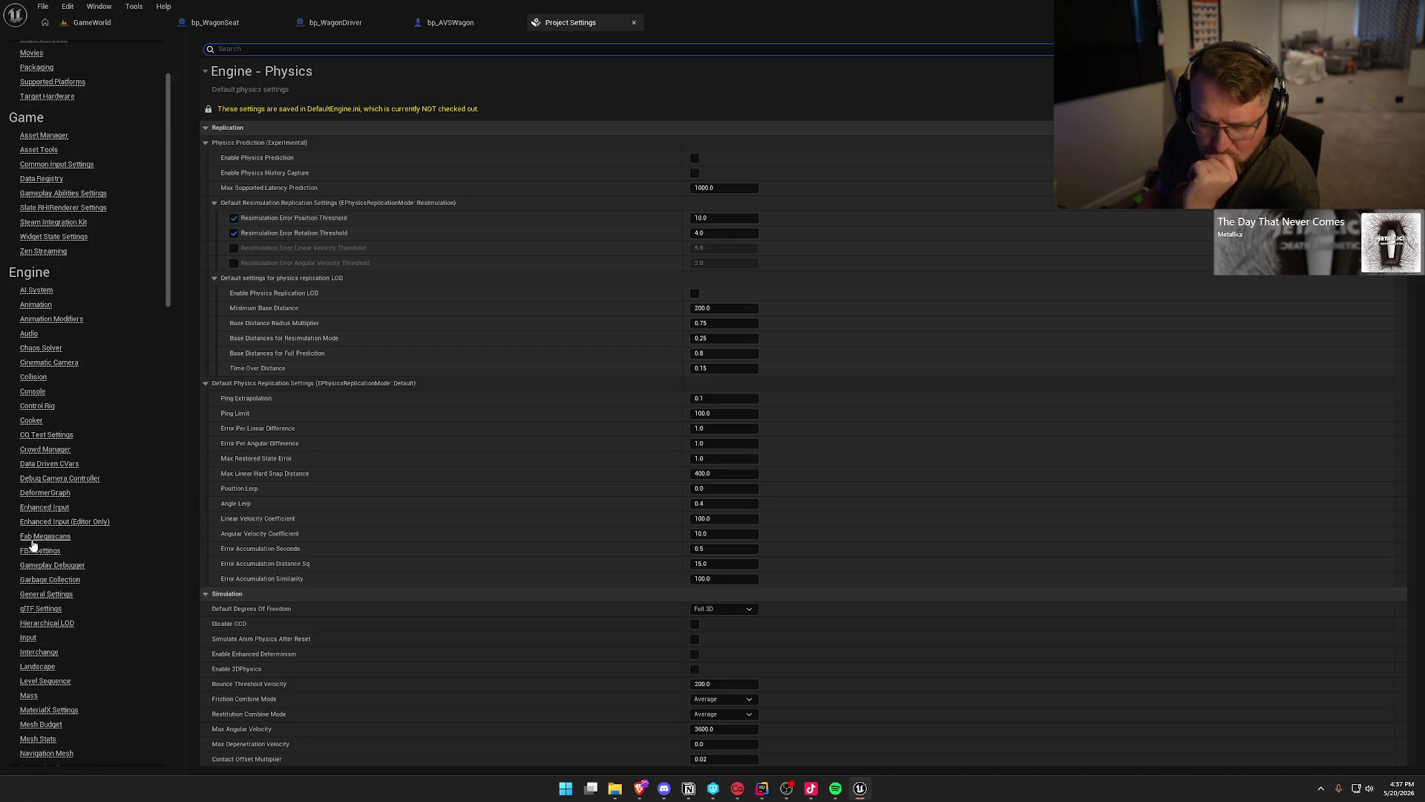
pyautogui.click(79, 65)
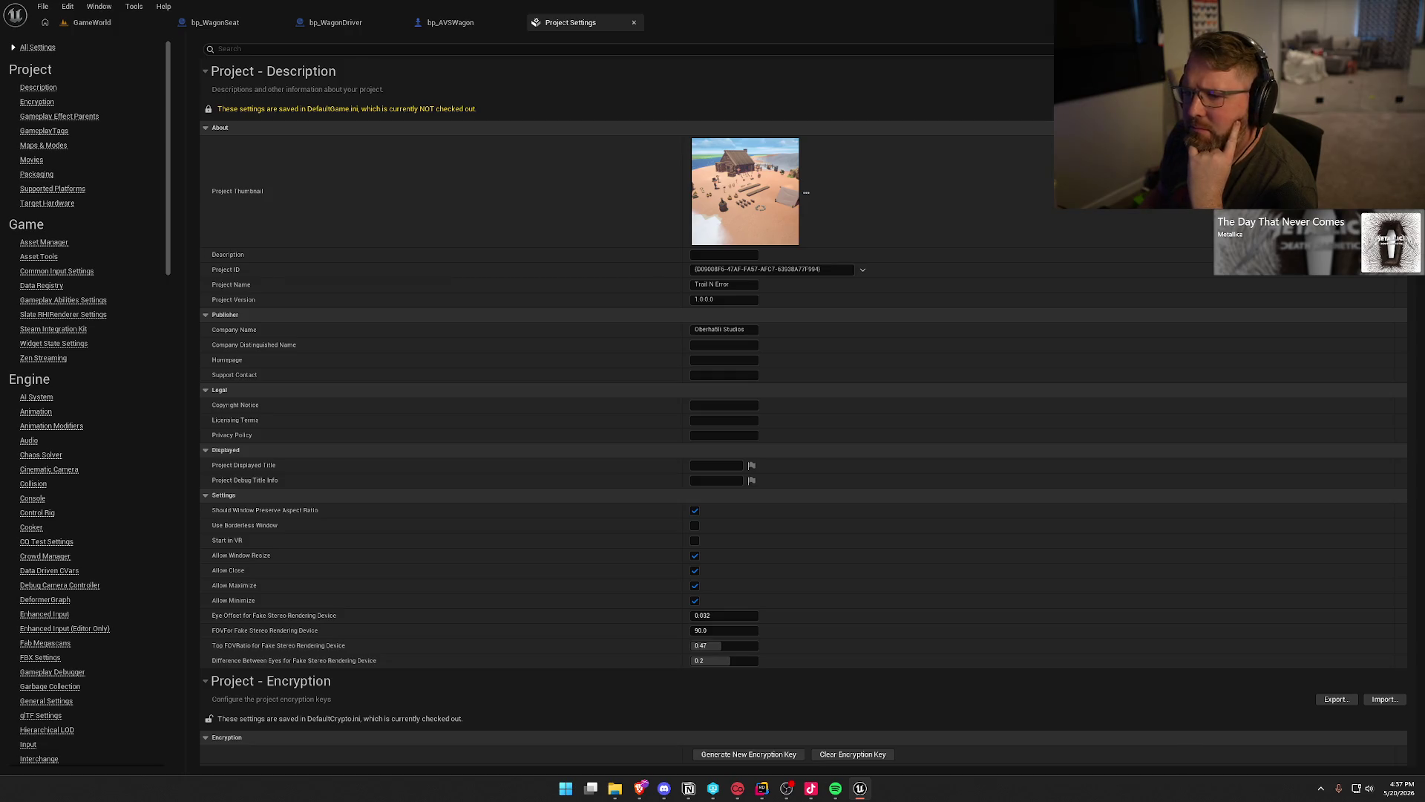
pyautogui.click(1036, 88)
pyautogui.click(446, 49)
pyautogui.scroll(-1, 676, 276)
pyautogui.scroll(-3, 683, 277)
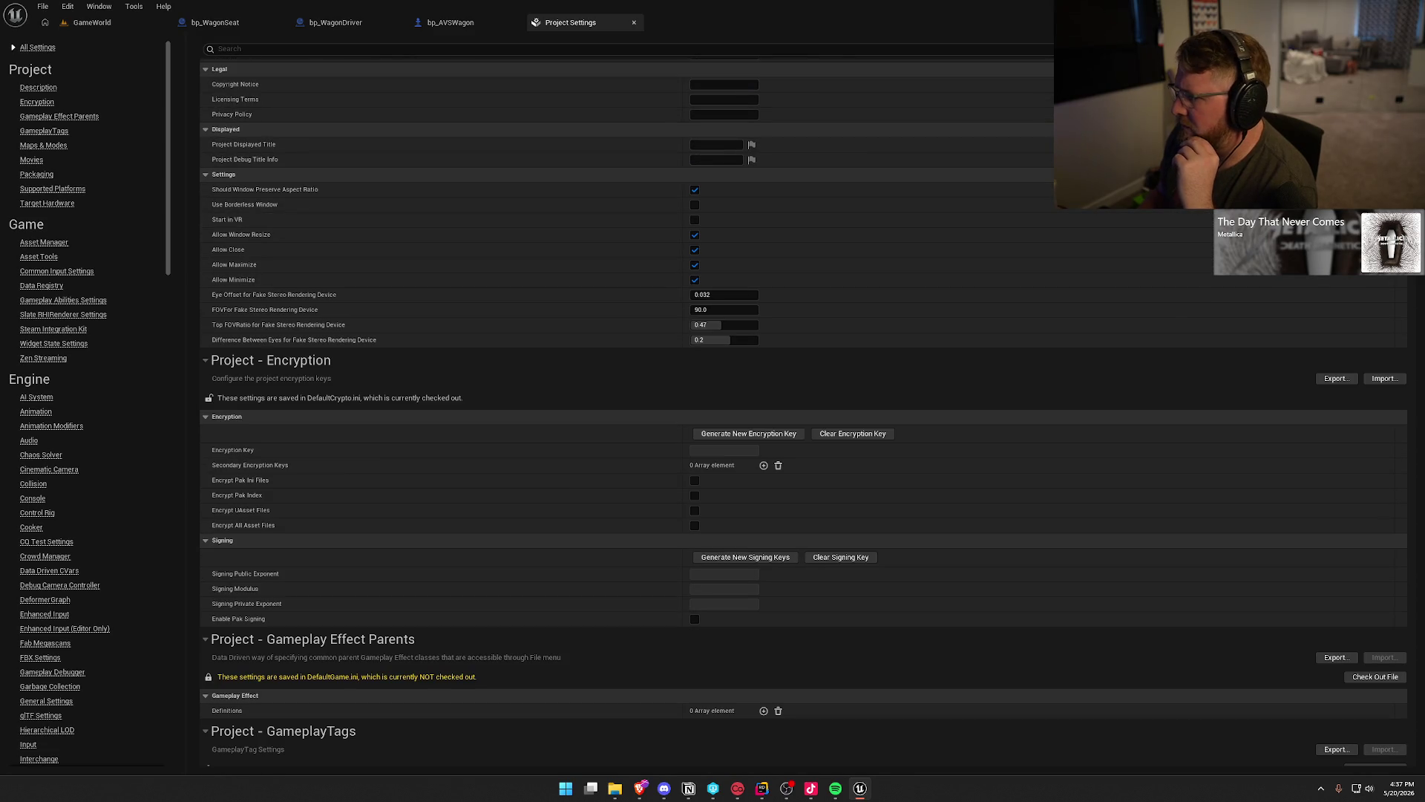
pyautogui.scroll(-20, 693, 729)
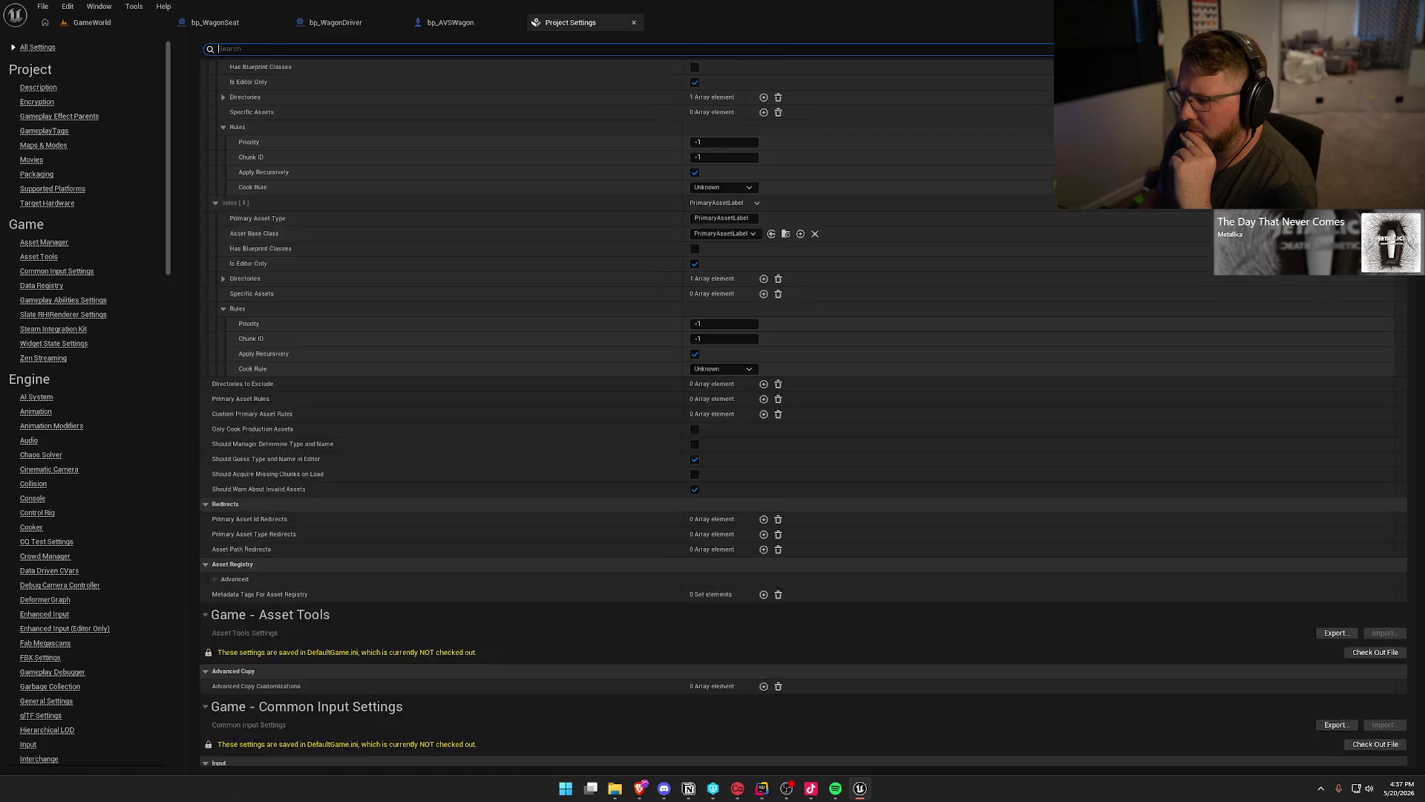
pyautogui.scroll(-12, 804, 408)
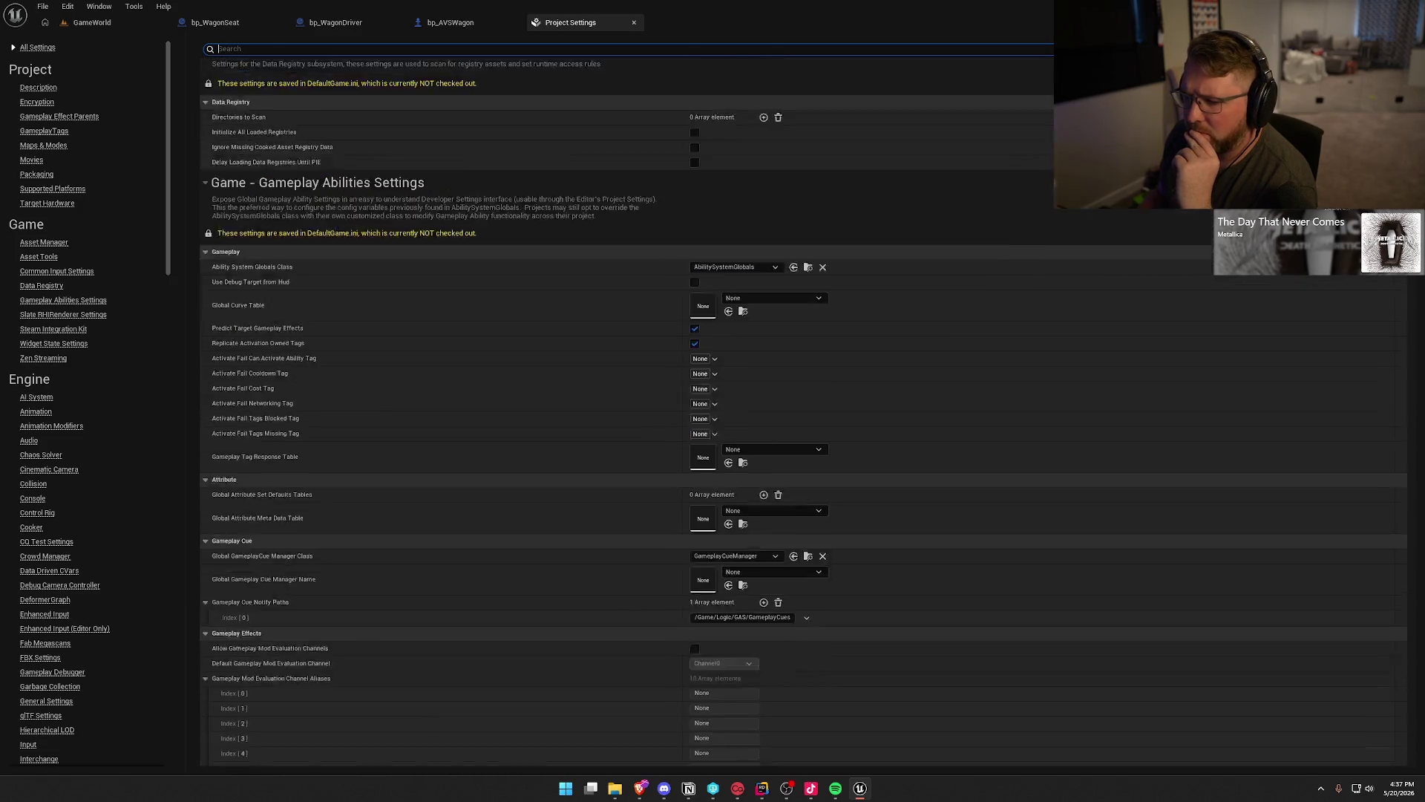
pyautogui.scroll(-1, 804, 408)
pyautogui.scroll(-20, 804, 408)
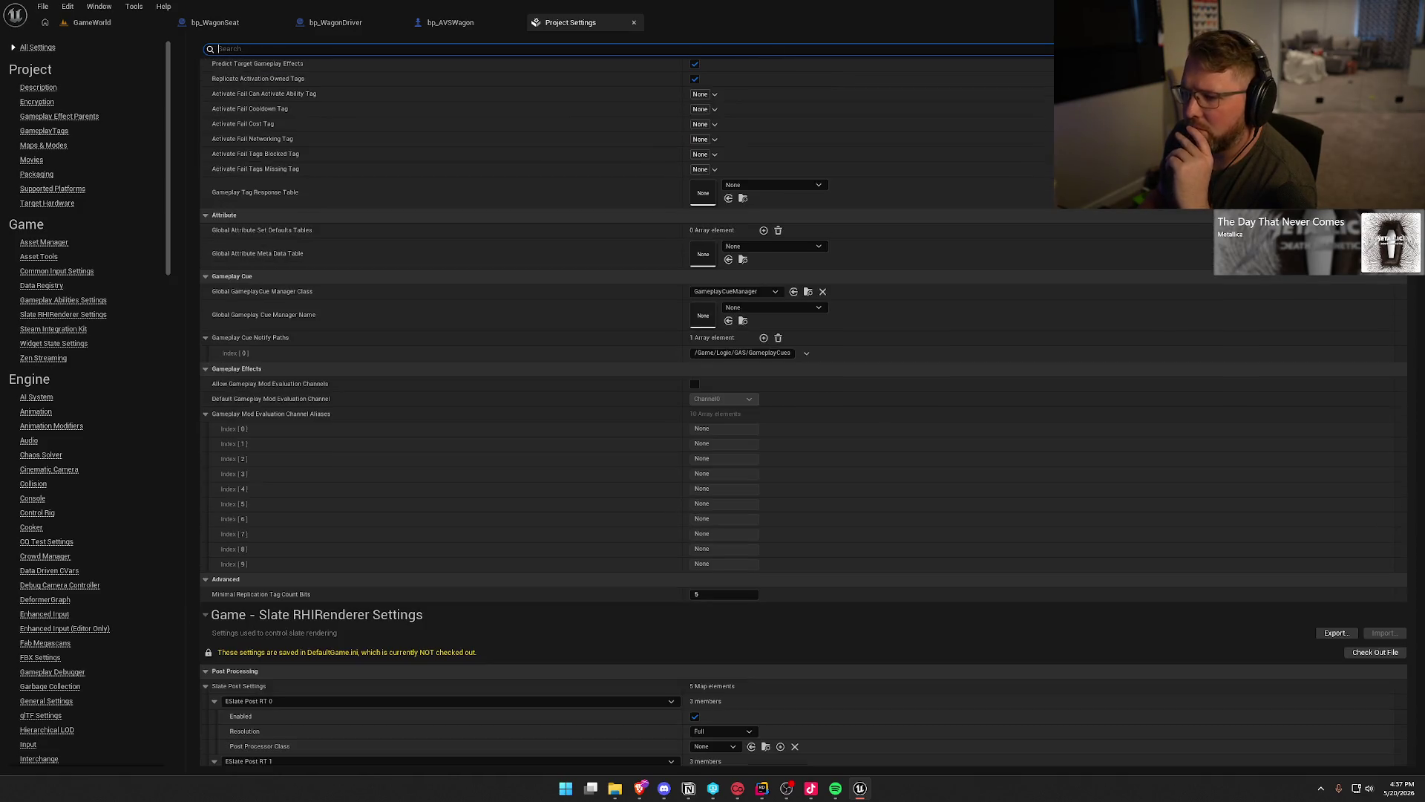
pyautogui.scroll(-20, 803, 409)
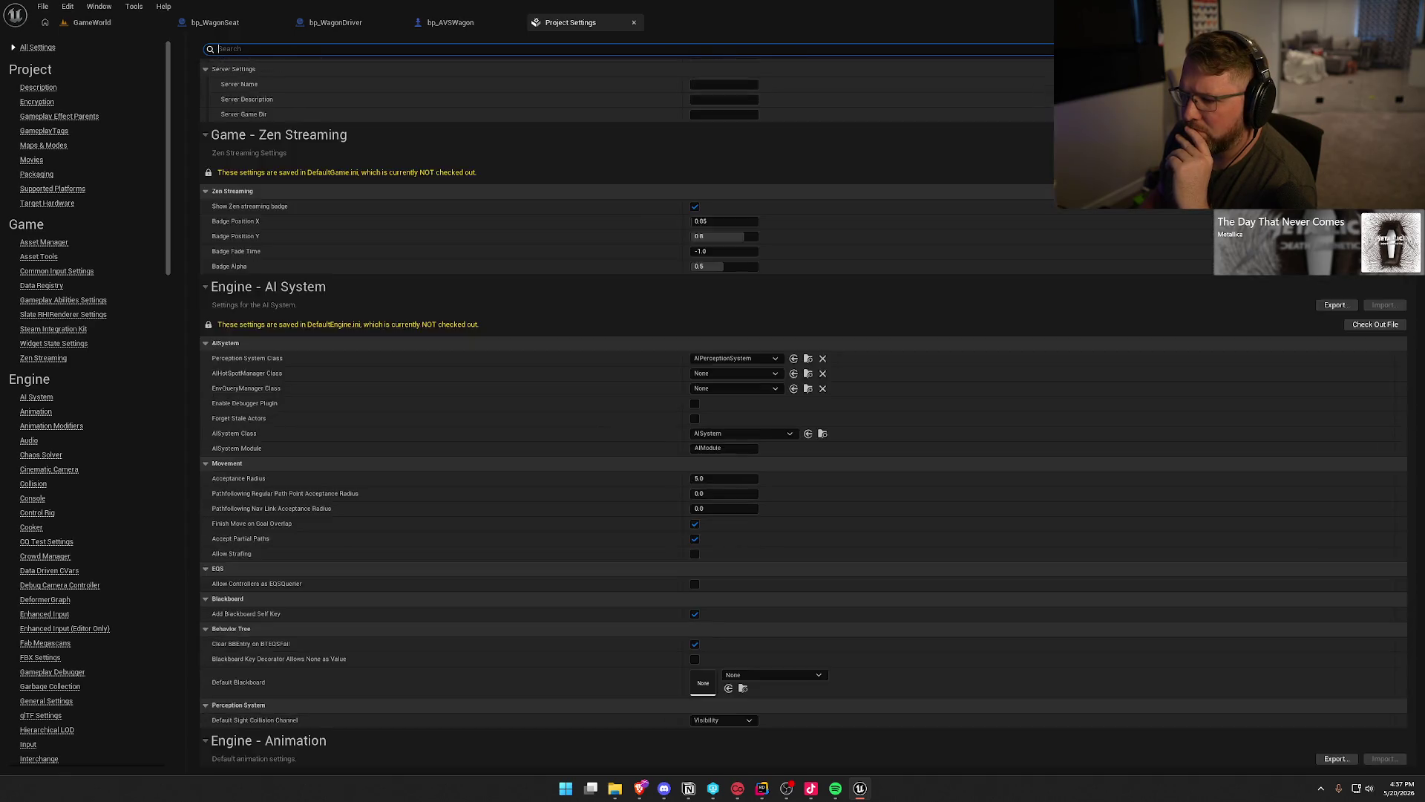
pyautogui.scroll(-20, 804, 409)
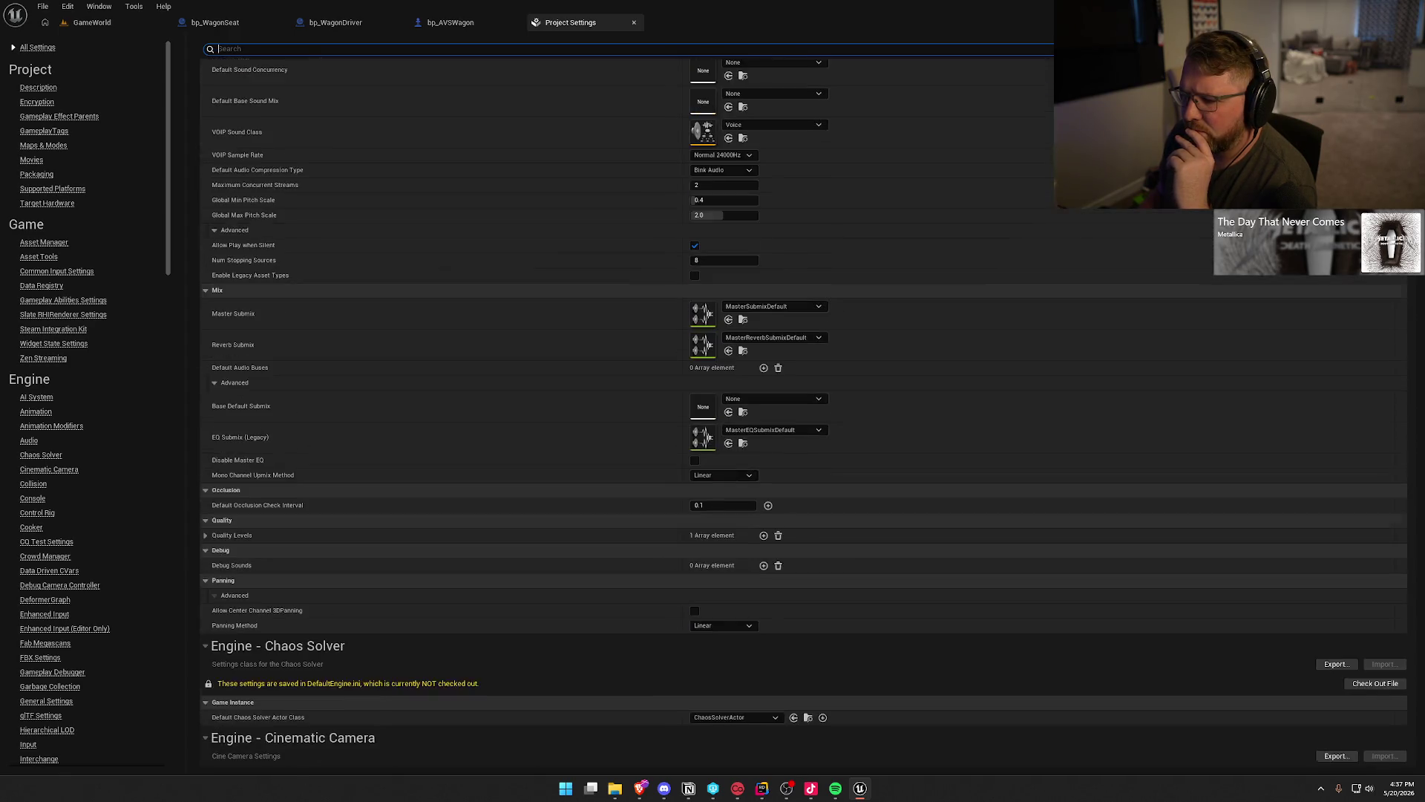
pyautogui.scroll(-20, 867, 85)
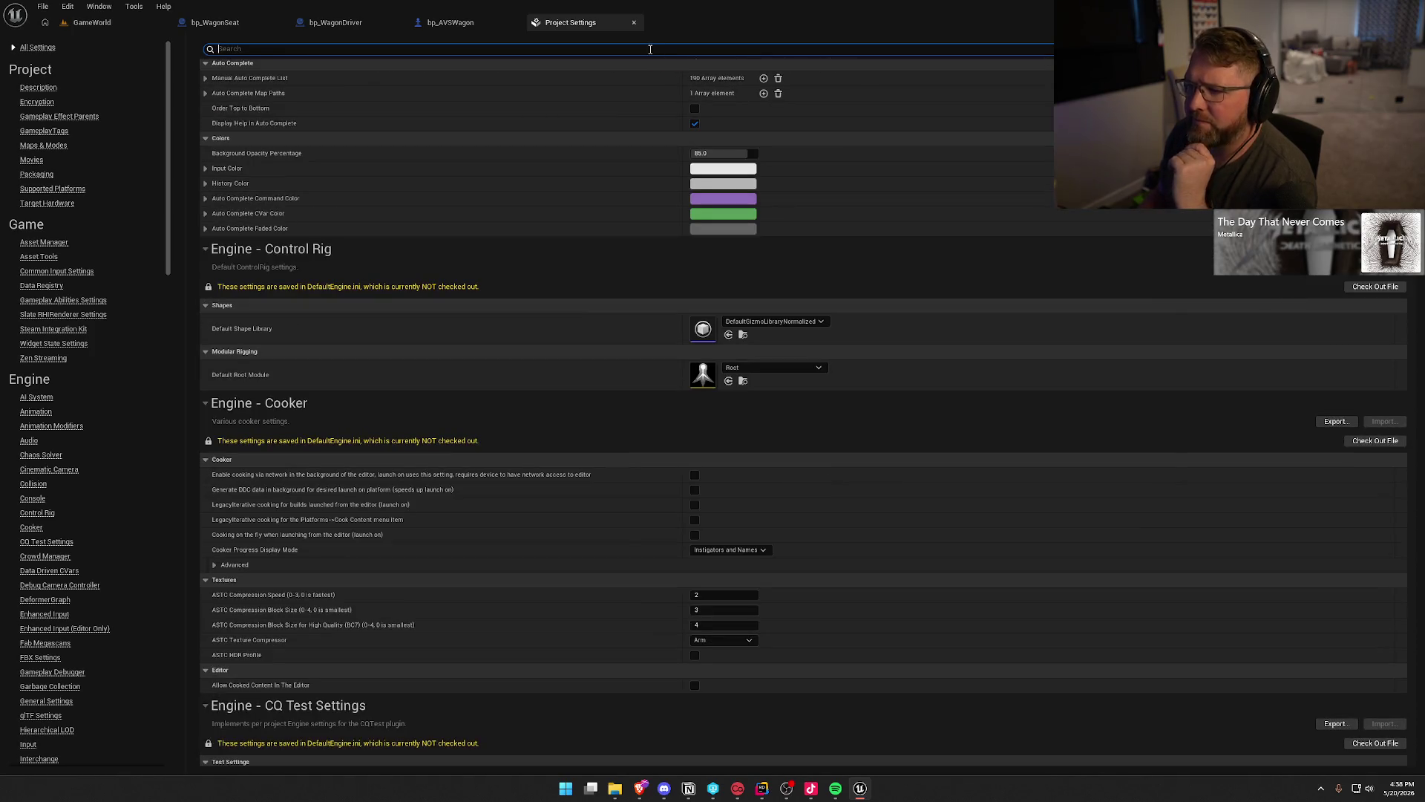
pyautogui.write('W')
# Search the project settings for 'static', scroll through the matches, then clear the filter.
pyautogui.click(650, 49)
pyautogui.write('stti')
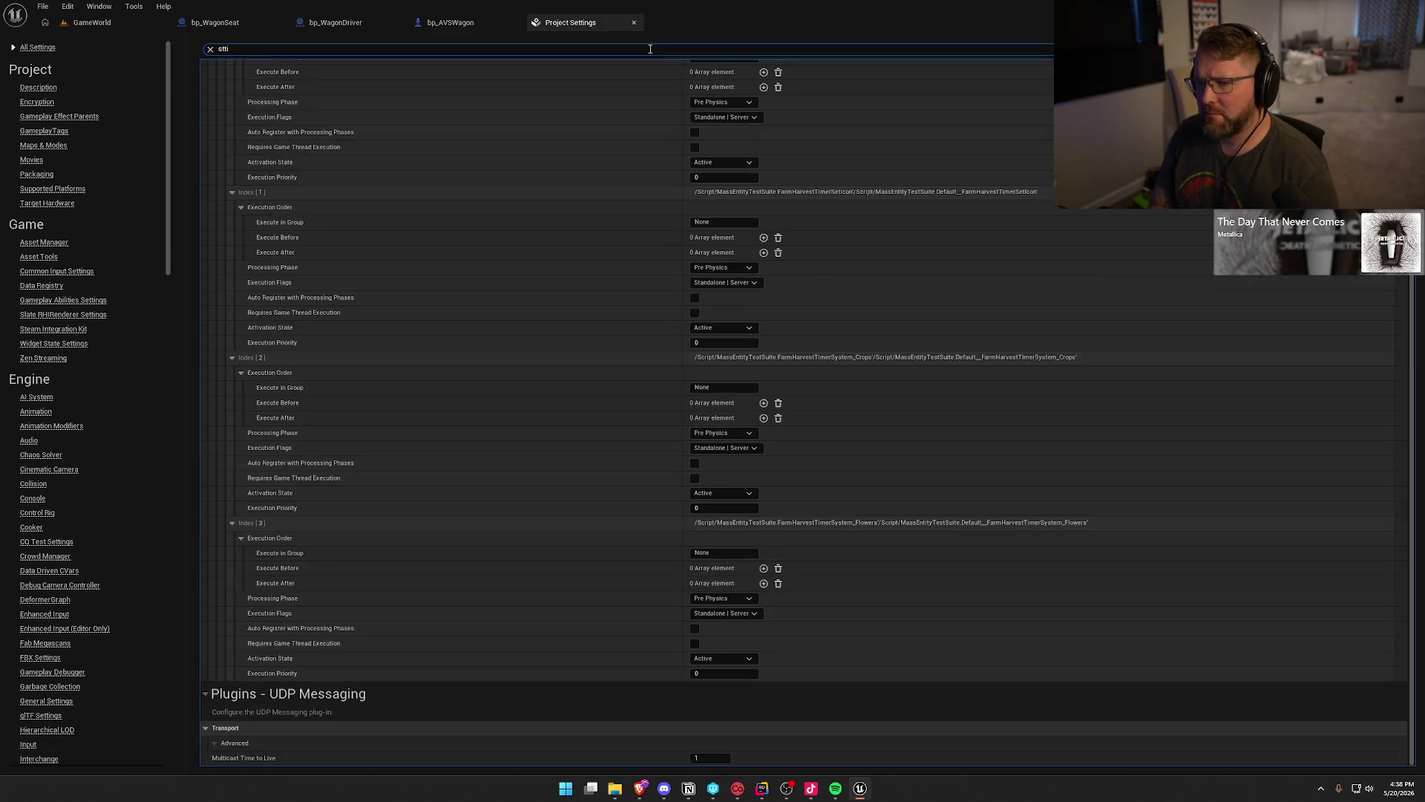
pyautogui.press('BackSpace')
pyautogui.press('BackSpace')
pyautogui.press('BackSpace')
pyautogui.write('c')
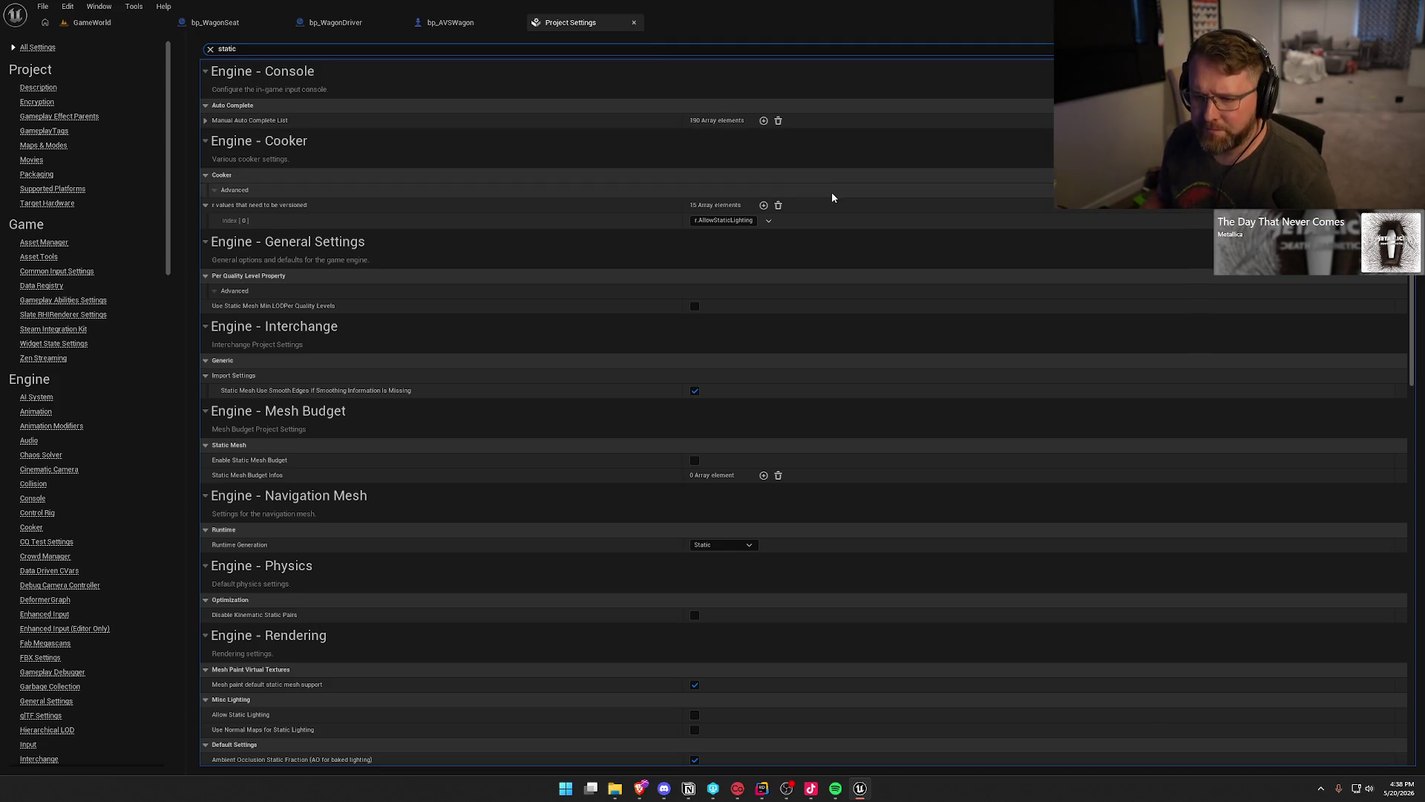
pyautogui.scroll(-5, 951, 330)
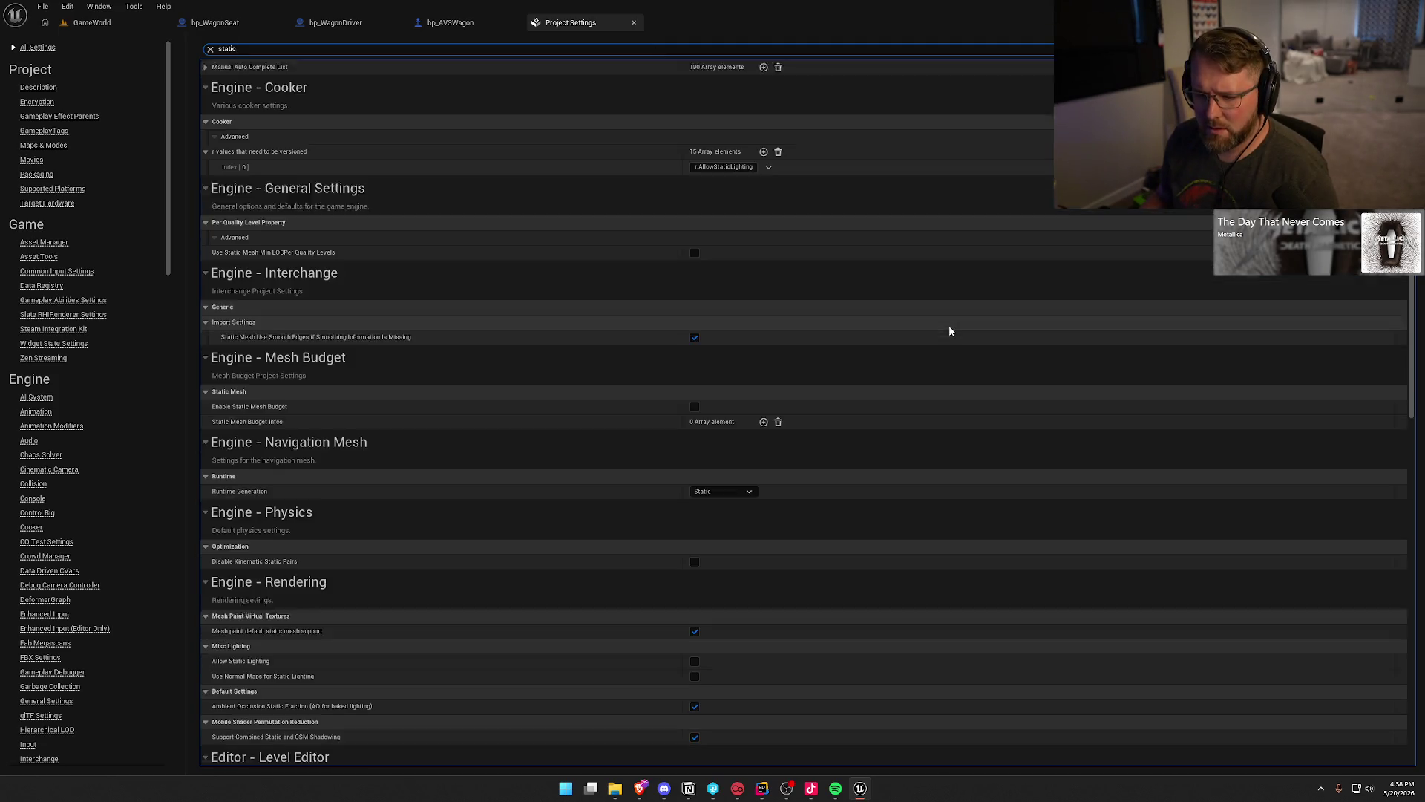
pyautogui.scroll(-3, 950, 330)
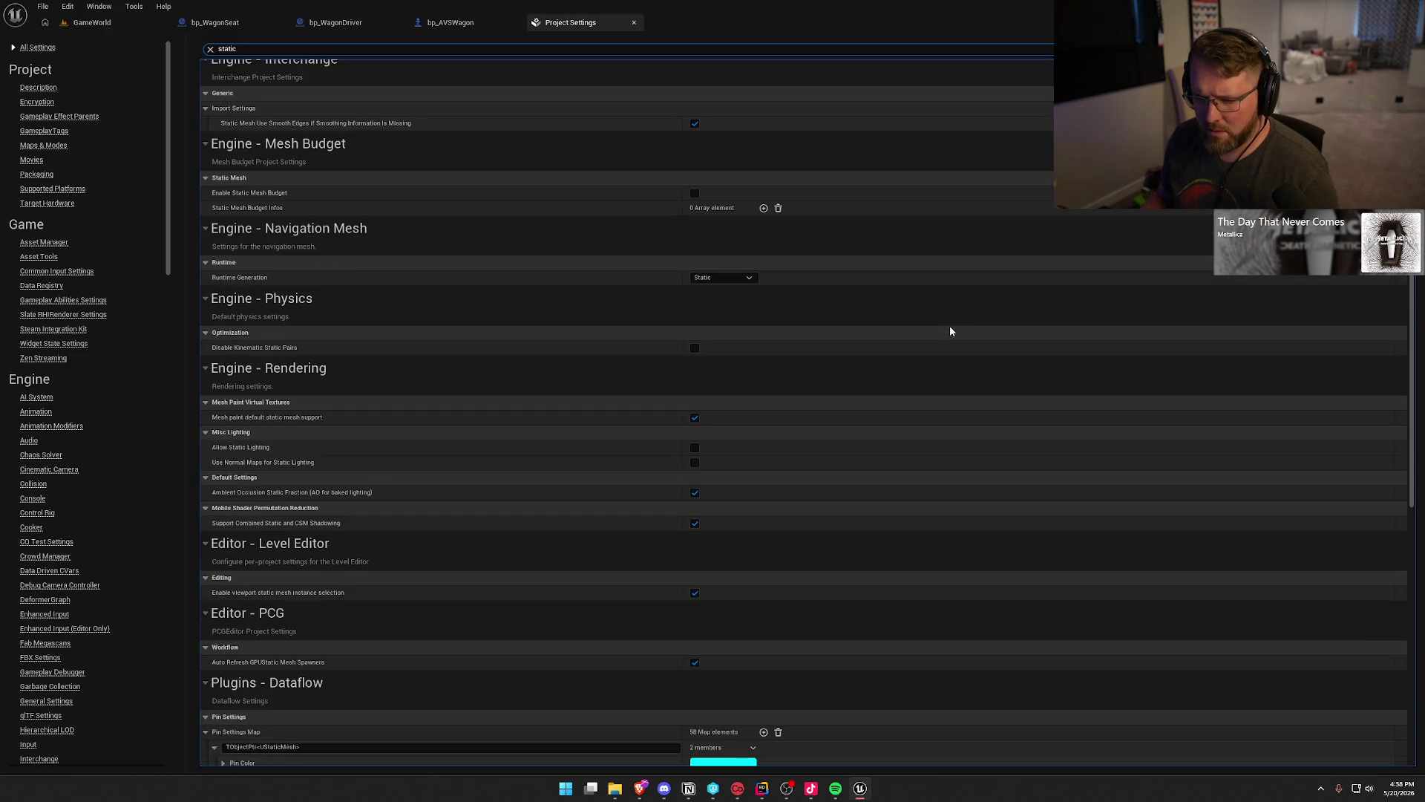
pyautogui.scroll(-3, 950, 331)
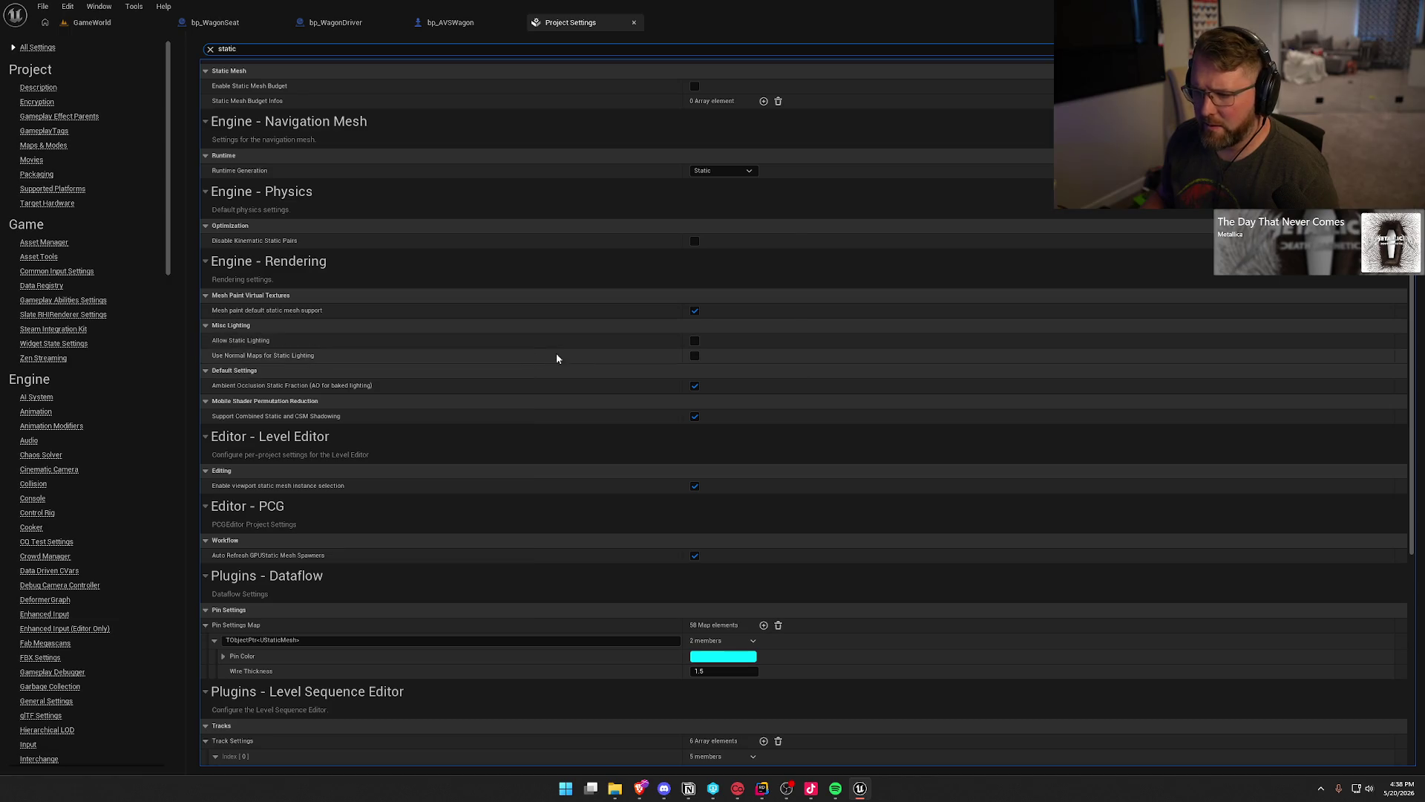
pyautogui.scroll(-3, 521, 406)
pyautogui.scroll(-7, 525, 401)
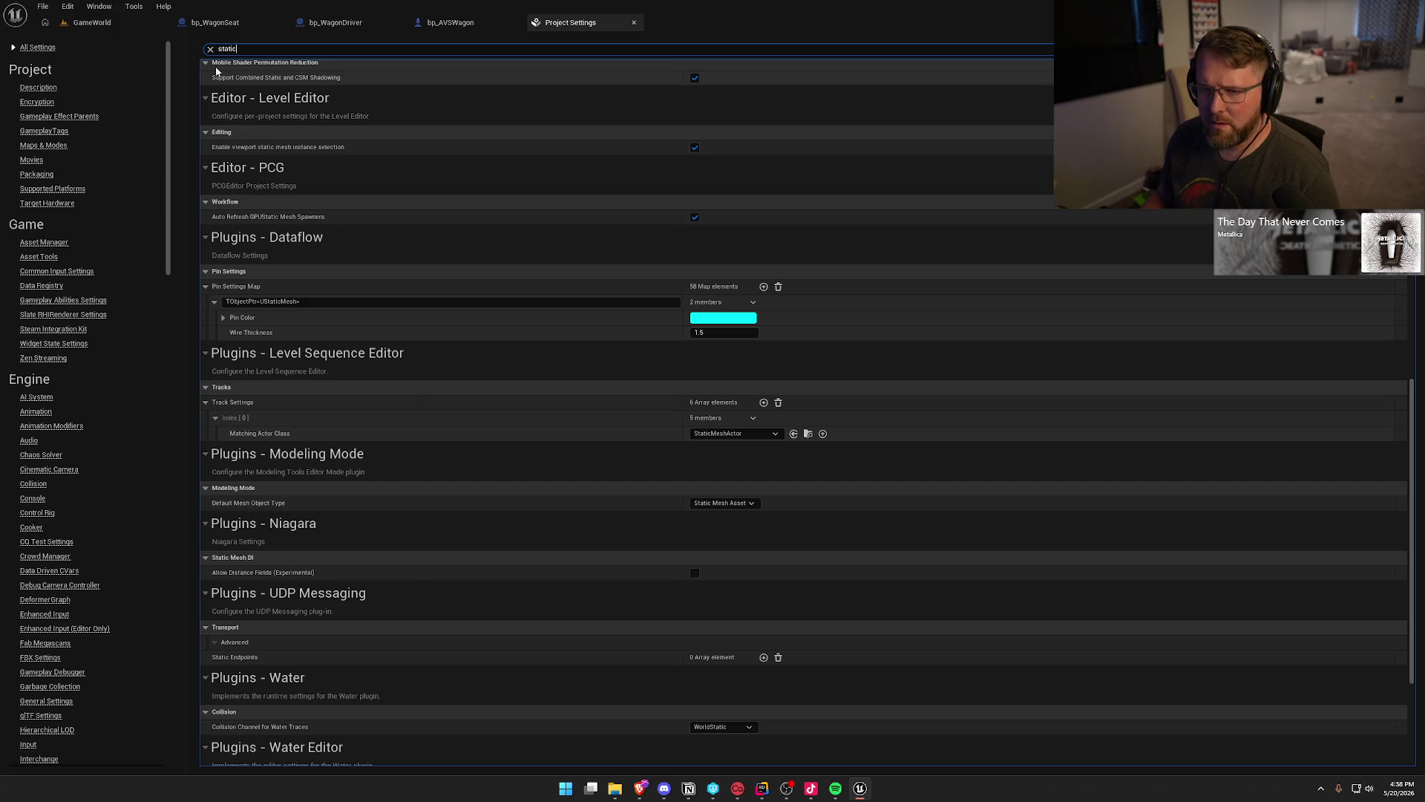
pyautogui.click(210, 49)
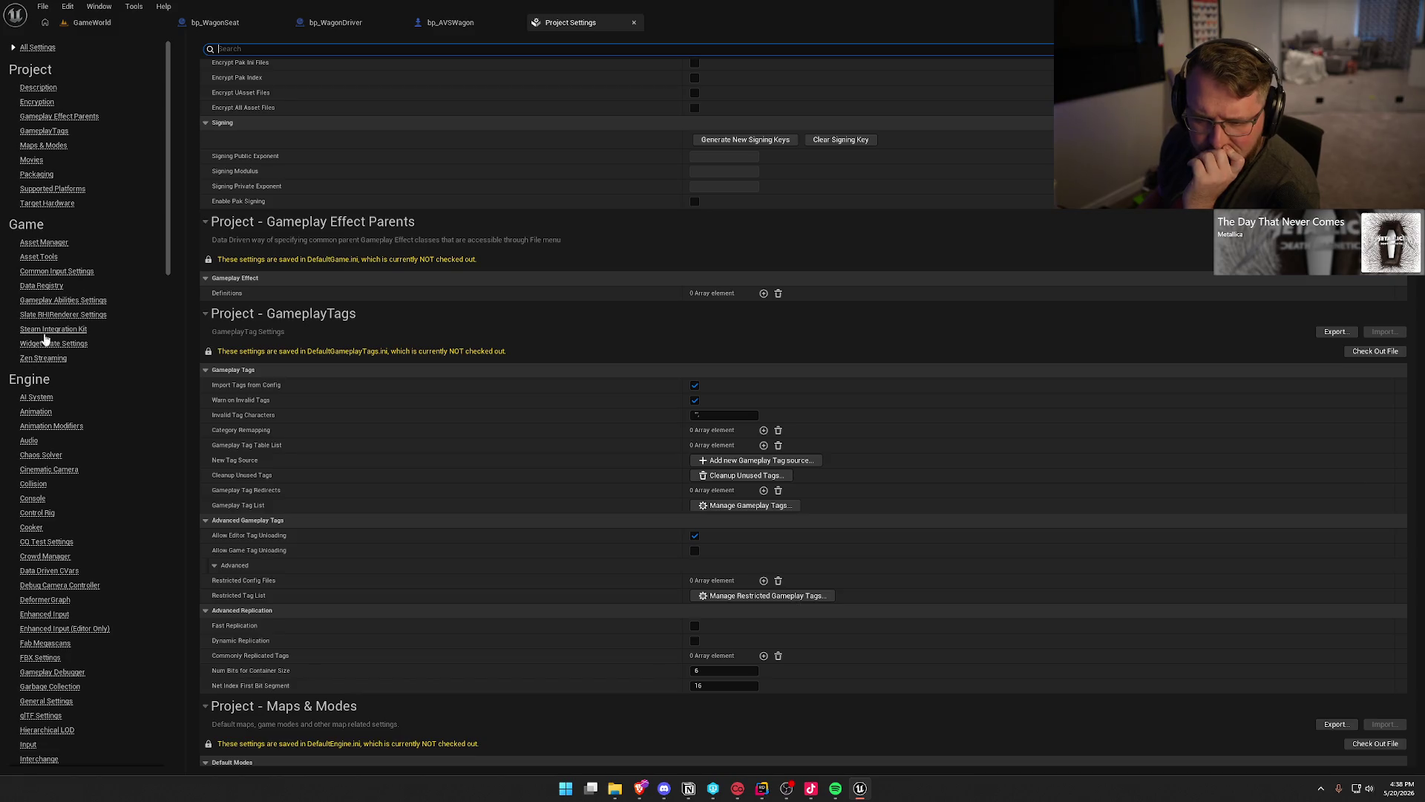
# View the Animation settings page and collapse its Mirroring group.
pyautogui.scroll(-3, 85, 379)
pyautogui.scroll(-2, 86, 385)
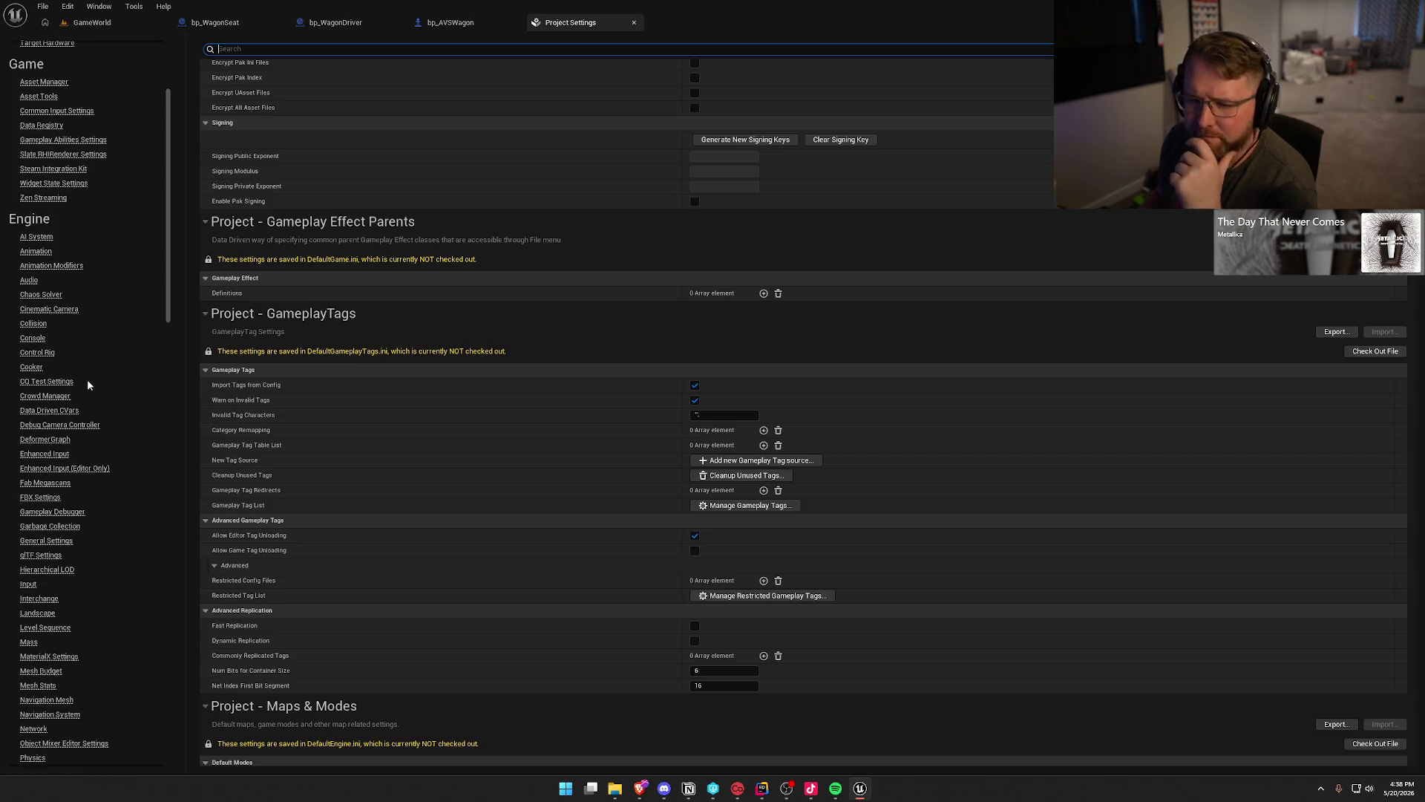
pyautogui.click(37, 253)
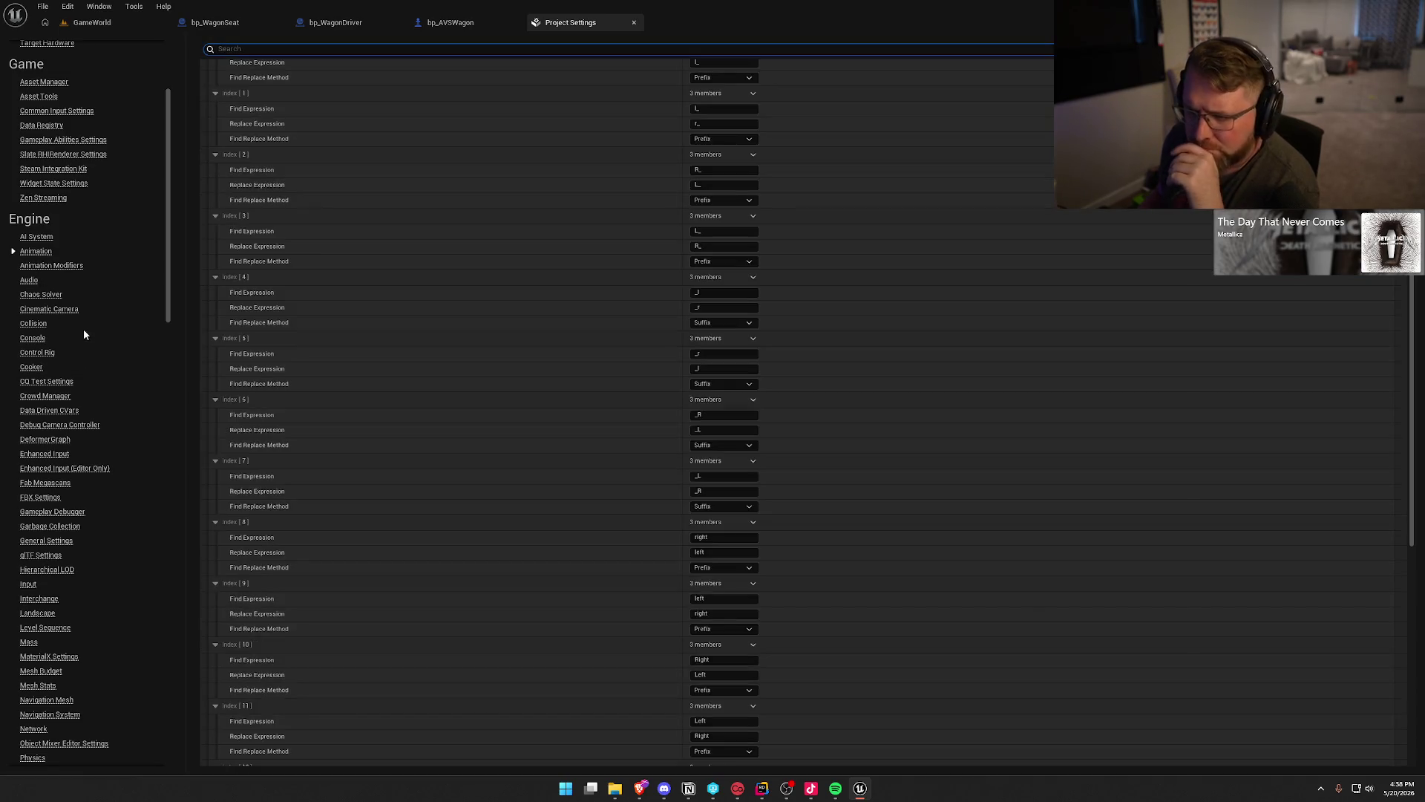
pyautogui.scroll(5, 705, 494)
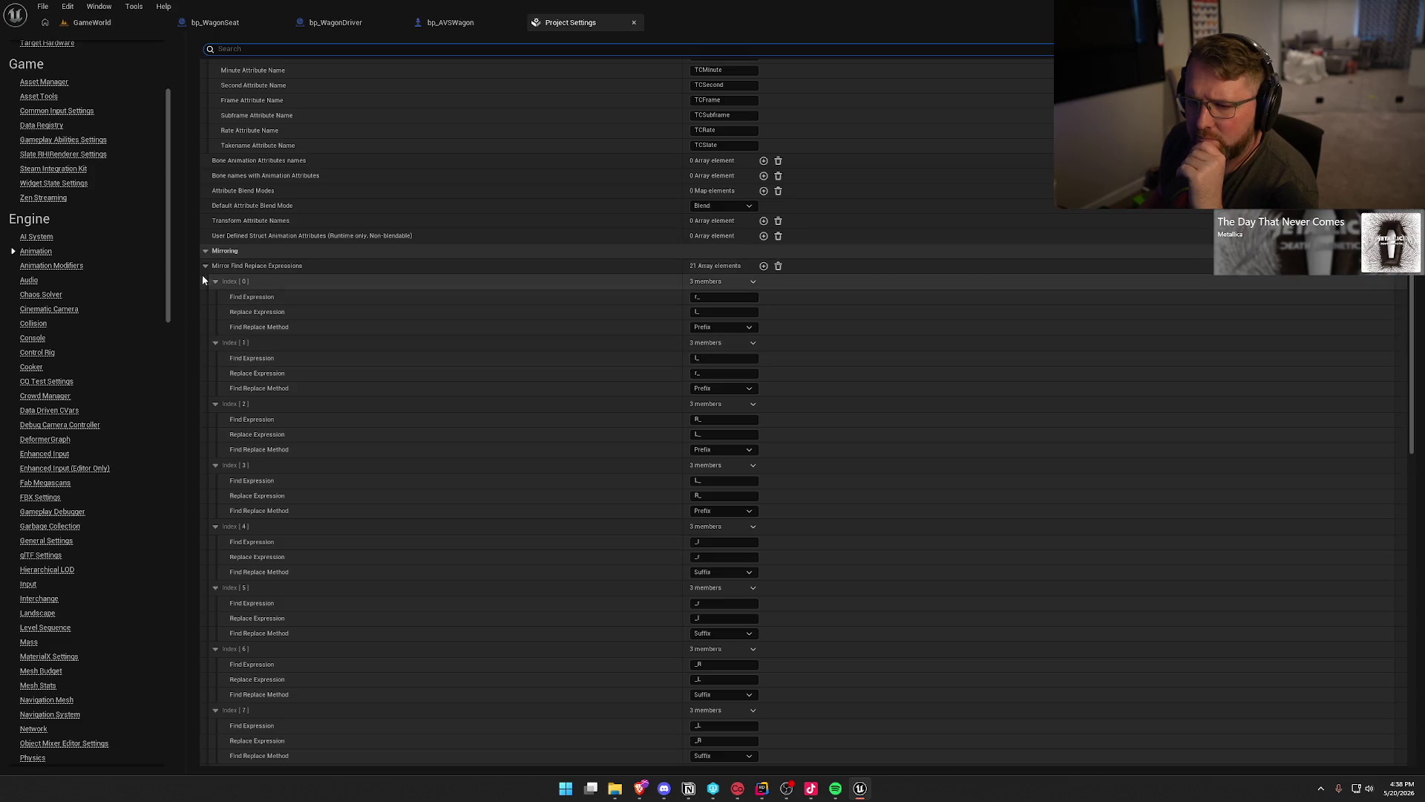
pyautogui.click(204, 250)
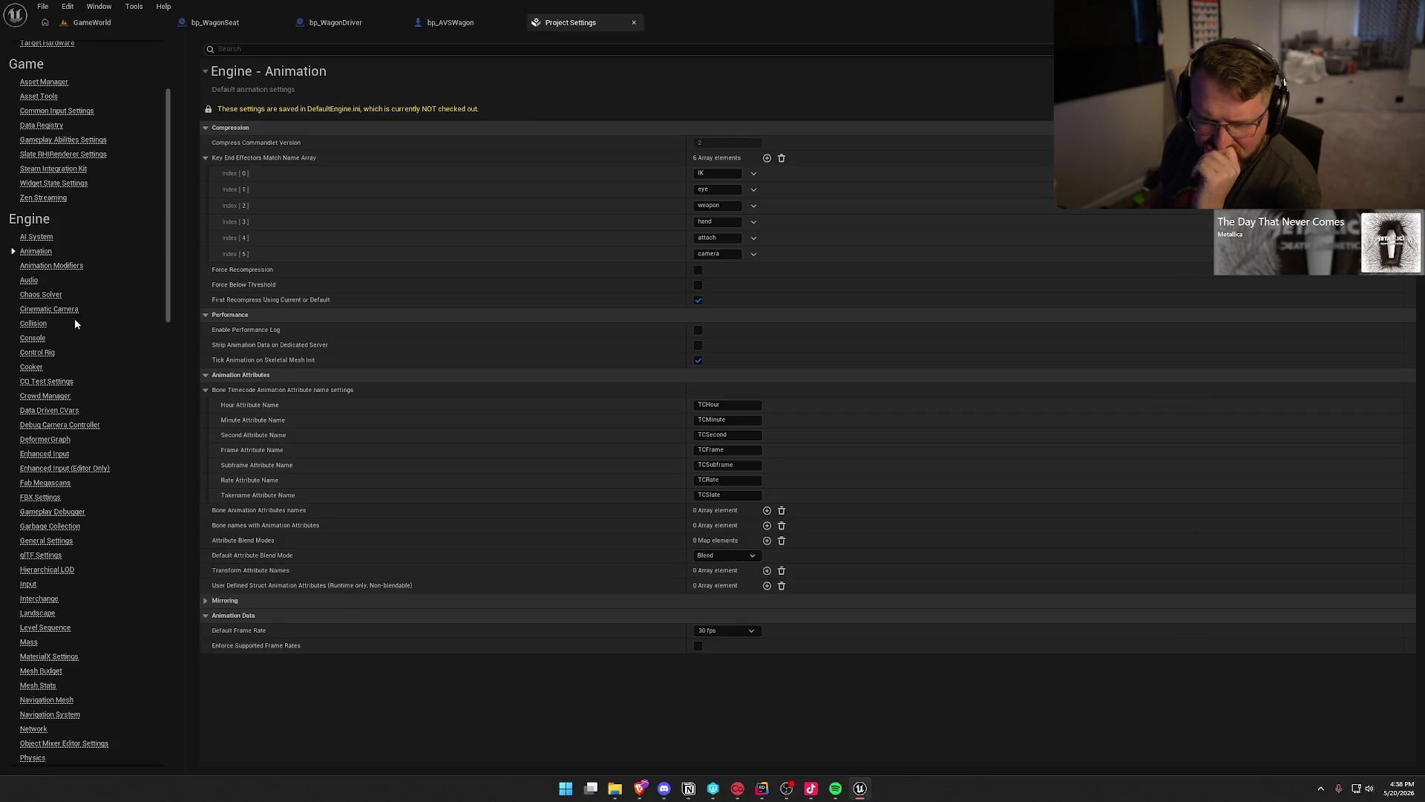
# Browse the Collision and Console settings pages.
pyautogui.click(33, 324)
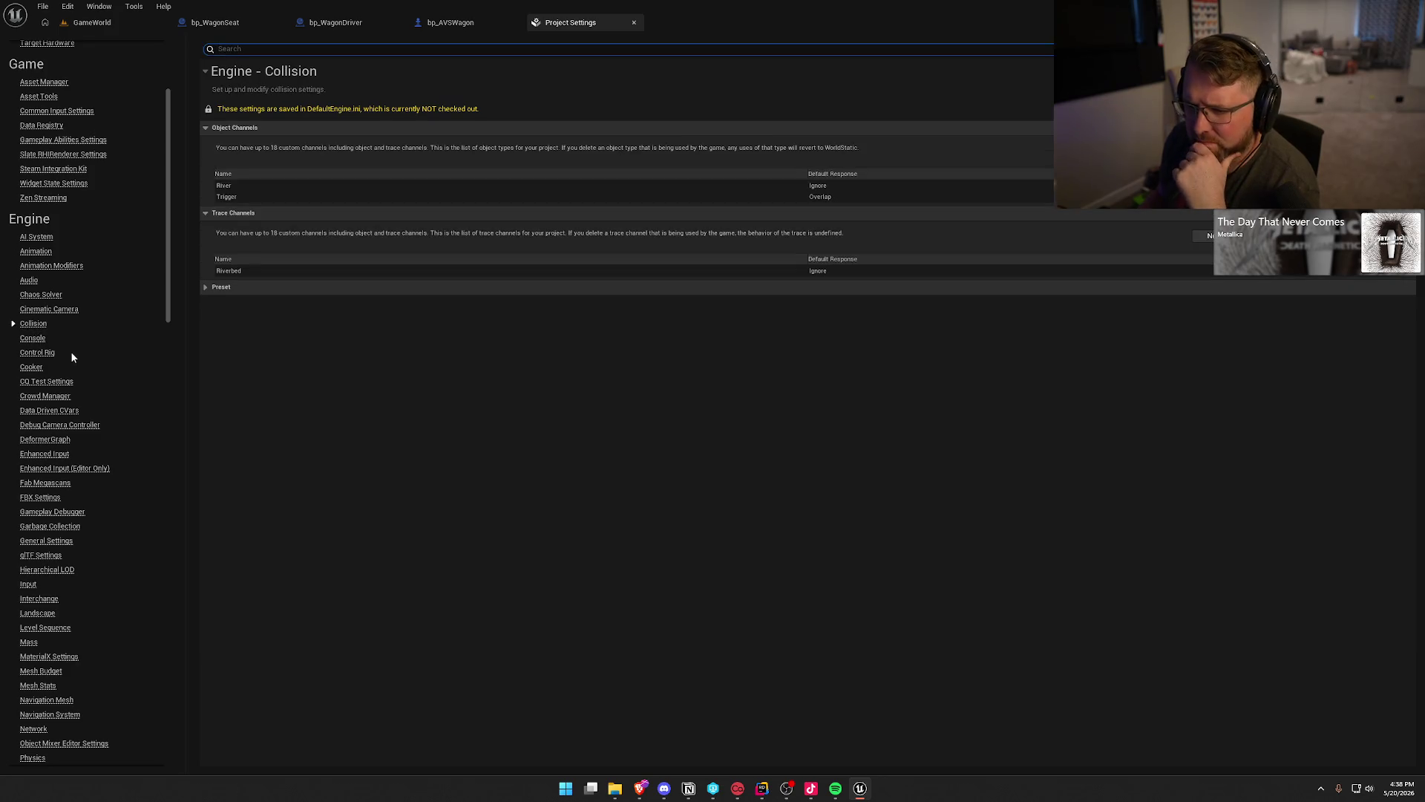
pyautogui.click(35, 341)
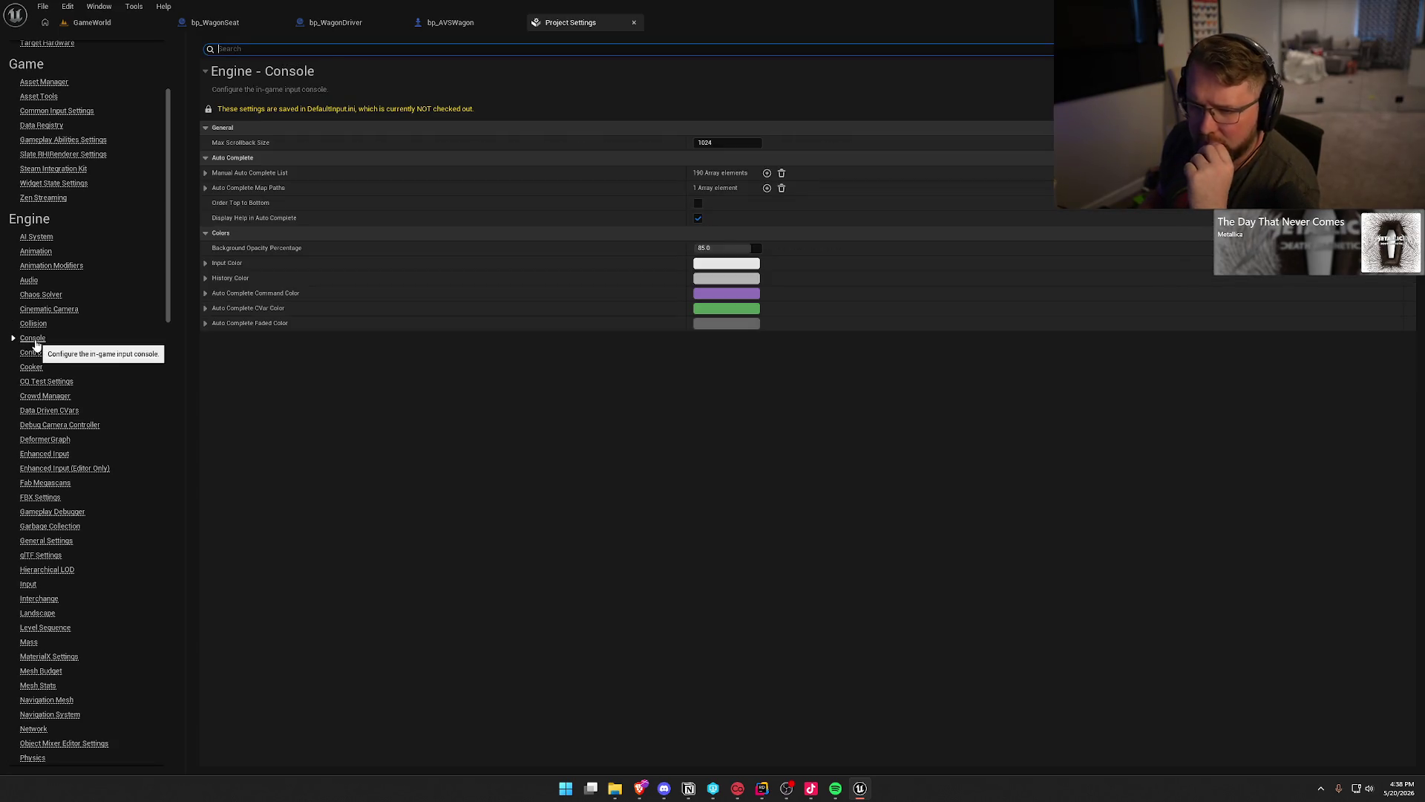
pyautogui.scroll(-2, 81, 425)
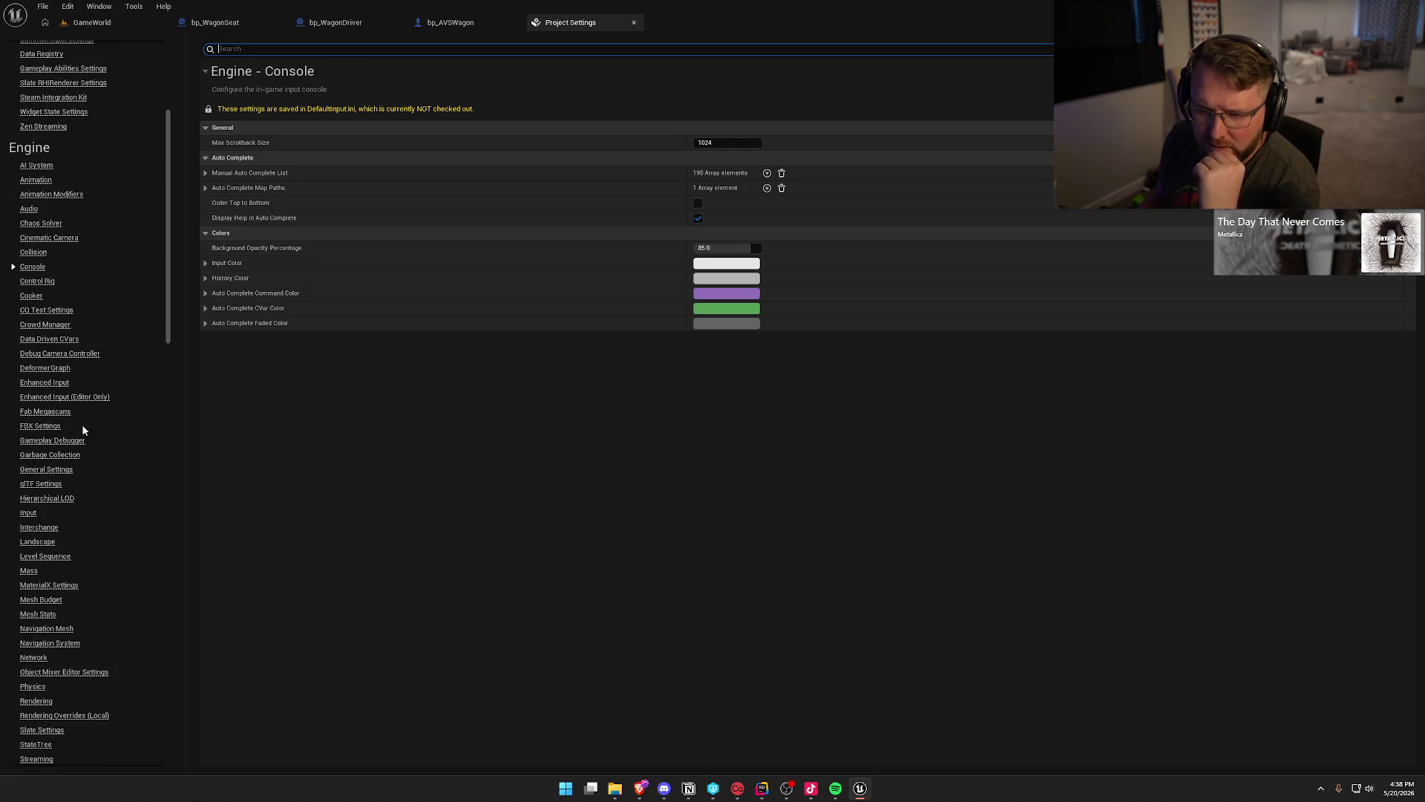
pyautogui.scroll(-2, 82, 429)
pyautogui.scroll(-3, 82, 429)
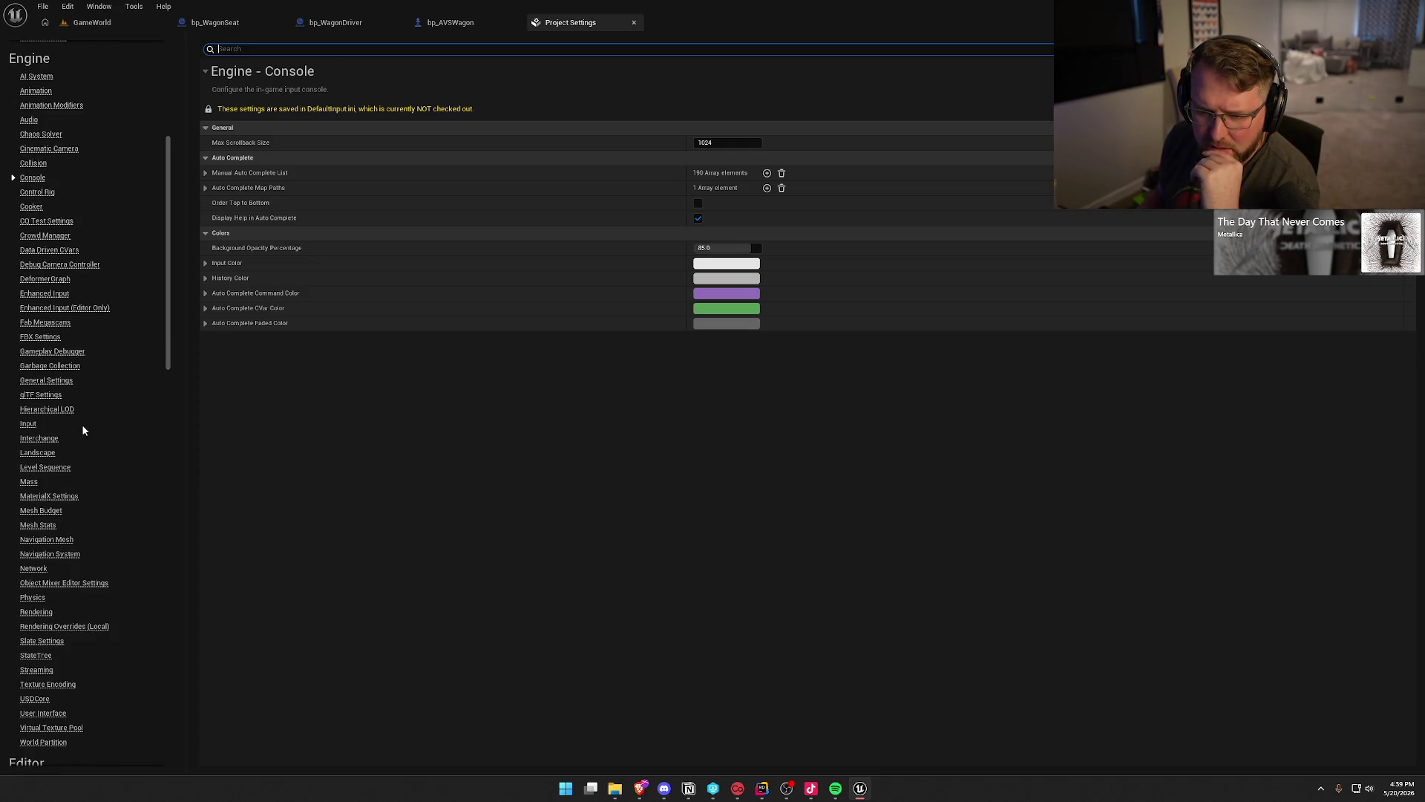
pyautogui.scroll(-3, 82, 429)
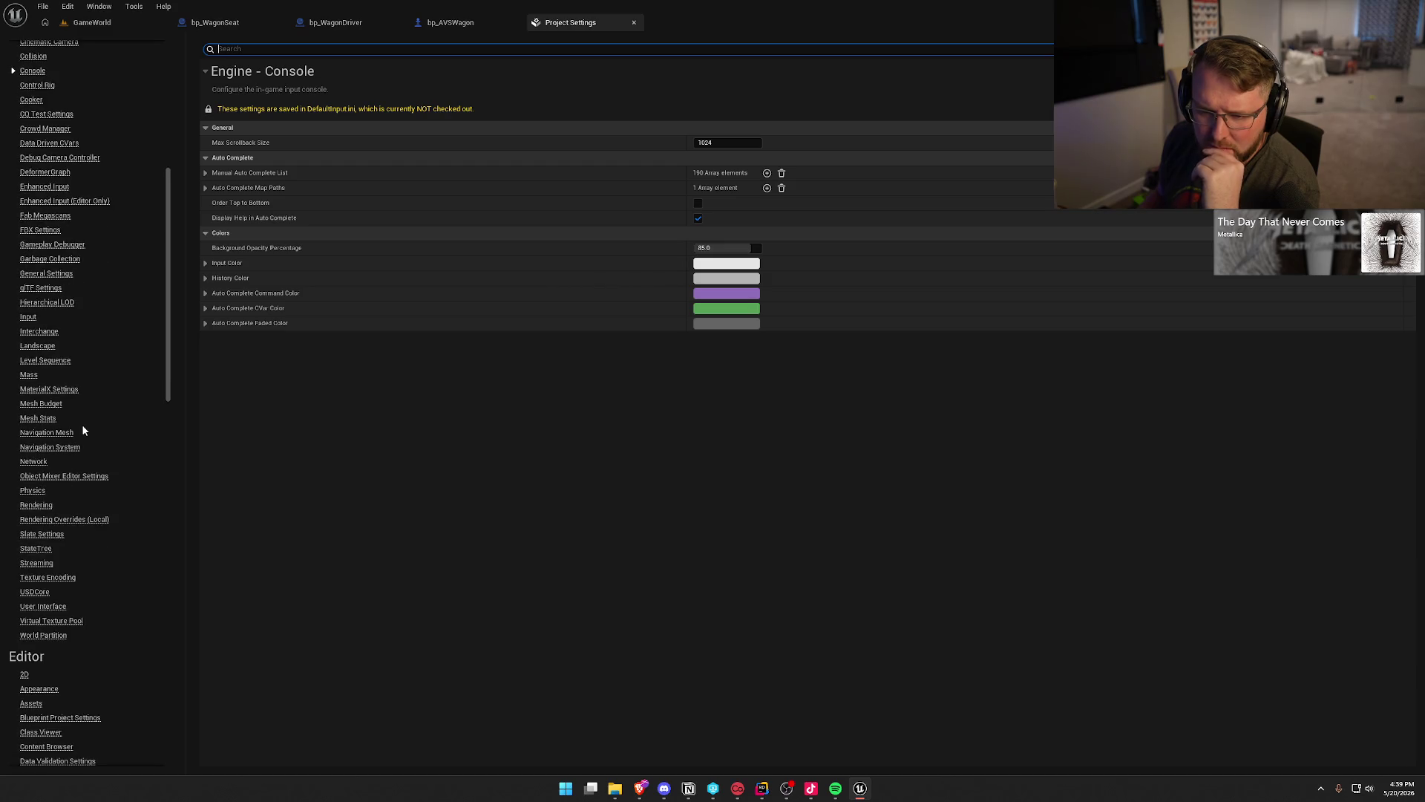
pyautogui.scroll(-1, 83, 429)
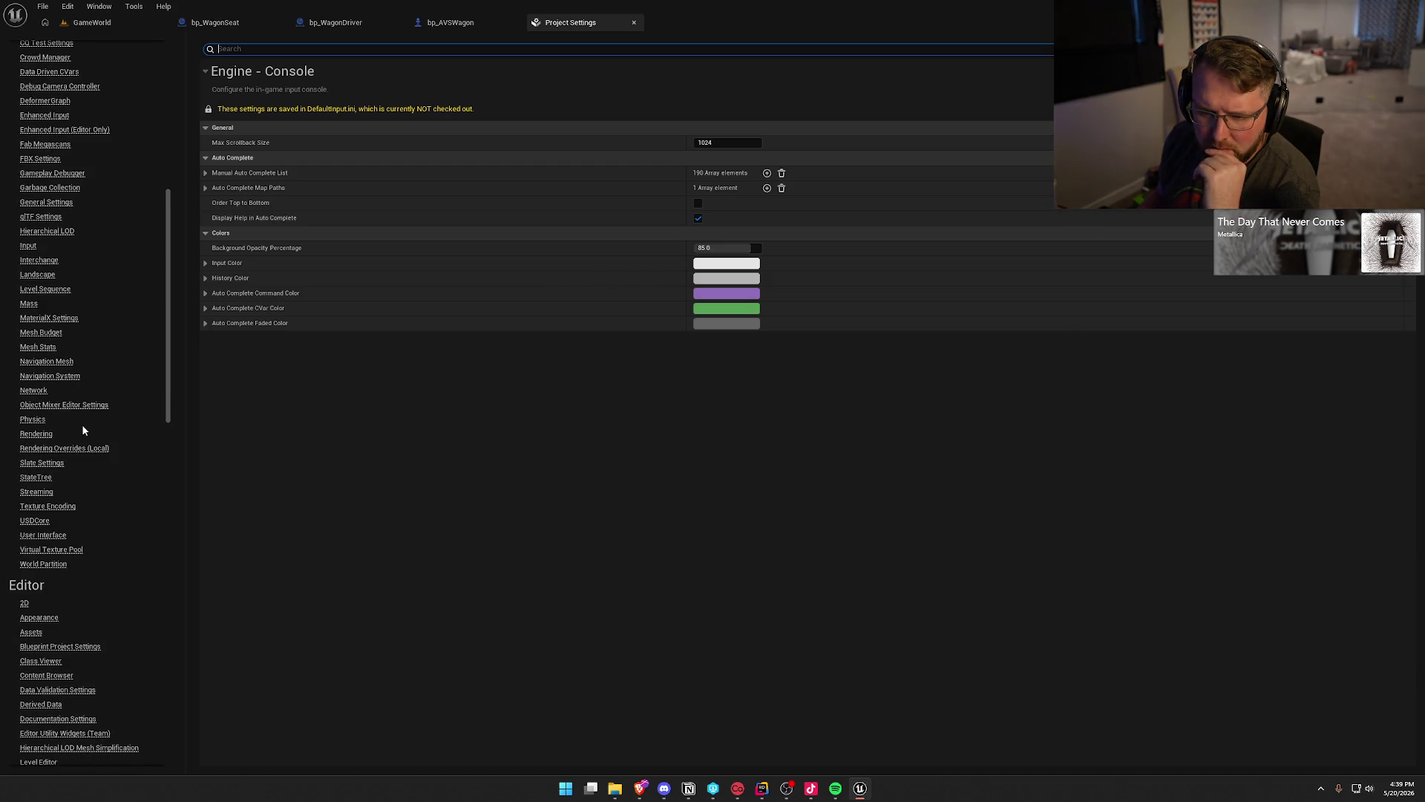
pyautogui.scroll(-1, 82, 429)
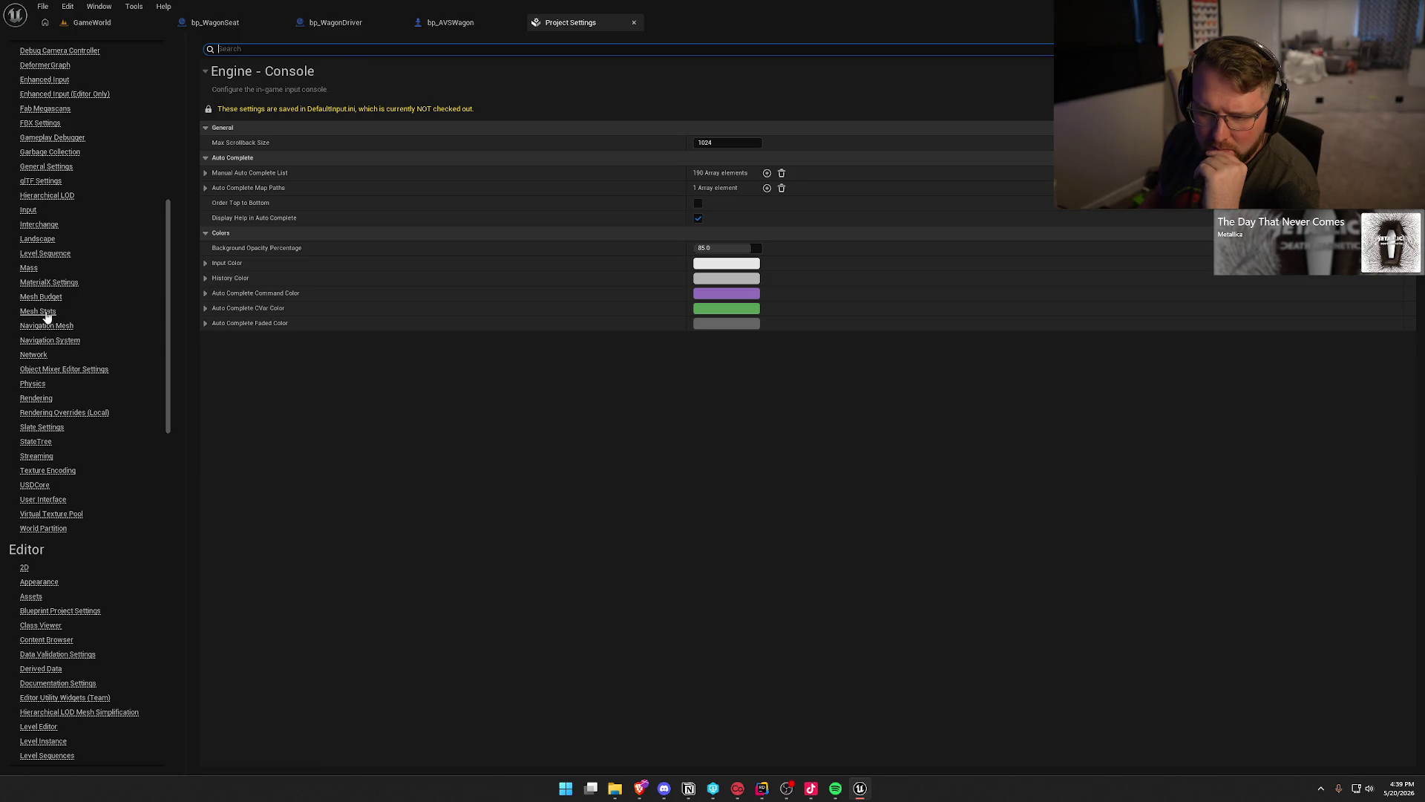
# Open and scroll through the Engine - Network settings page.
pyautogui.click(27, 356)
pyautogui.scroll(-4, 112, 417)
pyautogui.scroll(-20, 104, 451)
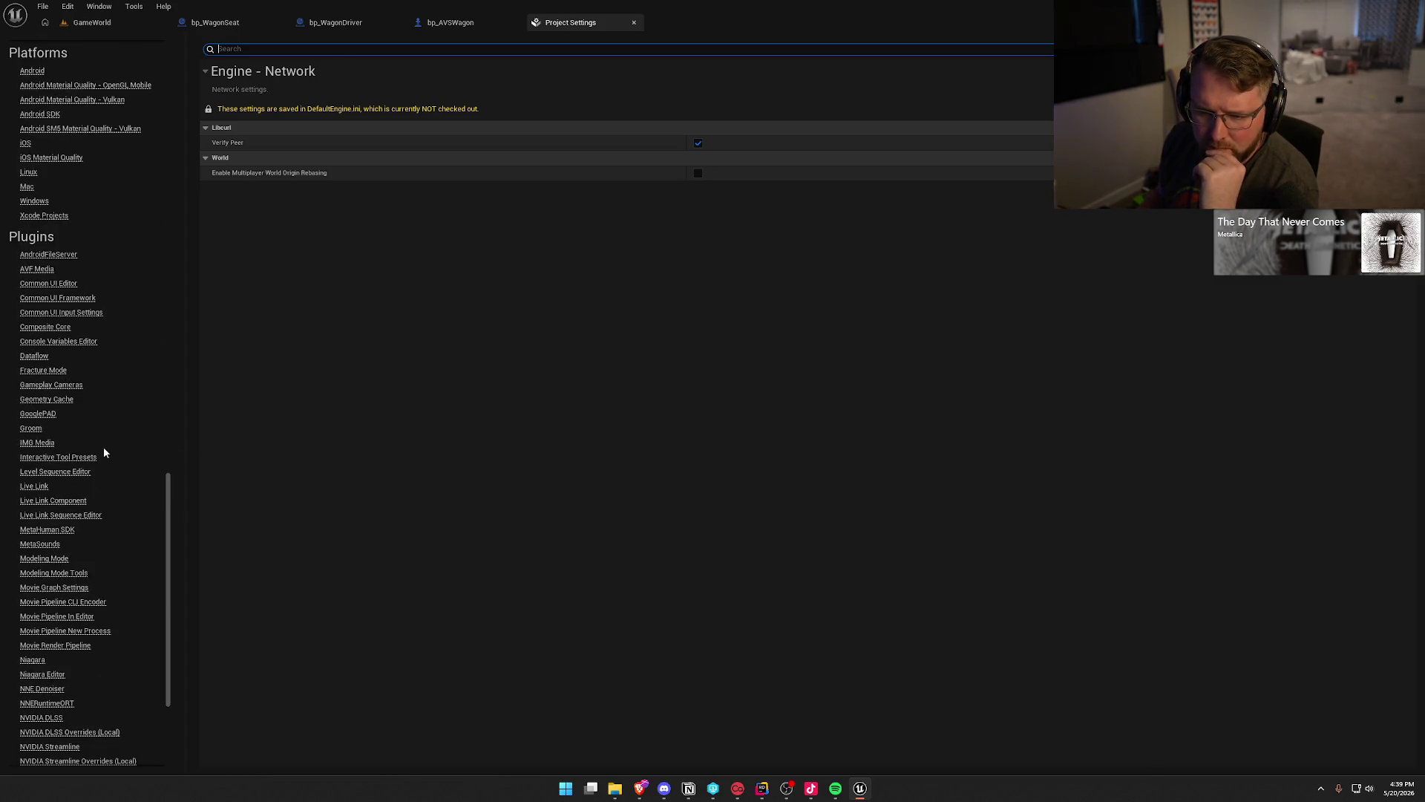
pyautogui.scroll(-5, 104, 449)
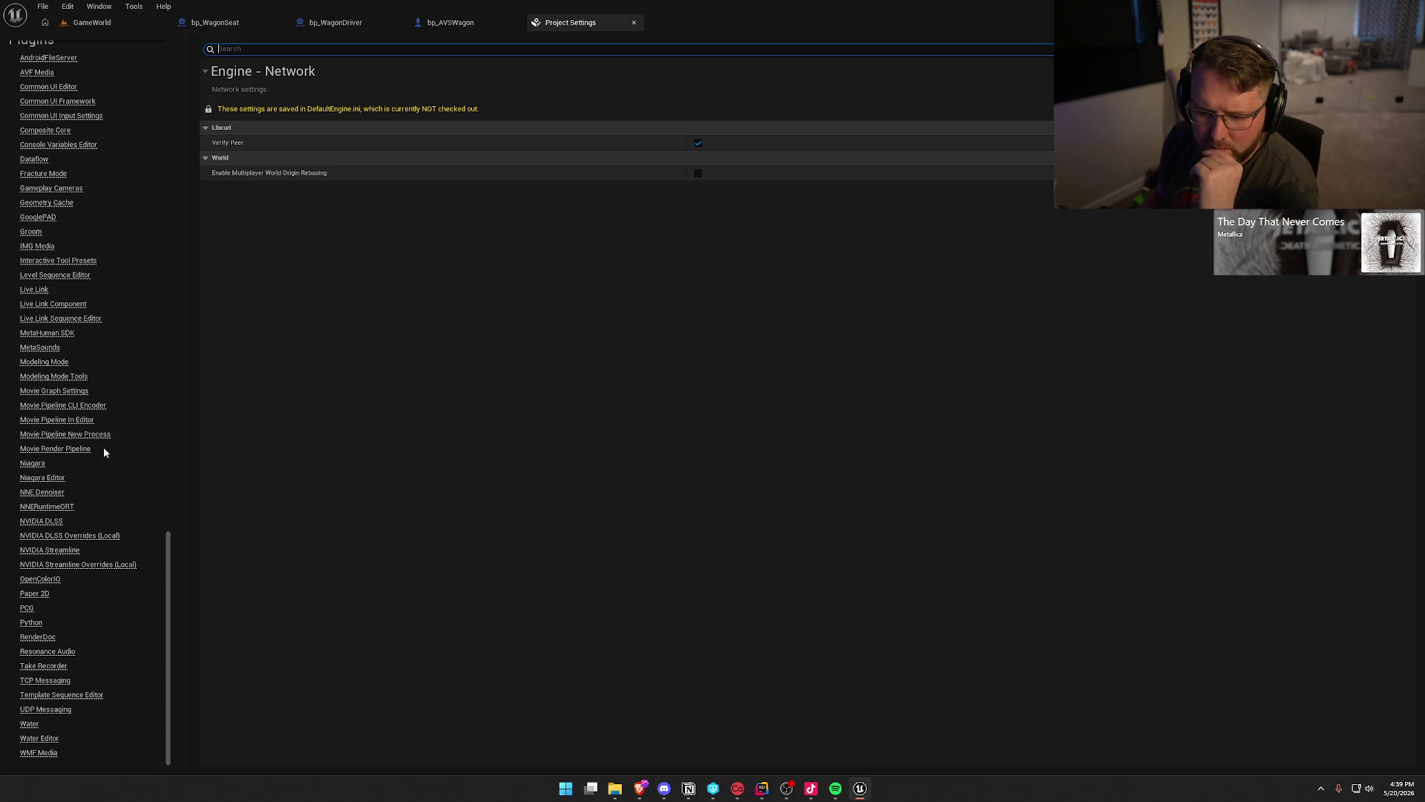
# Close Project Settings, add a Disable Movement node off Character Movement in BP_Interact, and open its C++.
pyautogui.middleClick(570, 29)
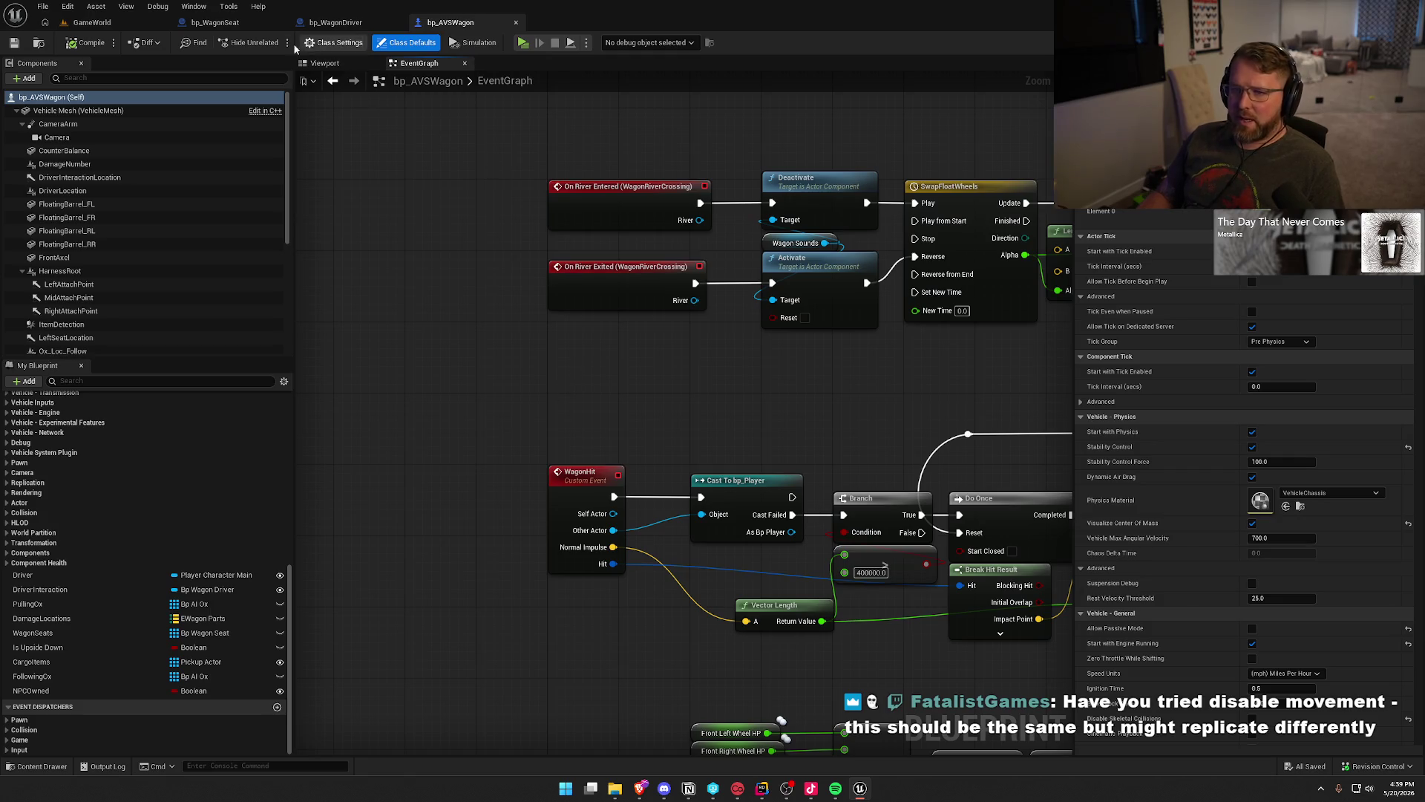
pyautogui.click(214, 22)
pyautogui.moveTo(787, 354)
pyautogui.mouseDown()
pyautogui.moveTo(900, 346)
pyautogui.moveTo(739, 293)
pyautogui.moveTo(765, 327)
pyautogui.moveTo(712, 263)
pyautogui.mouseUp()
pyautogui.write('disabl')
pyautogui.press('Return')
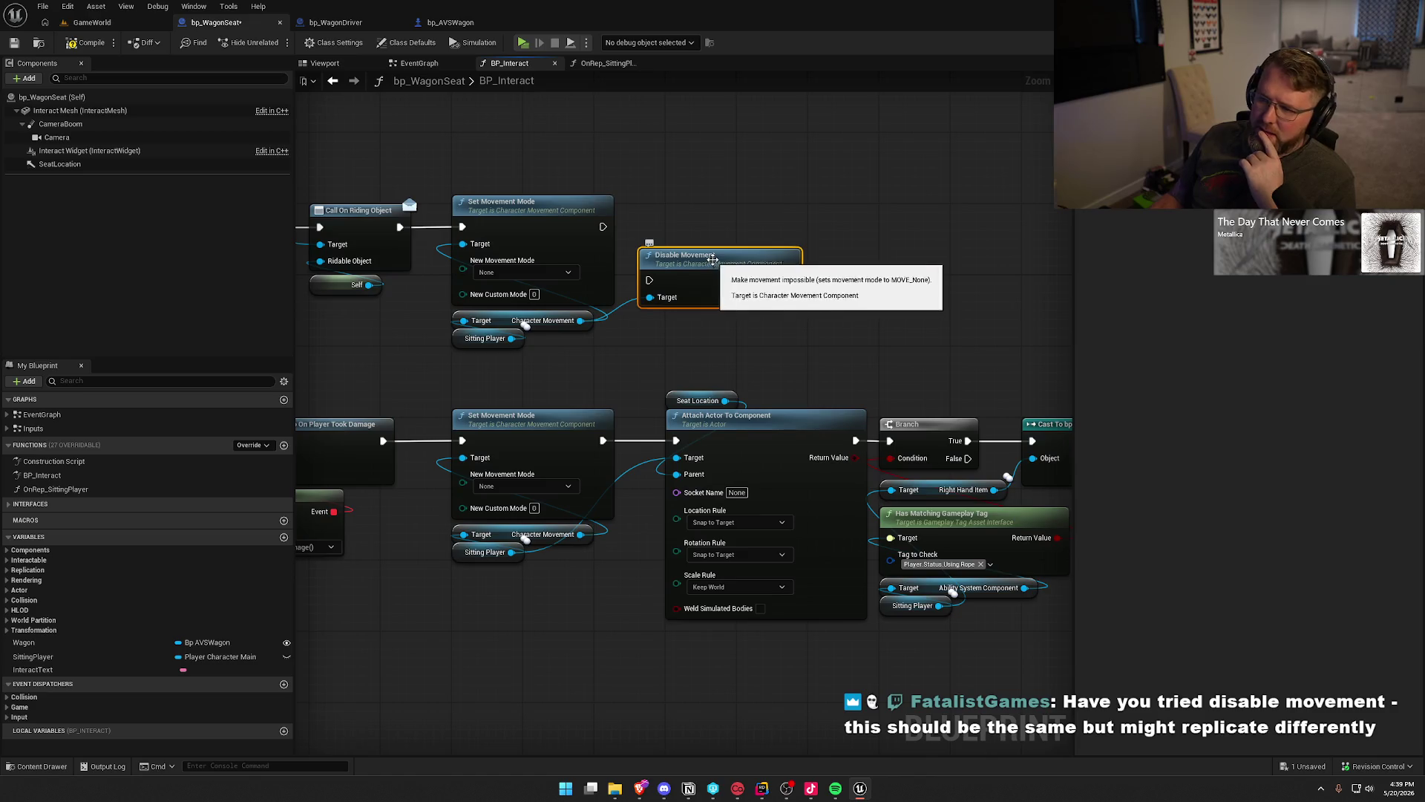
pyautogui.doubleClick(719, 265)
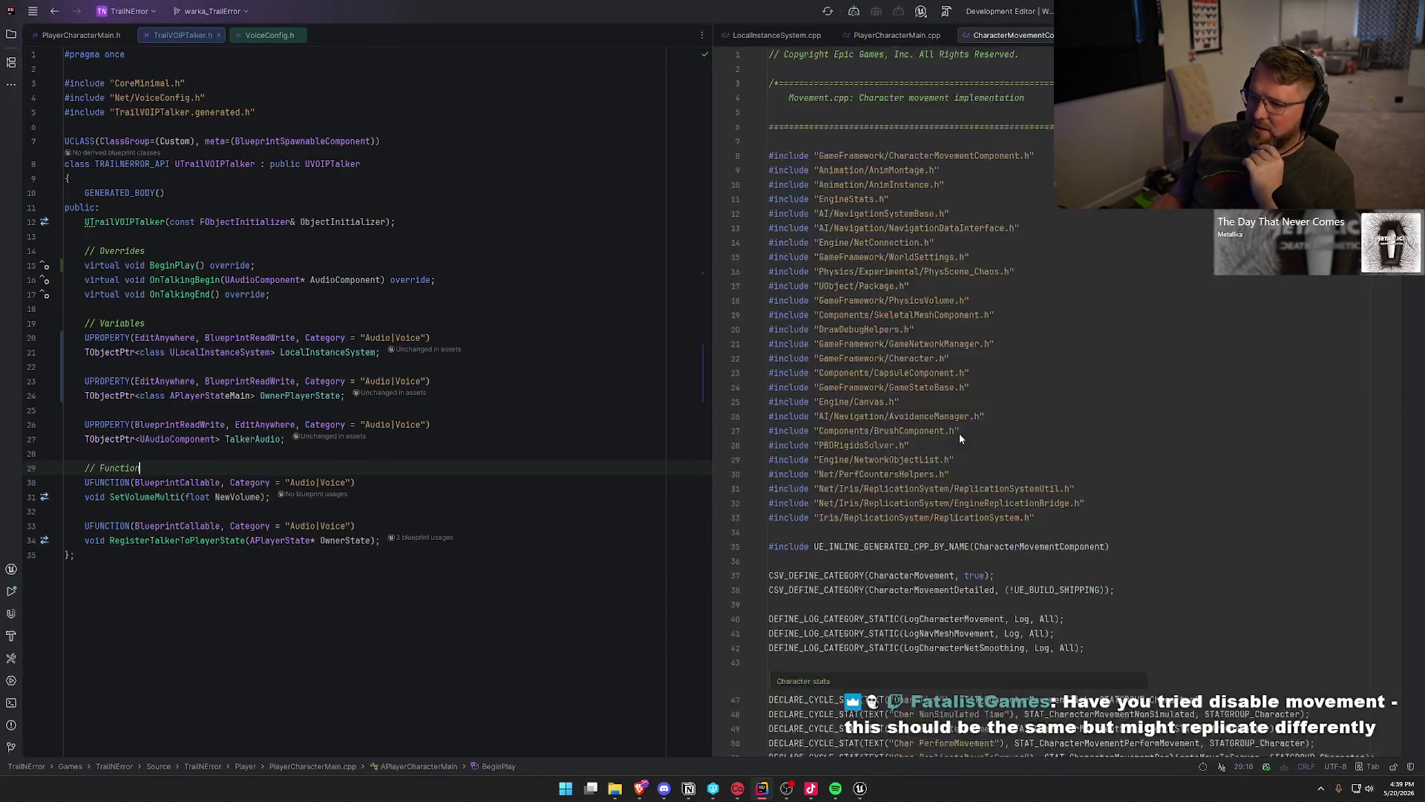
# Confirm in Rider that DisableMovement calls SetMovementMode(MOVE_None), then close CharacterMovementComponent.cpp.
pyautogui.click(953, 334)
pyautogui.scroll(4, 1016, 533)
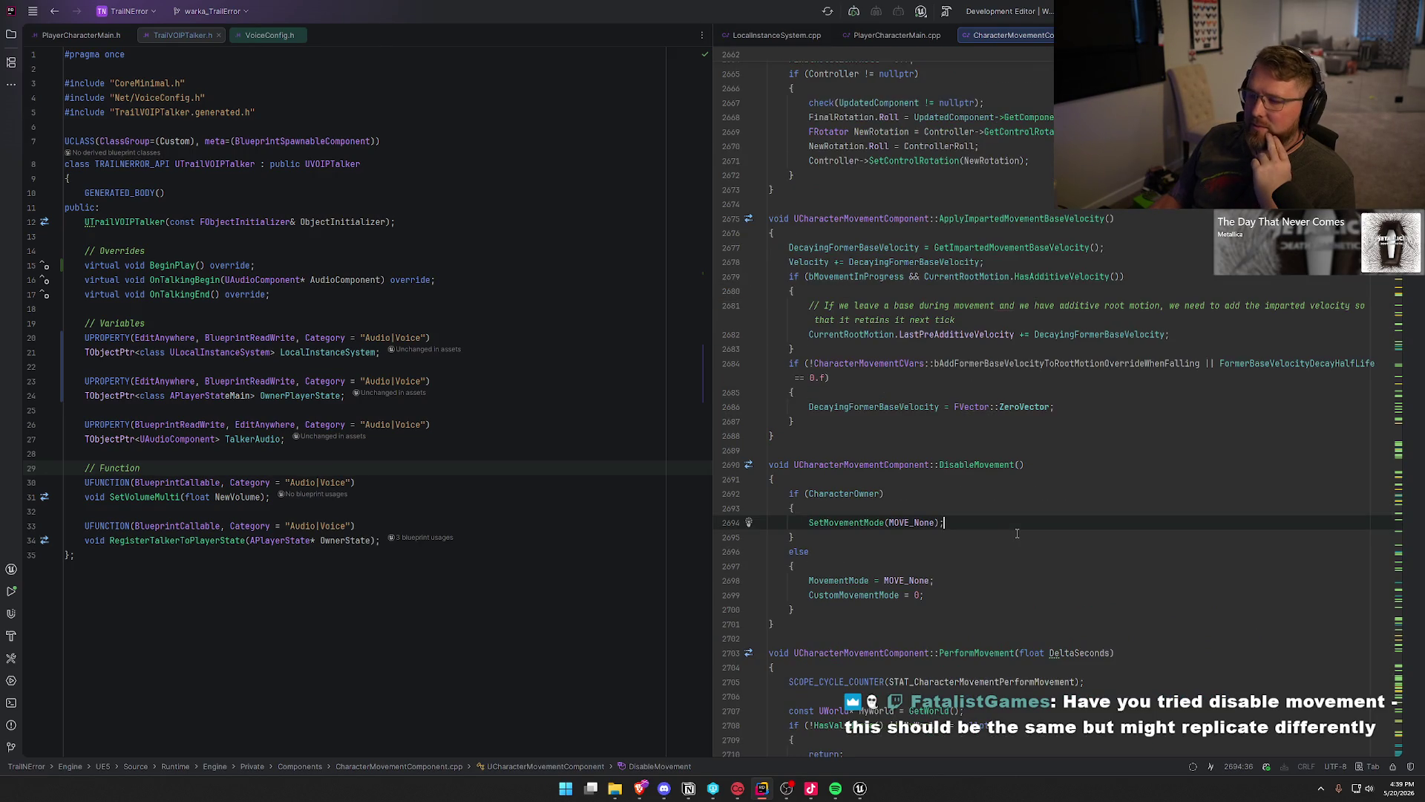
pyautogui.scroll(-4, 1017, 533)
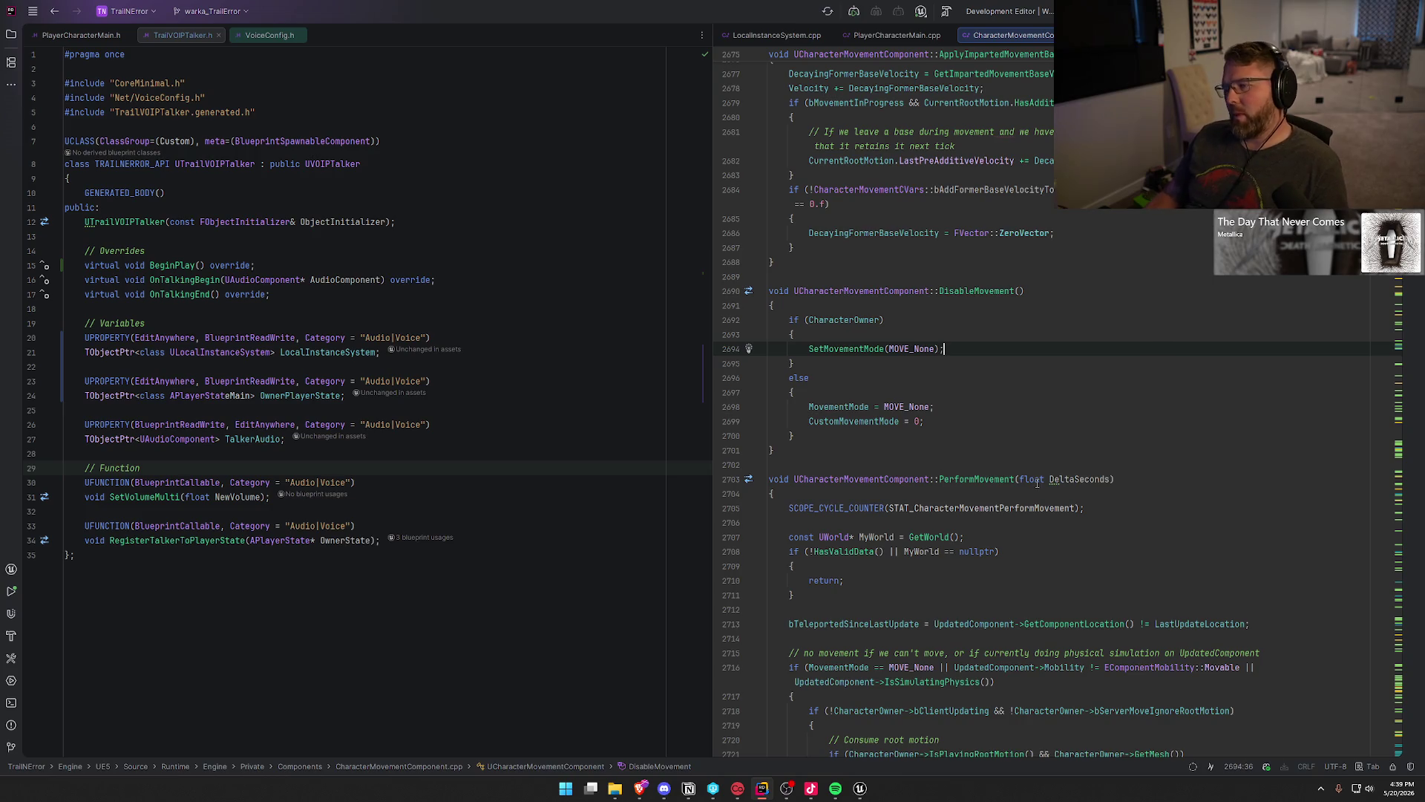
pyautogui.keyDown('ctrl'); pyautogui.click(851, 350); pyautogui.keyUp('ctrl')
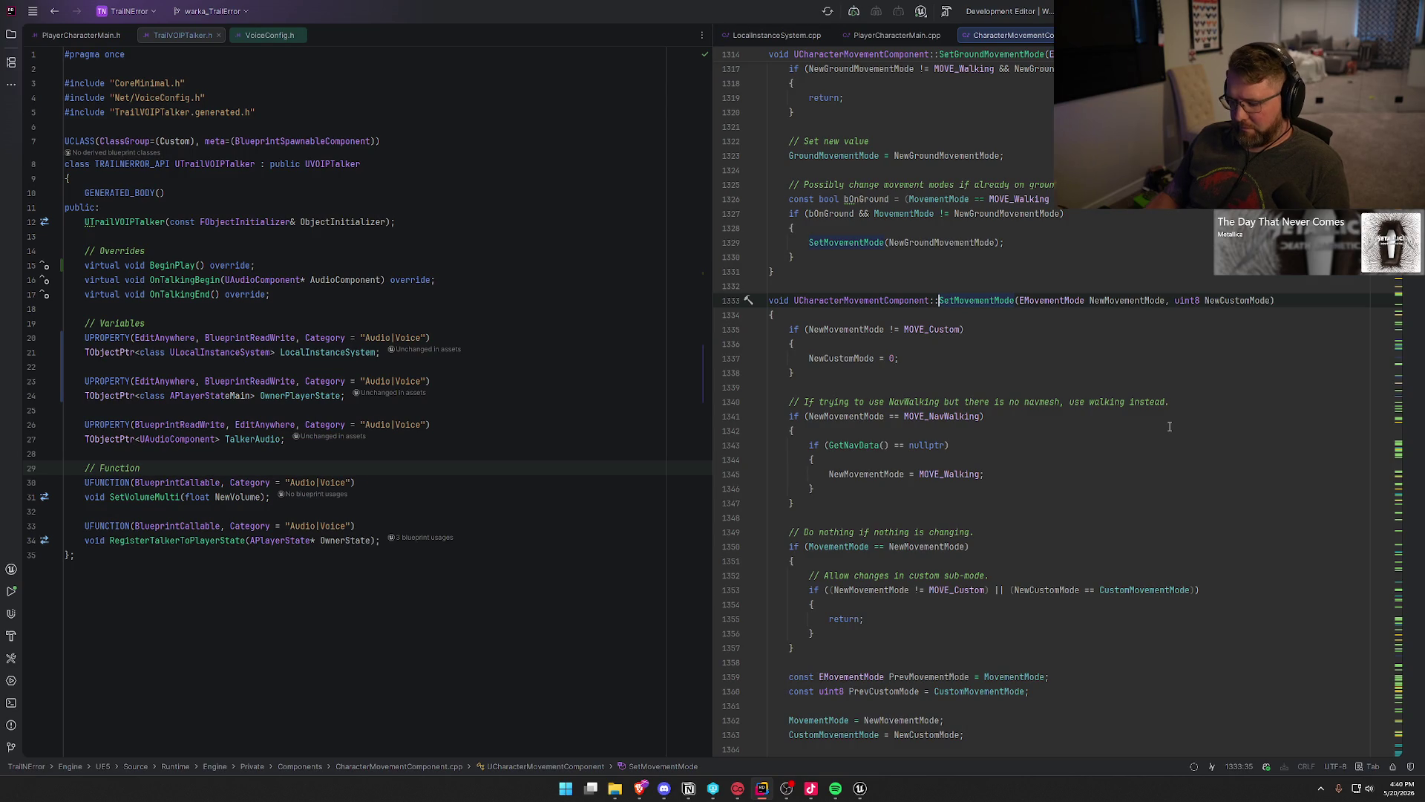
pyautogui.hotkey('ctrl', 'b')
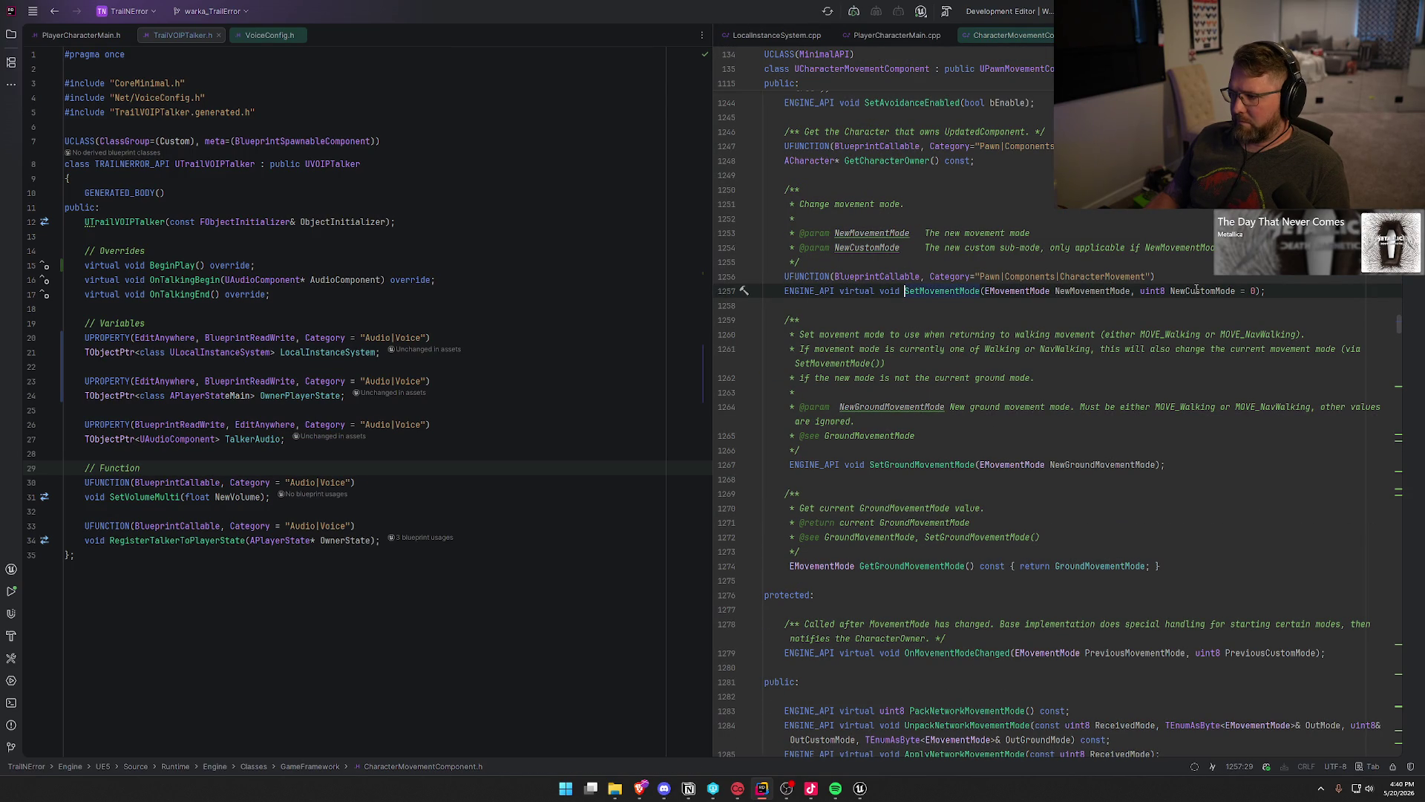
pyautogui.middleClick(1039, 37)
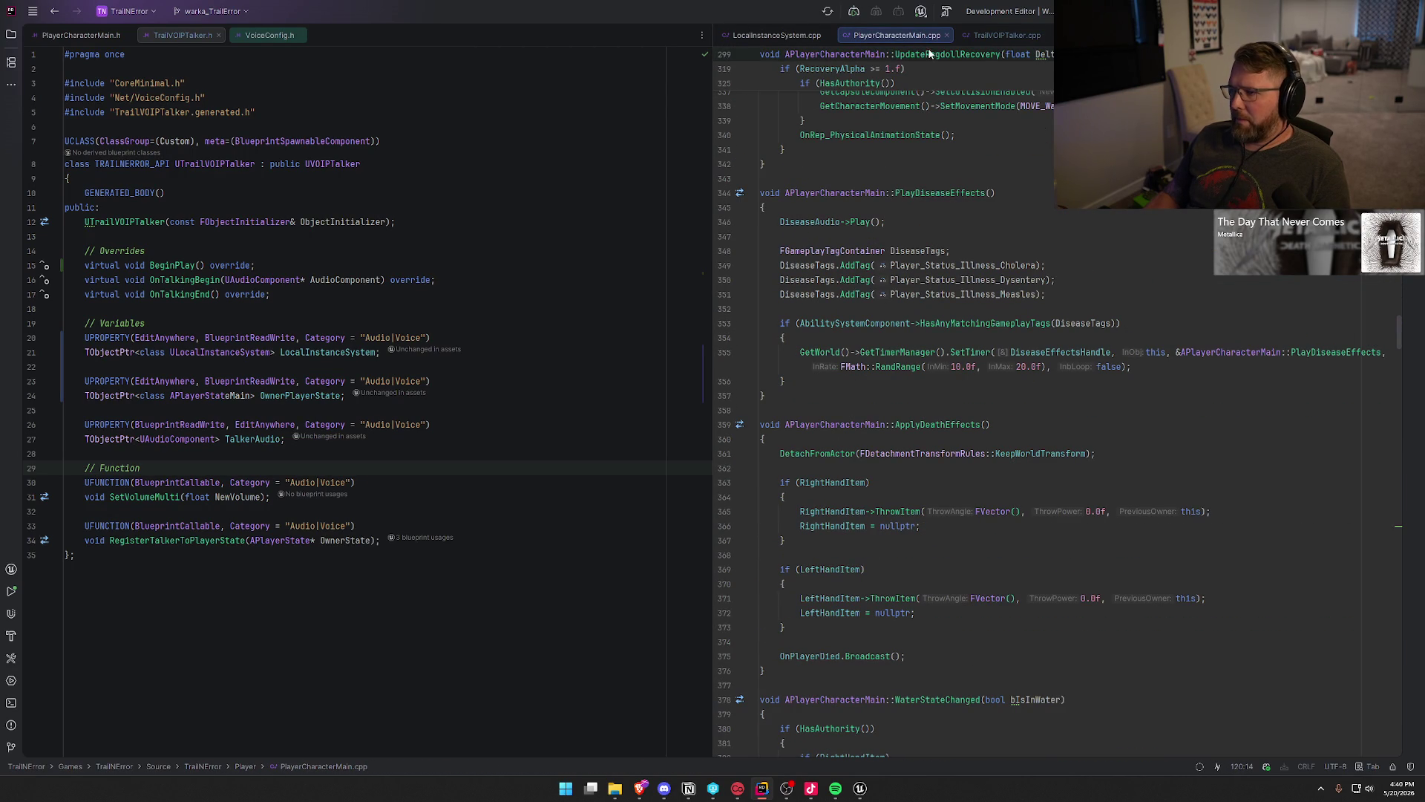
pyautogui.hotkey('alt', 'Tab')
# Delete the Disable Movement node from the BP_Interact graph.
pyautogui.moveTo(690, 192); pyautogui.dragTo(836, 326)
pyautogui.press('Delete')
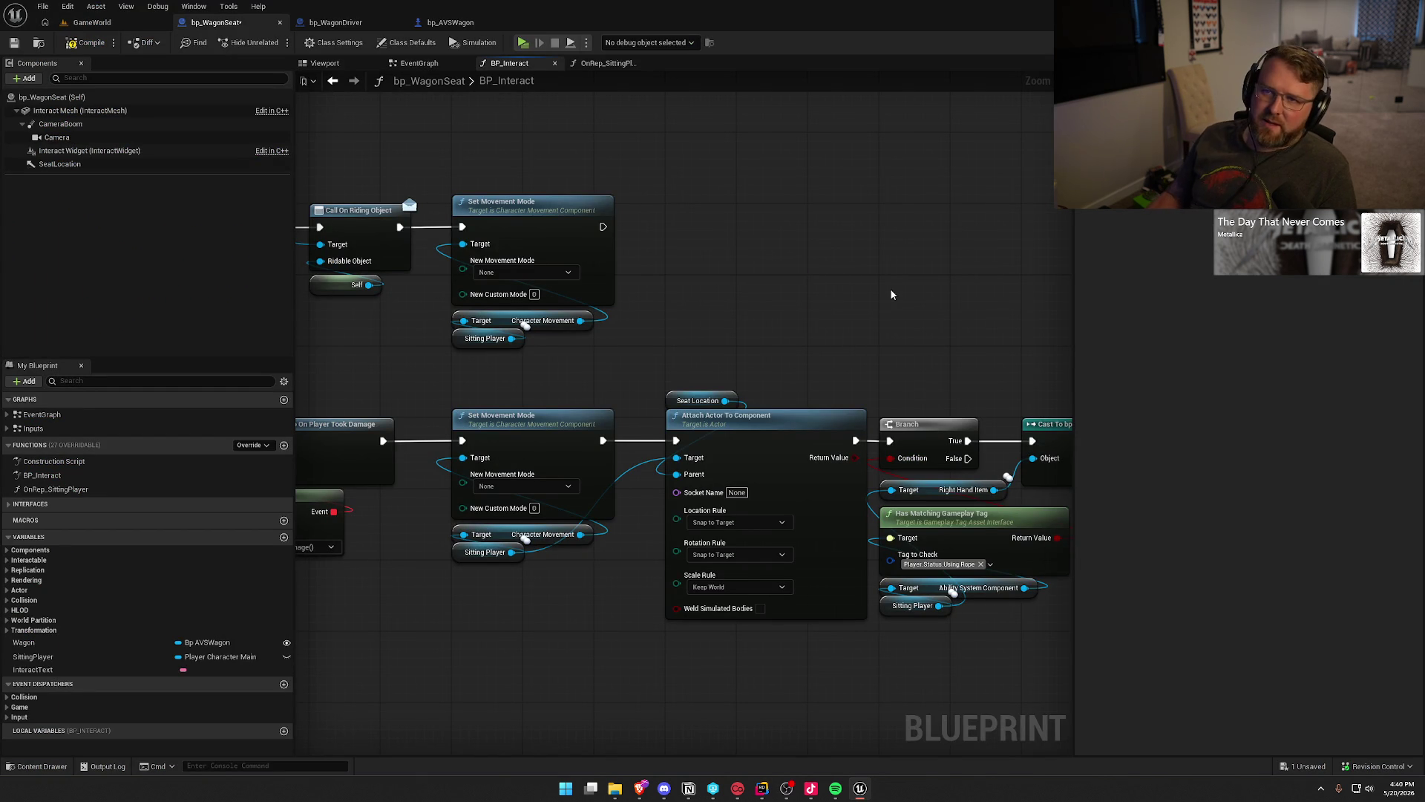
pyautogui.moveTo(780, 271)
pyautogui.mouseDown()
pyautogui.moveTo(822, 180)
pyautogui.moveTo(840, 198)
pyautogui.moveTo(789, 265)
pyautogui.mouseUp()
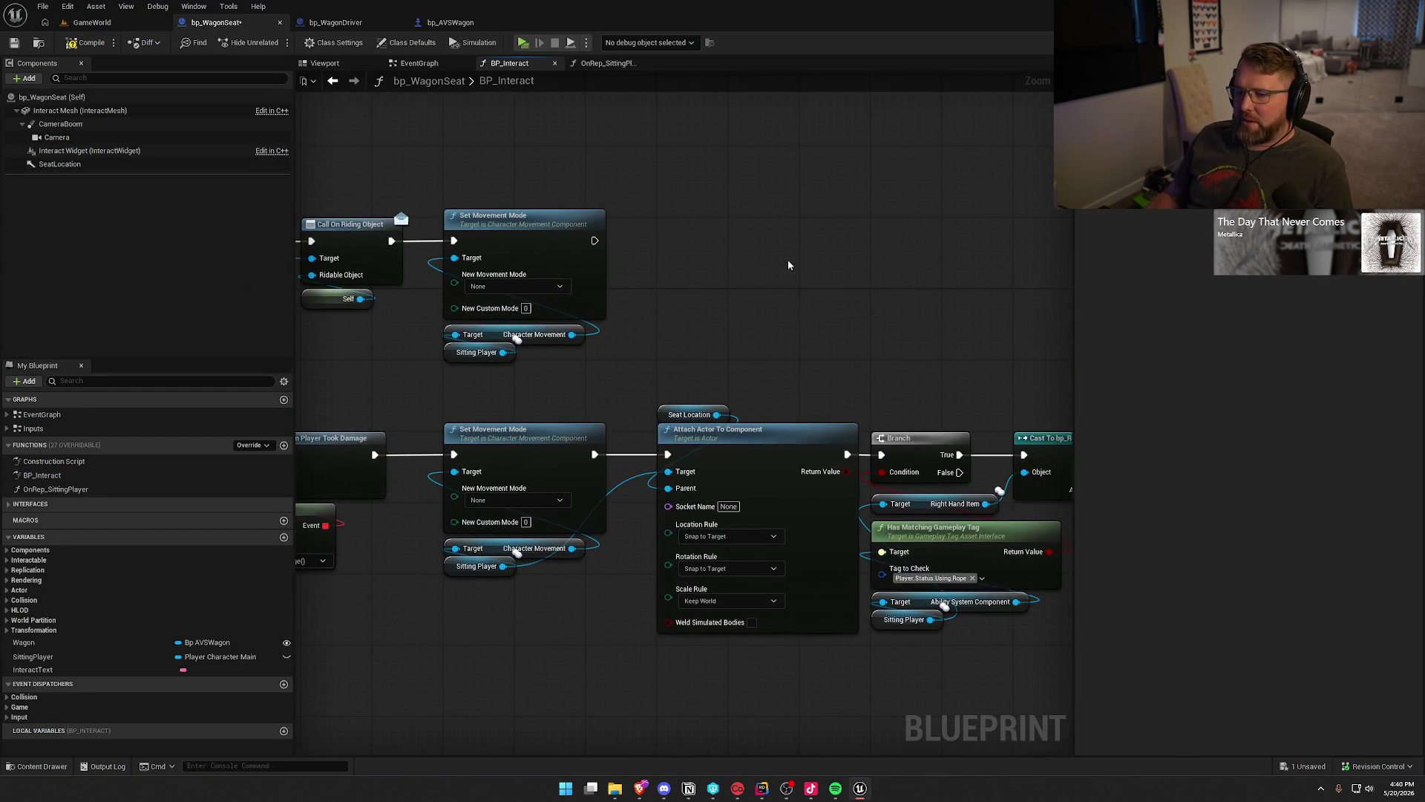
# Confirm both Set Movement Mode nodes for Sitting Player still have New Movement Mode set to None.
pyautogui.moveTo(427, 189); pyautogui.dragTo(627, 590)
pyautogui.click(663, 379)
pyautogui.moveTo(709, 279)
pyautogui.mouseDown()
pyautogui.moveTo(839, 242)
pyautogui.moveTo(836, 279)
pyautogui.moveTo(825, 272)
pyautogui.mouseUp()
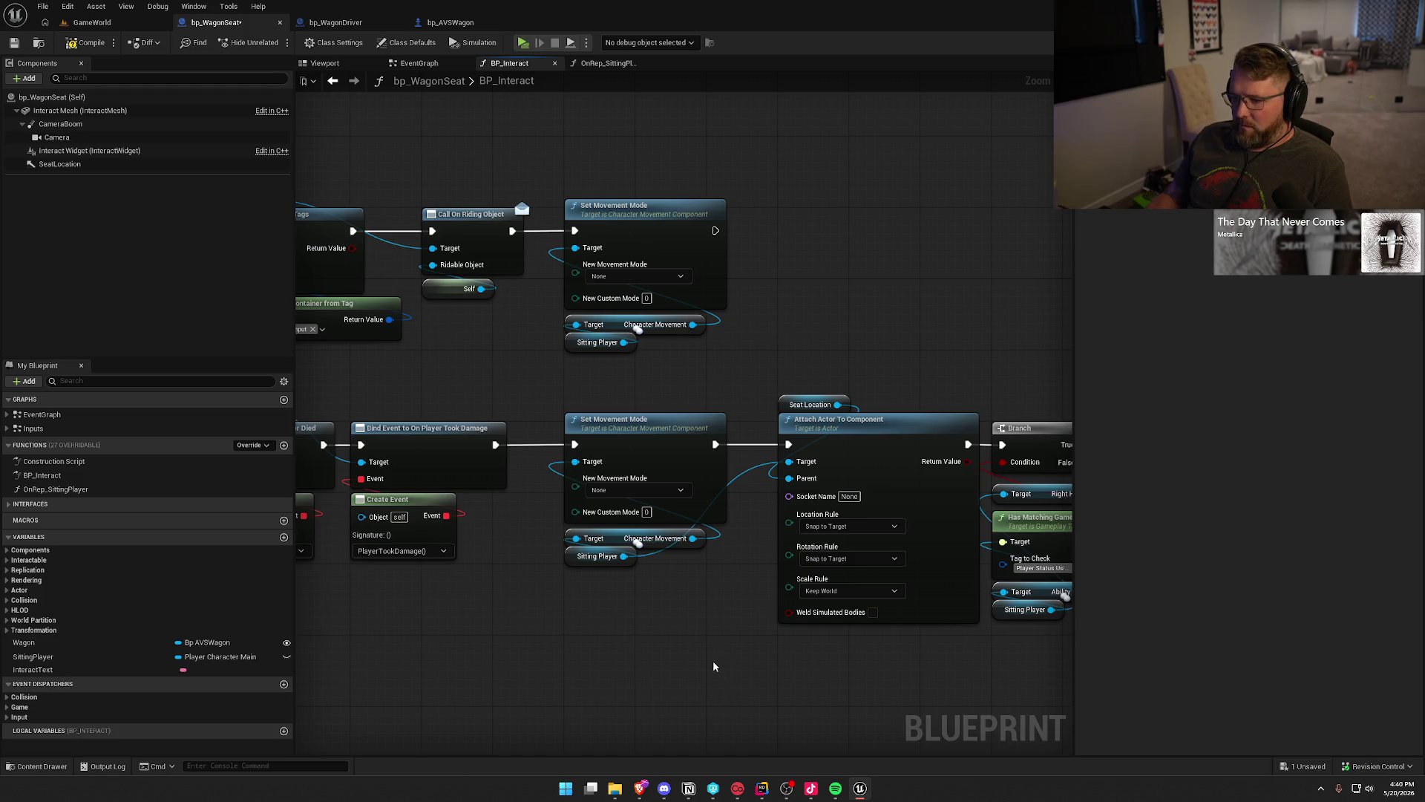
pyautogui.click(628, 490)
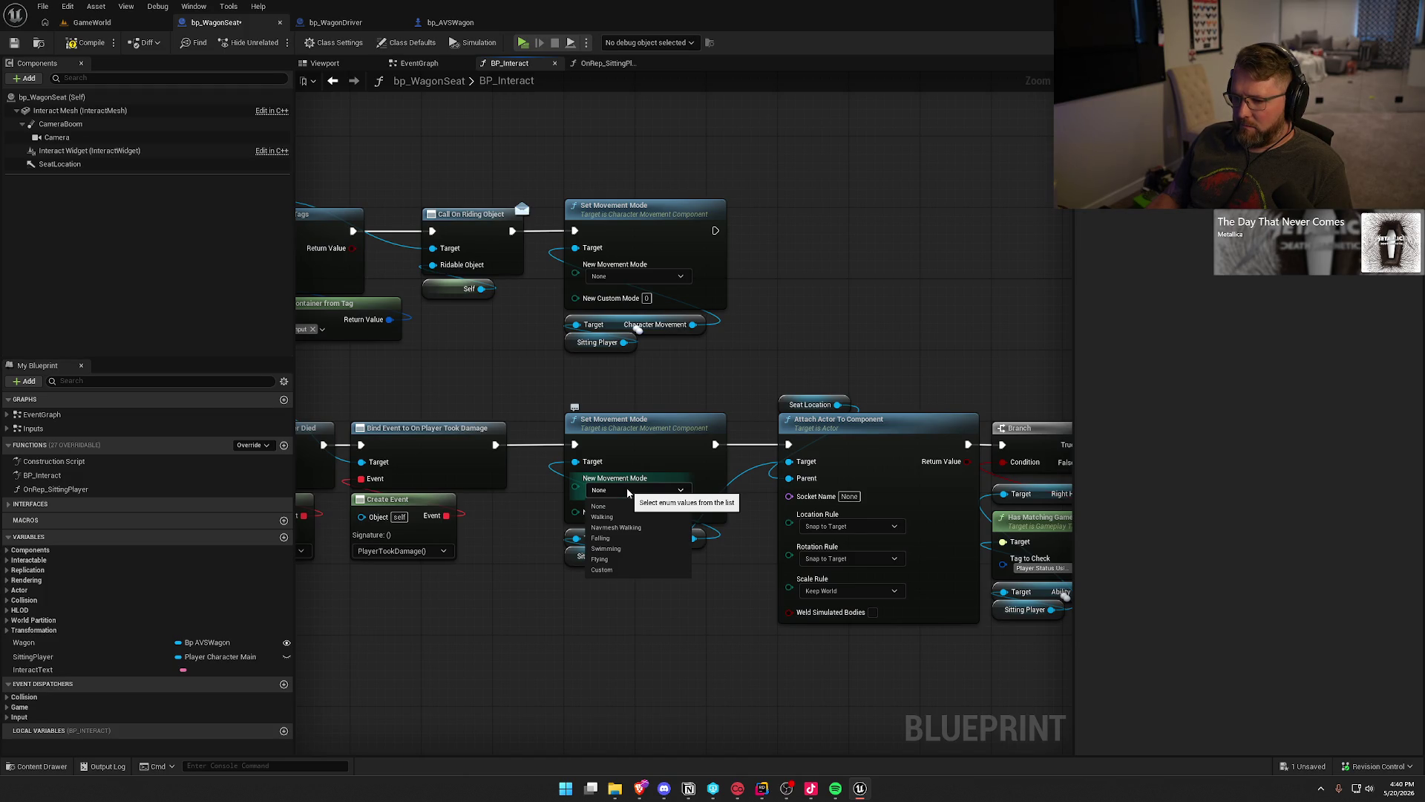
pyautogui.click(627, 490)
pyautogui.click(620, 276)
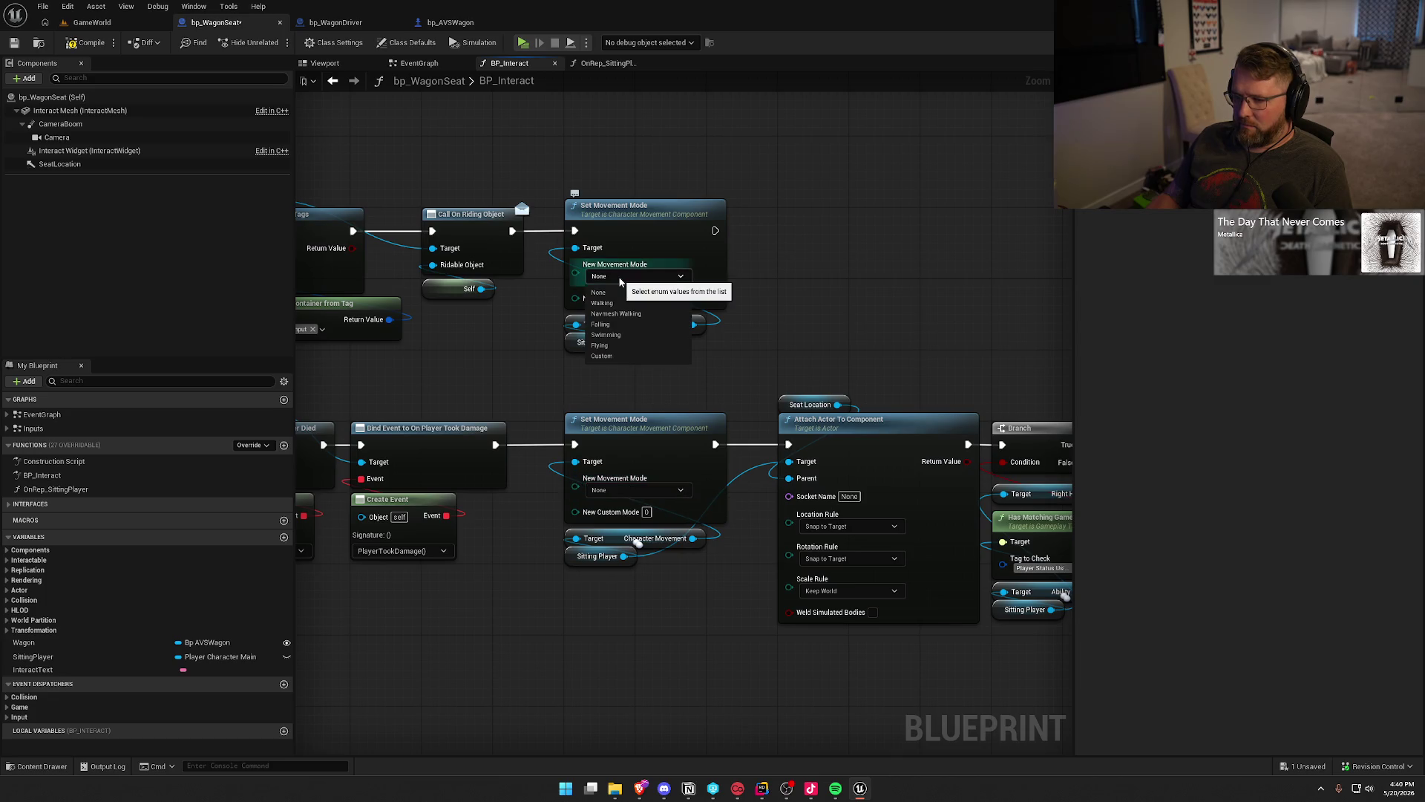
pyautogui.click(861, 316)
pyautogui.moveTo(690, 640); pyautogui.dragTo(491, 601)
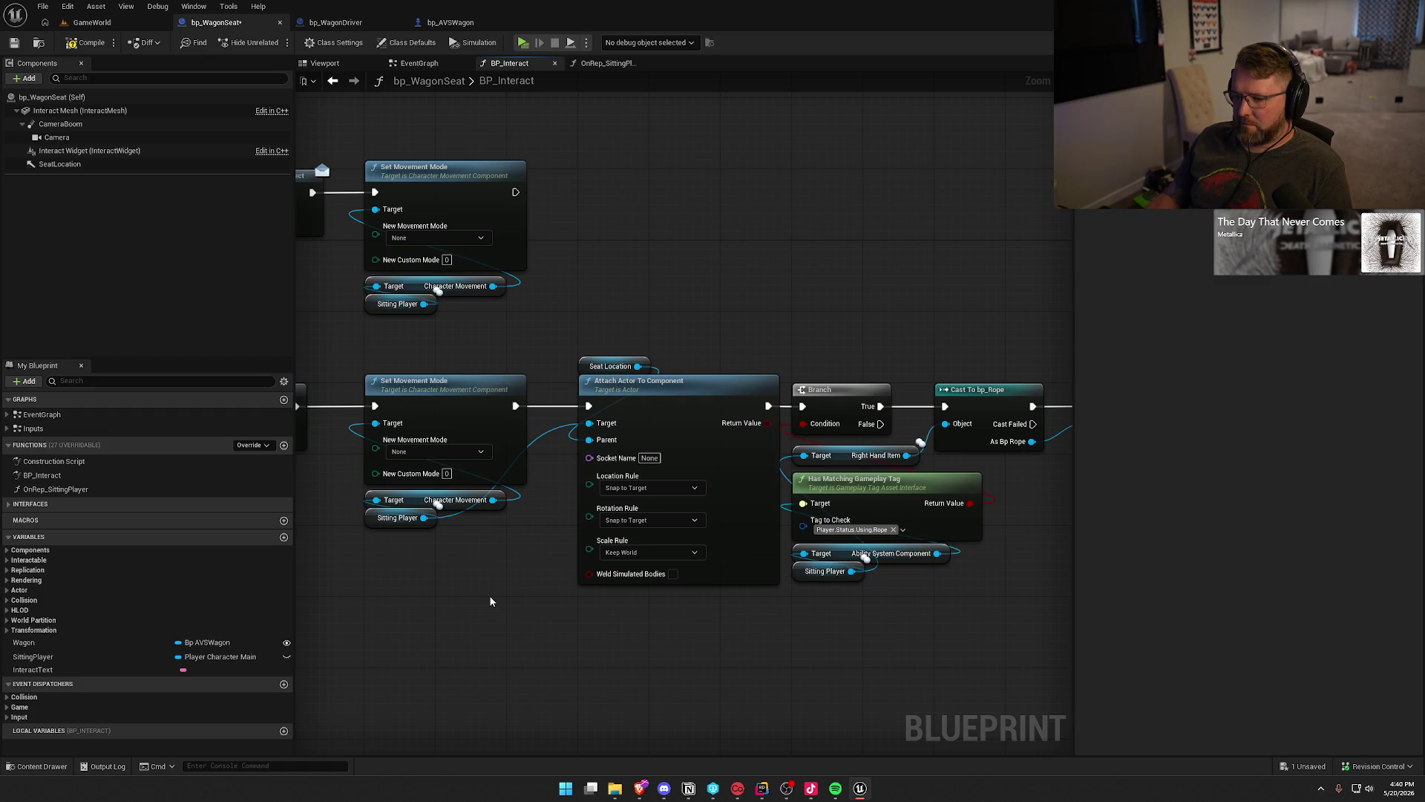
pyautogui.moveTo(491, 602); pyautogui.dragTo(529, 611)
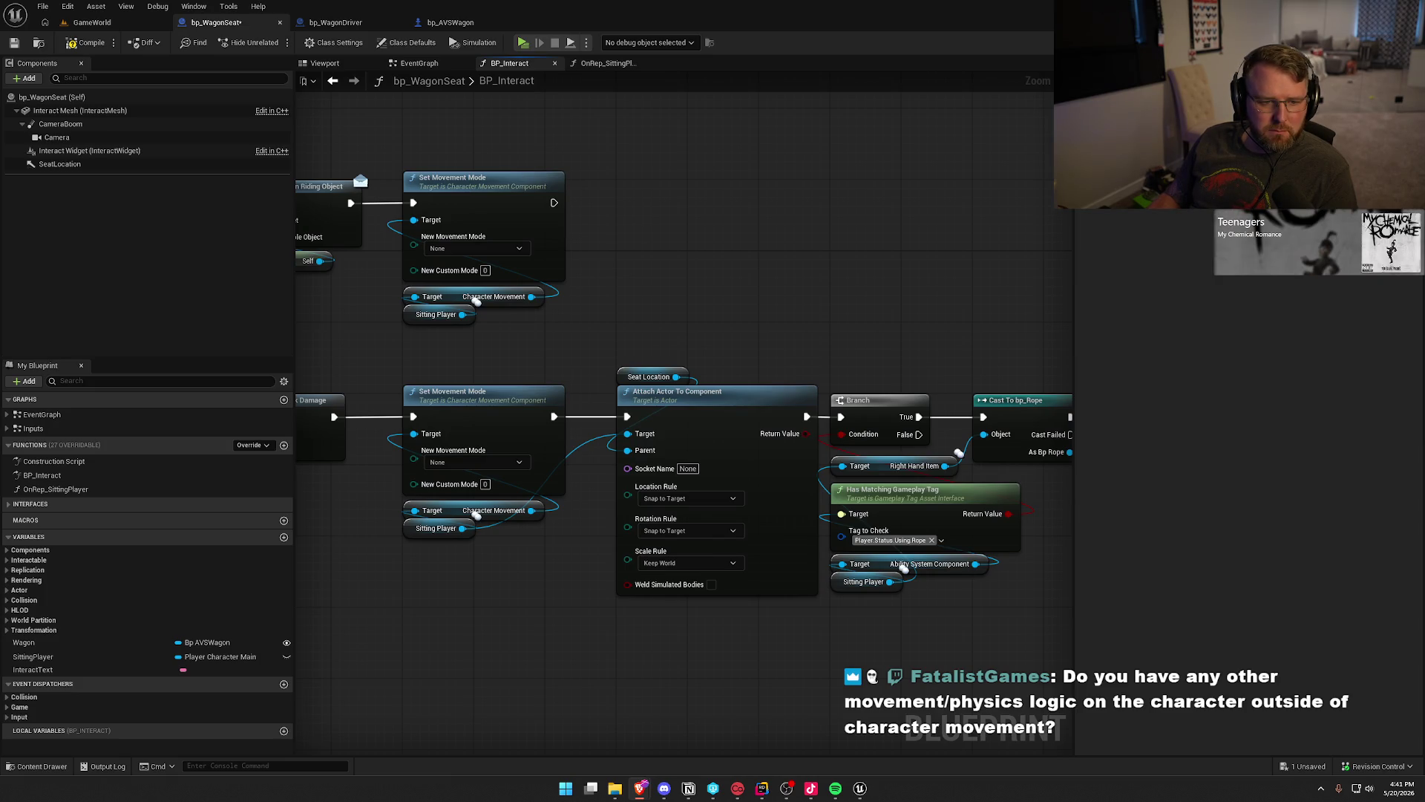
# Add a Set Component Tick Enabled node, Enabled unchecked, after the upper Set Movement Mode.
pyautogui.moveTo(772, 253); pyautogui.dragTo(867, 207)
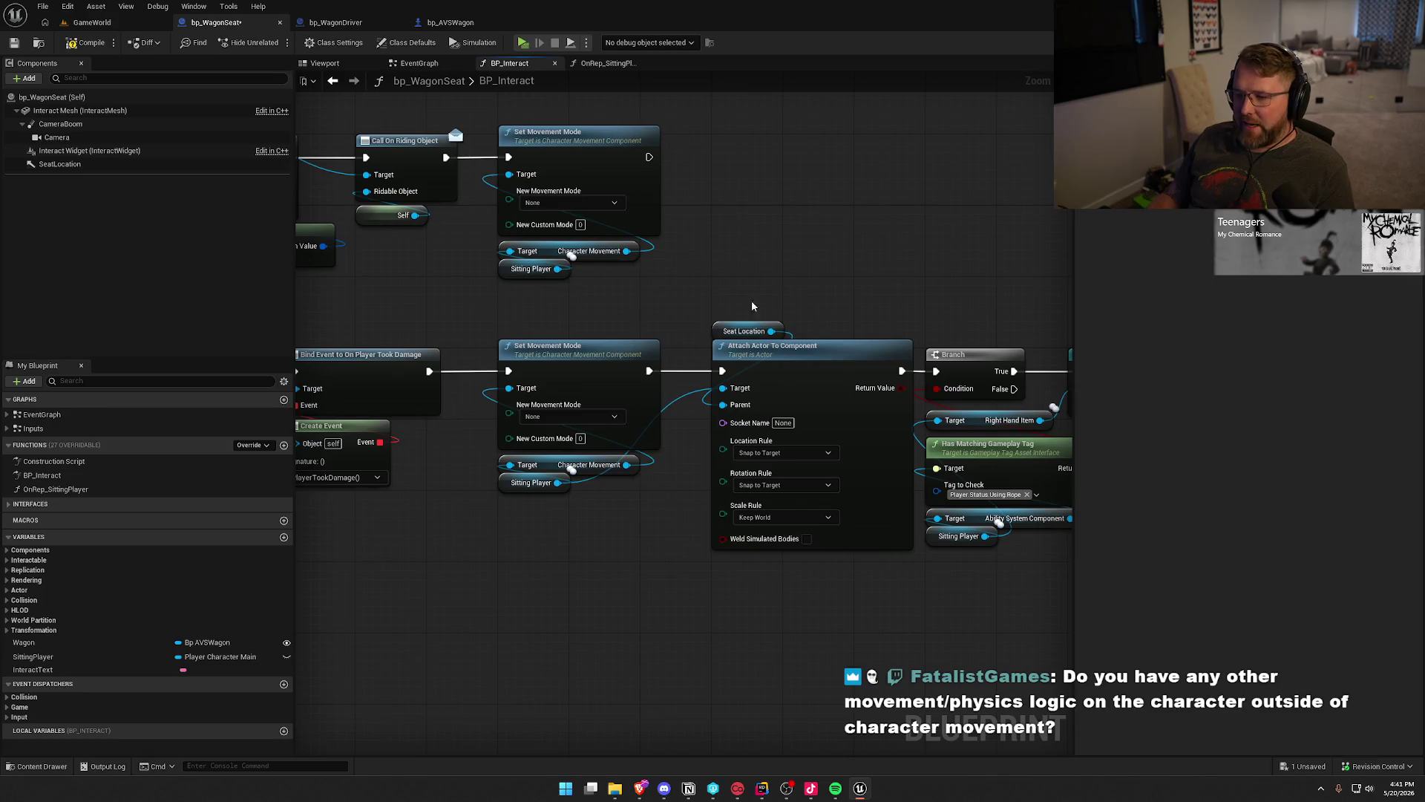
pyautogui.moveTo(627, 251); pyautogui.dragTo(738, 230)
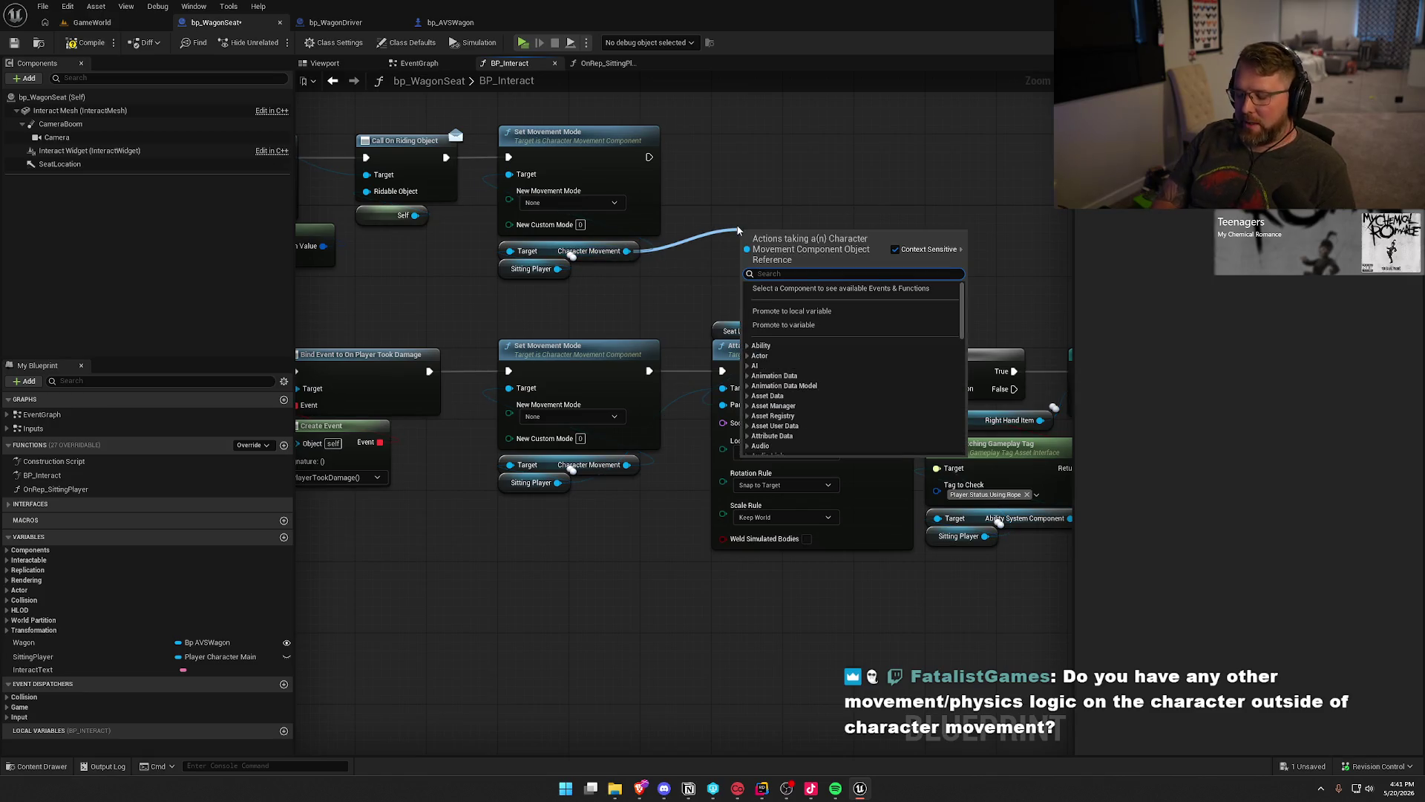
pyautogui.write('set tick')
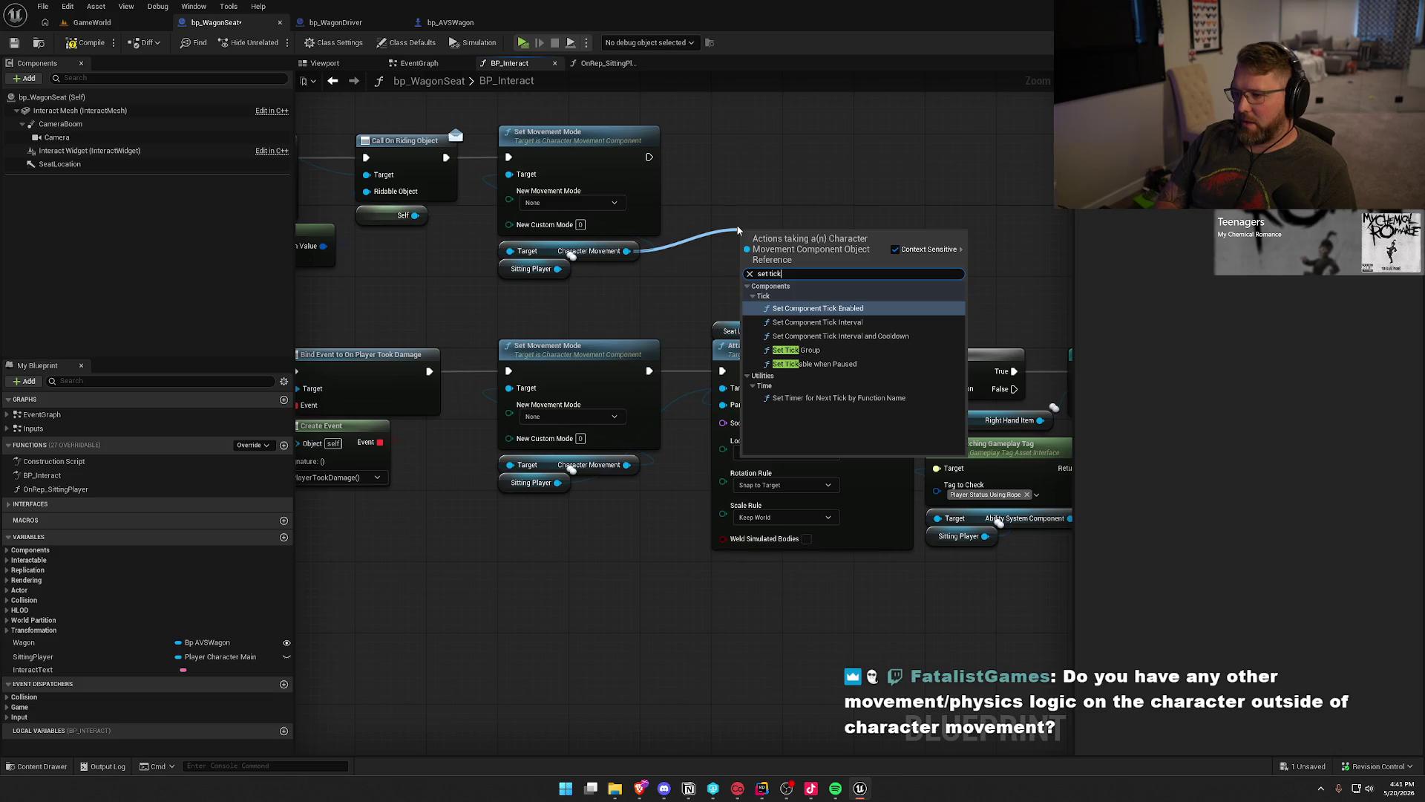
pyautogui.click(867, 310)
pyautogui.moveTo(749, 255); pyautogui.dragTo(650, 157)
pyautogui.moveTo(812, 261)
pyautogui.mouseDown()
pyautogui.moveTo(788, 218)
pyautogui.moveTo(786, 163)
pyautogui.mouseUp()
# Compile and save bp_WagonSeat, then return to the GameWorld level.
pyautogui.click(802, 255)
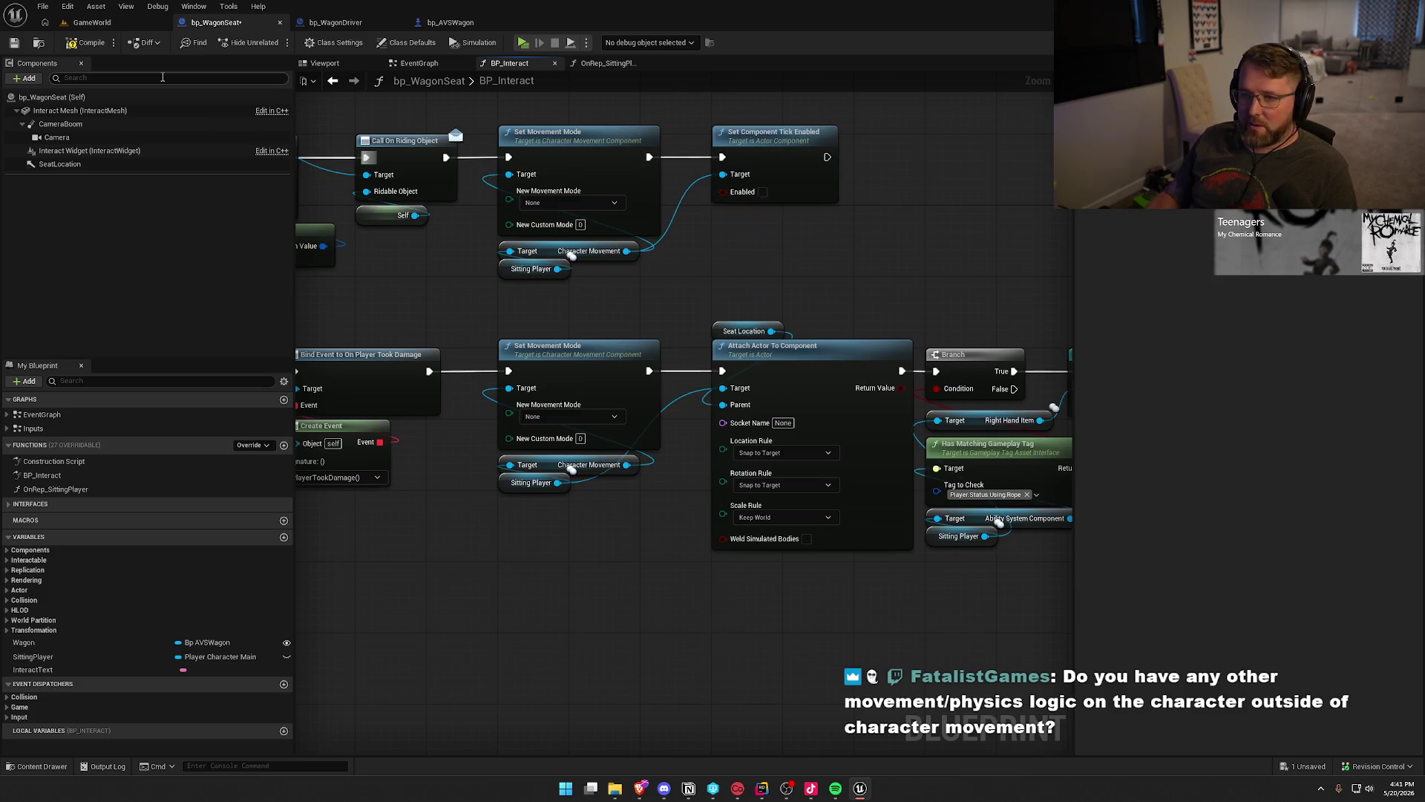
pyautogui.hotkey('ctrl', 's')
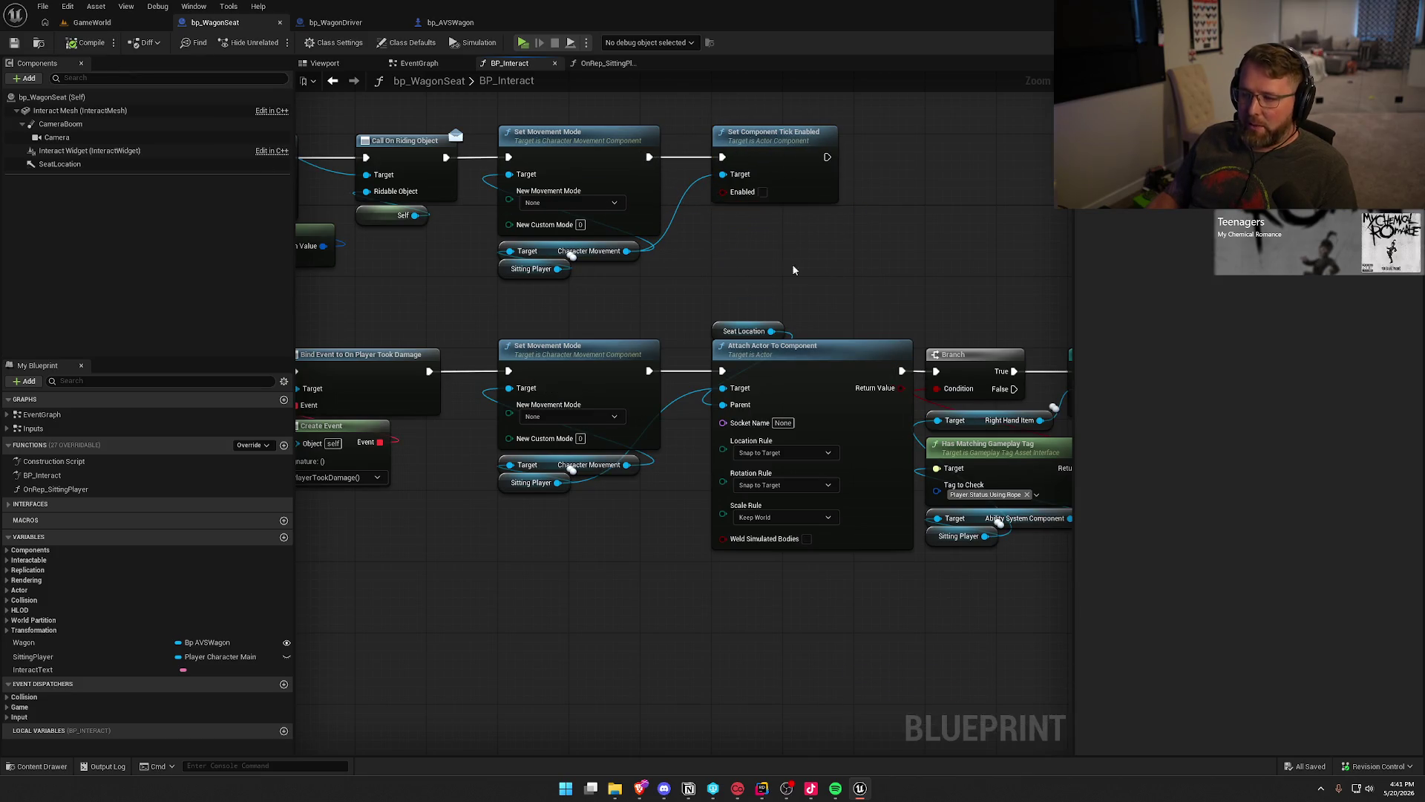
pyautogui.click(91, 22)
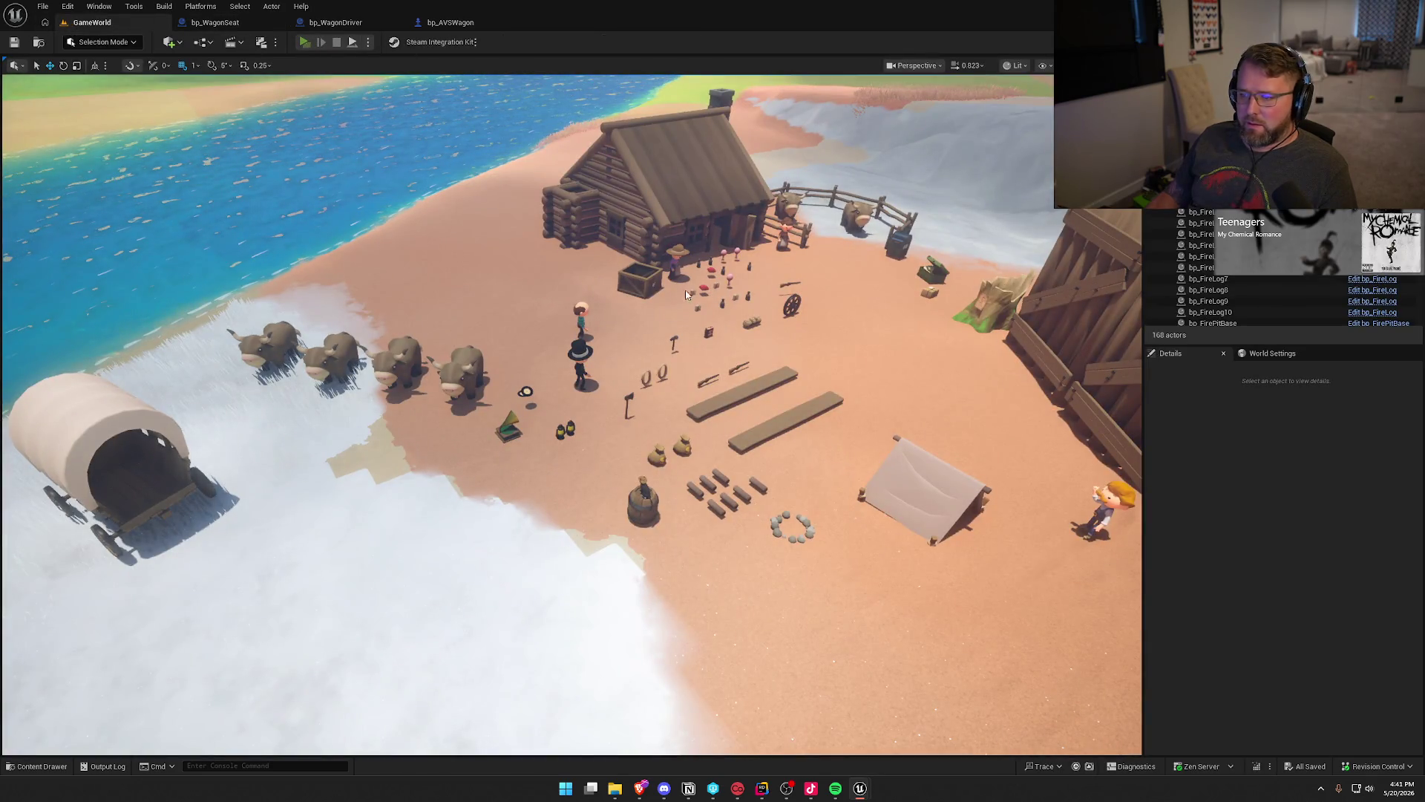
# Launch a multiplayer play test, arrange the Server and Client 1 windows side by side, and walk Client 1 toward the wagon.
pyautogui.hotkey('alt', 'p')
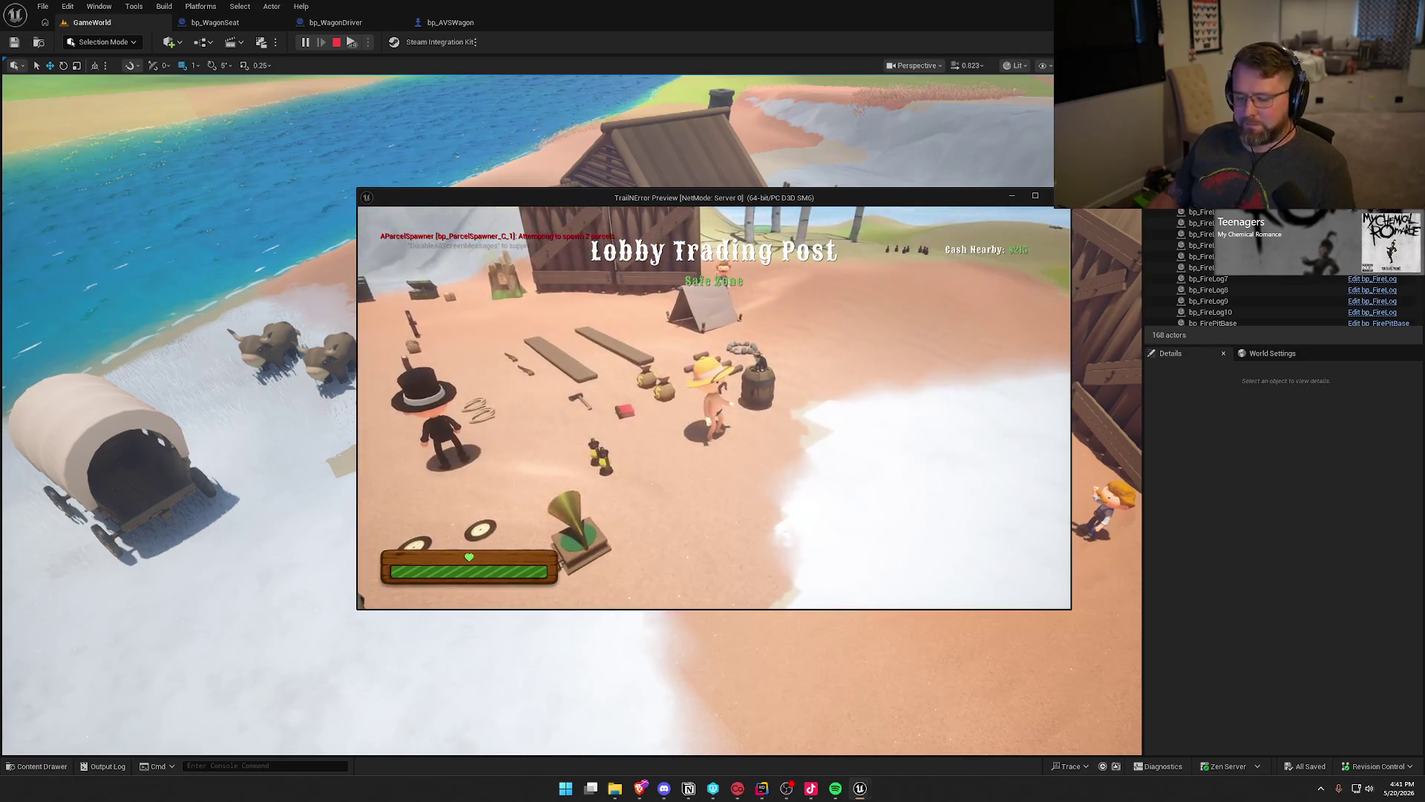
pyautogui.press('super')
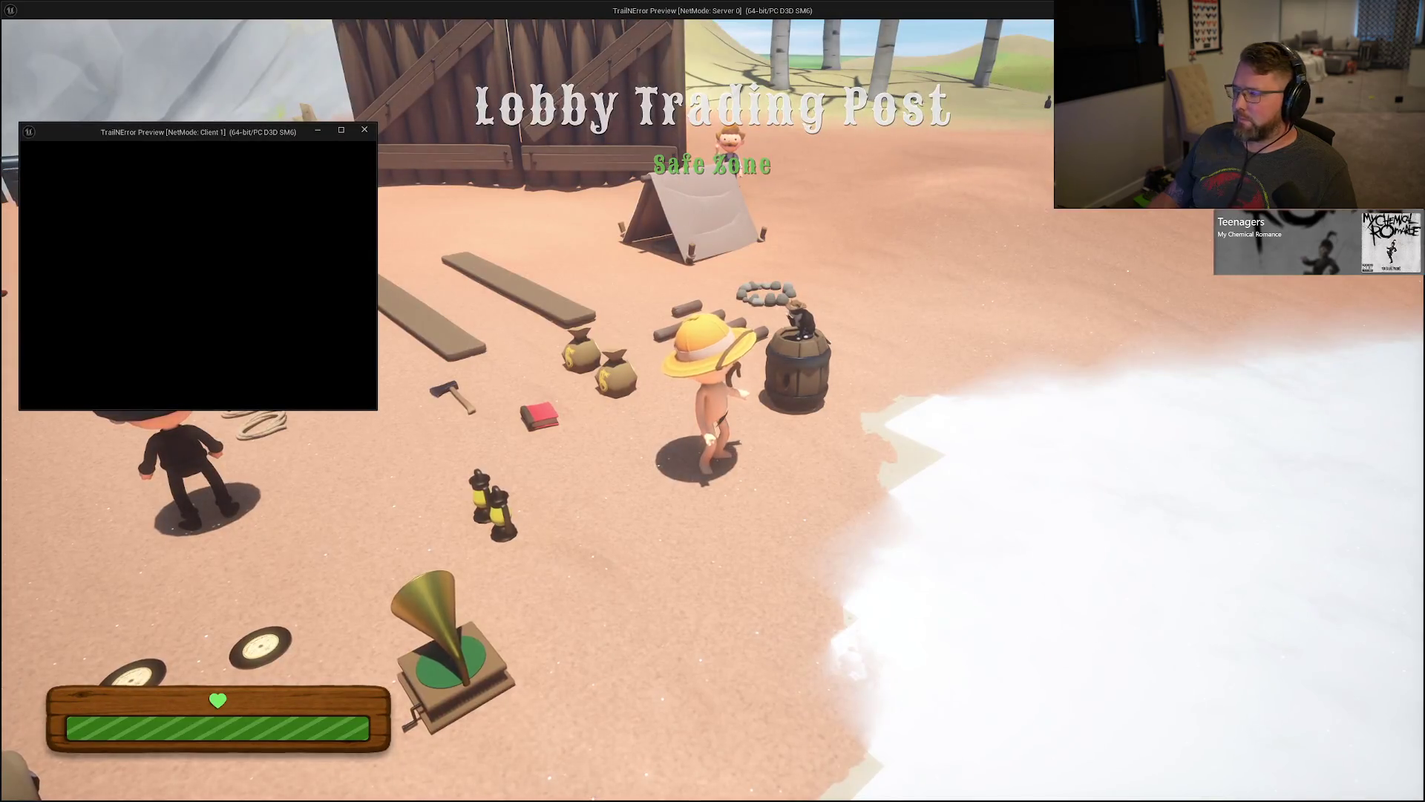
pyautogui.hotkey('alt', 'Return')
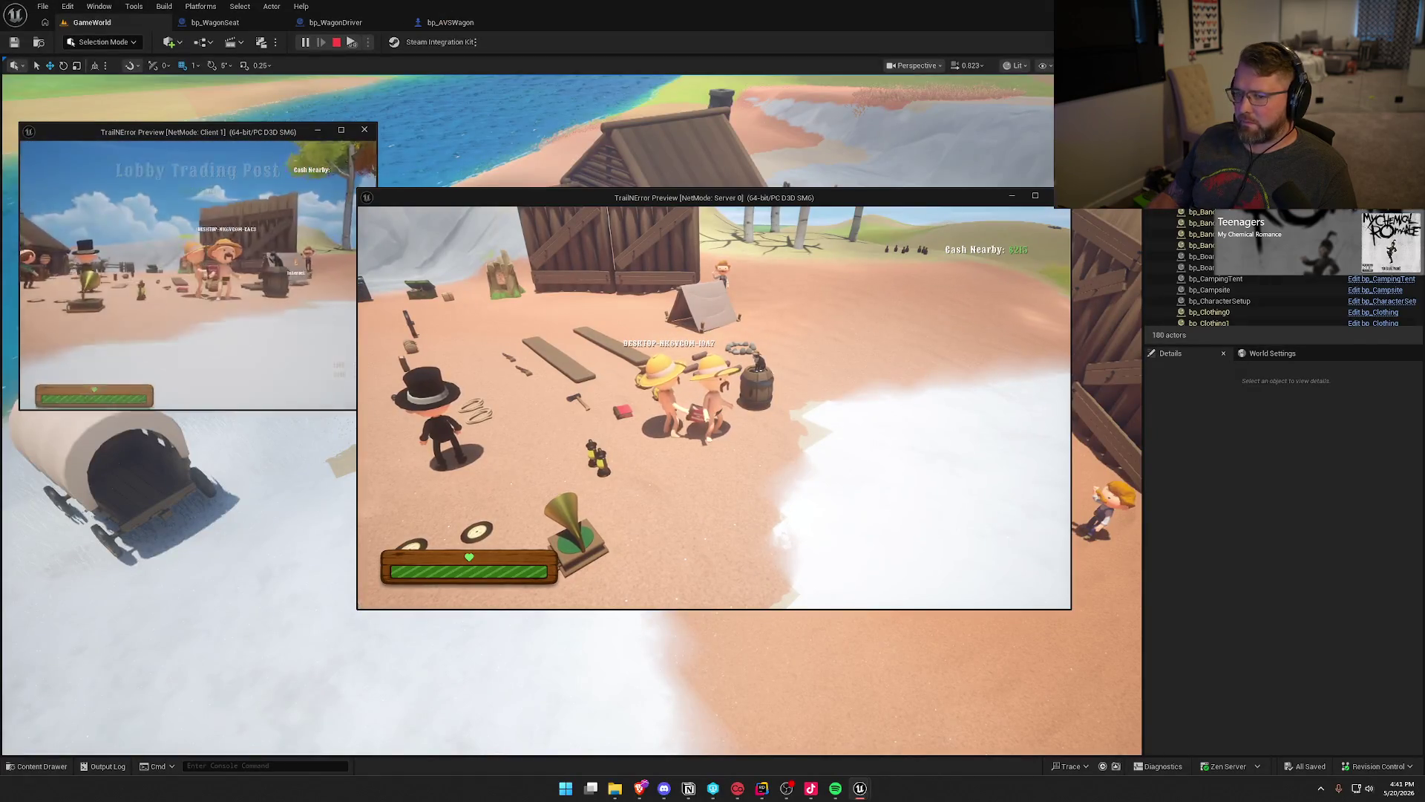
pyautogui.press('super')
pyautogui.moveTo(713, 202); pyautogui.dragTo(1055, 152)
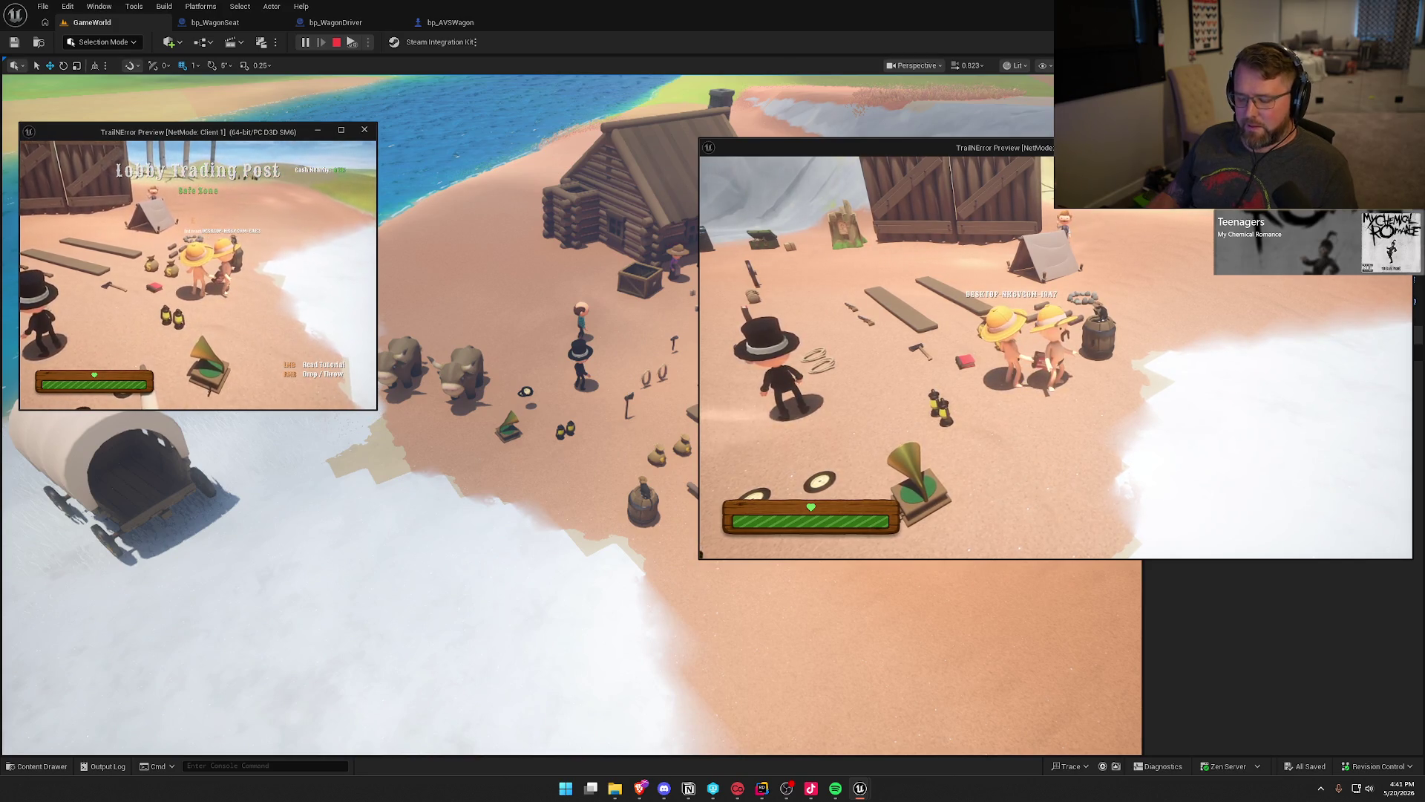
pyautogui.press('super')
pyautogui.moveTo(378, 411)
pyautogui.mouseDown()
pyautogui.moveTo(605, 557)
pyautogui.moveTo(690, 556)
pyautogui.mouseUp()
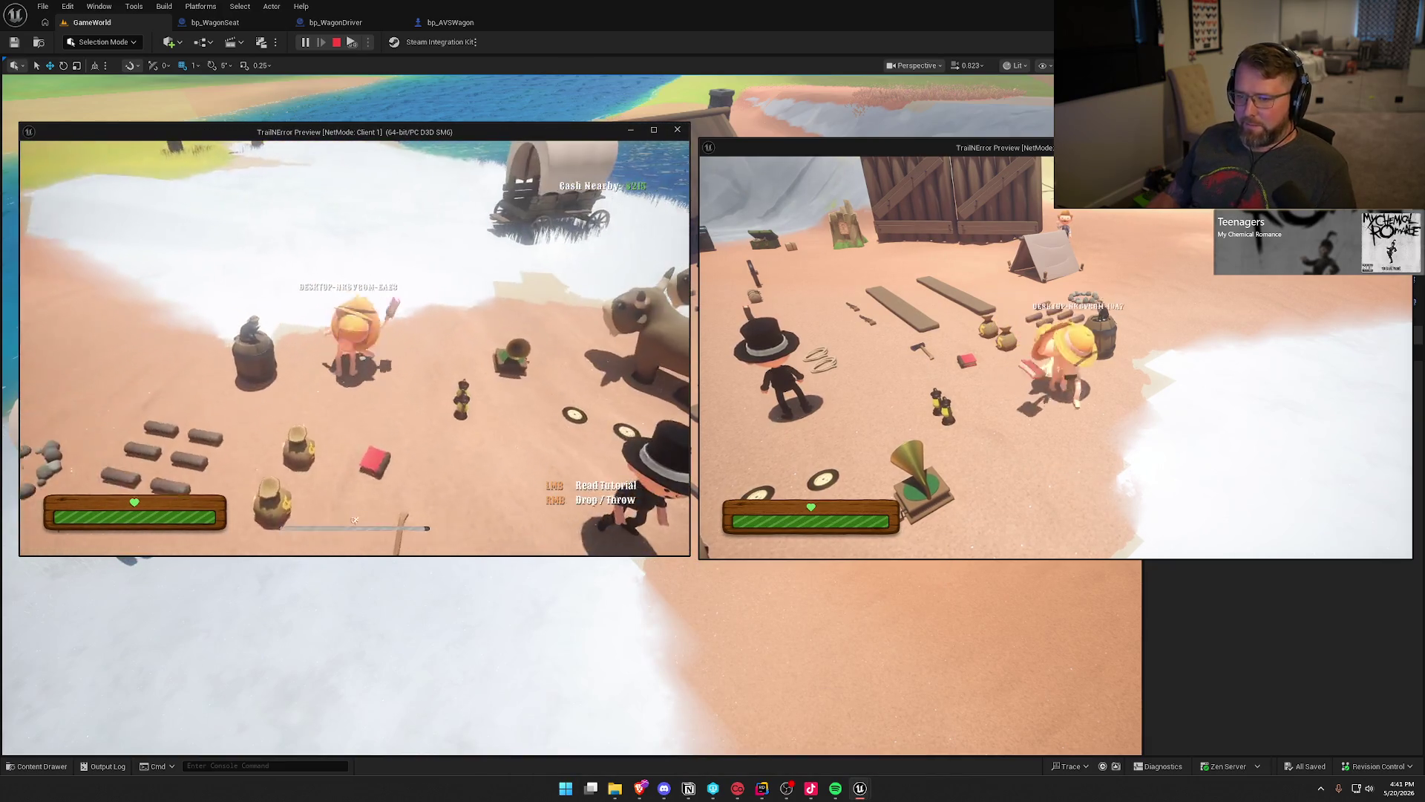
pyautogui.press('w')
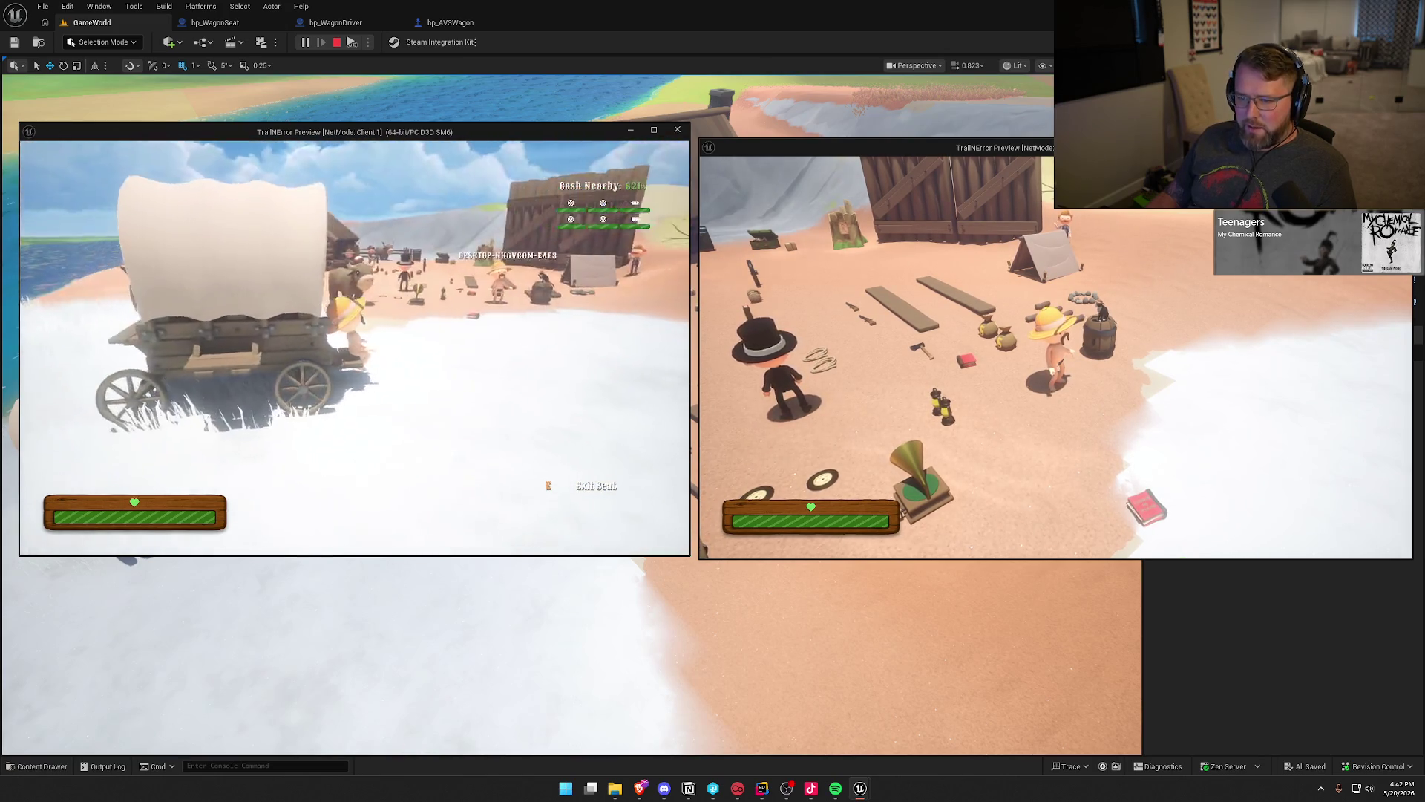
# Run the second player over to the oxen, mount one, and ride toward the wagon.
pyautogui.press('super')
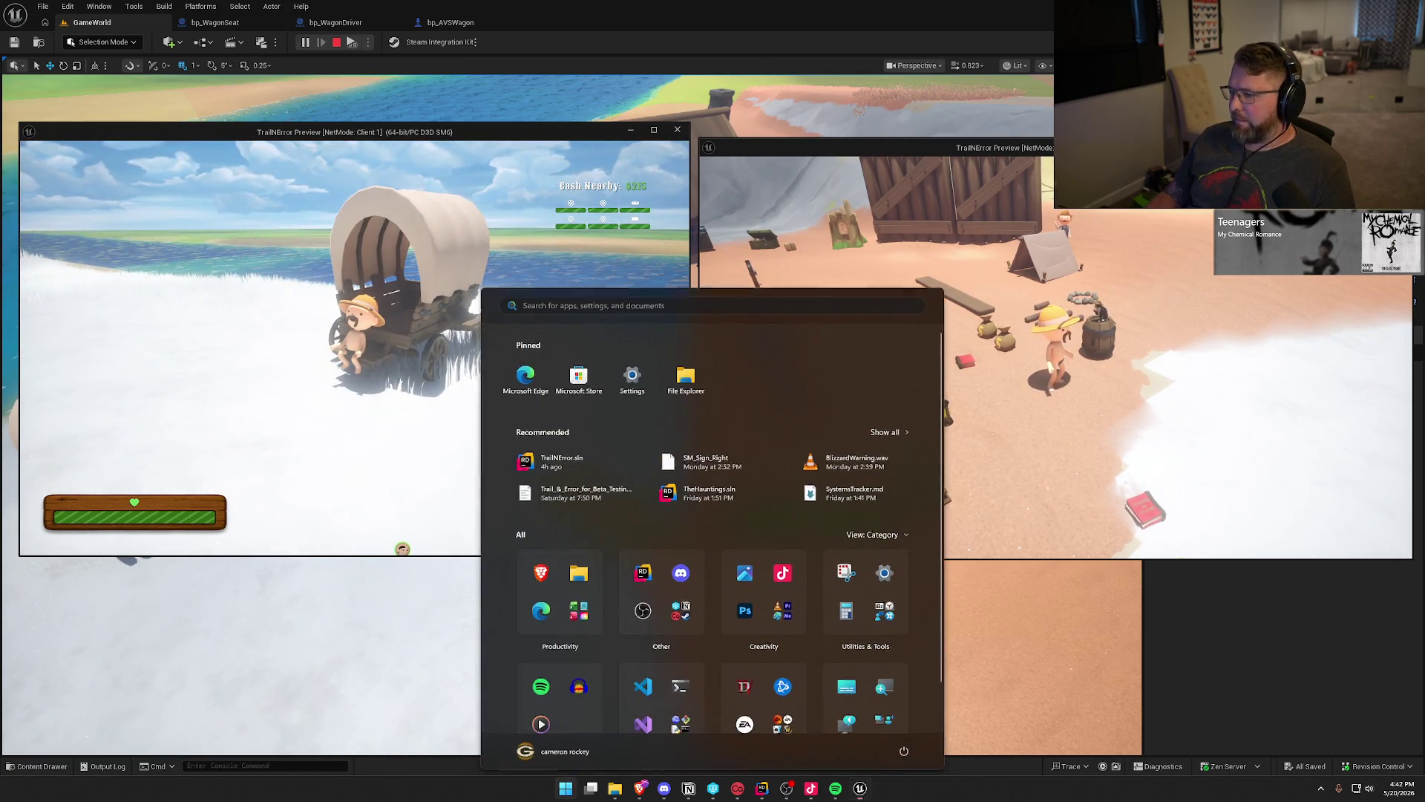
pyautogui.press('super')
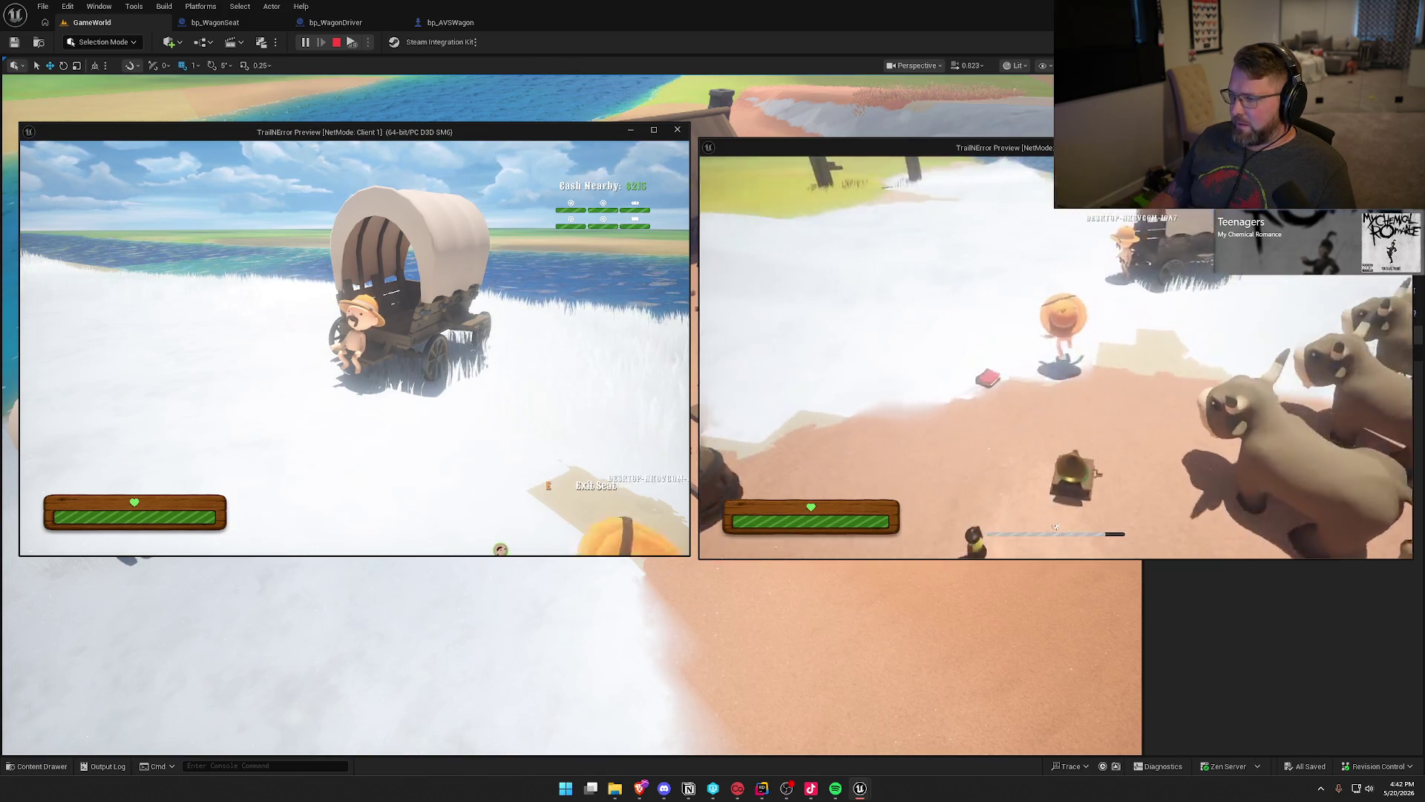
pyautogui.press('w')
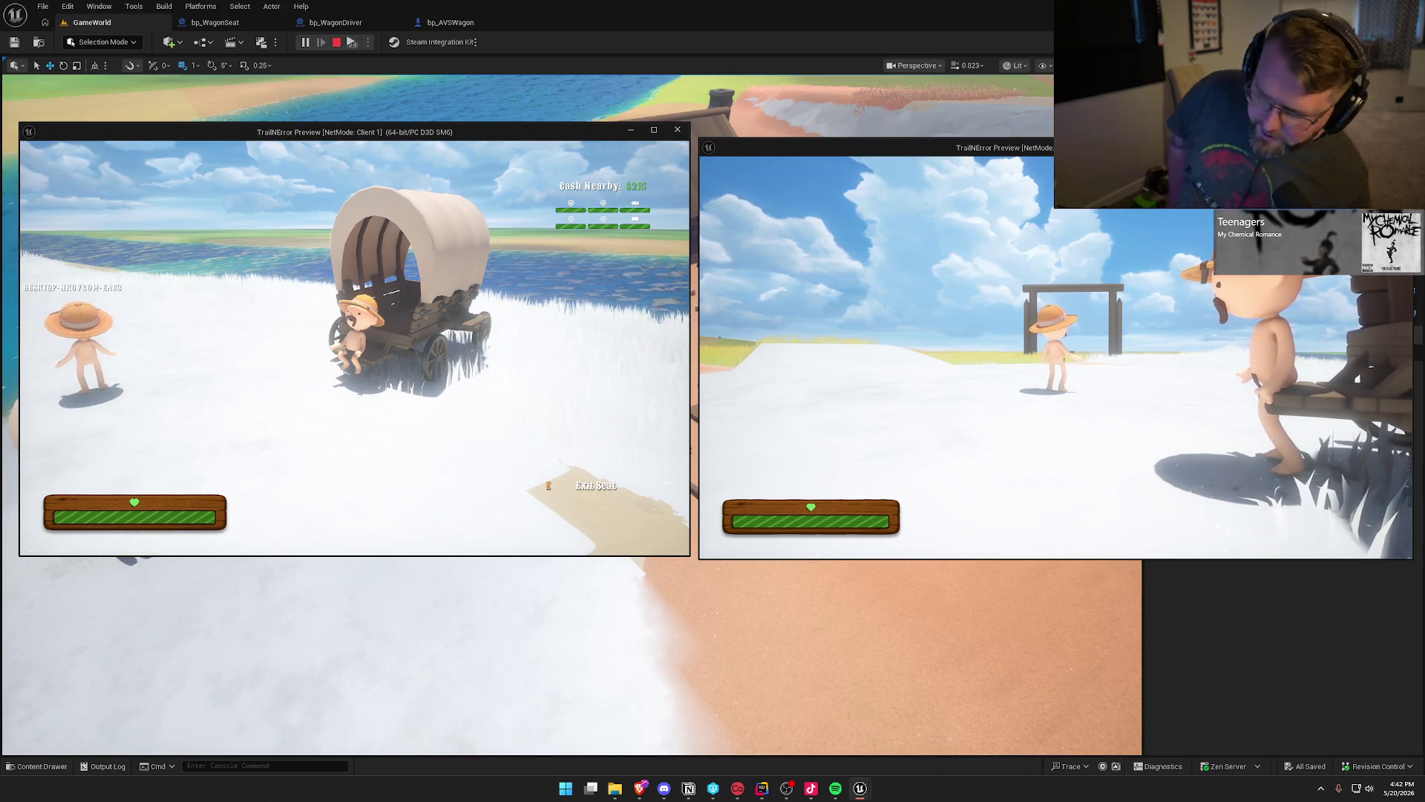
pyautogui.press('s')
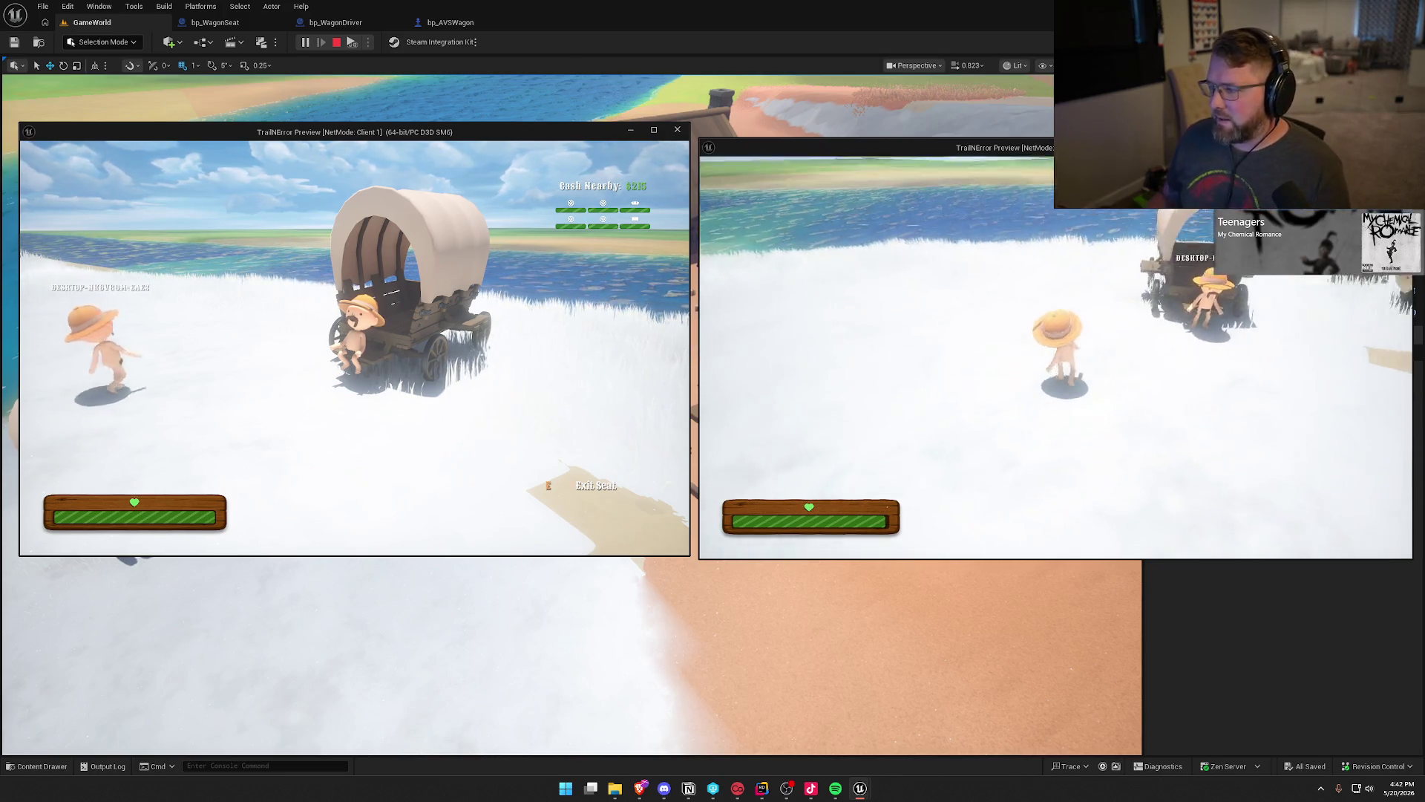
pyautogui.press('w')
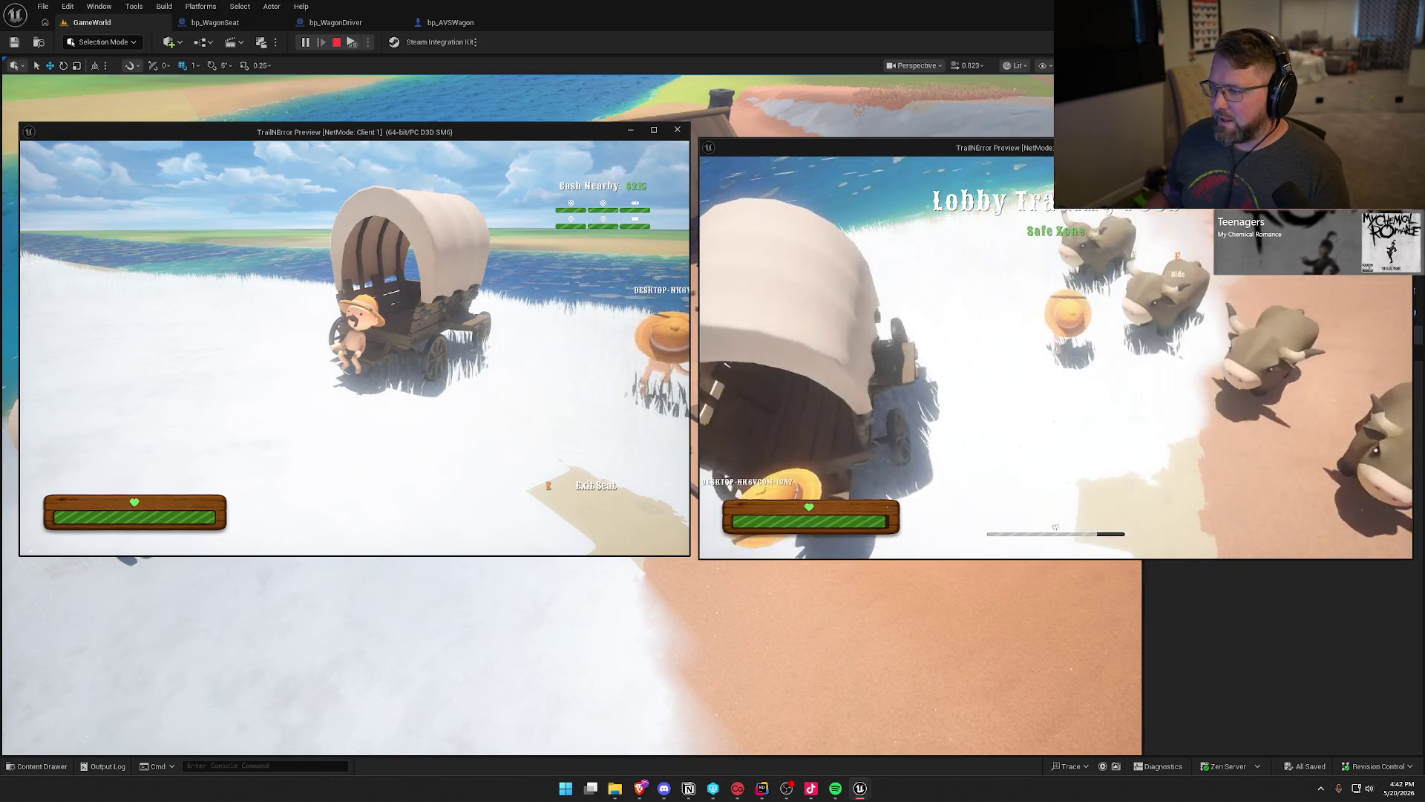
pyautogui.press('e')
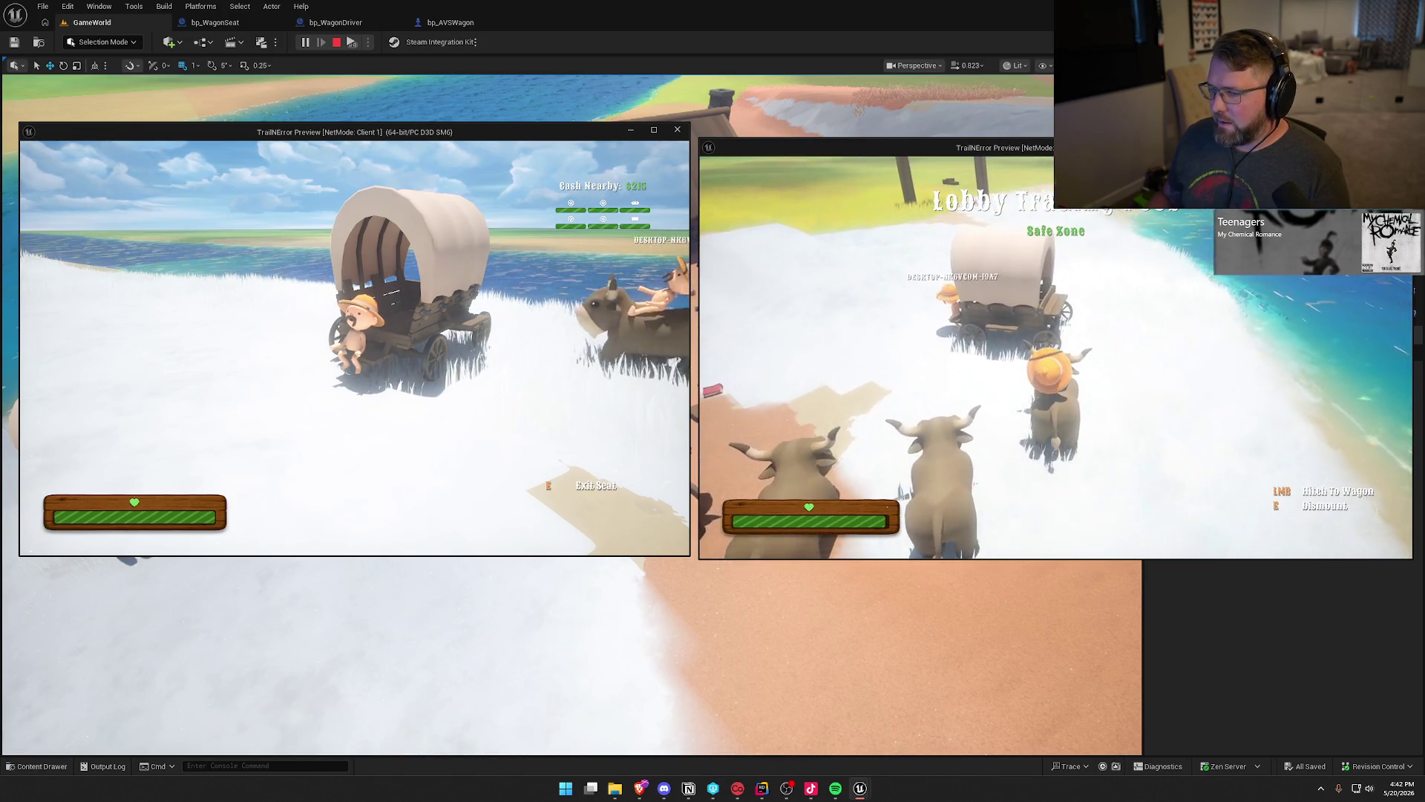
pyautogui.press('e')
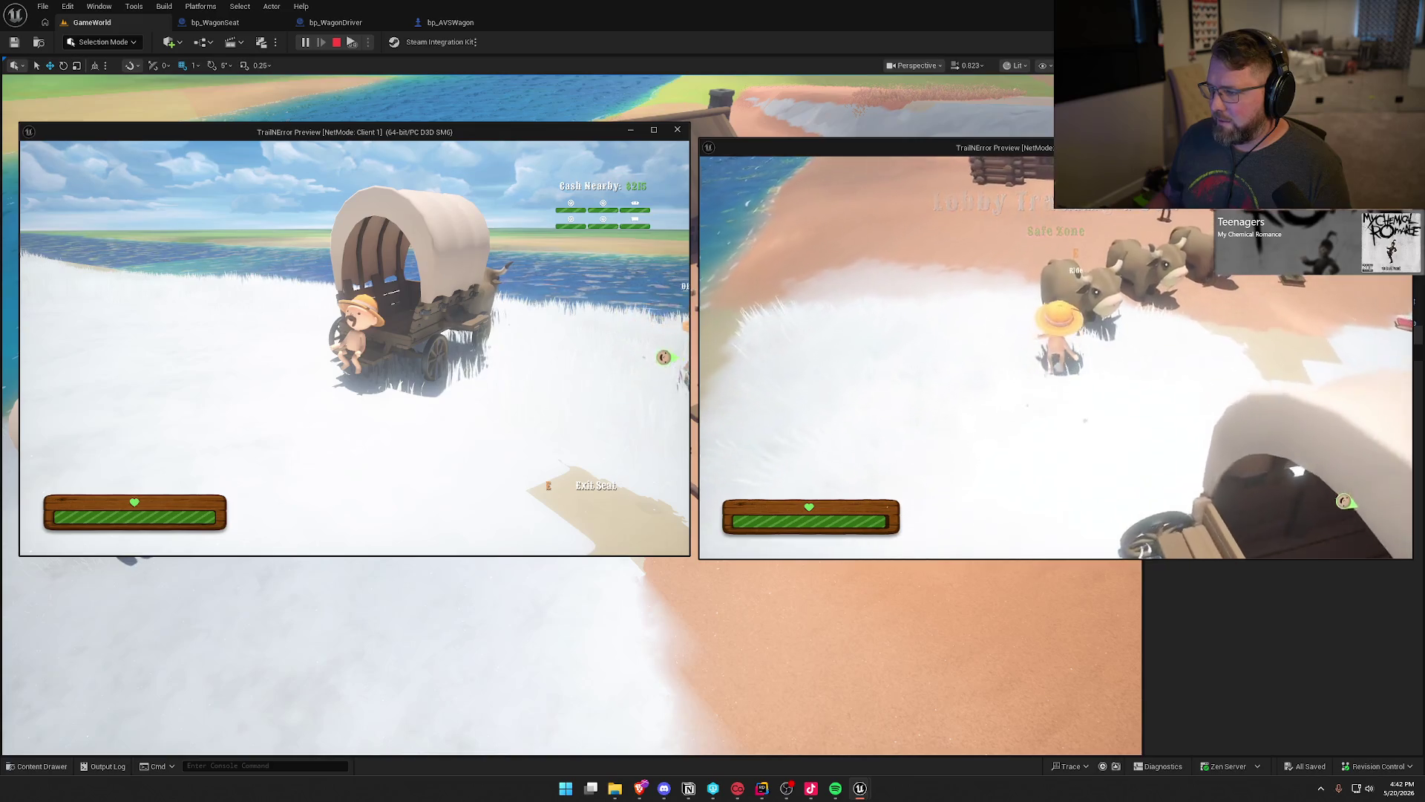
pyautogui.press('e')
pyautogui.press('w')
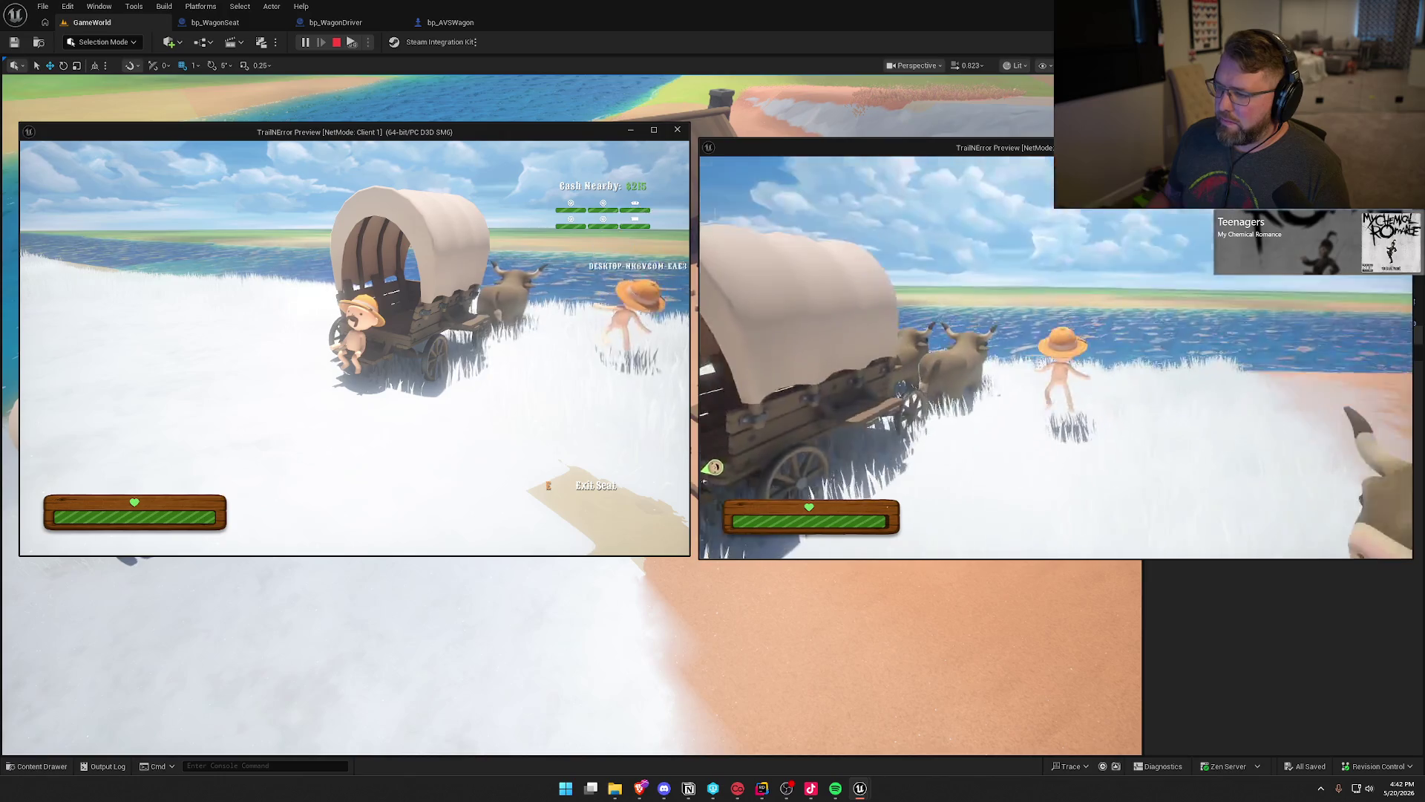
# Take the driver seat and drive the wagon to the river, along the beach and up the slope.
pyautogui.press('e')
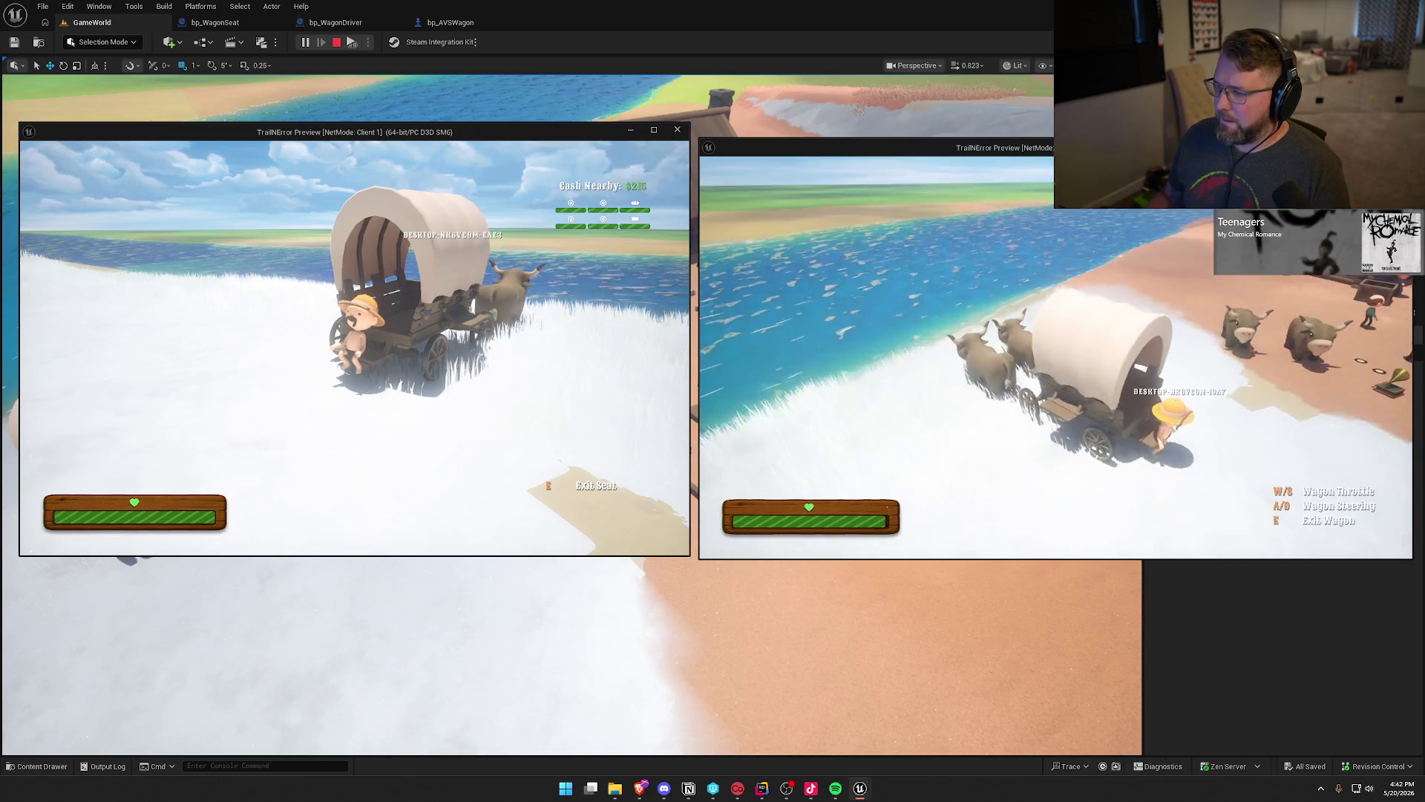
pyautogui.press('w')
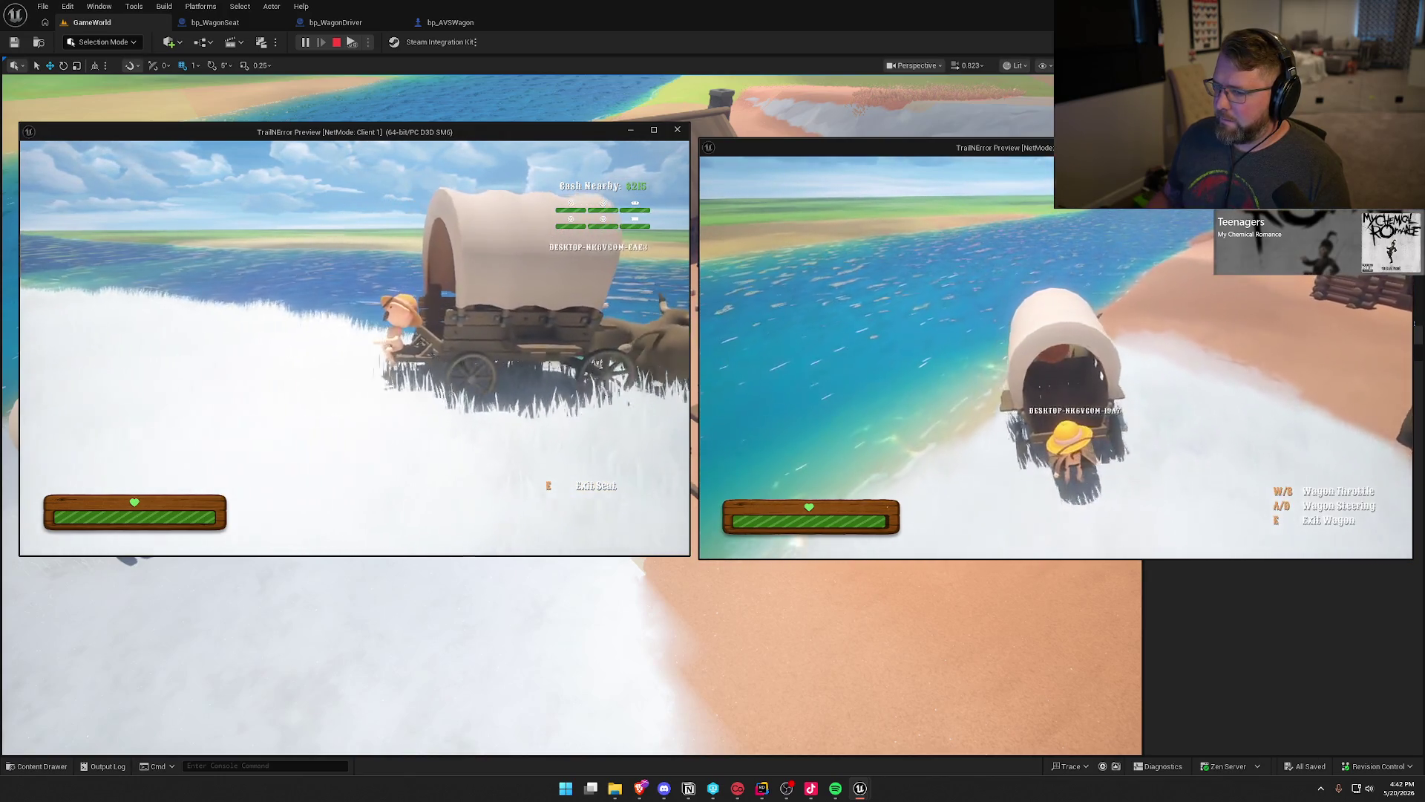
pyautogui.press('d')
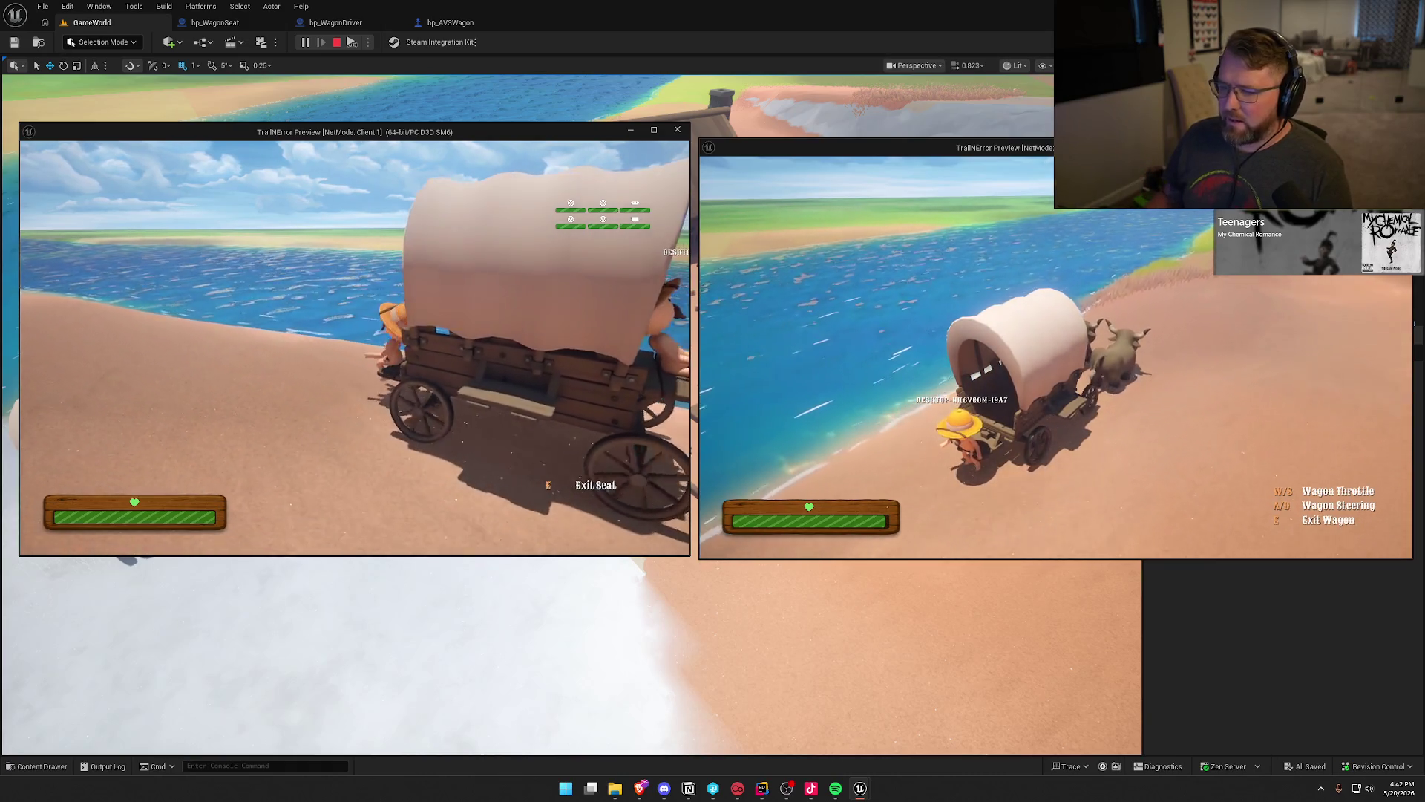
pyautogui.press('a')
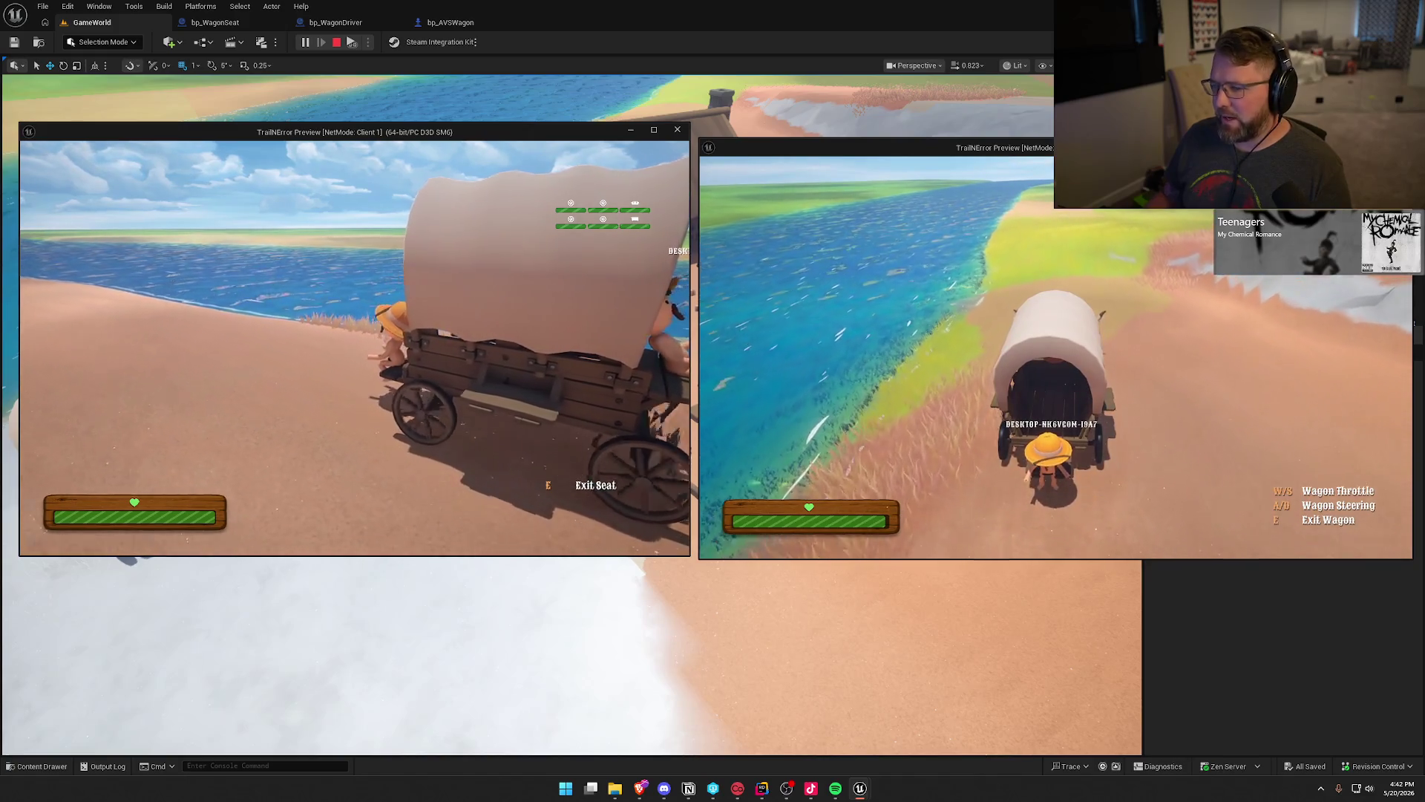
pyautogui.press('a')
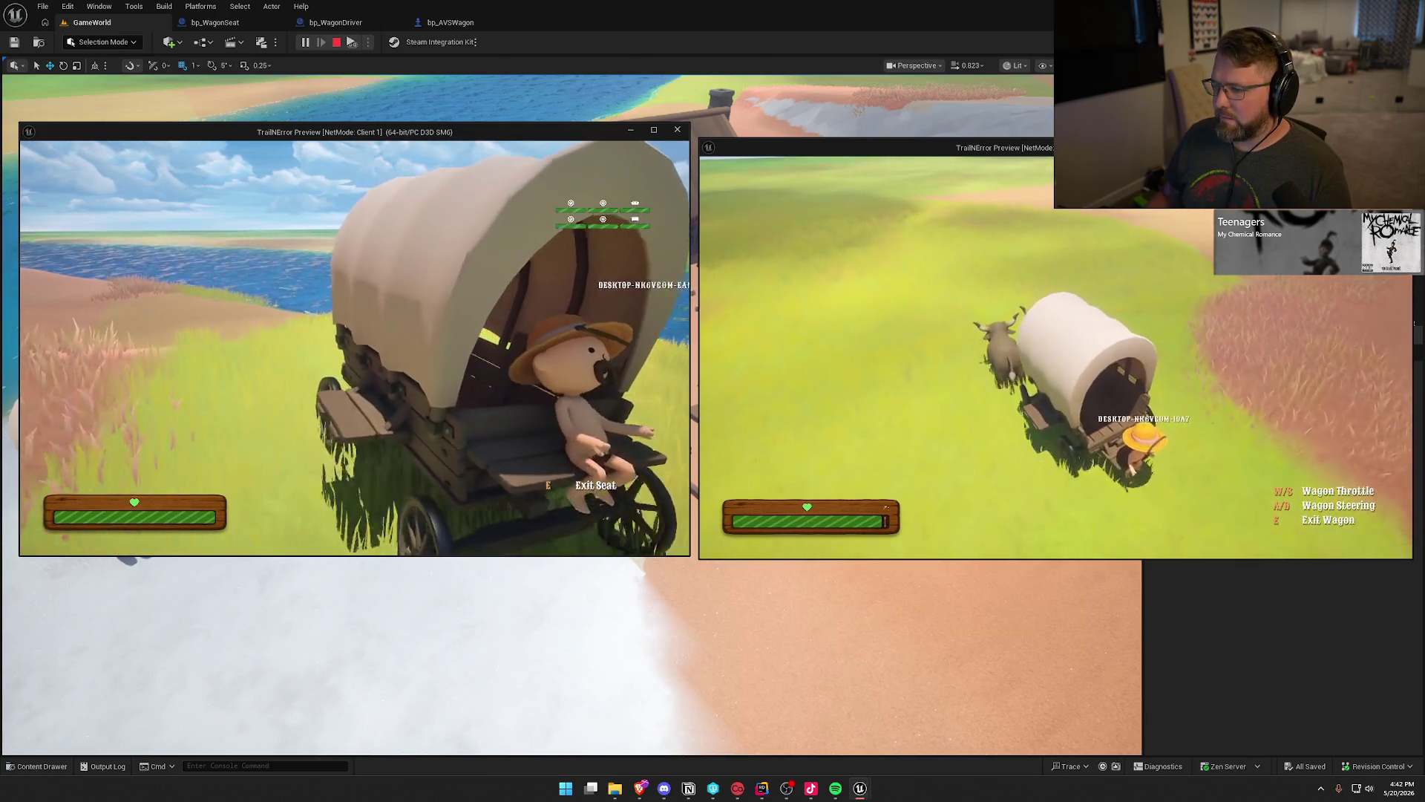
pyautogui.press('d')
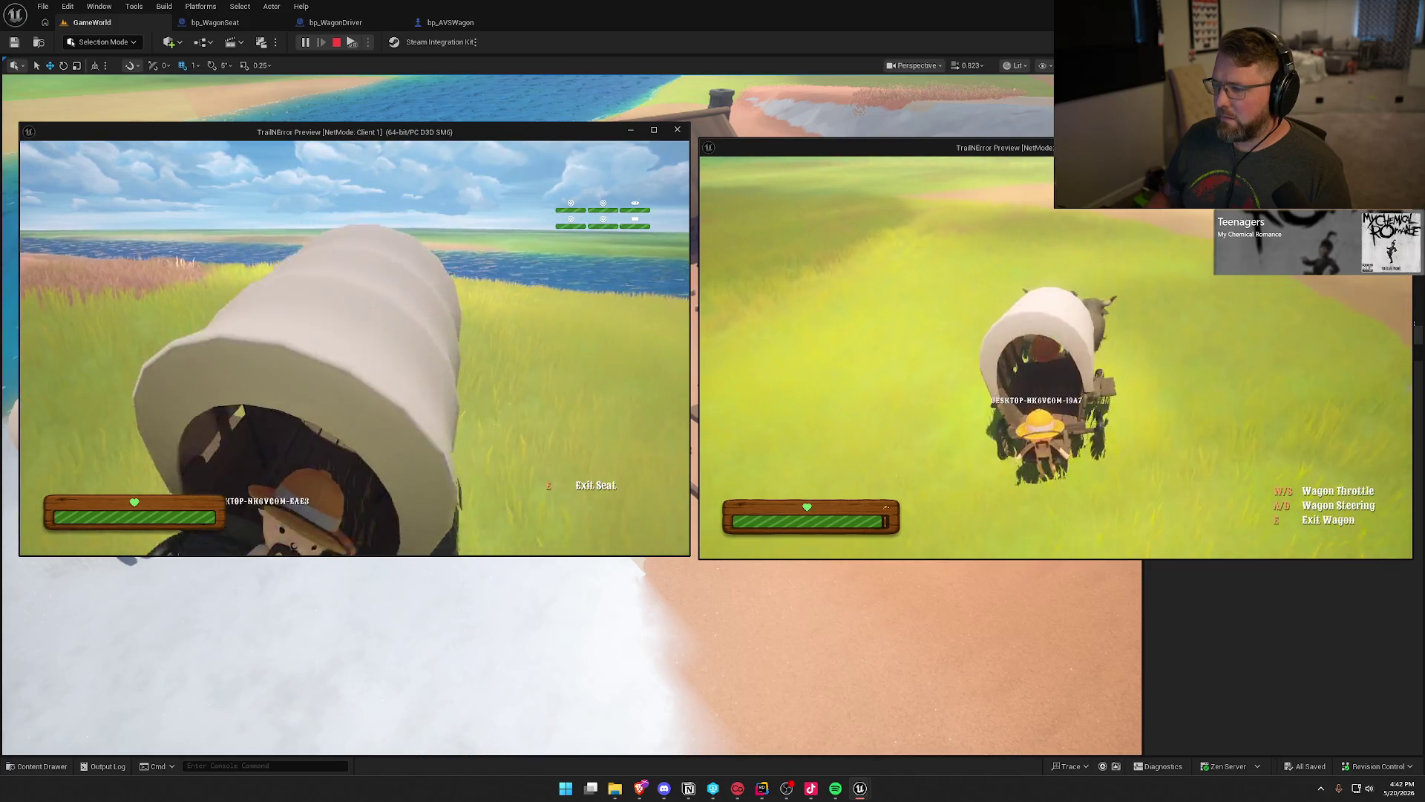
pyautogui.press('d')
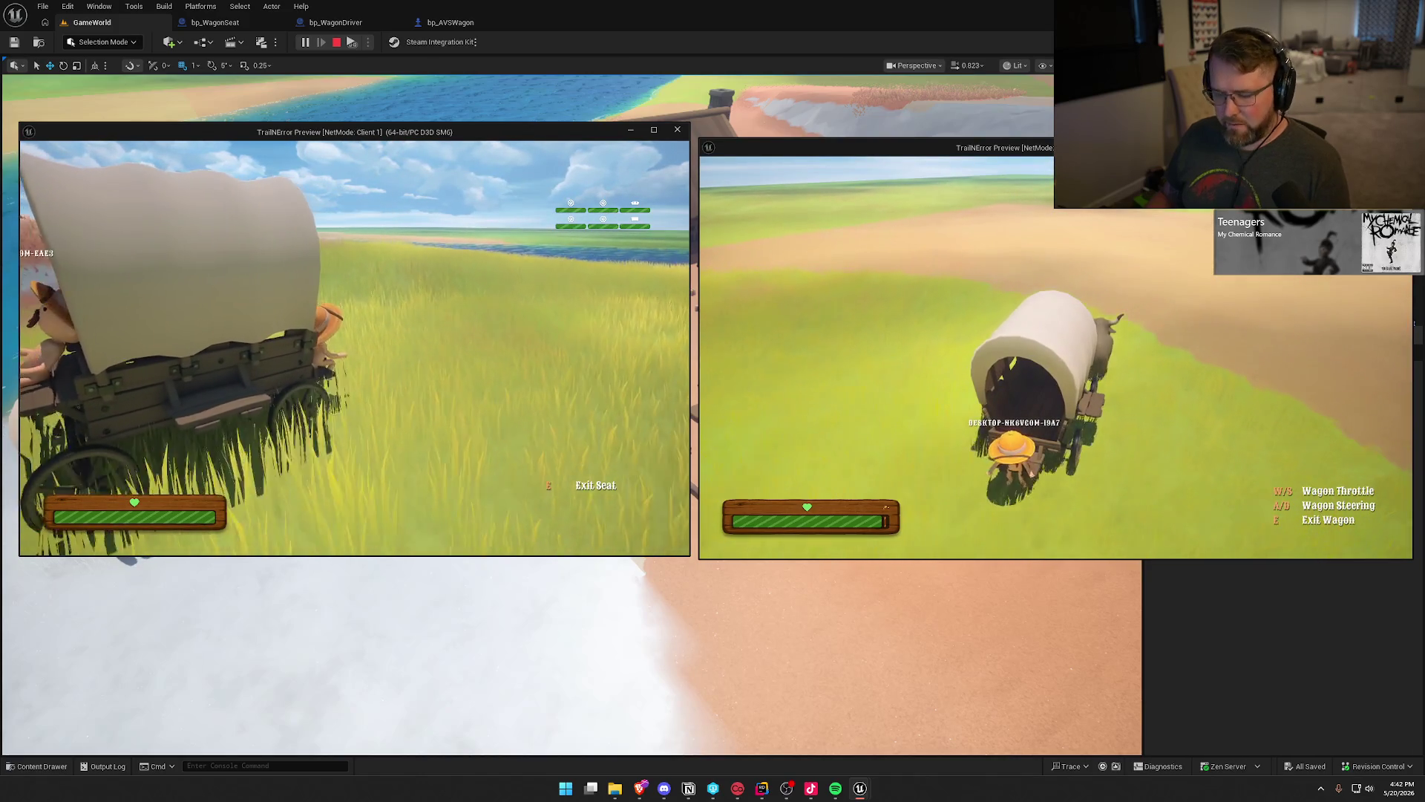
# Stop the play session with Escape.
pyautogui.press('super')
pyautogui.press('super')
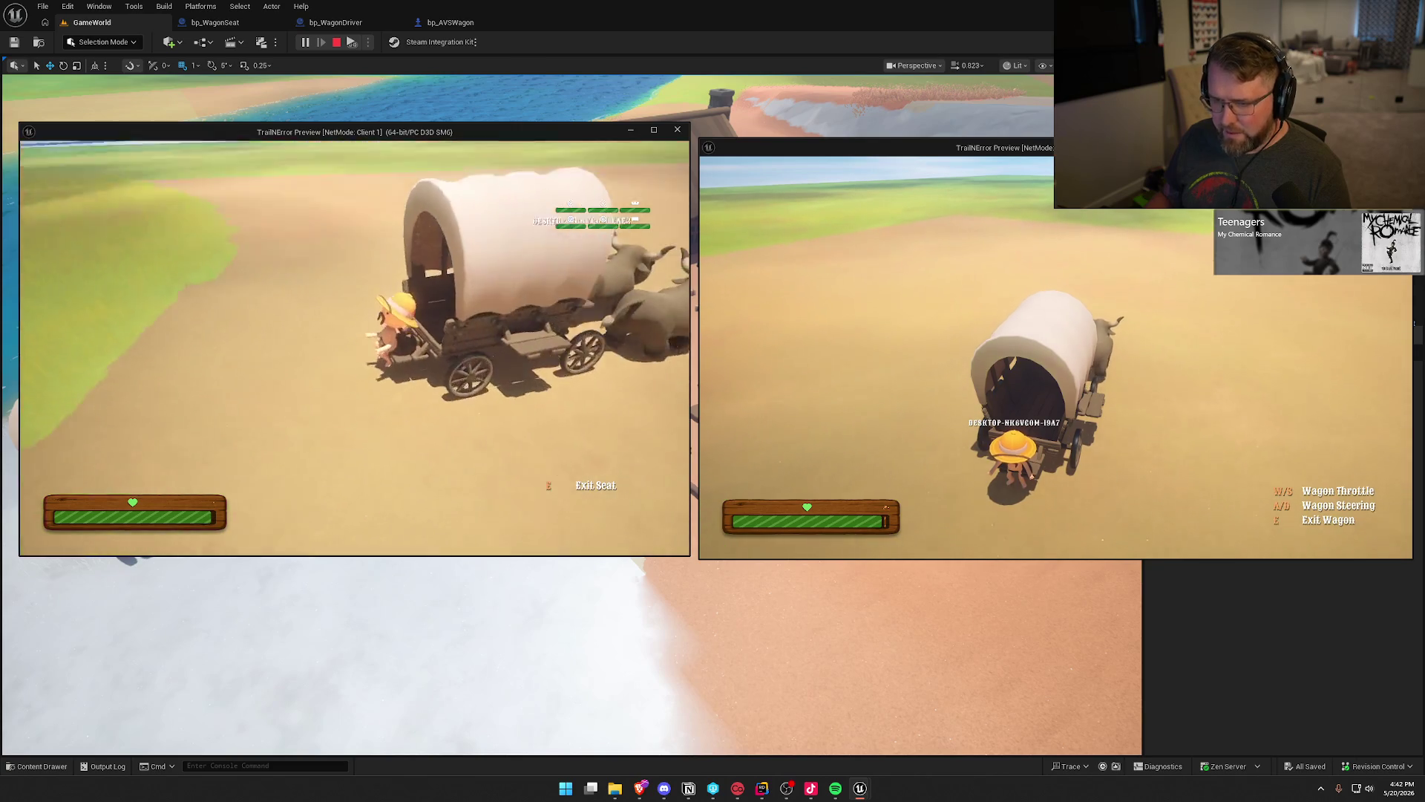
pyautogui.press('super')
pyautogui.press('super')
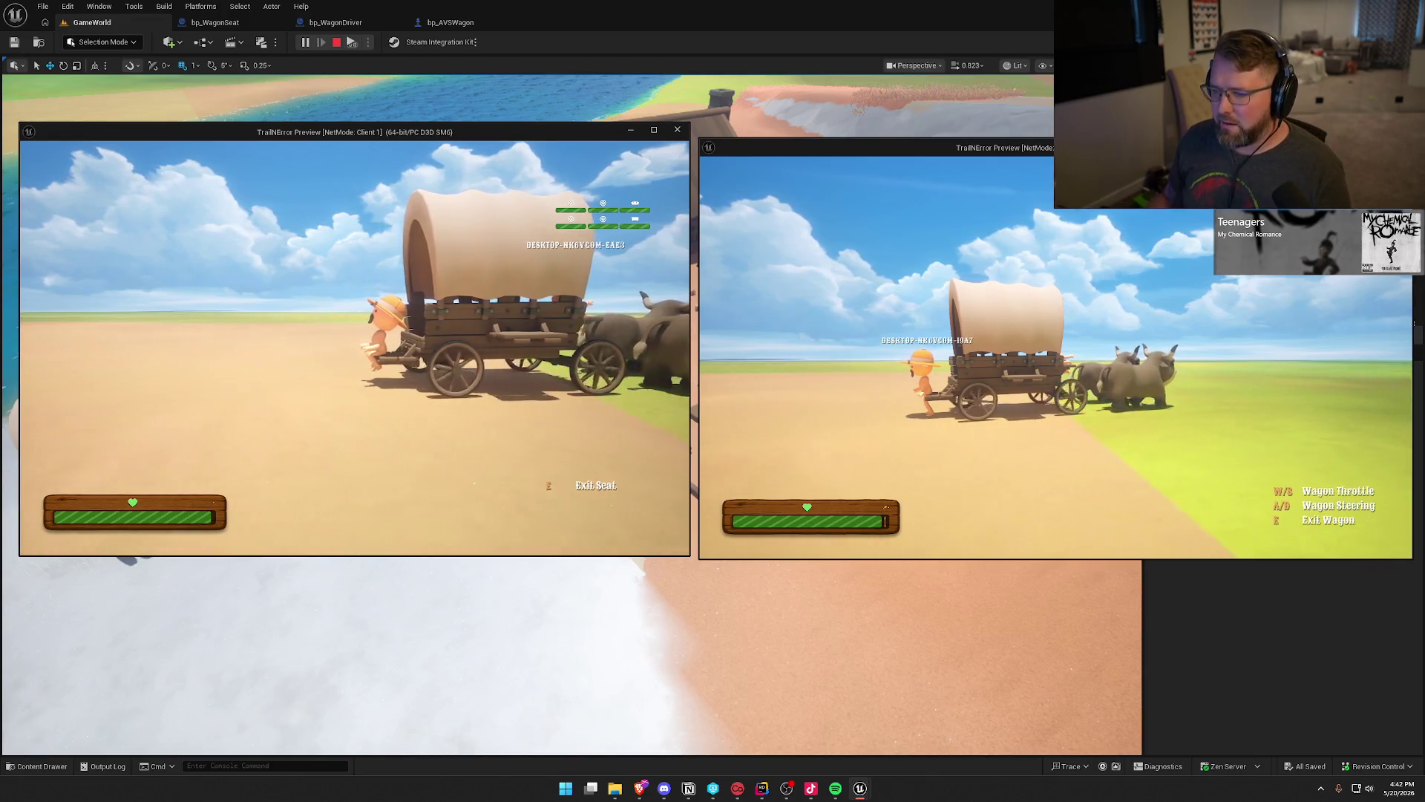
pyautogui.press('Escape')
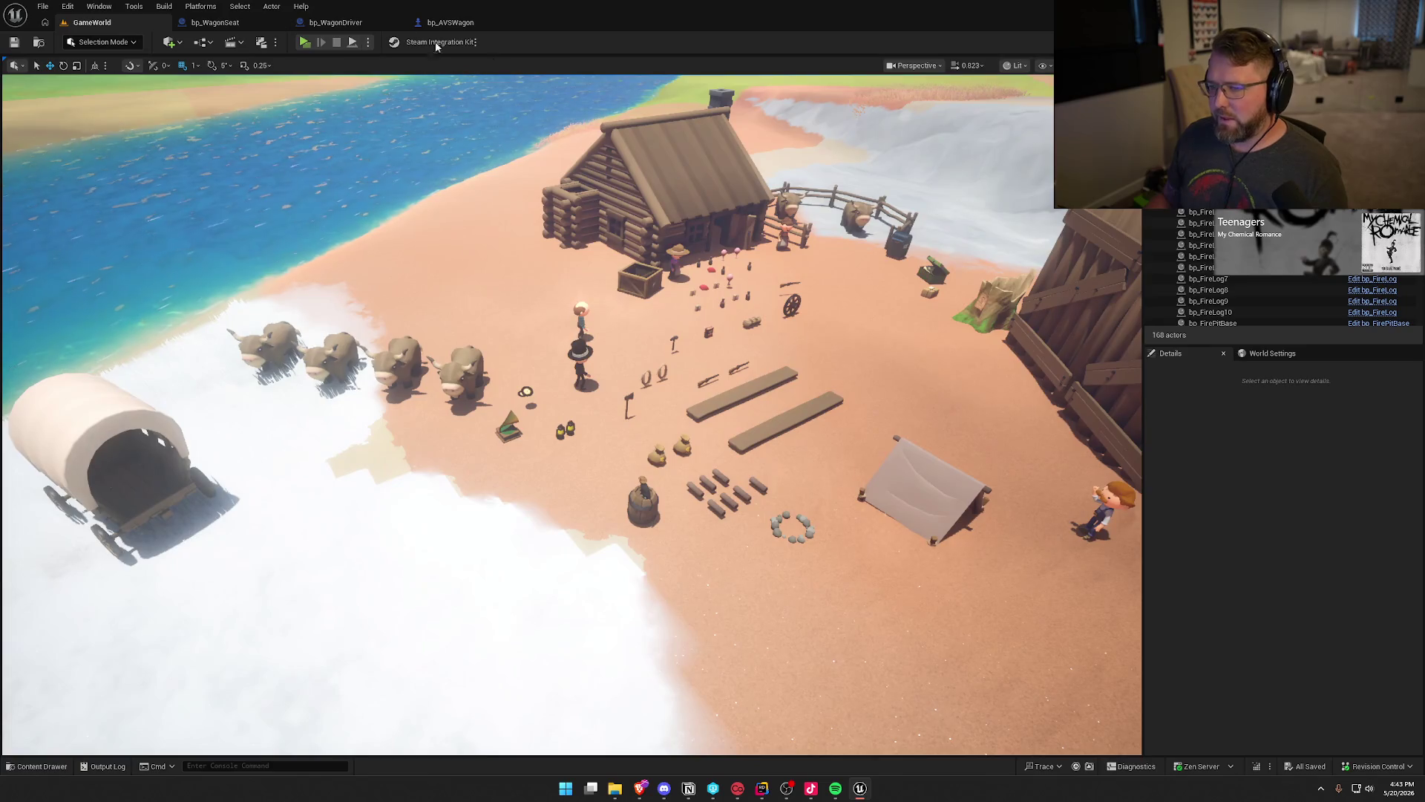
pyautogui.click(215, 22)
pyautogui.click(768, 178)
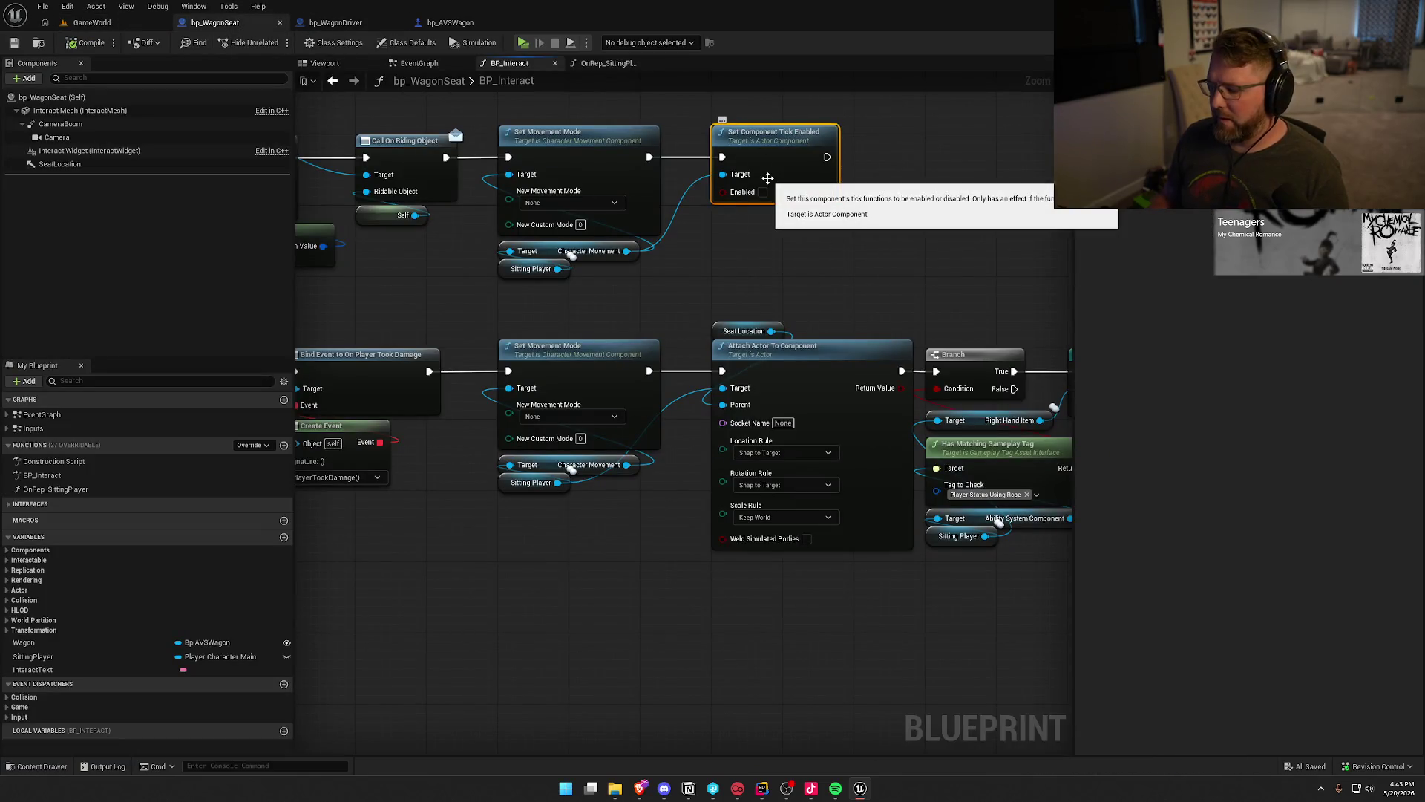
pyautogui.press('Delete')
pyautogui.moveTo(764, 322)
pyautogui.mouseDown()
pyautogui.moveTo(570, 154)
pyautogui.moveTo(742, 467)
pyautogui.moveTo(742, 563)
pyautogui.moveTo(785, 576)
pyautogui.mouseUp()
pyautogui.click(785, 577)
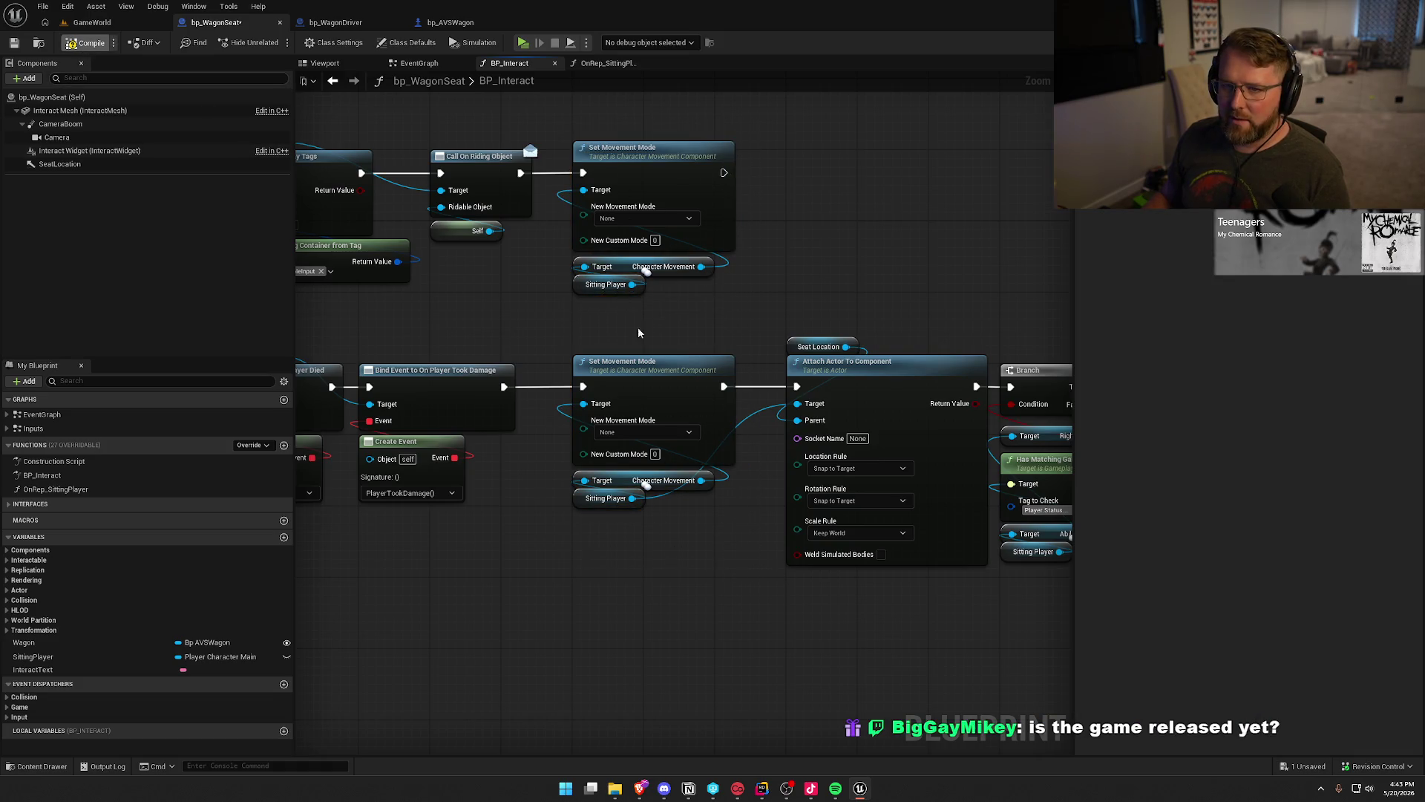
pyautogui.hotkey('ctrl', 's')
pyautogui.moveTo(560, 119)
pyautogui.mouseDown()
pyautogui.moveTo(790, 313)
pyautogui.moveTo(550, 118)
pyautogui.mouseUp()
pyautogui.click(848, 252)
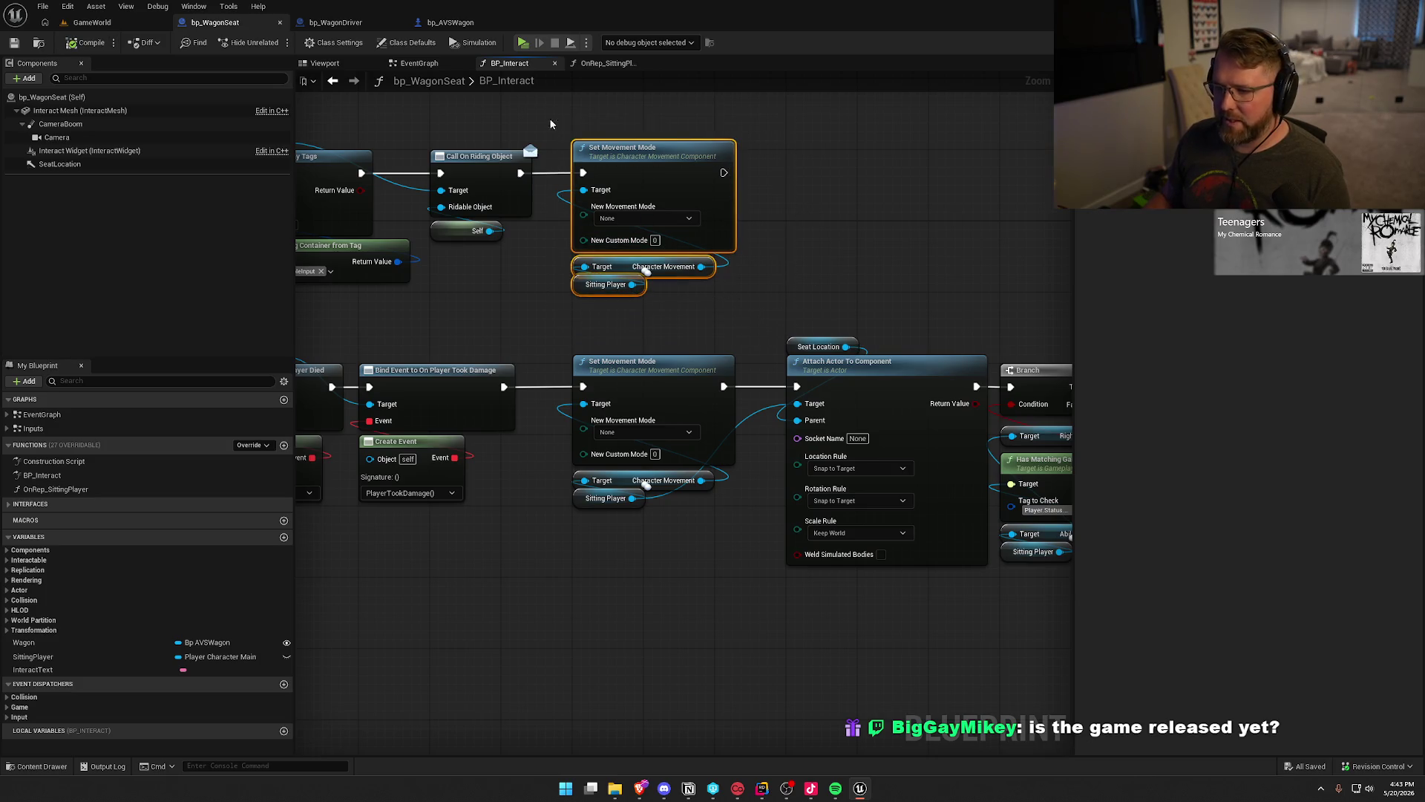
pyautogui.click(875, 159)
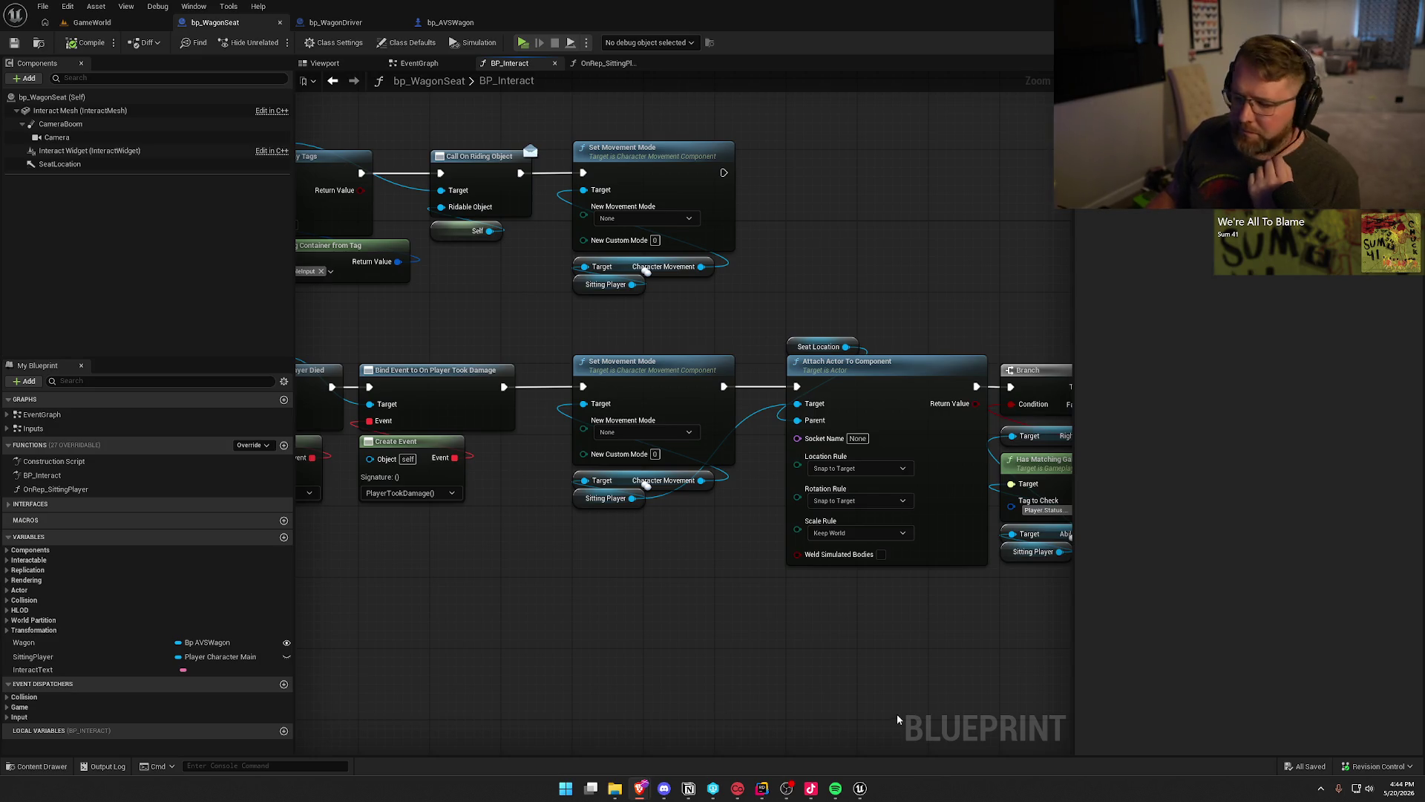
# In the Content Drawer, go to Content > Art > Anims and select ABP_Player.
pyautogui.click(37, 766)
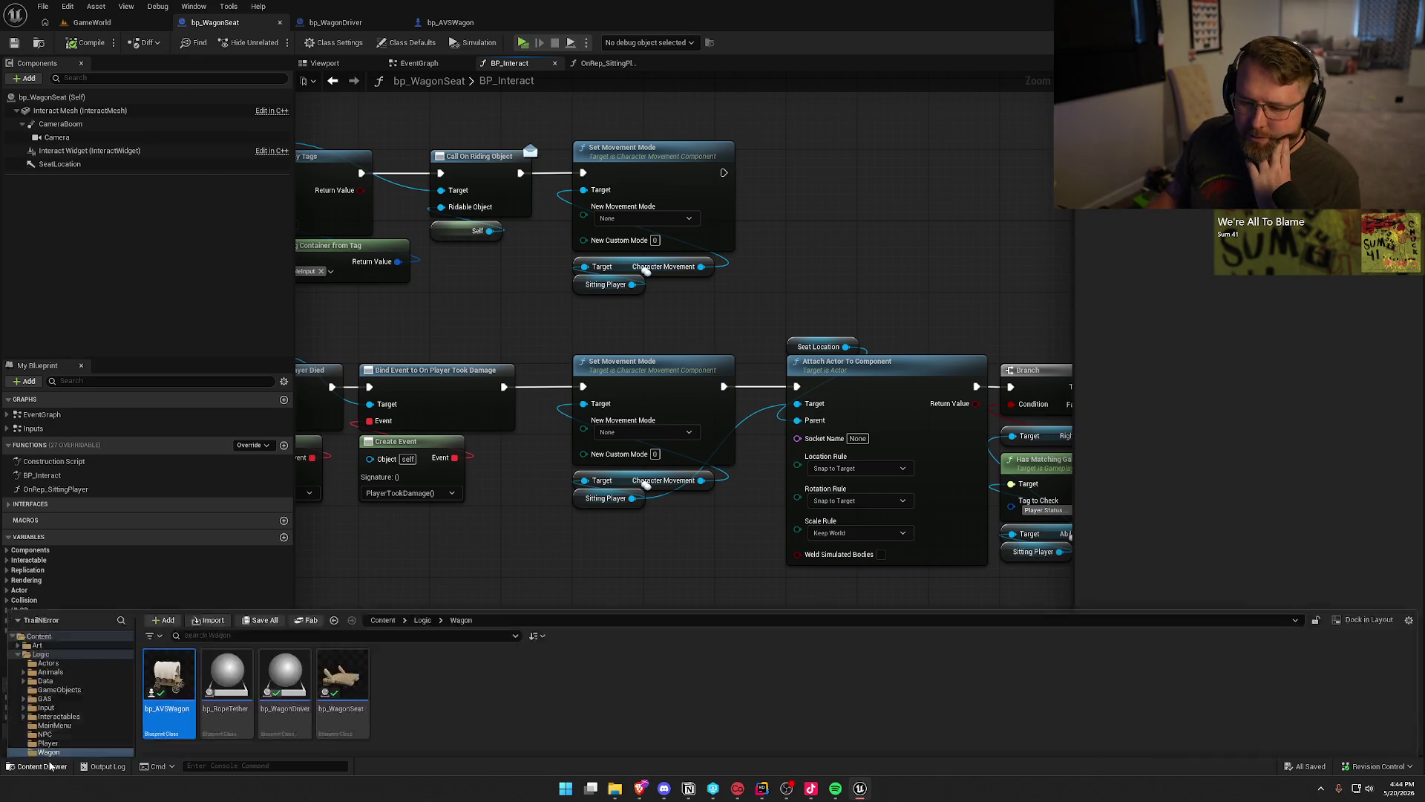
pyautogui.click(53, 535)
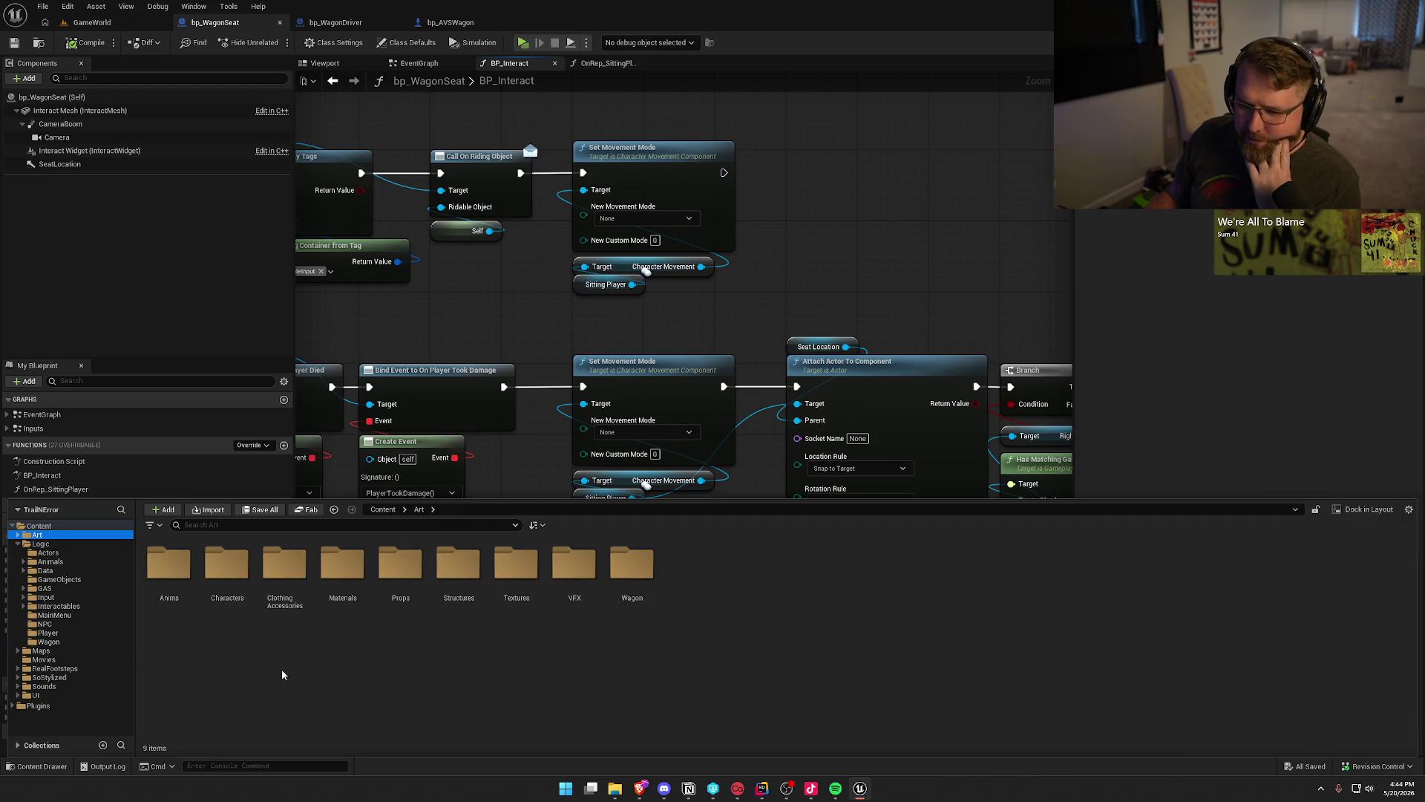
pyautogui.doubleClick(226, 564)
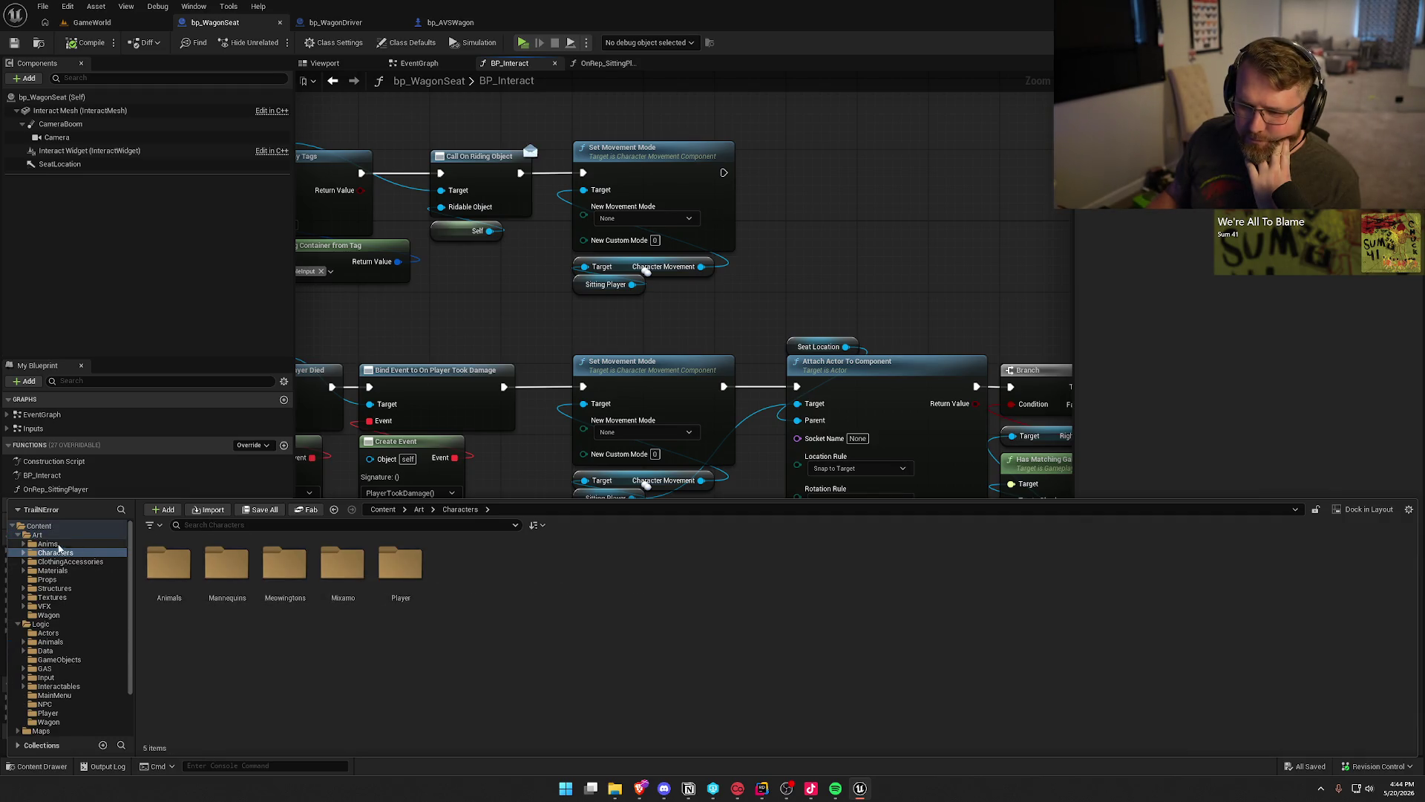
pyautogui.click(58, 545)
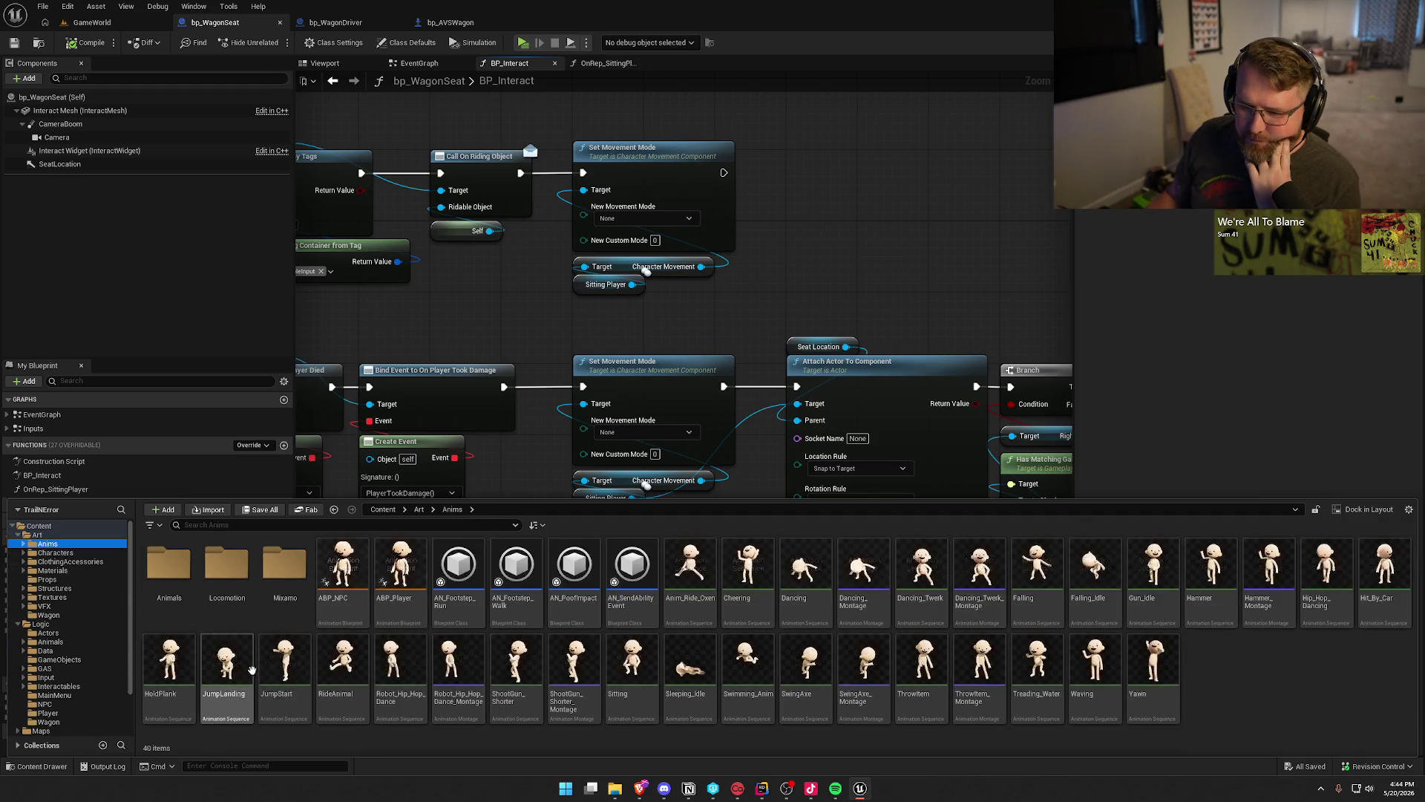
pyautogui.click(404, 579)
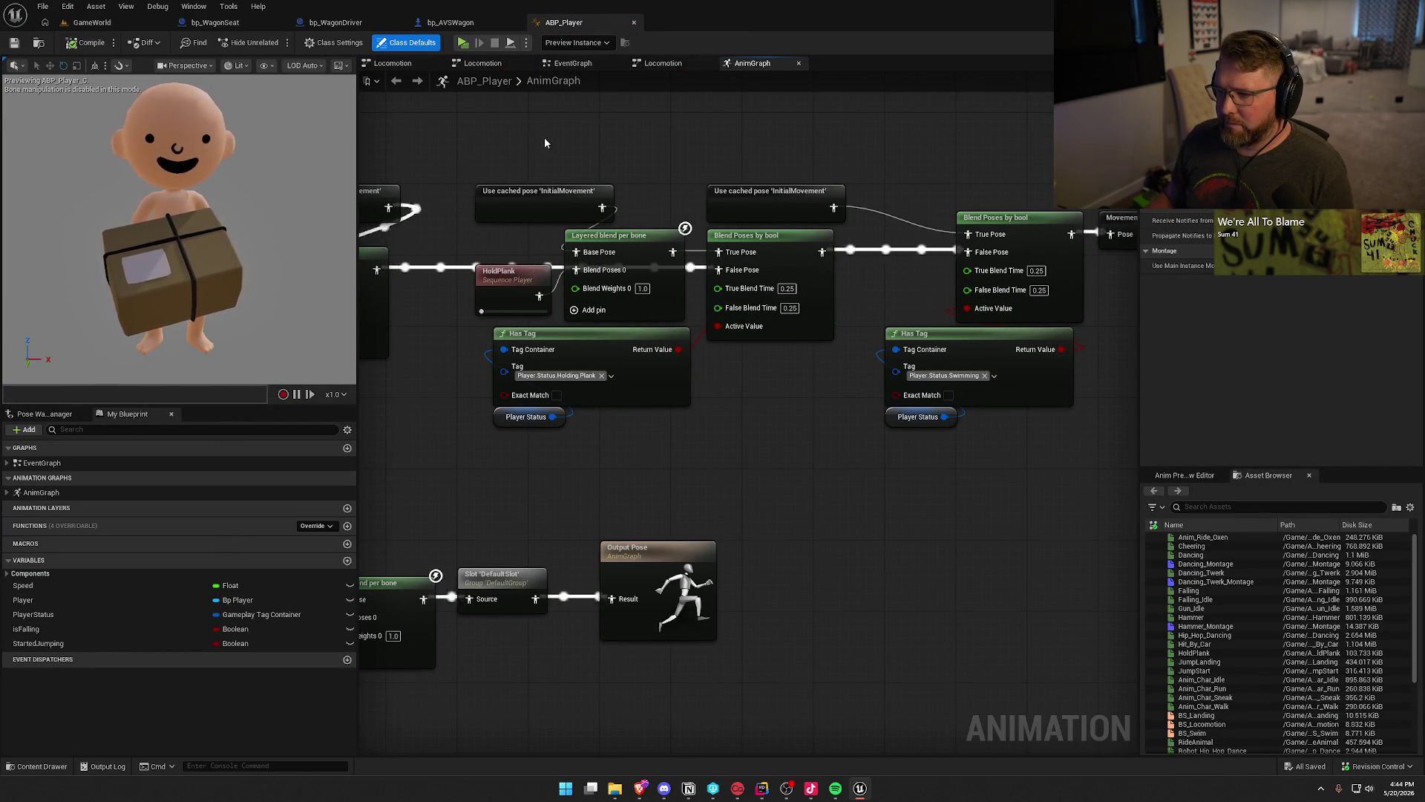
# Pan across ABP_Player's AnimGraph from the Output Pose chain to the Locomotion, Sitting and RideAnimal nodes.
pyautogui.moveTo(696, 487)
pyautogui.mouseDown()
pyautogui.moveTo(934, 400)
pyautogui.moveTo(447, 406)
pyautogui.moveTo(948, 477)
pyautogui.moveTo(980, 455)
pyautogui.moveTo(766, 251)
pyautogui.mouseUp()
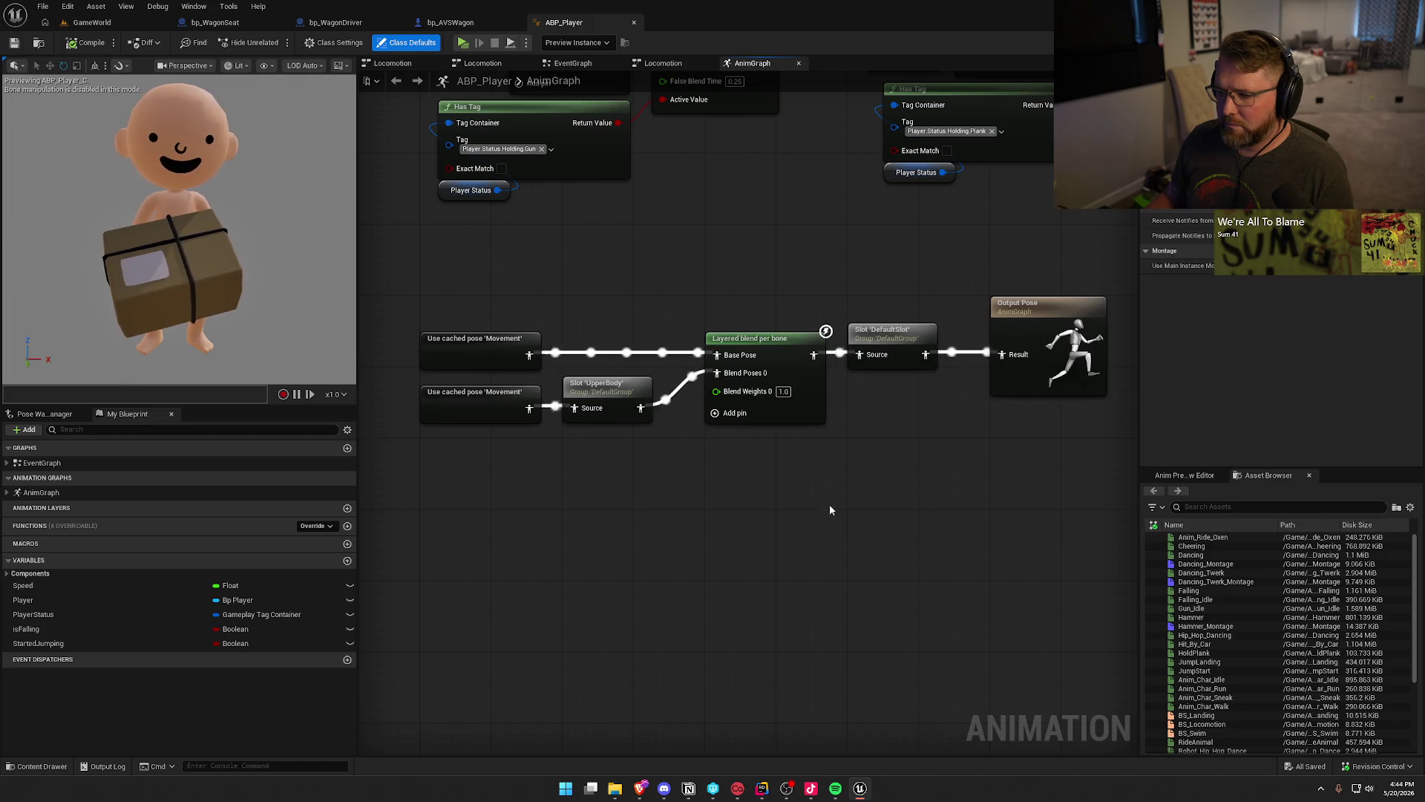
pyautogui.moveTo(897, 513); pyautogui.dragTo(856, 726)
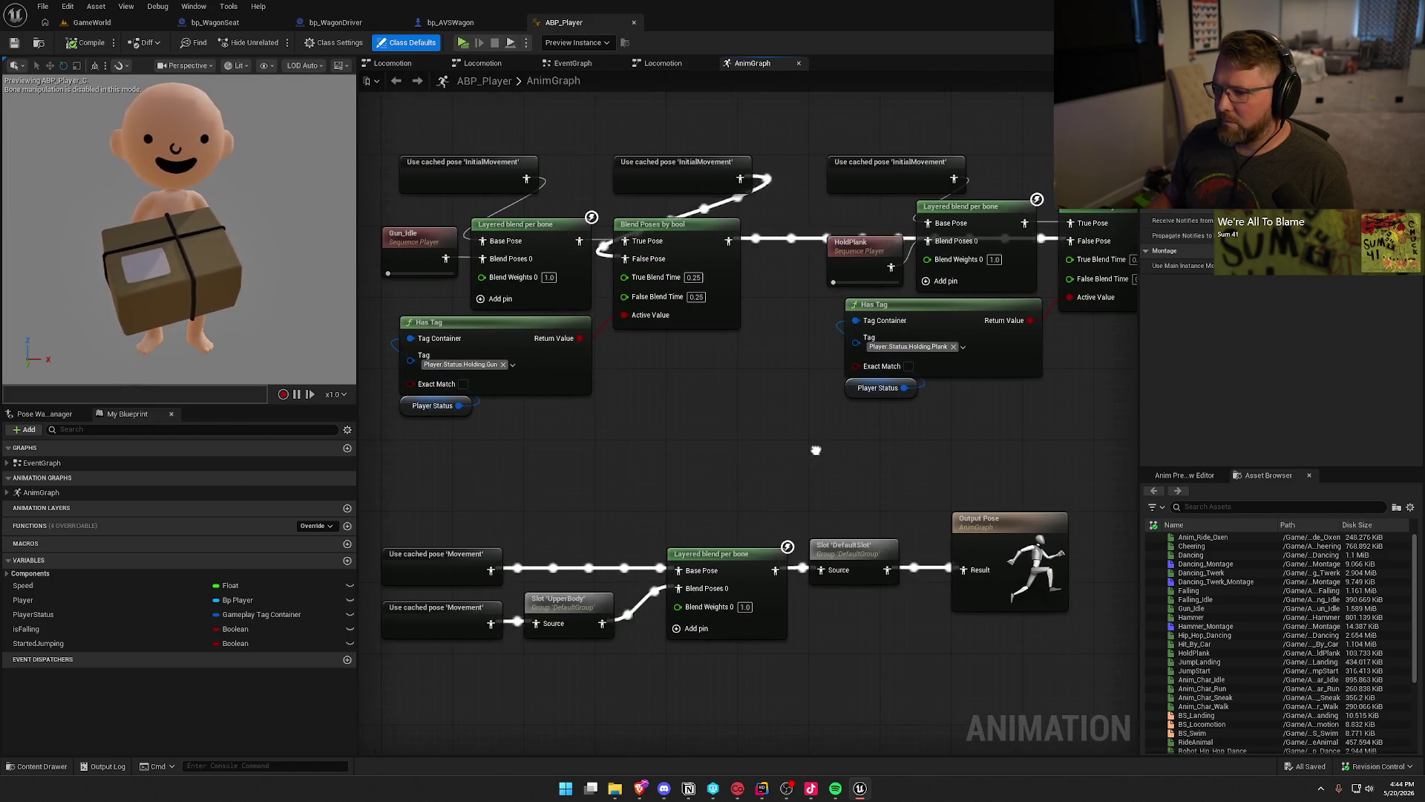
pyautogui.moveTo(816, 453); pyautogui.dragTo(461, 431)
pyautogui.moveTo(709, 407); pyautogui.dragTo(1161, 373)
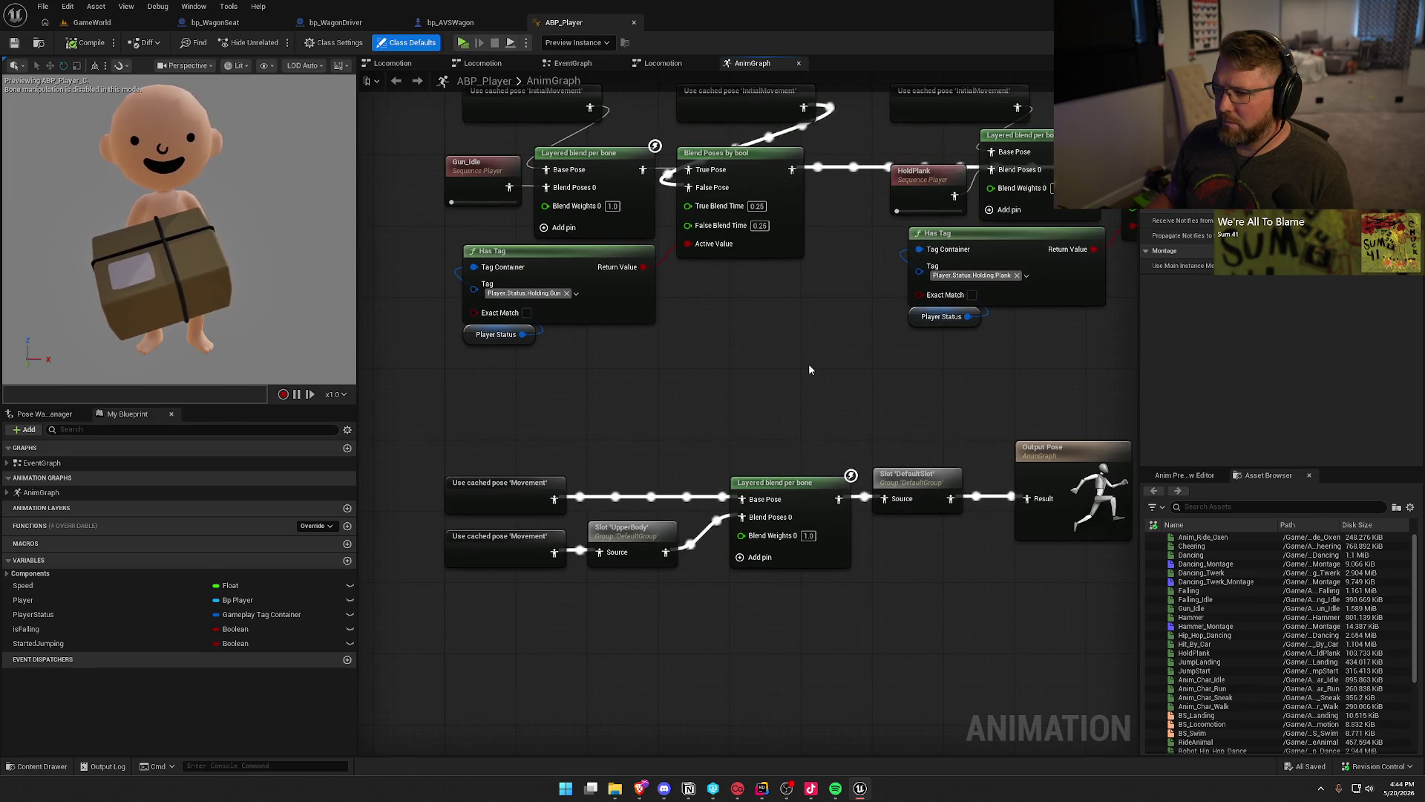
pyautogui.moveTo(836, 376)
pyautogui.mouseDown()
pyautogui.moveTo(773, 414)
pyautogui.moveTo(771, 693)
pyautogui.mouseUp()
pyautogui.moveTo(723, 417)
pyautogui.mouseDown()
pyautogui.moveTo(683, 496)
pyautogui.moveTo(477, 263)
pyautogui.mouseUp()
pyautogui.click(741, 505)
# Inspect the RideAnimal, Sleeping_Idle and Swimming blends, then select the Locomotion state machine.
pyautogui.moveTo(727, 466)
pyautogui.mouseDown()
pyautogui.moveTo(309, 445)
pyautogui.moveTo(496, 423)
pyautogui.moveTo(614, 326)
pyautogui.moveTo(719, 169)
pyautogui.mouseUp()
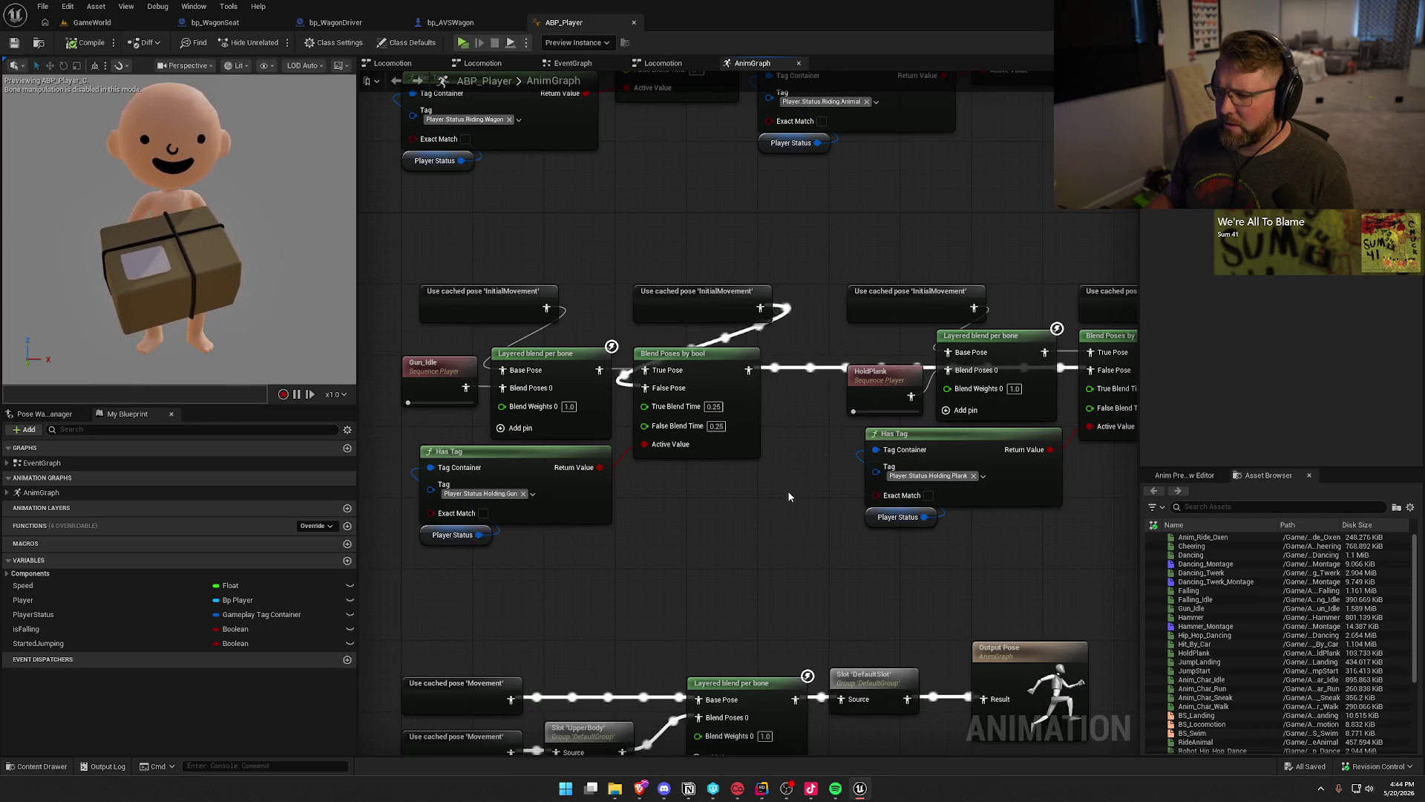
pyautogui.moveTo(789, 498)
pyautogui.mouseDown()
pyautogui.moveTo(428, 480)
pyautogui.moveTo(204, 439)
pyautogui.mouseUp()
pyautogui.moveTo(490, 278)
pyautogui.mouseDown()
pyautogui.moveTo(1078, 422)
pyautogui.moveTo(1091, 412)
pyautogui.moveTo(786, 326)
pyautogui.mouseUp()
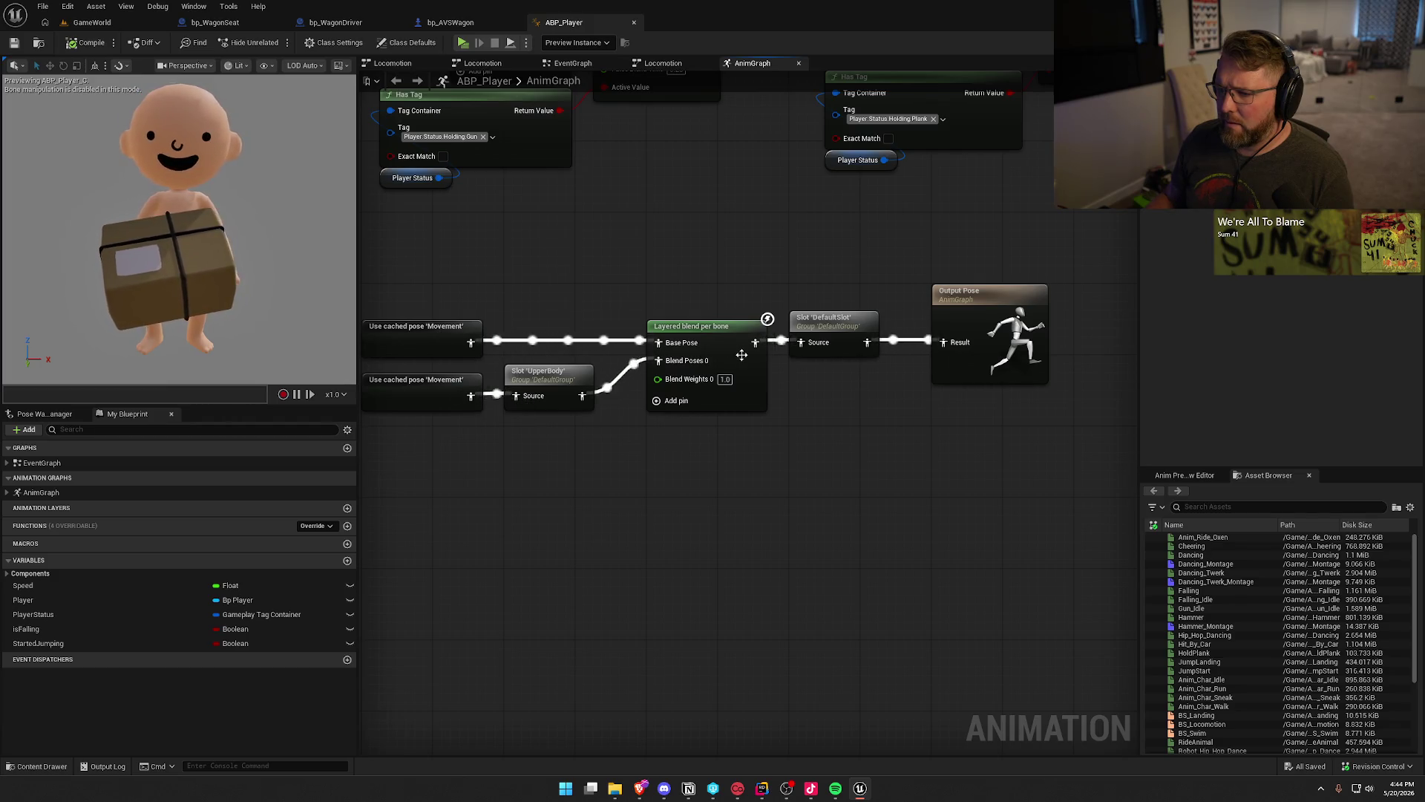
pyautogui.moveTo(661, 249); pyautogui.dragTo(662, 313)
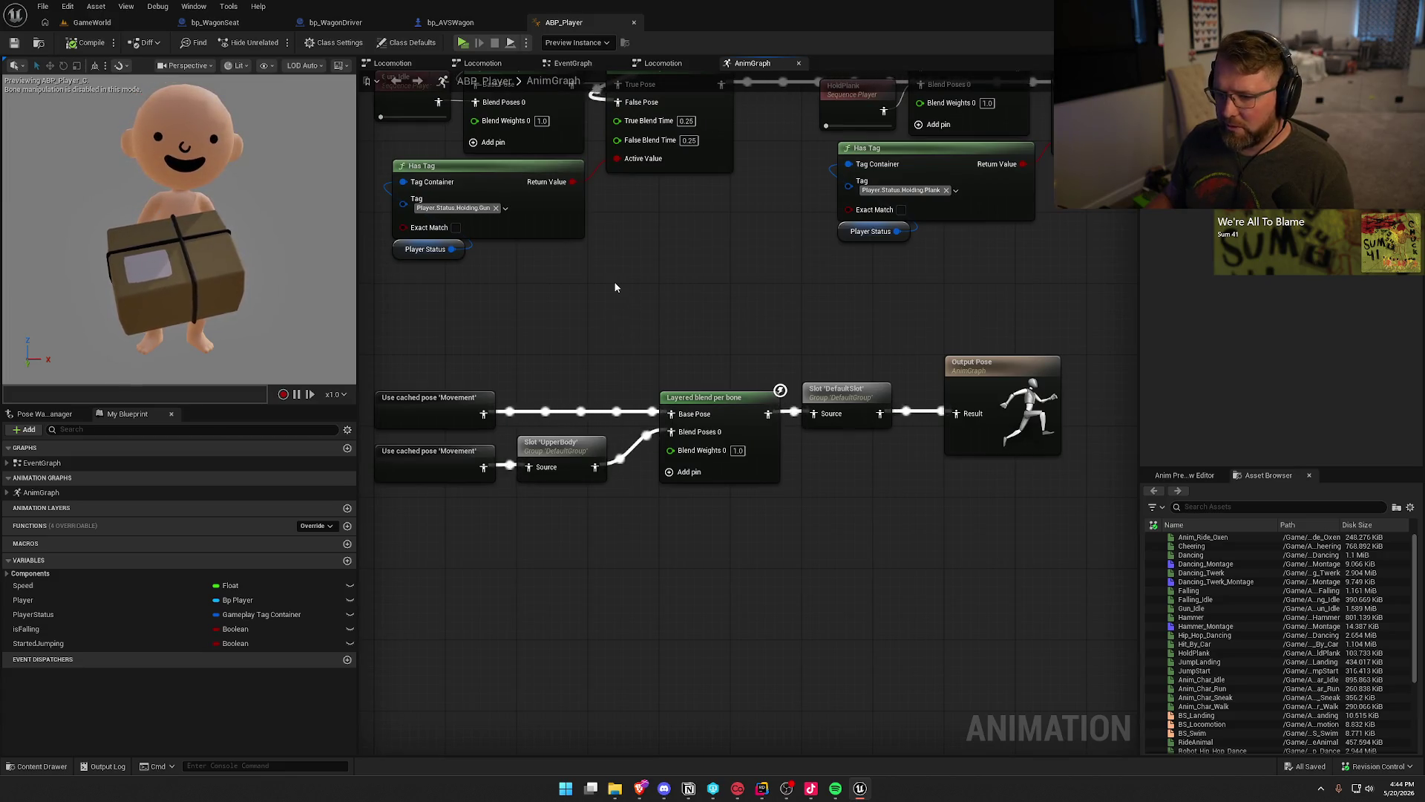
pyautogui.moveTo(619, 278)
pyautogui.mouseDown()
pyautogui.moveTo(691, 572)
pyautogui.moveTo(701, 780)
pyautogui.mouseUp()
pyautogui.moveTo(696, 466); pyautogui.dragTo(805, 489)
pyautogui.click(536, 256)
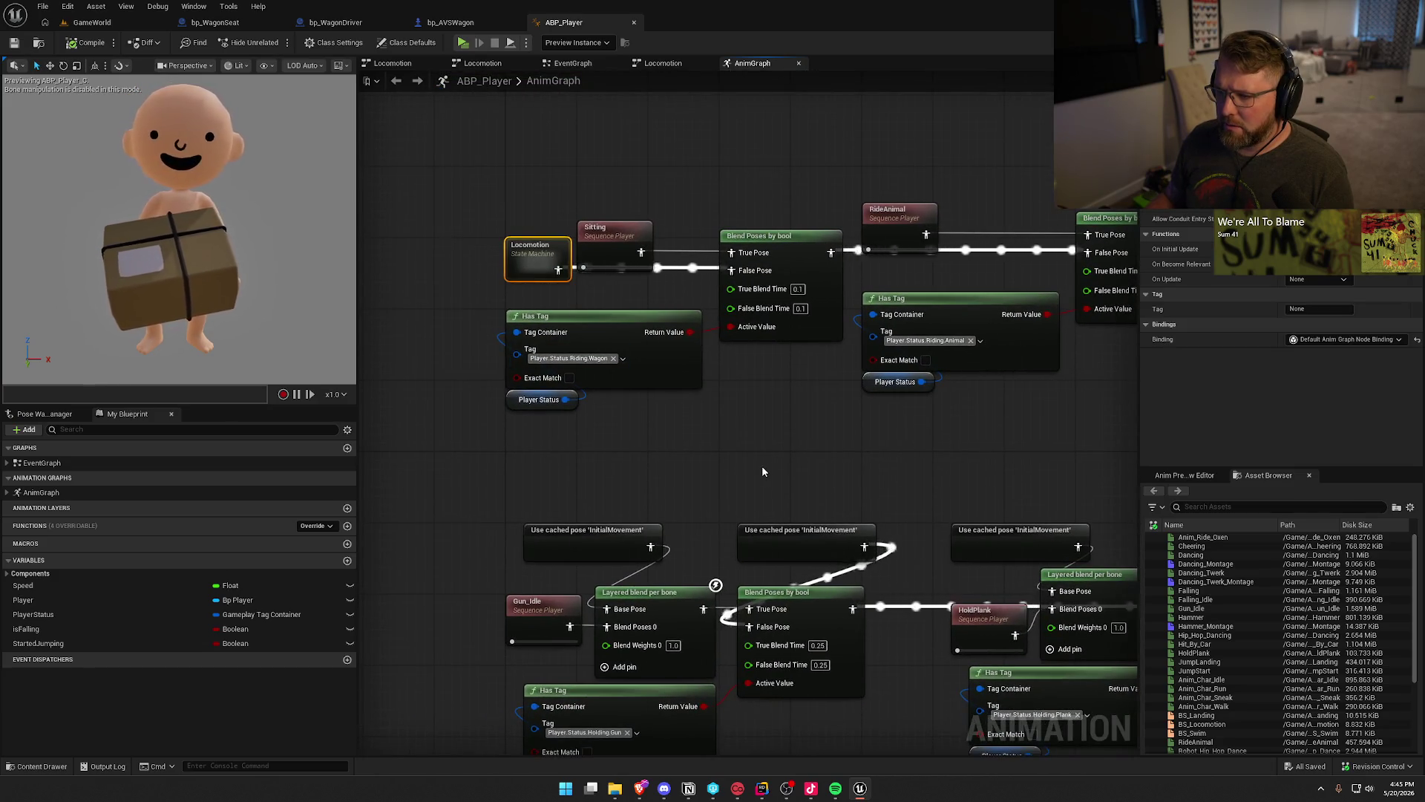
pyautogui.moveTo(706, 456)
pyautogui.mouseDown()
pyautogui.moveTo(643, 453)
pyautogui.moveTo(457, 307)
pyautogui.mouseUp()
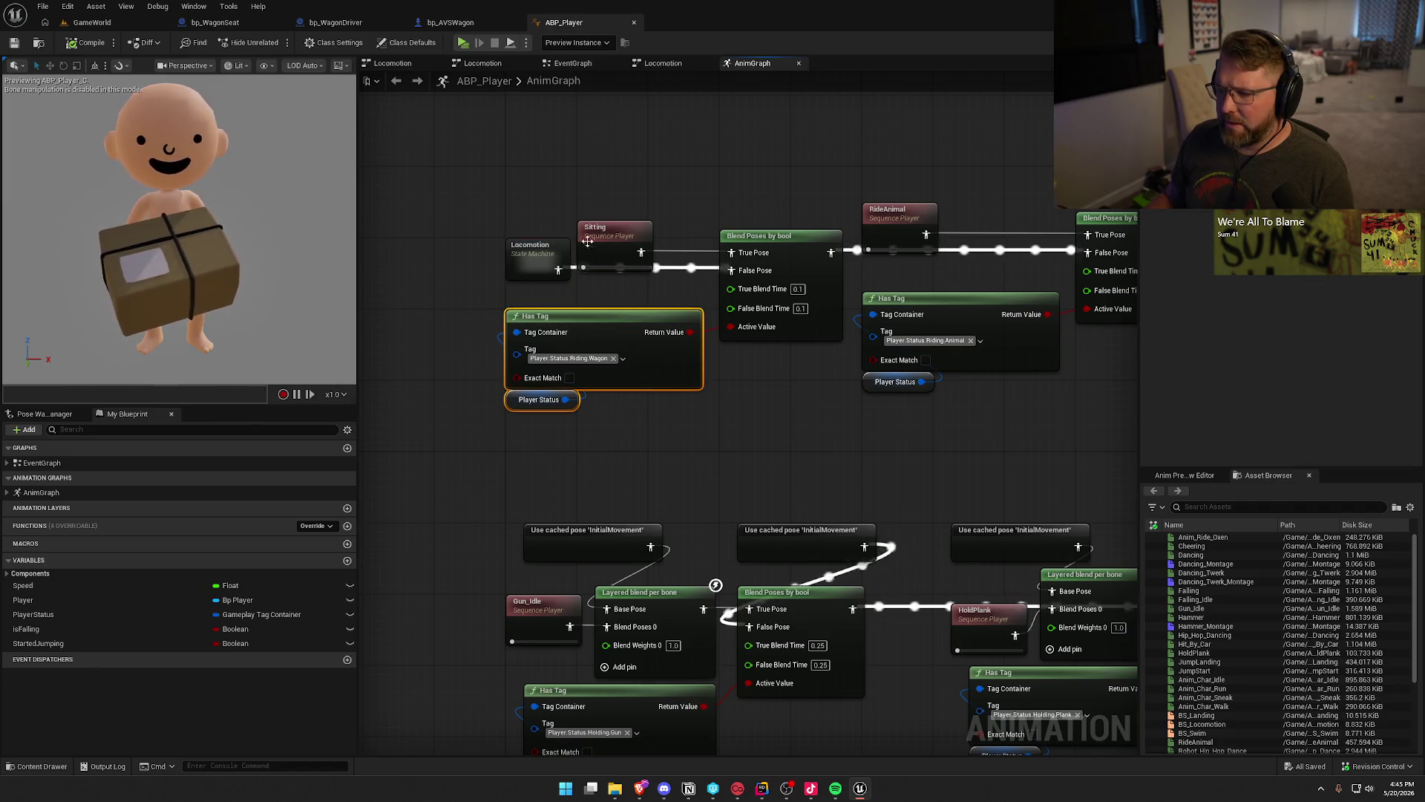
pyautogui.moveTo(518, 198); pyautogui.dragTo(566, 286)
pyautogui.click(785, 430)
pyautogui.moveTo(807, 416)
pyautogui.mouseDown()
pyautogui.moveTo(553, 402)
pyautogui.moveTo(620, 446)
pyautogui.moveTo(223, 364)
pyautogui.mouseUp()
pyautogui.moveTo(564, 475)
pyautogui.mouseDown()
pyautogui.moveTo(970, 391)
pyautogui.moveTo(1034, 302)
pyautogui.mouseUp()
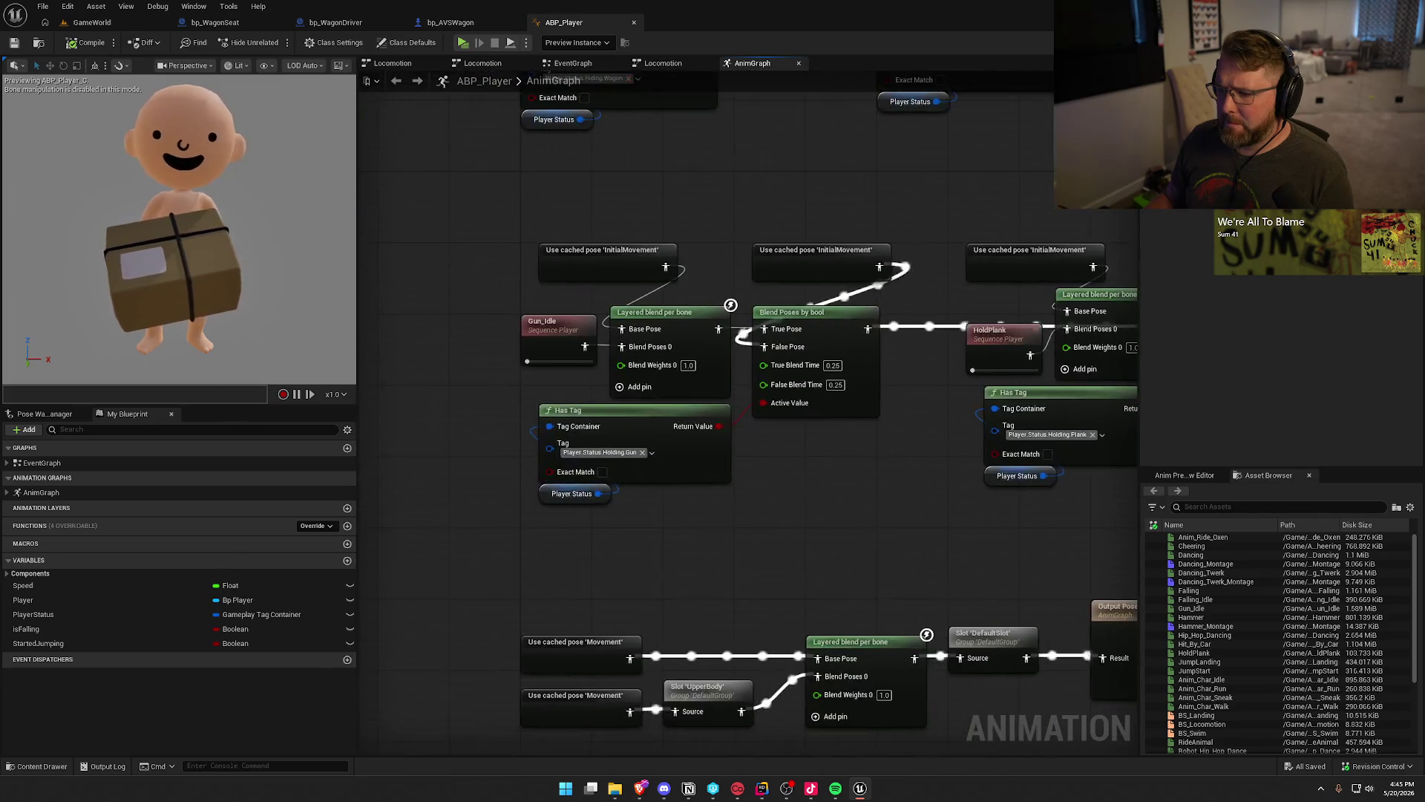
pyautogui.moveTo(1040, 416); pyautogui.dragTo(275, 416)
pyautogui.moveTo(359, 174); pyautogui.dragTo(559, 182)
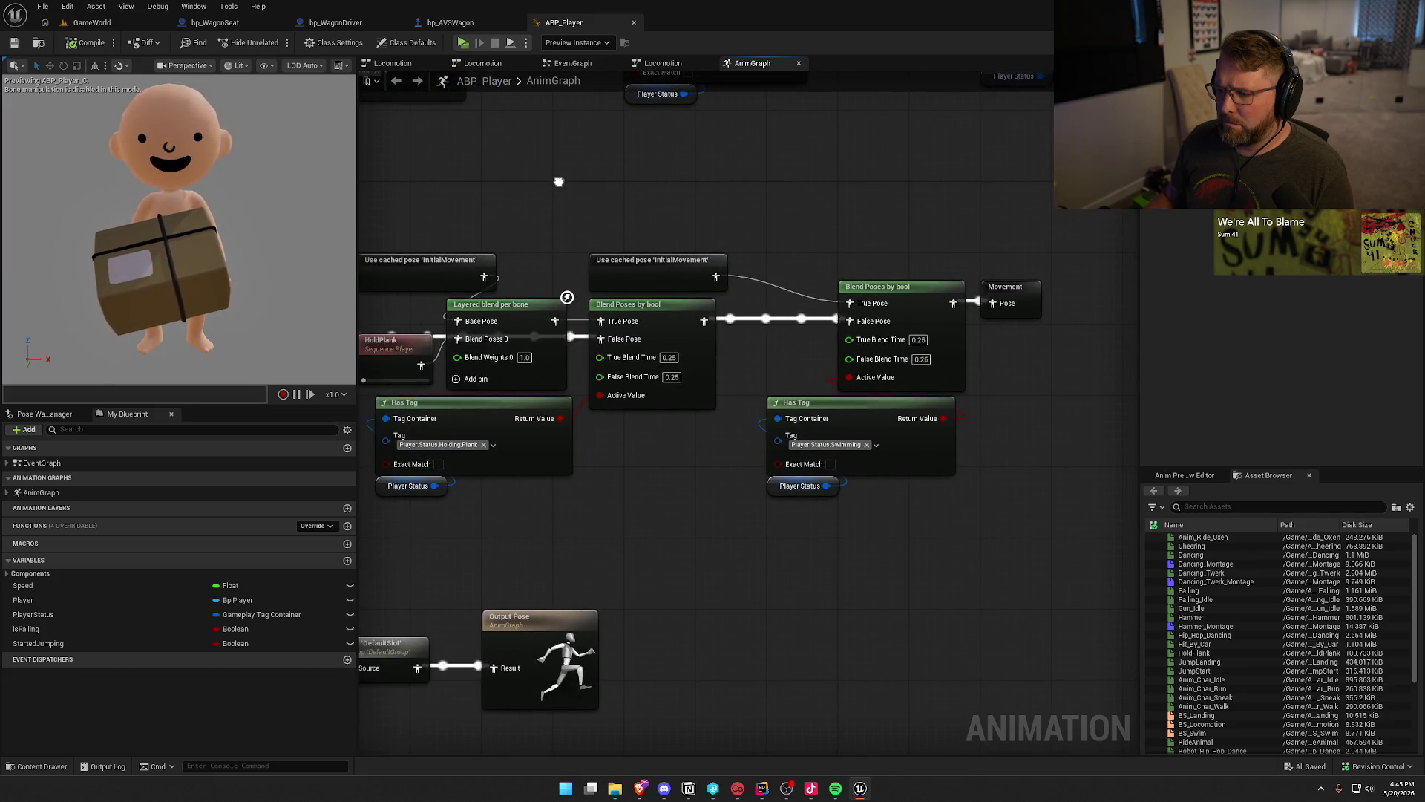
pyautogui.moveTo(559, 182)
pyautogui.mouseDown()
pyautogui.moveTo(777, 187)
pyautogui.moveTo(665, 207)
pyautogui.mouseUp()
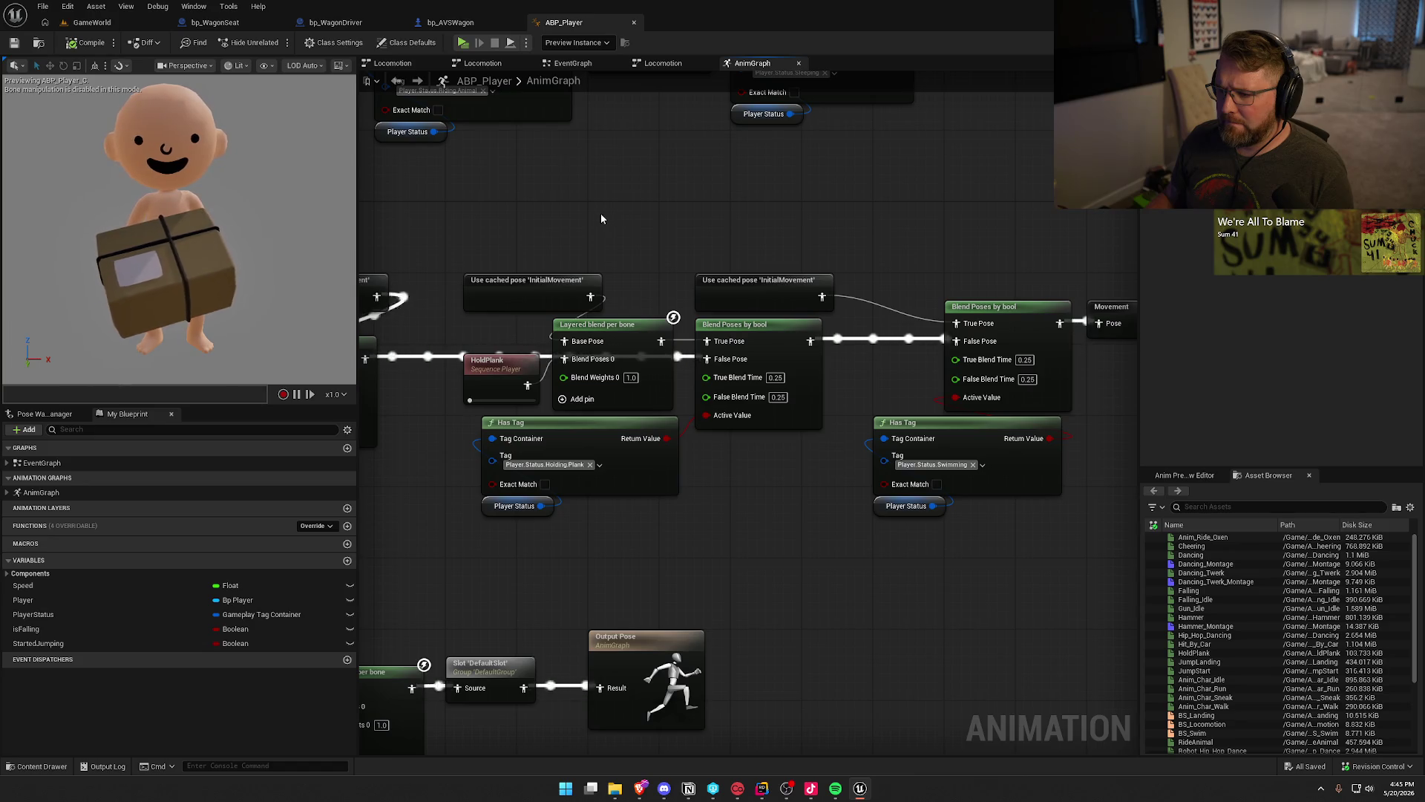
pyautogui.moveTo(589, 216)
pyautogui.mouseDown()
pyautogui.moveTo(1026, 228)
pyautogui.moveTo(668, 223)
pyautogui.moveTo(990, 360)
pyautogui.moveTo(792, 262)
pyautogui.moveTo(260, 337)
pyautogui.moveTo(430, 340)
pyautogui.moveTo(900, 229)
pyautogui.mouseUp()
pyautogui.moveTo(689, 545)
pyautogui.mouseDown()
pyautogui.moveTo(821, 487)
pyautogui.moveTo(169, 475)
pyautogui.moveTo(408, 465)
pyautogui.moveTo(661, 413)
pyautogui.moveTo(414, 412)
pyautogui.moveTo(926, 394)
pyautogui.moveTo(767, 341)
pyautogui.mouseUp()
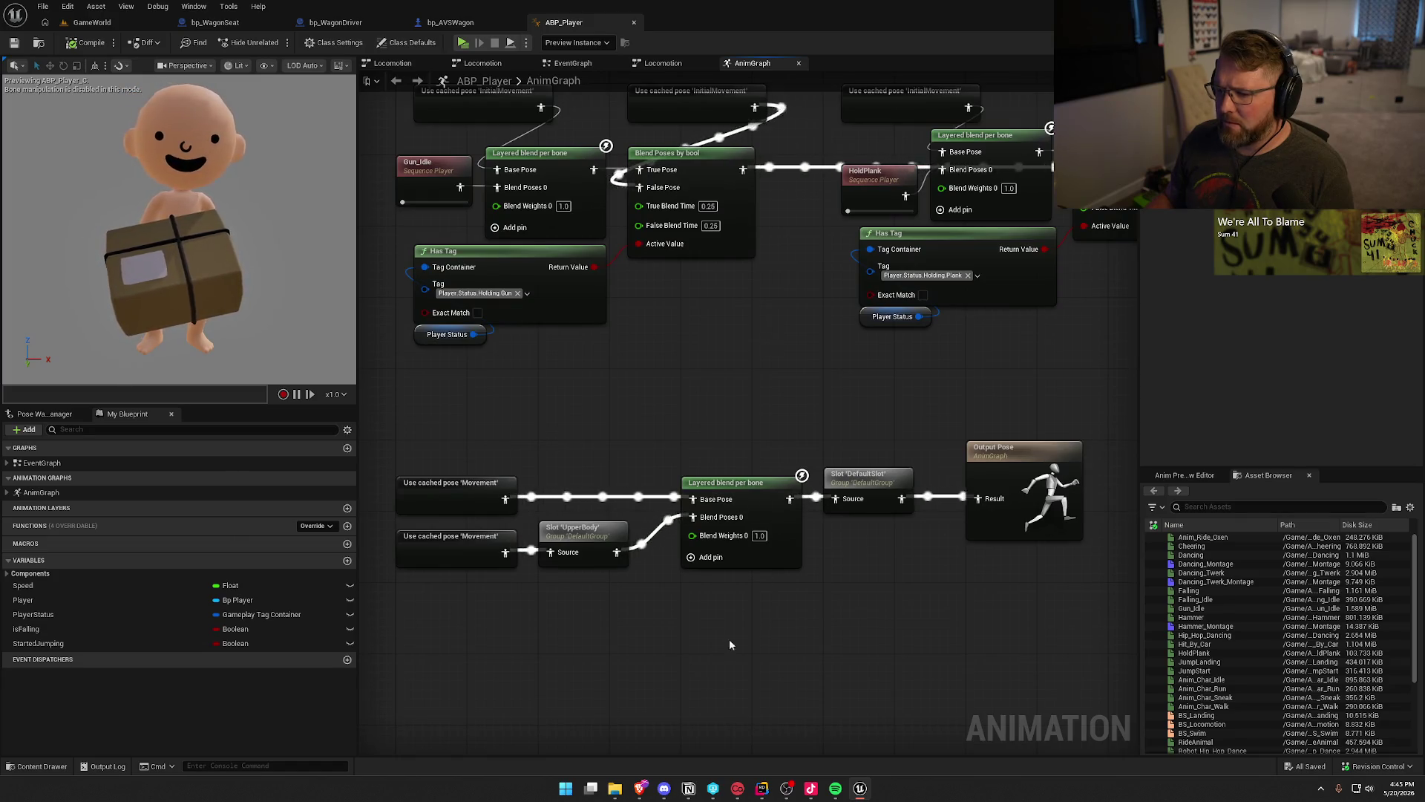
pyautogui.moveTo(787, 112); pyautogui.dragTo(785, 466)
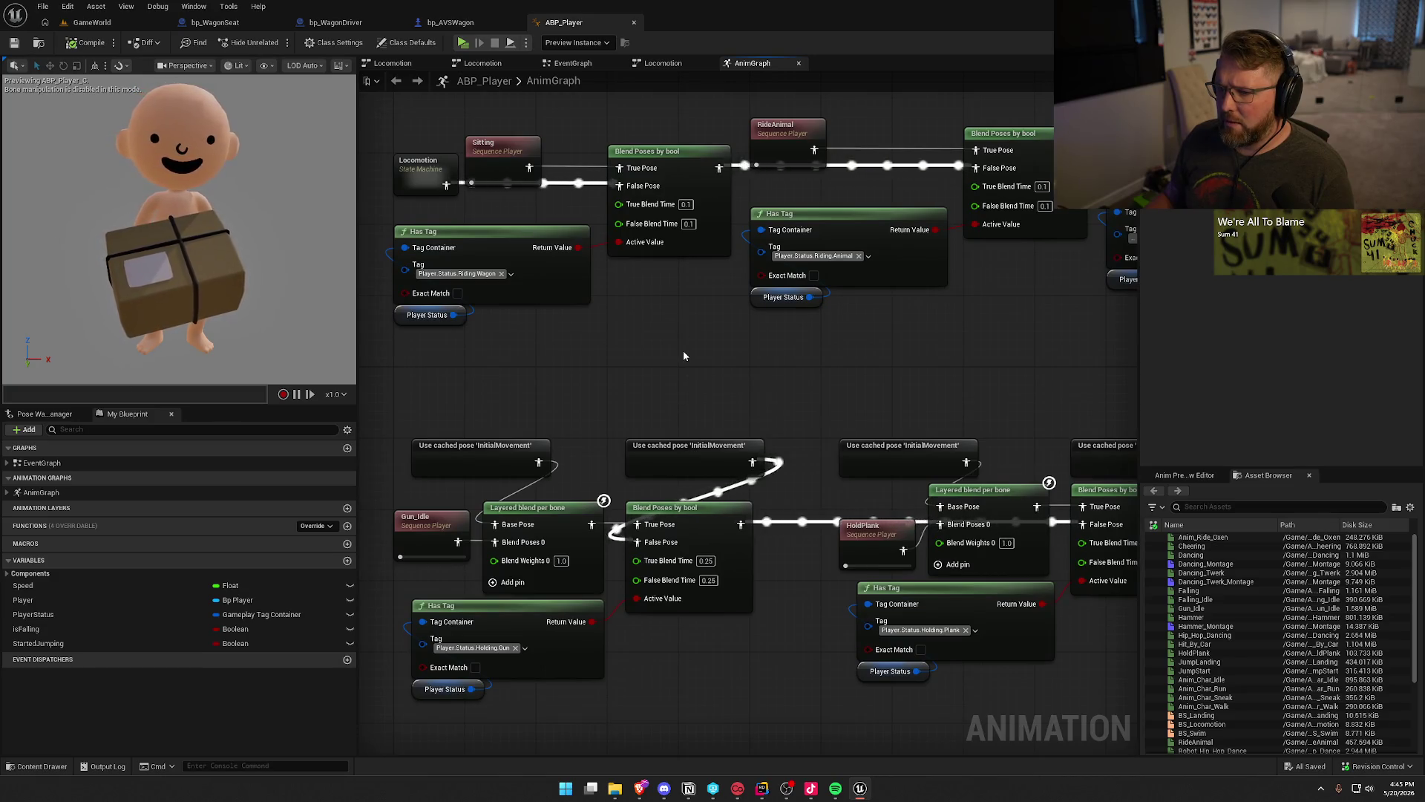
pyautogui.moveTo(682, 350); pyautogui.dragTo(729, 369)
pyautogui.moveTo(574, 376)
pyautogui.mouseDown()
pyautogui.moveTo(438, 245)
pyautogui.moveTo(416, 249)
pyautogui.mouseUp()
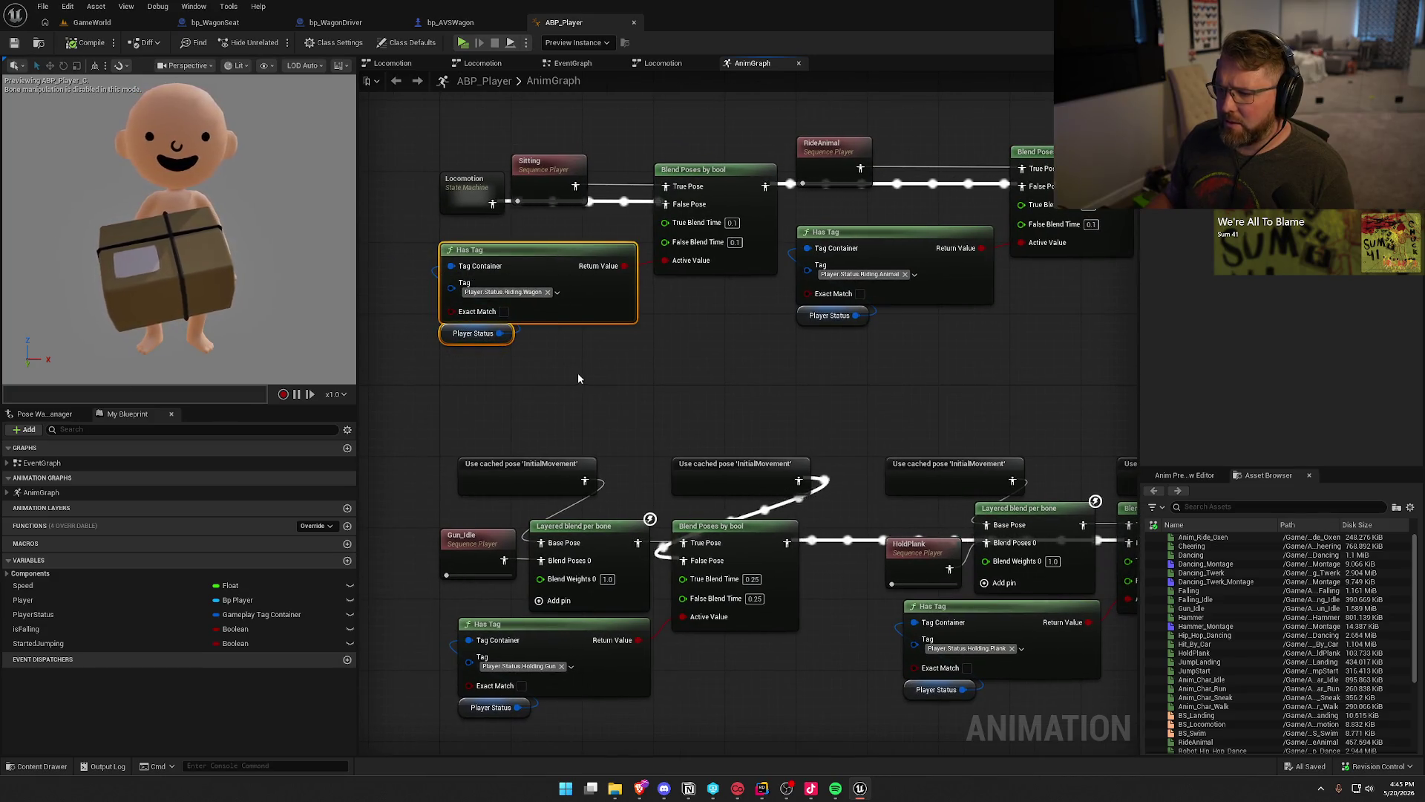
pyautogui.click(689, 328)
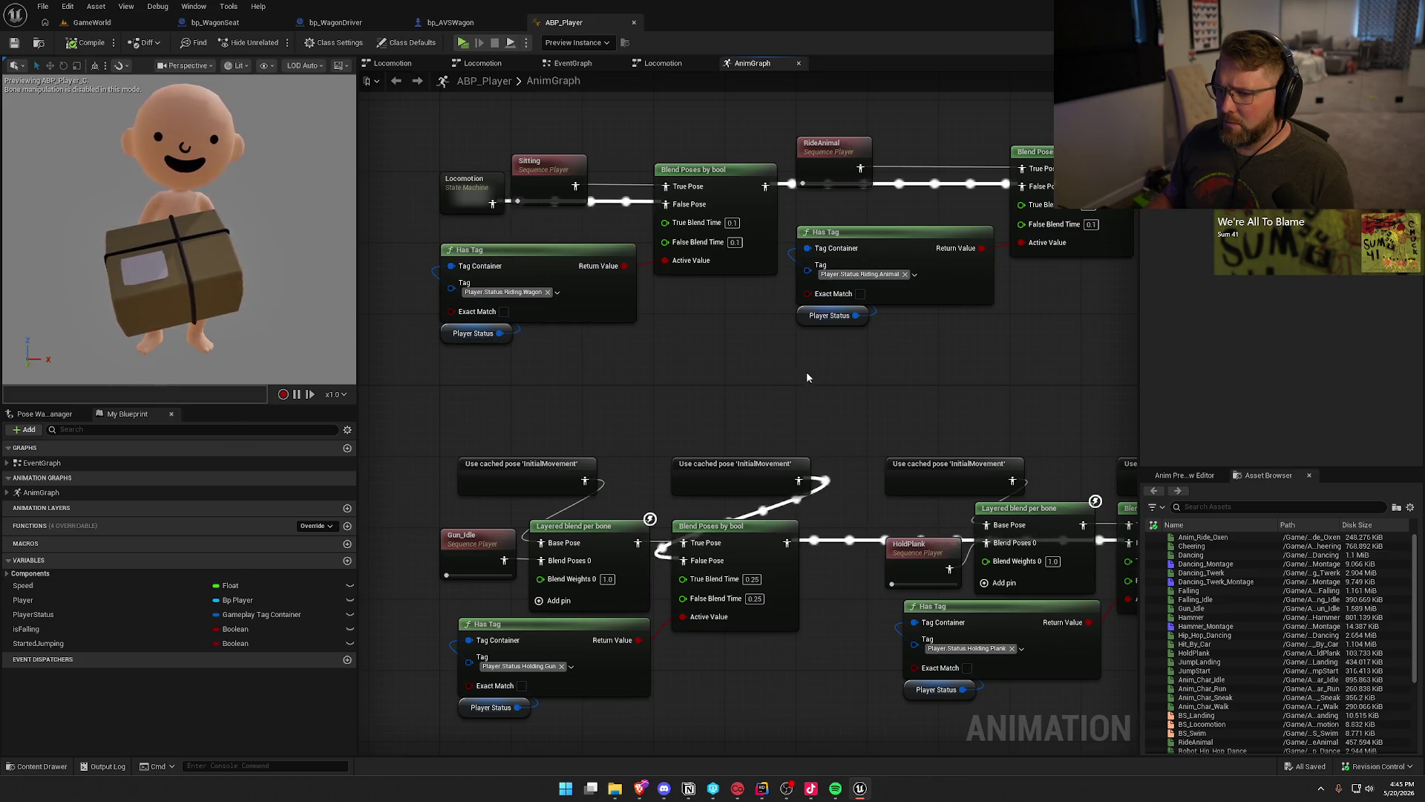
pyautogui.moveTo(918, 377)
pyautogui.mouseDown()
pyautogui.moveTo(626, 379)
pyautogui.moveTo(961, 356)
pyautogui.mouseUp()
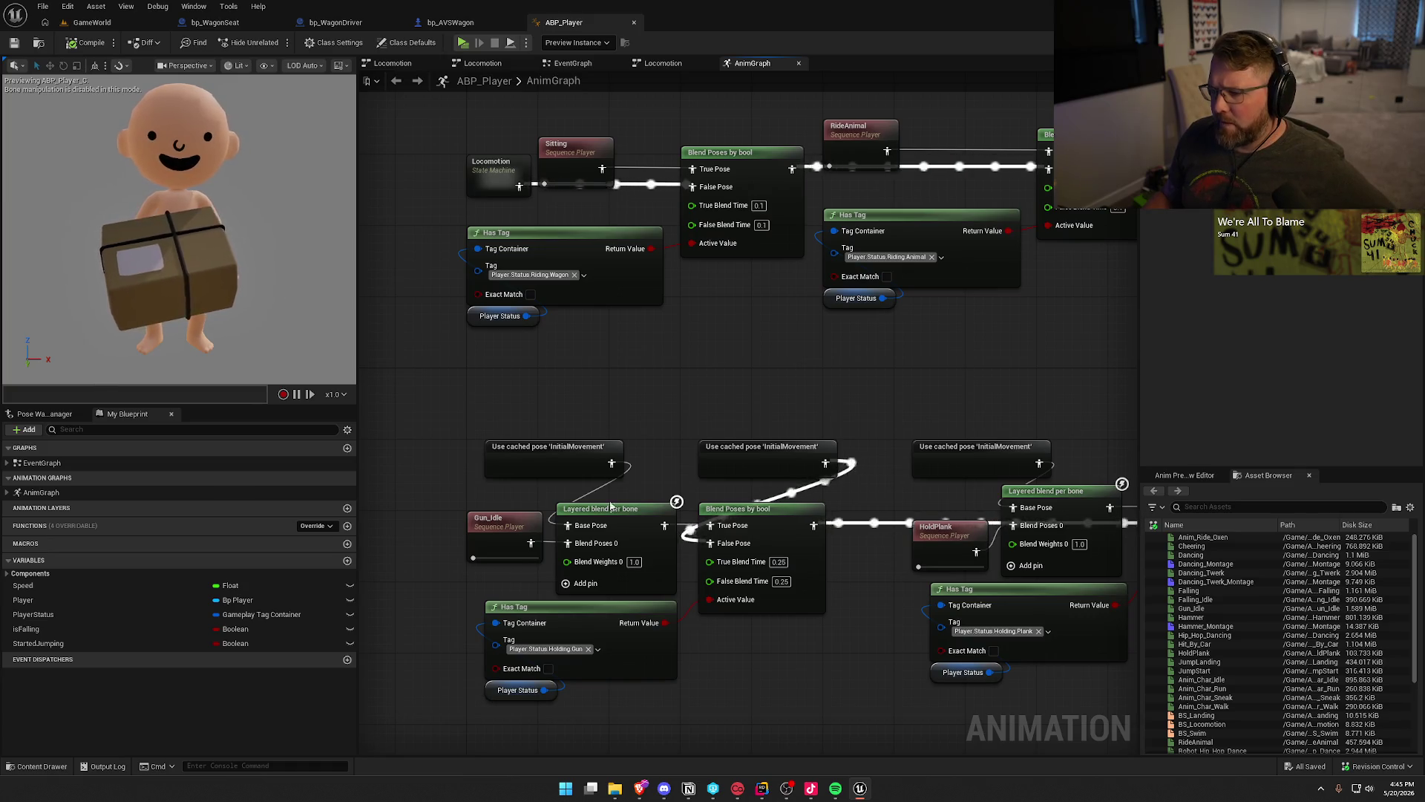
pyautogui.moveTo(649, 524); pyautogui.dragTo(98, 532)
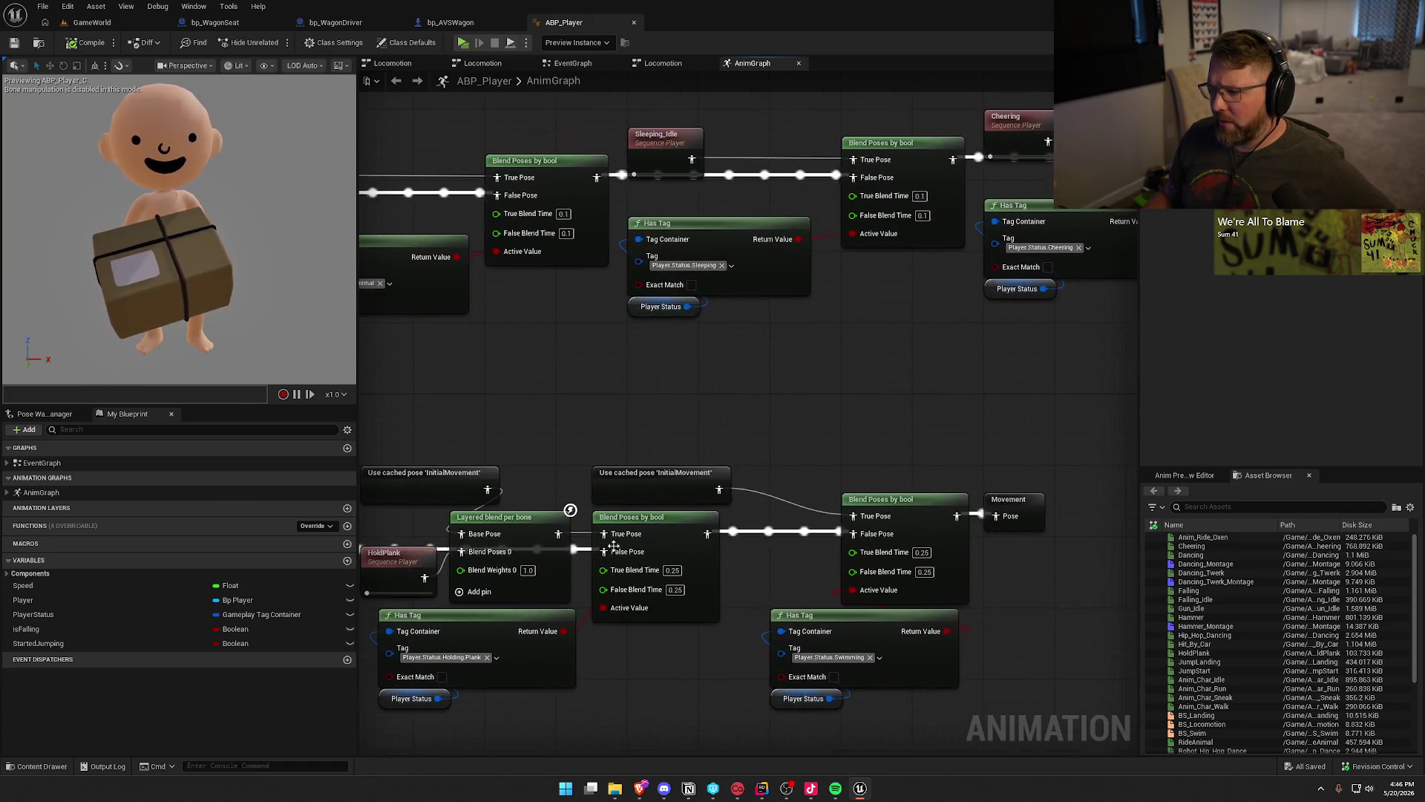
# Review the Sitting blend and Output Pose once more, then close ABP_Player to reach bp_AVSWagon.
pyautogui.moveTo(875, 419)
pyautogui.mouseDown()
pyautogui.moveTo(878, 484)
pyautogui.moveTo(644, 486)
pyautogui.moveTo(384, 452)
pyautogui.moveTo(908, 461)
pyautogui.moveTo(1024, 443)
pyautogui.moveTo(897, 449)
pyautogui.mouseUp()
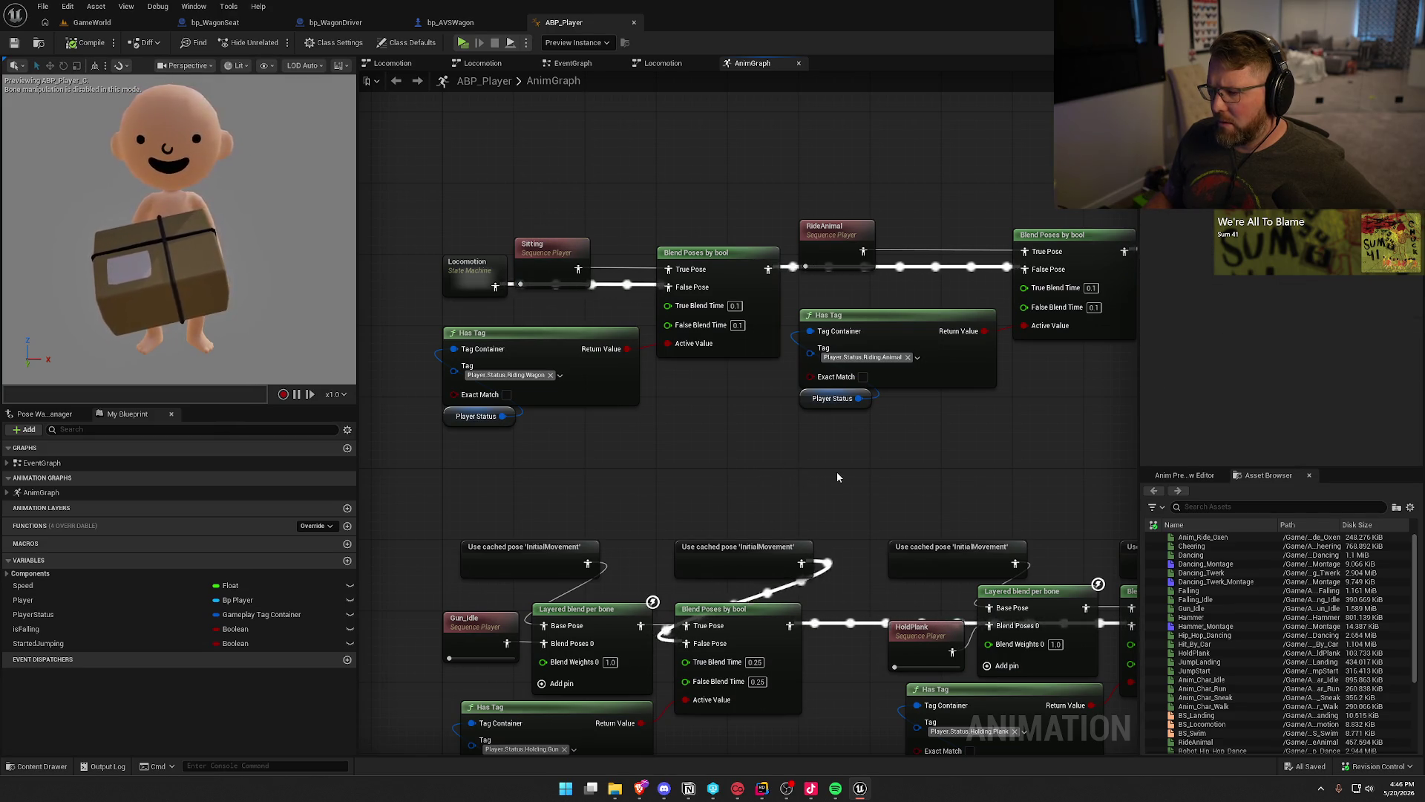
pyautogui.moveTo(930, 479)
pyautogui.mouseDown()
pyautogui.moveTo(935, 287)
pyautogui.moveTo(946, 391)
pyautogui.mouseUp()
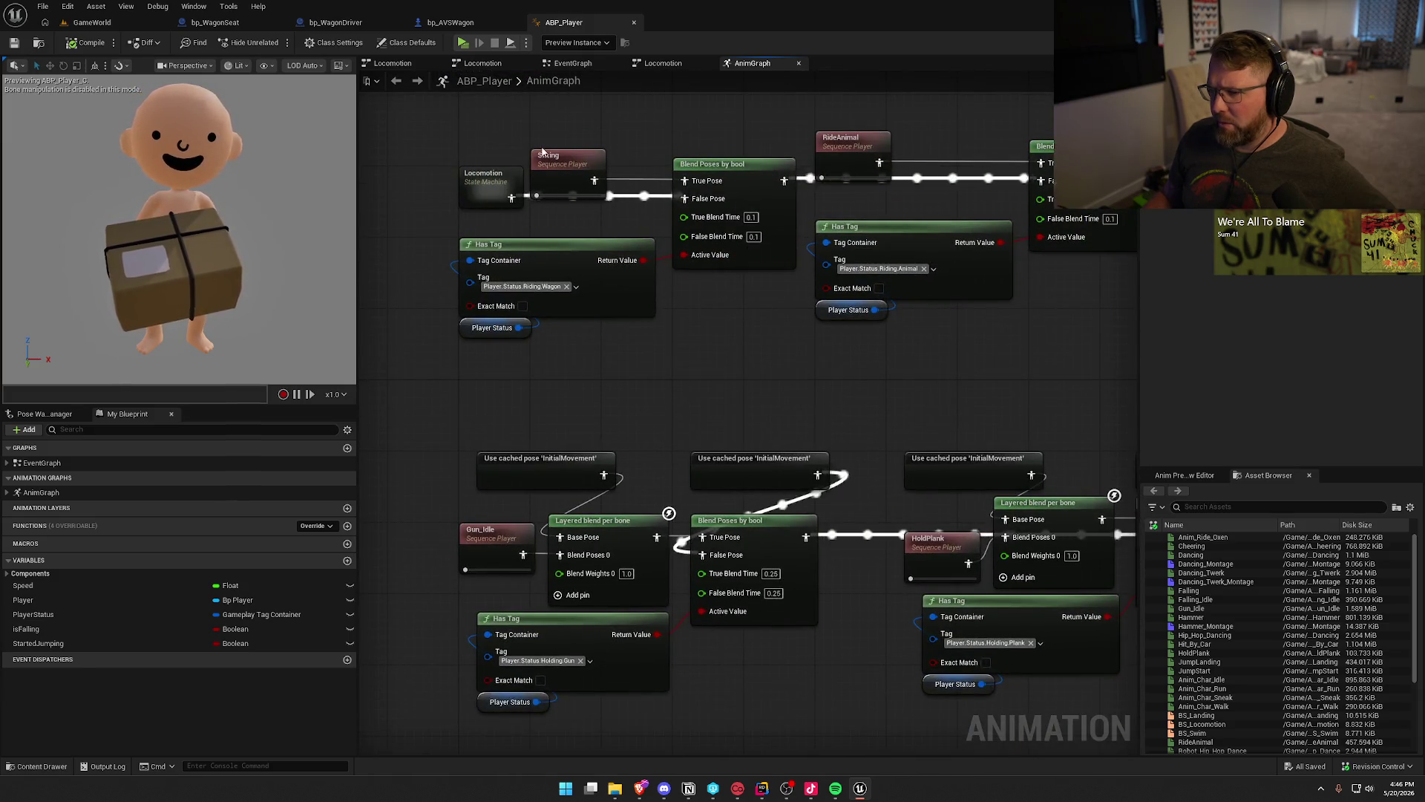
pyautogui.moveTo(757, 433)
pyautogui.mouseDown()
pyautogui.moveTo(568, 414)
pyautogui.moveTo(738, 287)
pyautogui.moveTo(589, 421)
pyautogui.moveTo(879, 268)
pyautogui.moveTo(661, 457)
pyautogui.mouseUp()
pyautogui.click(634, 22)
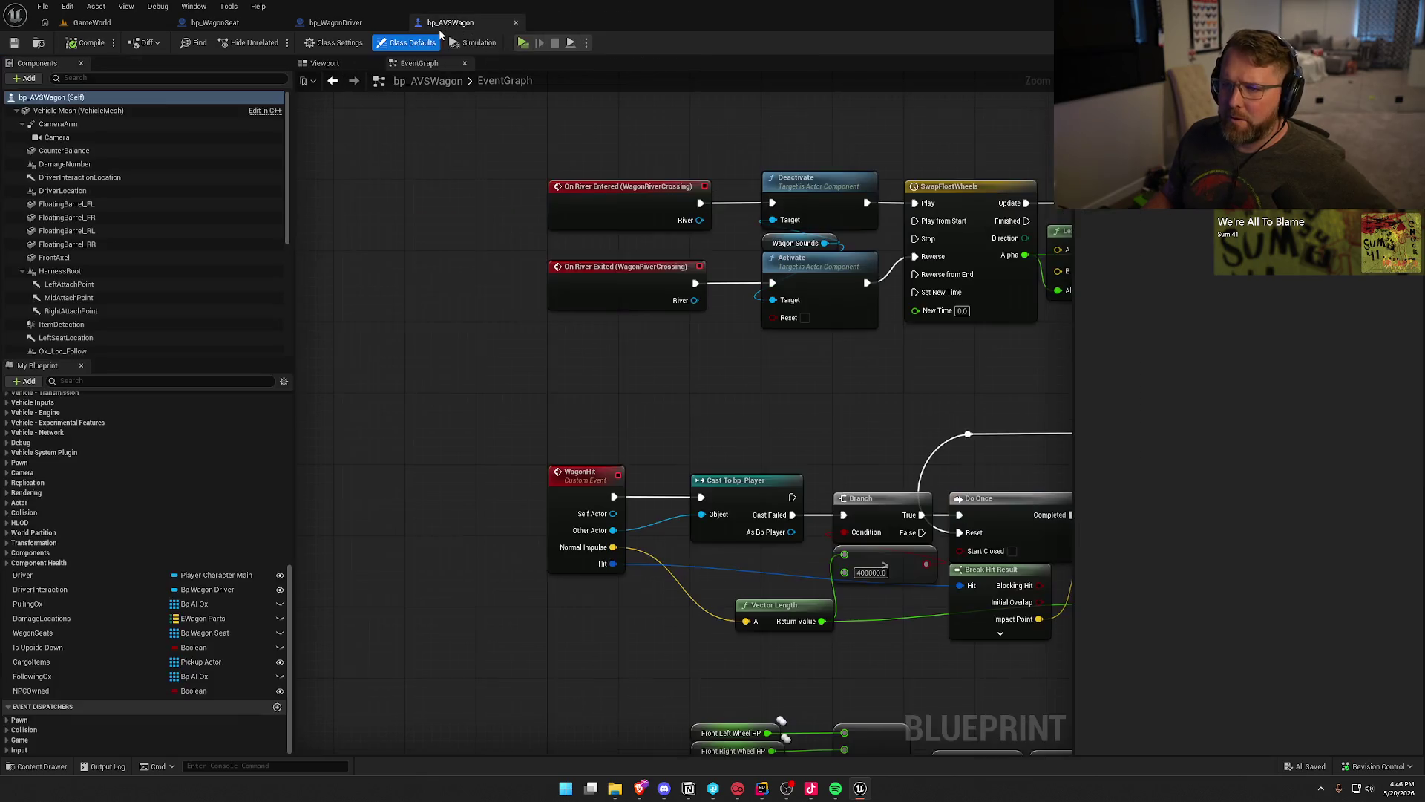
pyautogui.moveTo(441, 338); pyautogui.dragTo(294, 381)
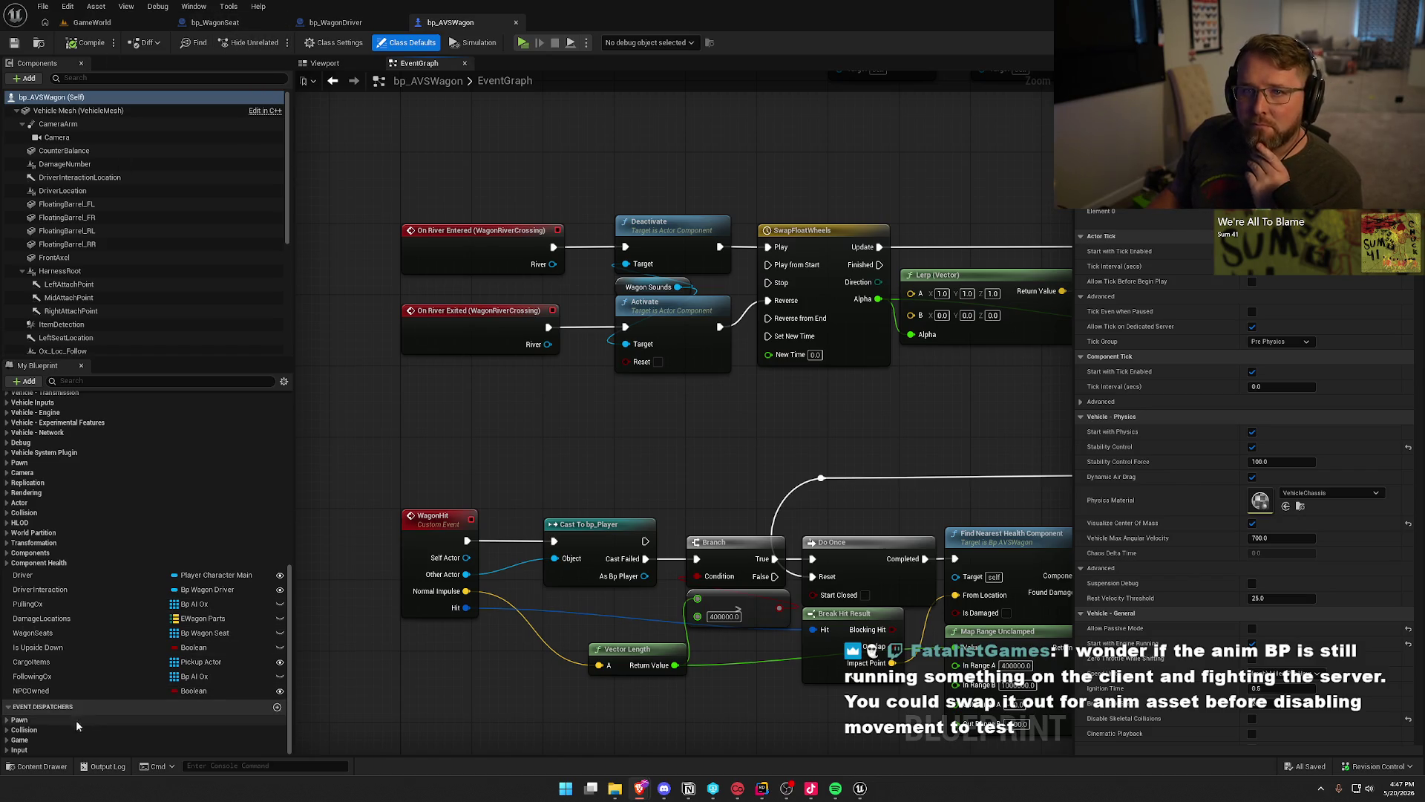
pyautogui.click(45, 768)
# Open bp_Player from the Player folder, compile it, and return to bp_WagonSeat's BP_Interact graph.
pyautogui.scroll(-2, 67, 638)
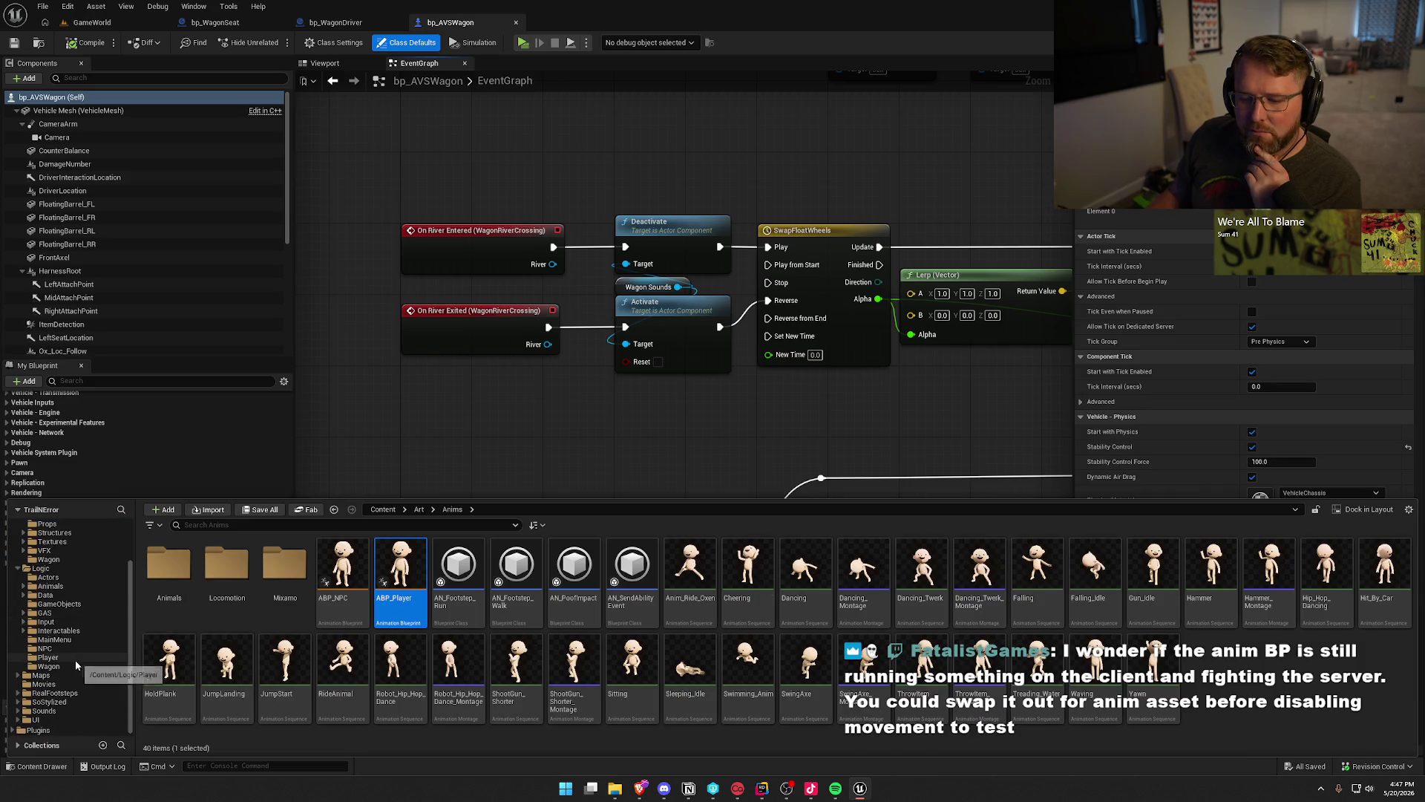
pyautogui.click(64, 655)
pyautogui.doubleClick(226, 564)
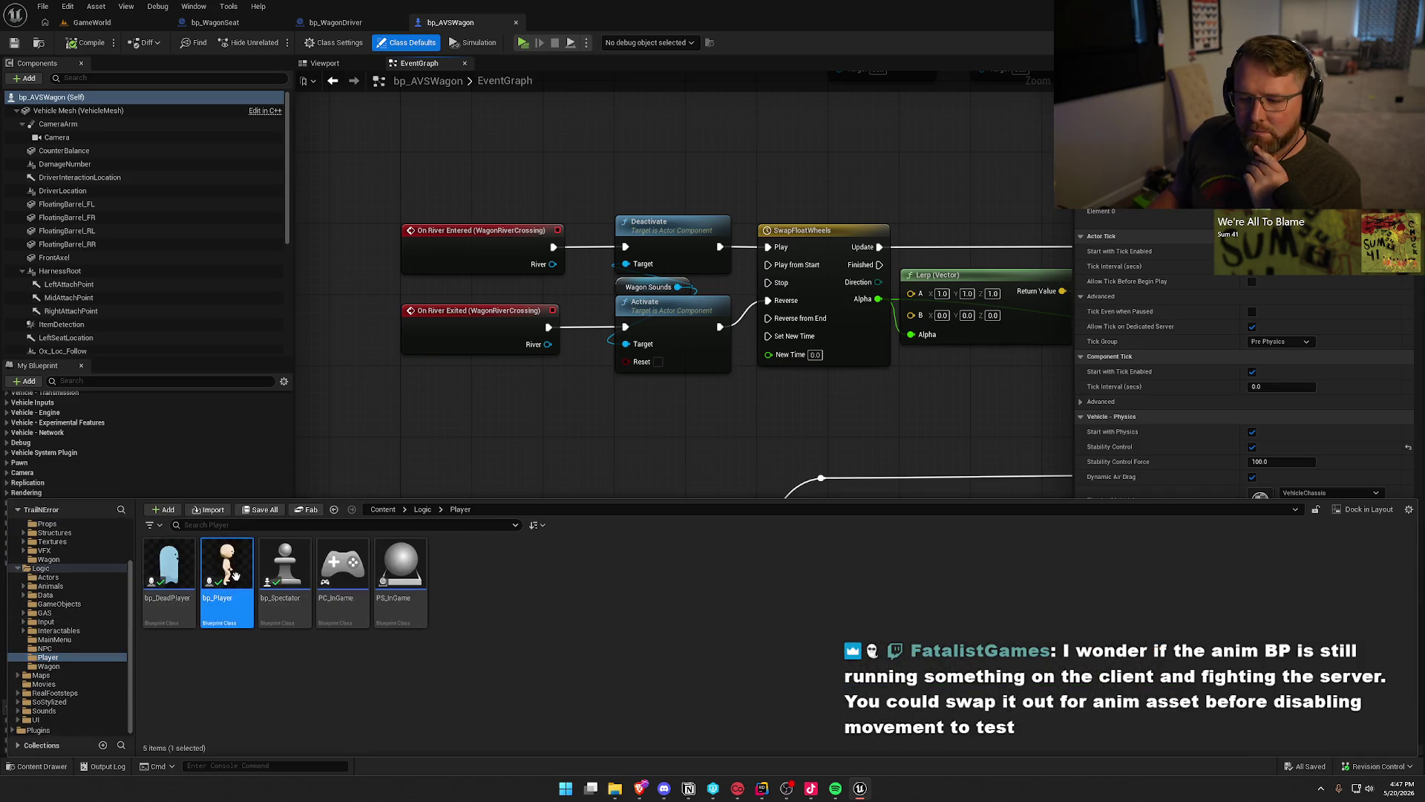
pyautogui.click(113, 141)
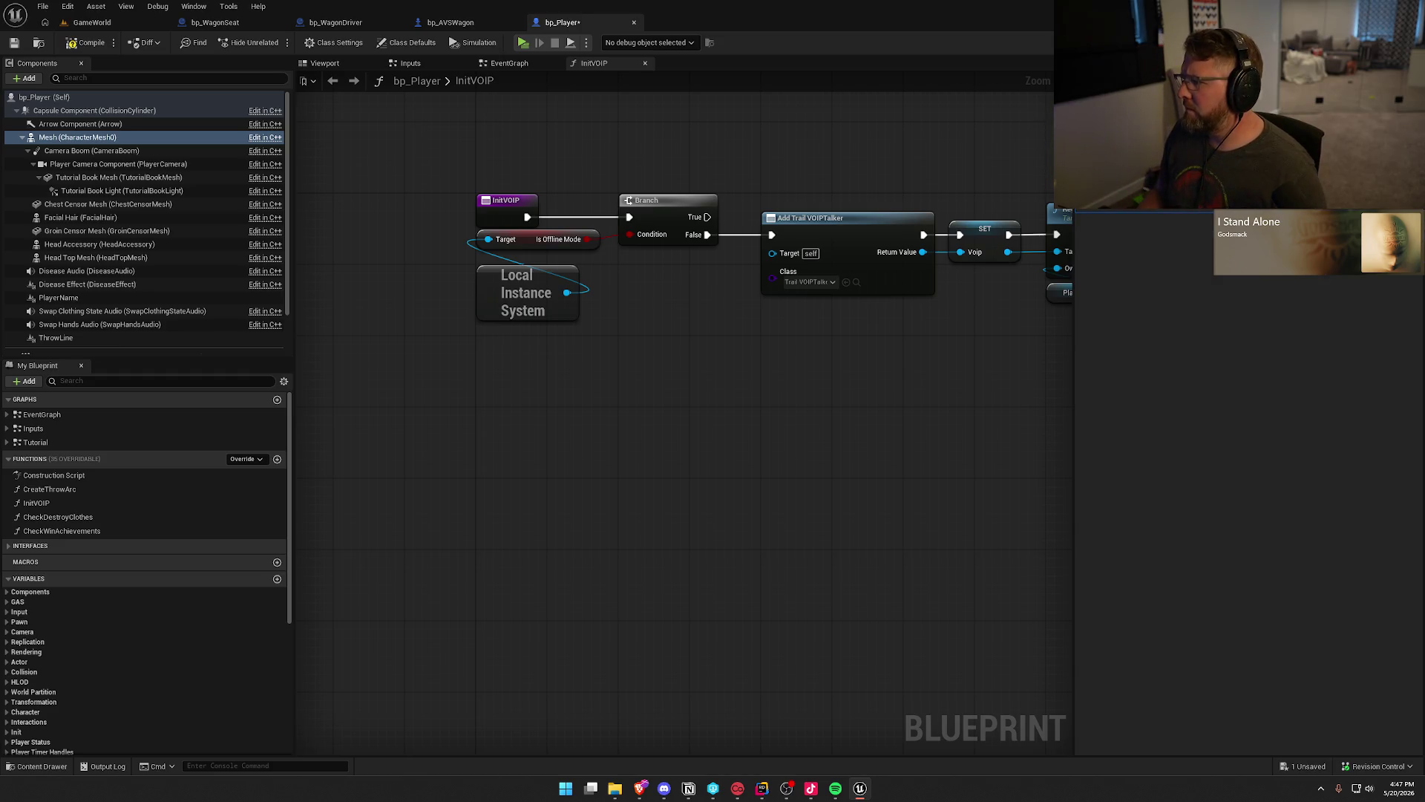
pyautogui.click(81, 46)
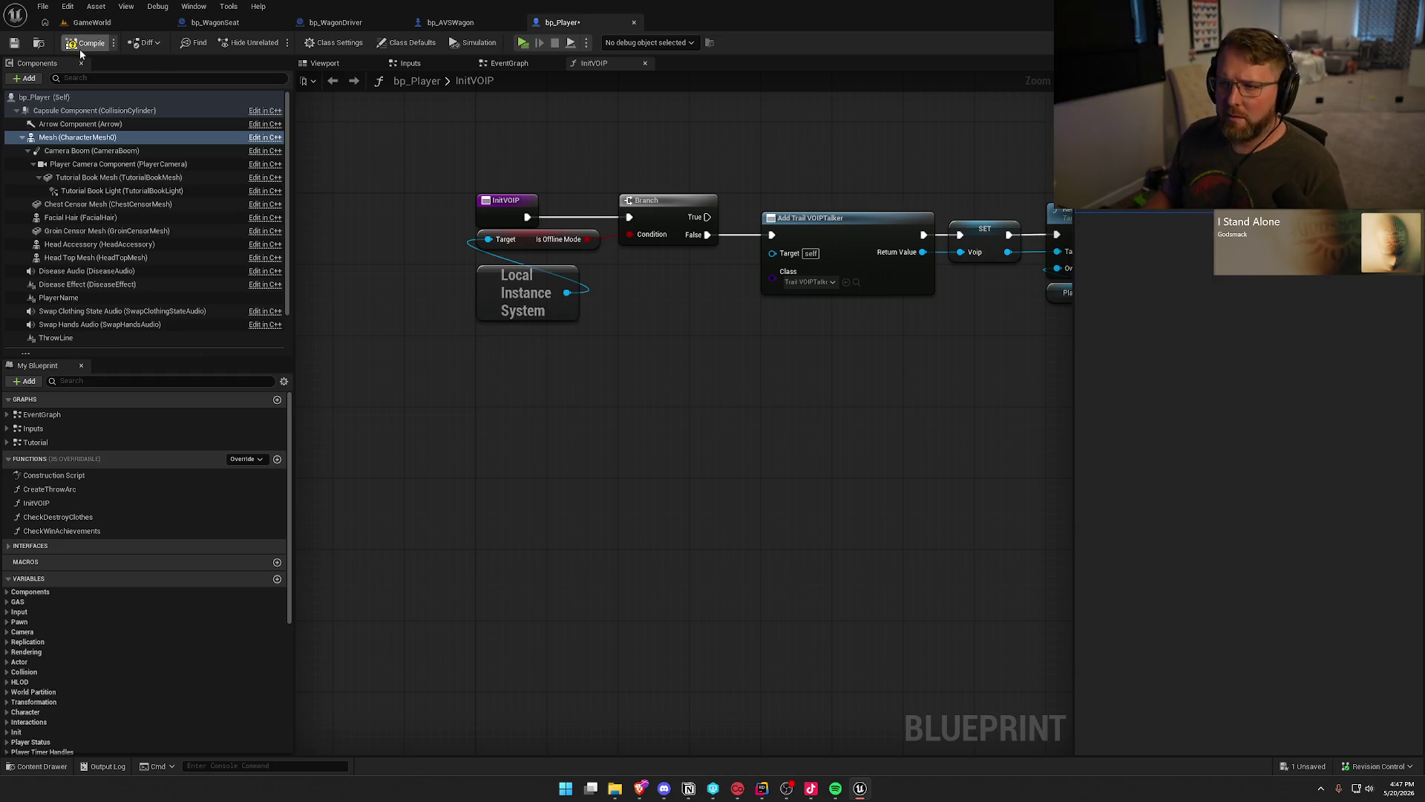
pyautogui.click(215, 22)
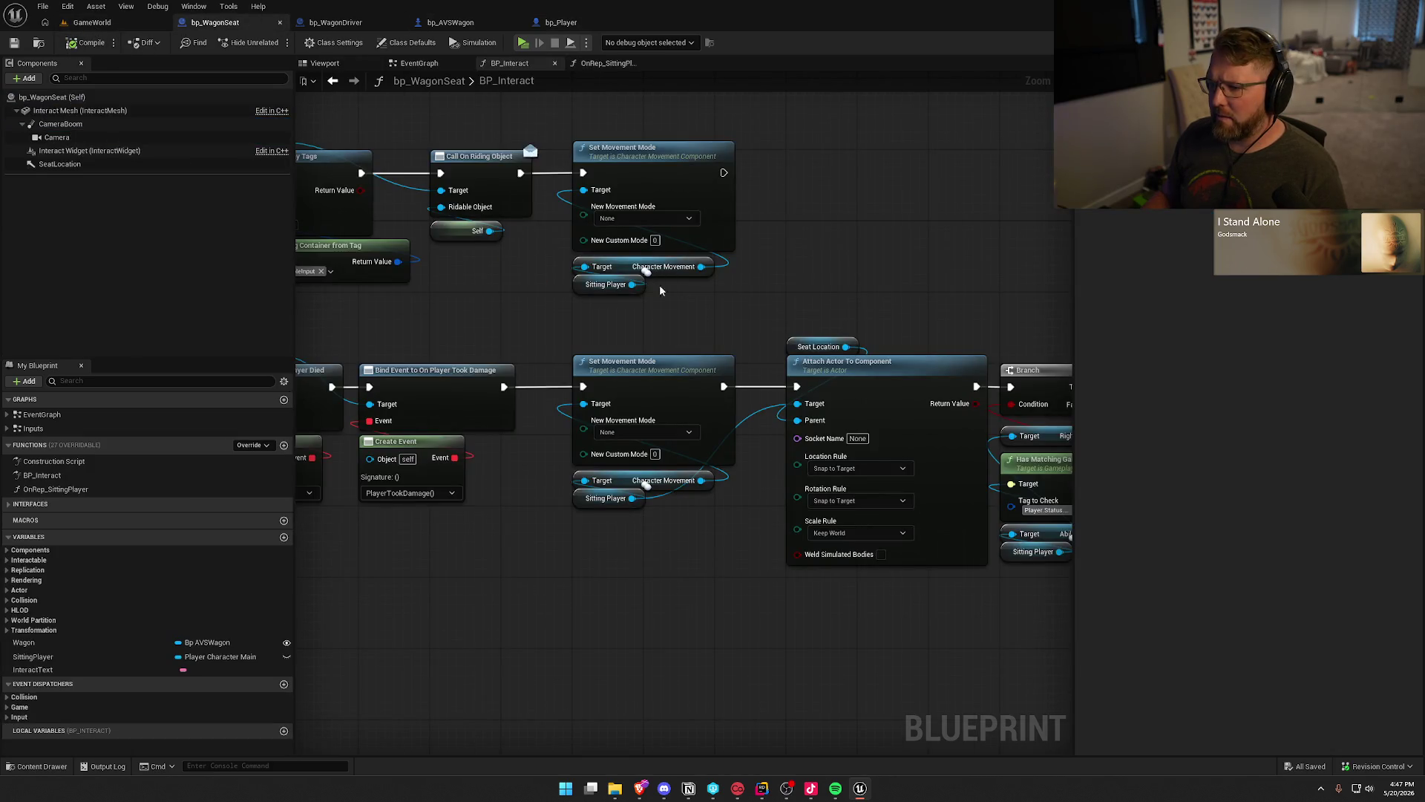
# Add Set Component Tick Enabled from Character Movement after the upper Set Movement Mode.
pyautogui.moveTo(700, 267); pyautogui.dragTo(780, 259)
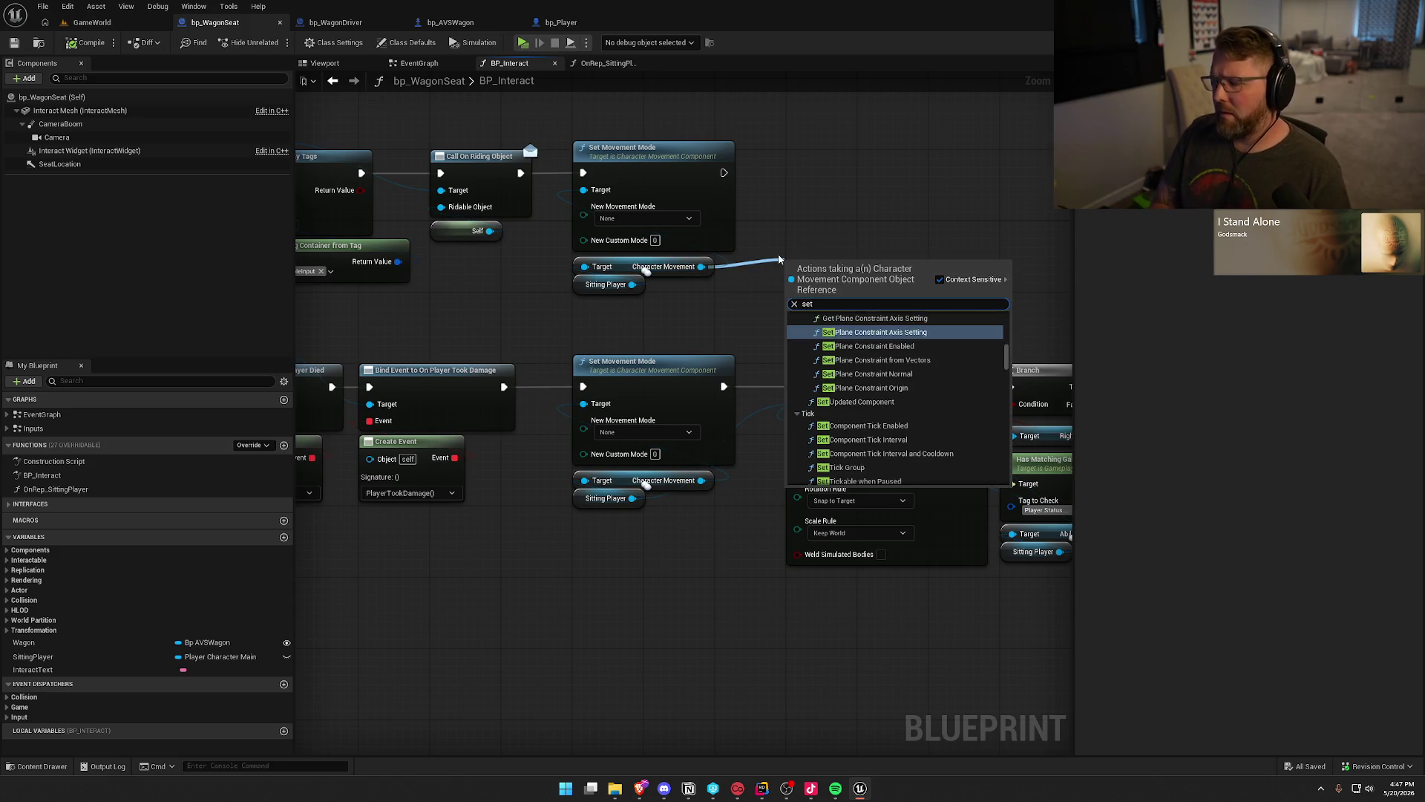
pyautogui.write('set tick et')
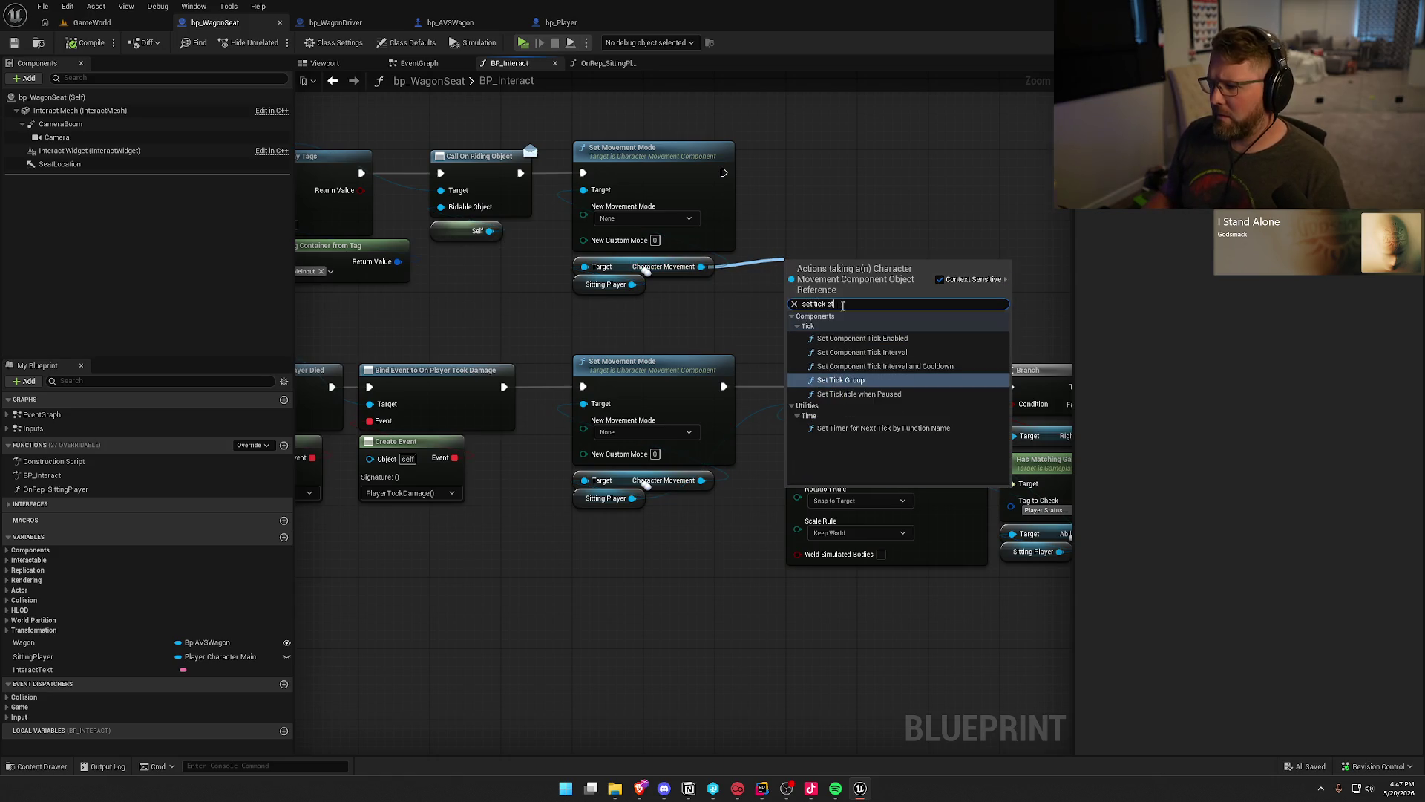
pyautogui.click(861, 338)
pyautogui.moveTo(853, 293)
pyautogui.mouseDown()
pyautogui.moveTo(834, 194)
pyautogui.moveTo(724, 172)
pyautogui.moveTo(813, 159)
pyautogui.mouseUp()
# Compile bp_WagonSeat, switch to GameWorld and start a multiplayer play test.
pyautogui.click(845, 297)
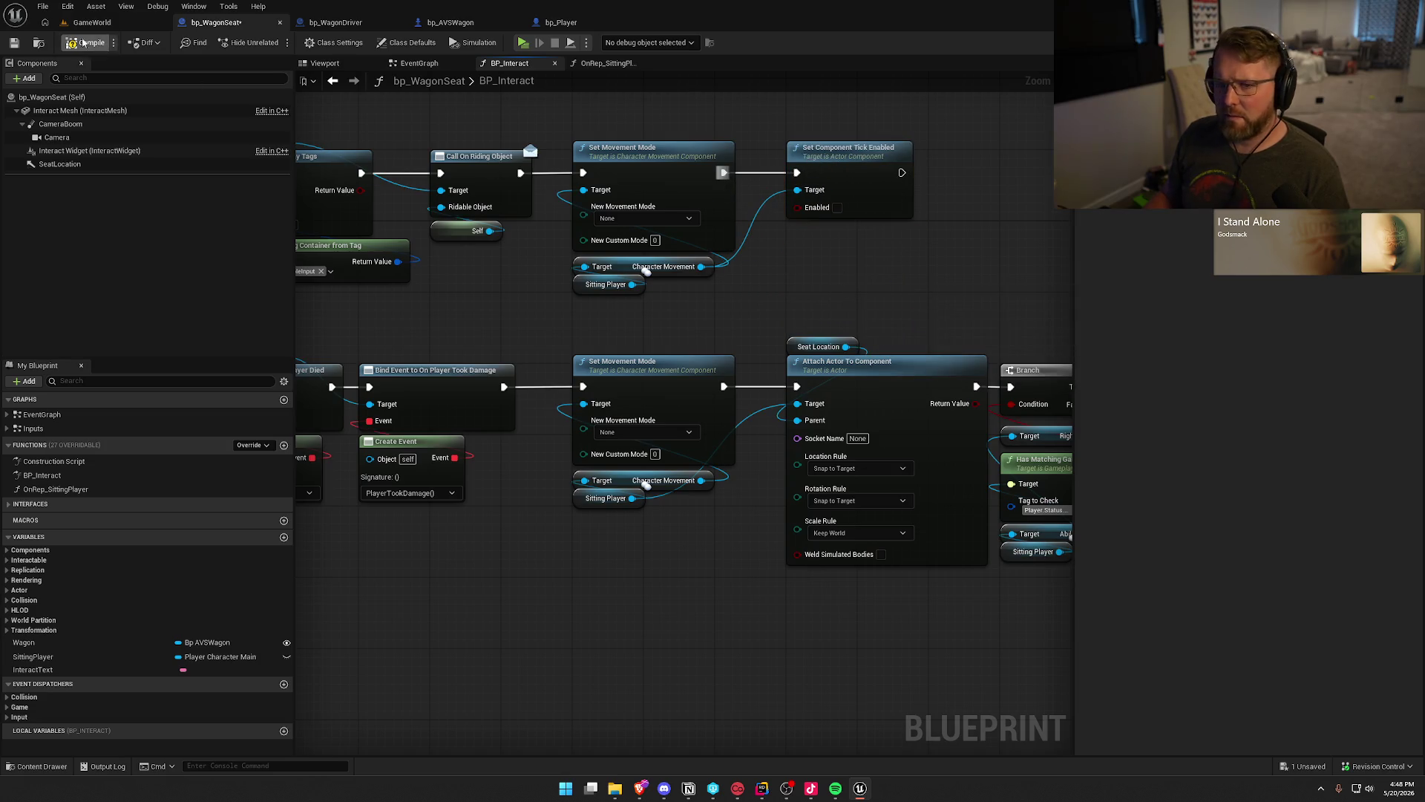
pyautogui.click(92, 22)
pyautogui.click(306, 42)
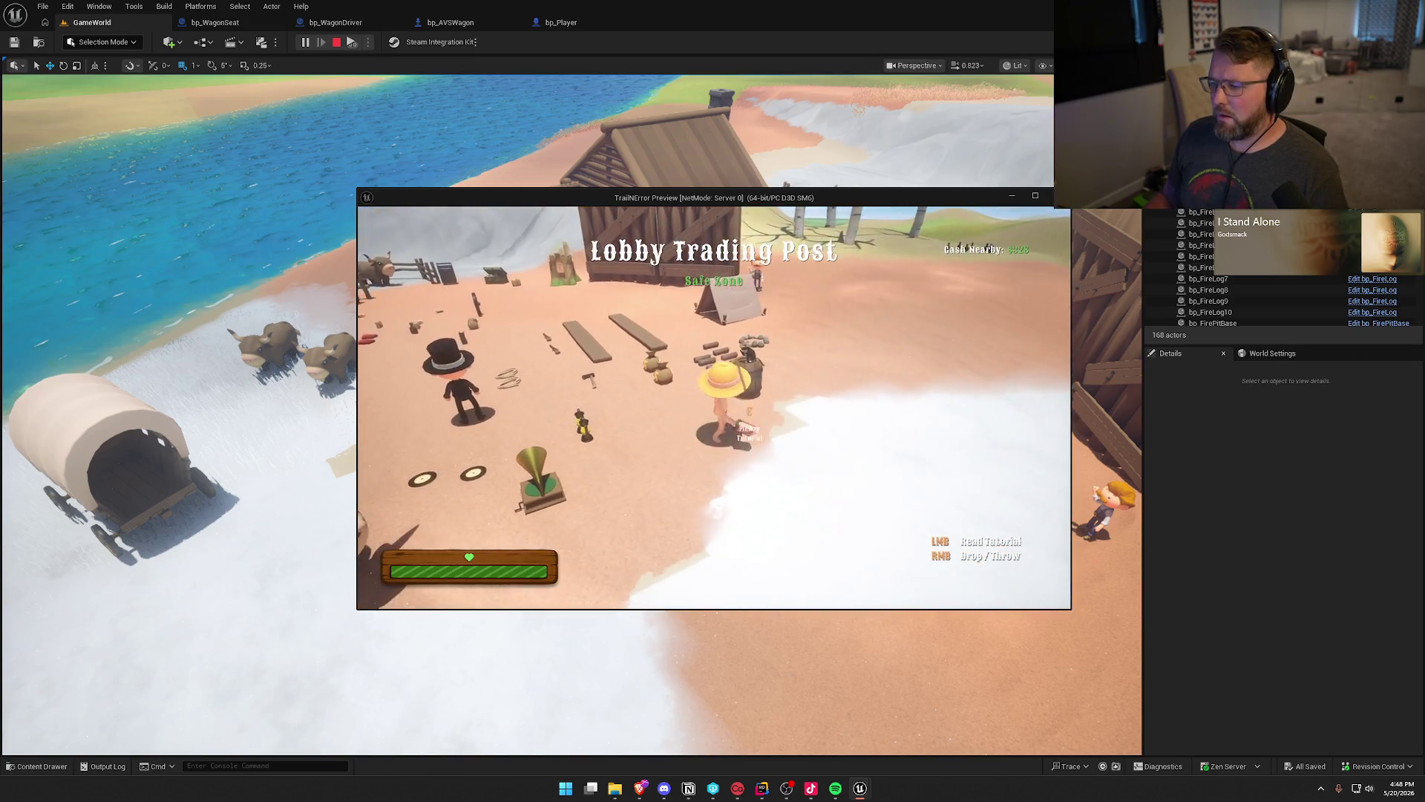
# Move the Server window right and enlarge the Client 1 window.
pyautogui.press('super')
pyautogui.moveTo(684, 200); pyautogui.dragTo(1028, 202)
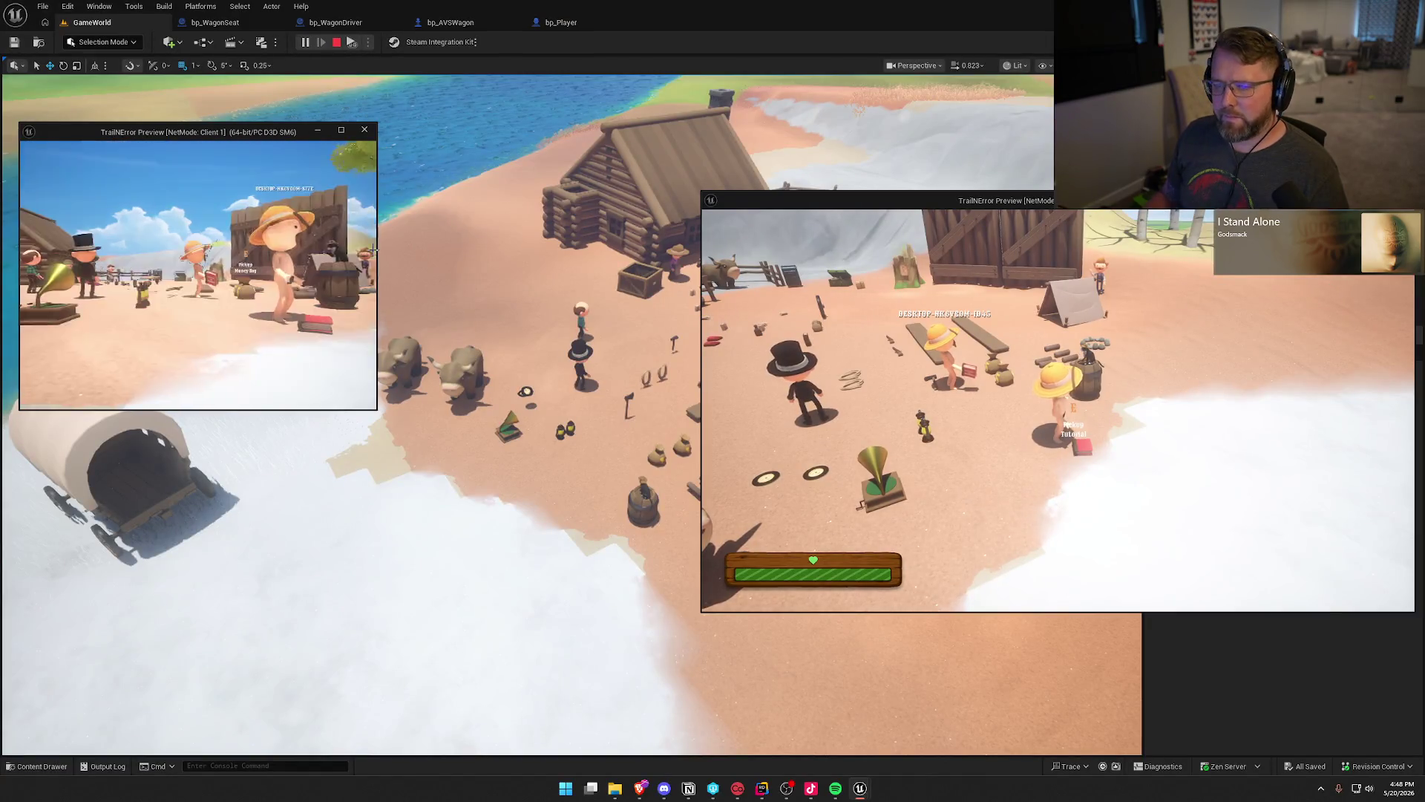
pyautogui.press('super')
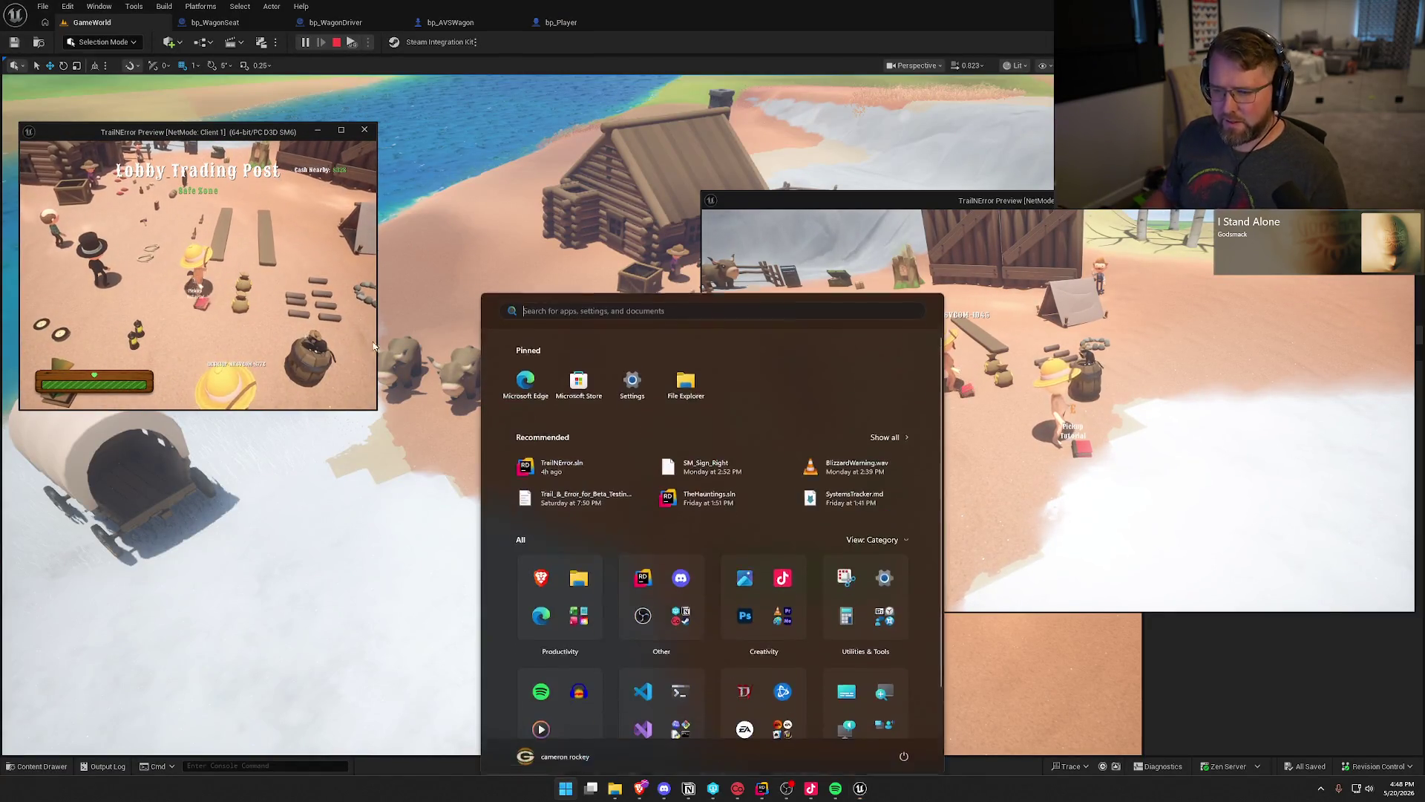
pyautogui.click(377, 409)
pyautogui.moveTo(378, 409); pyautogui.dragTo(673, 591)
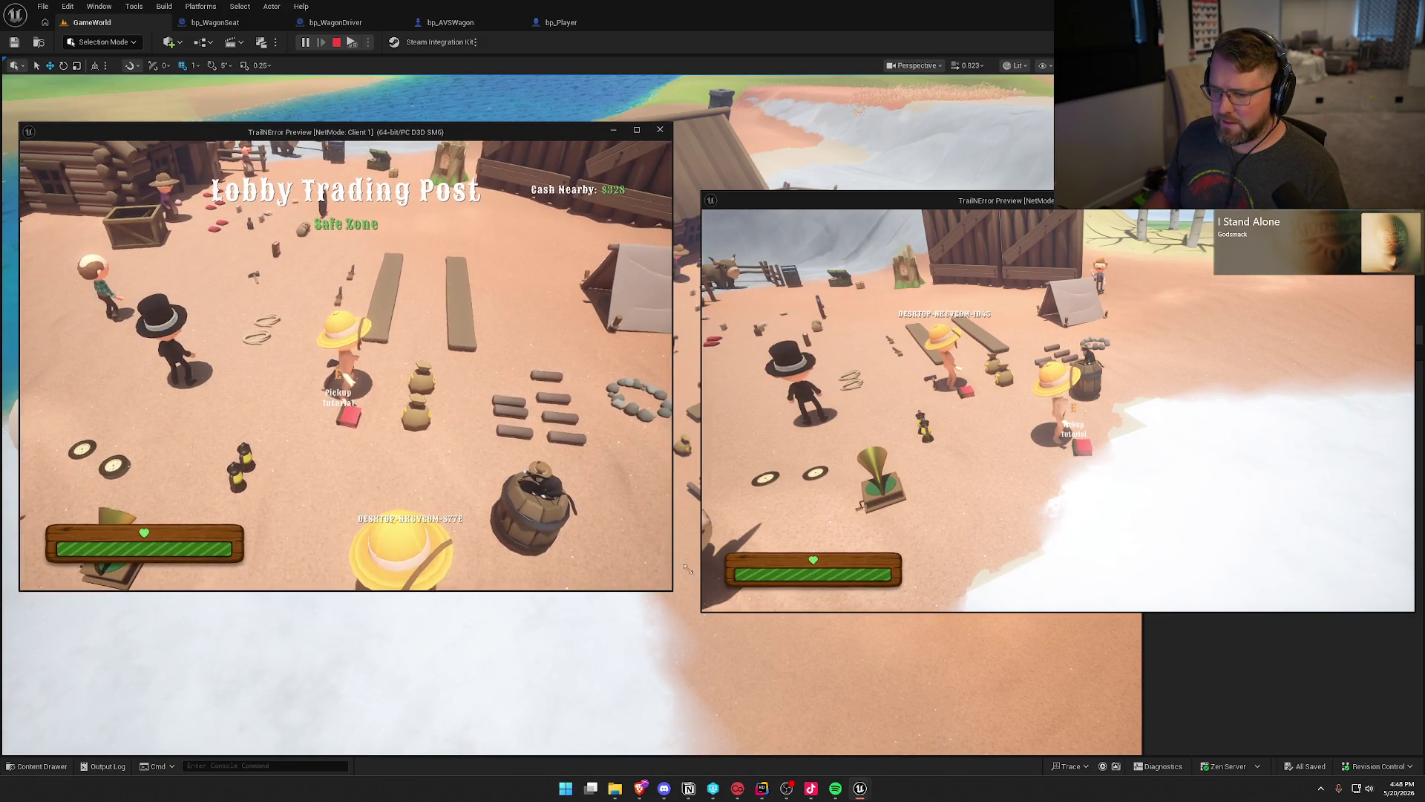
# Walk Client 1 to the wagon and sit, move Client 2 toward it, then stop the session.
pyautogui.press('w')
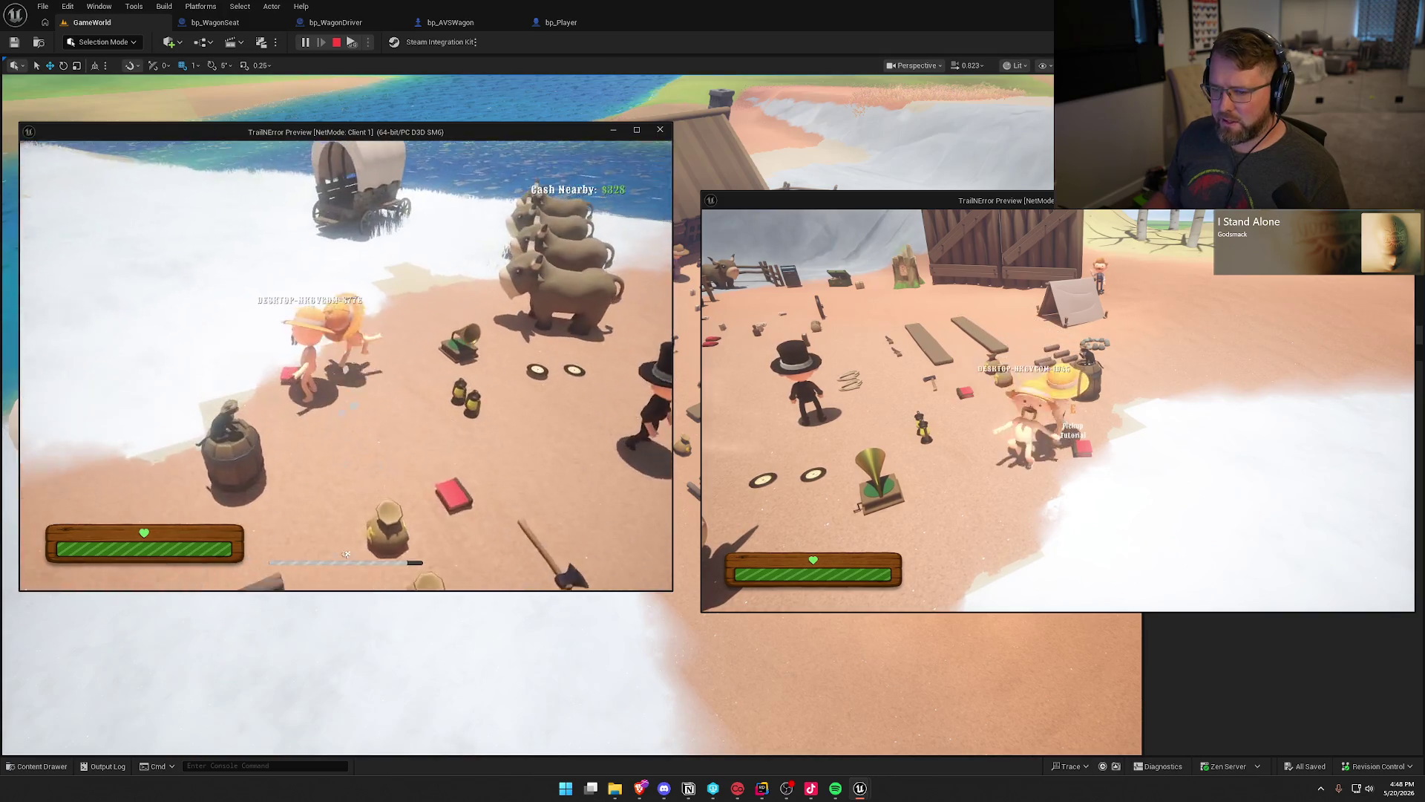
pyautogui.press('e')
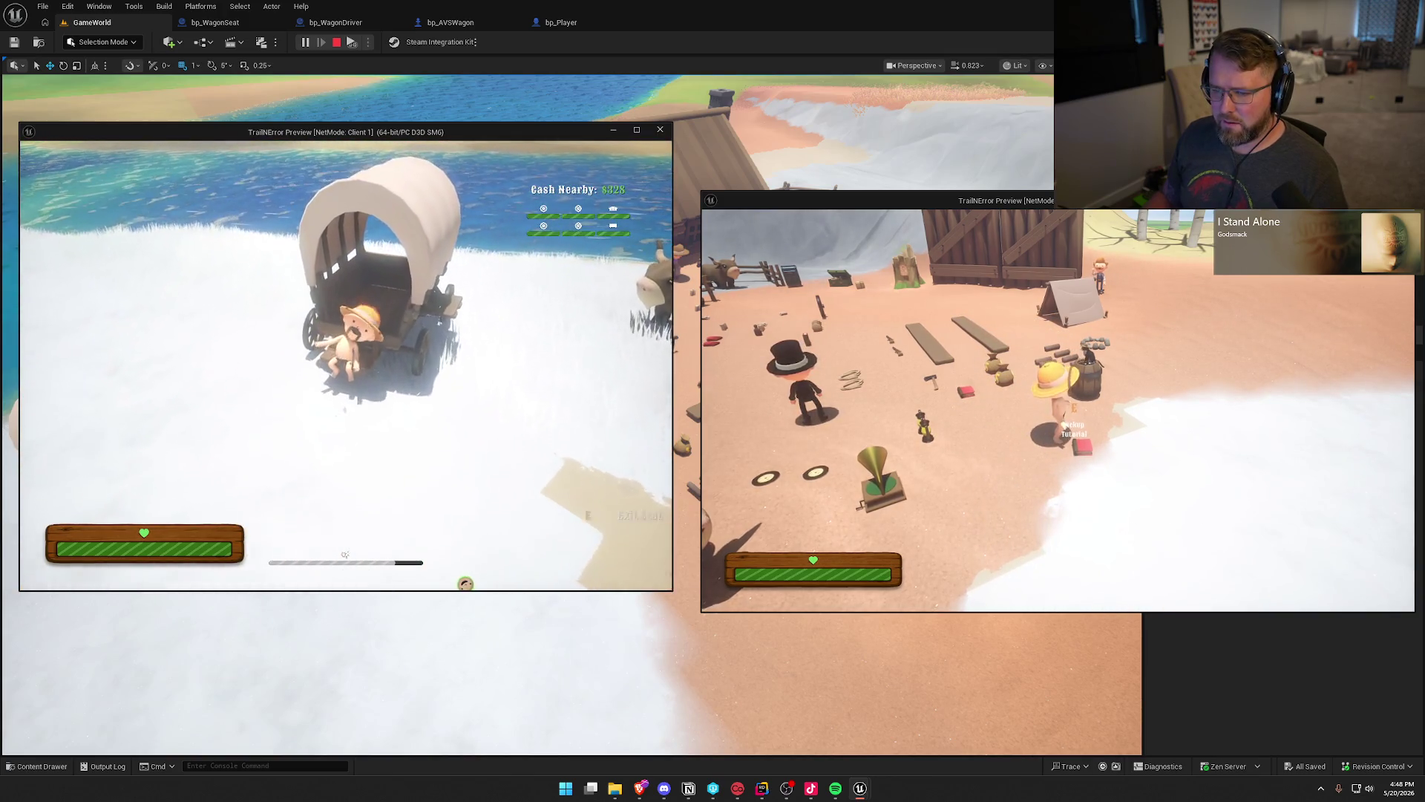
pyautogui.press('super')
pyautogui.press('super')
pyautogui.click(716, 453)
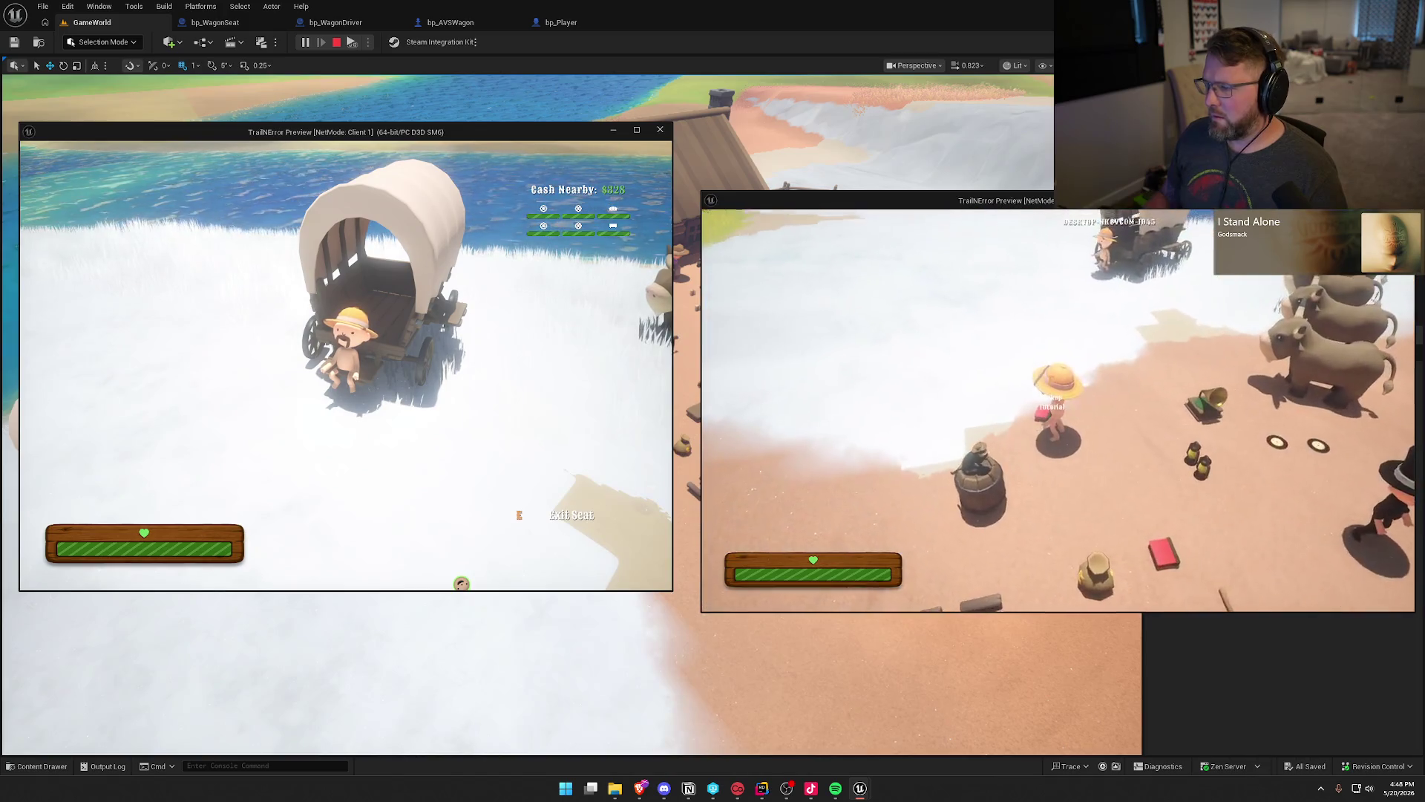
pyautogui.press('w')
pyautogui.press('w')
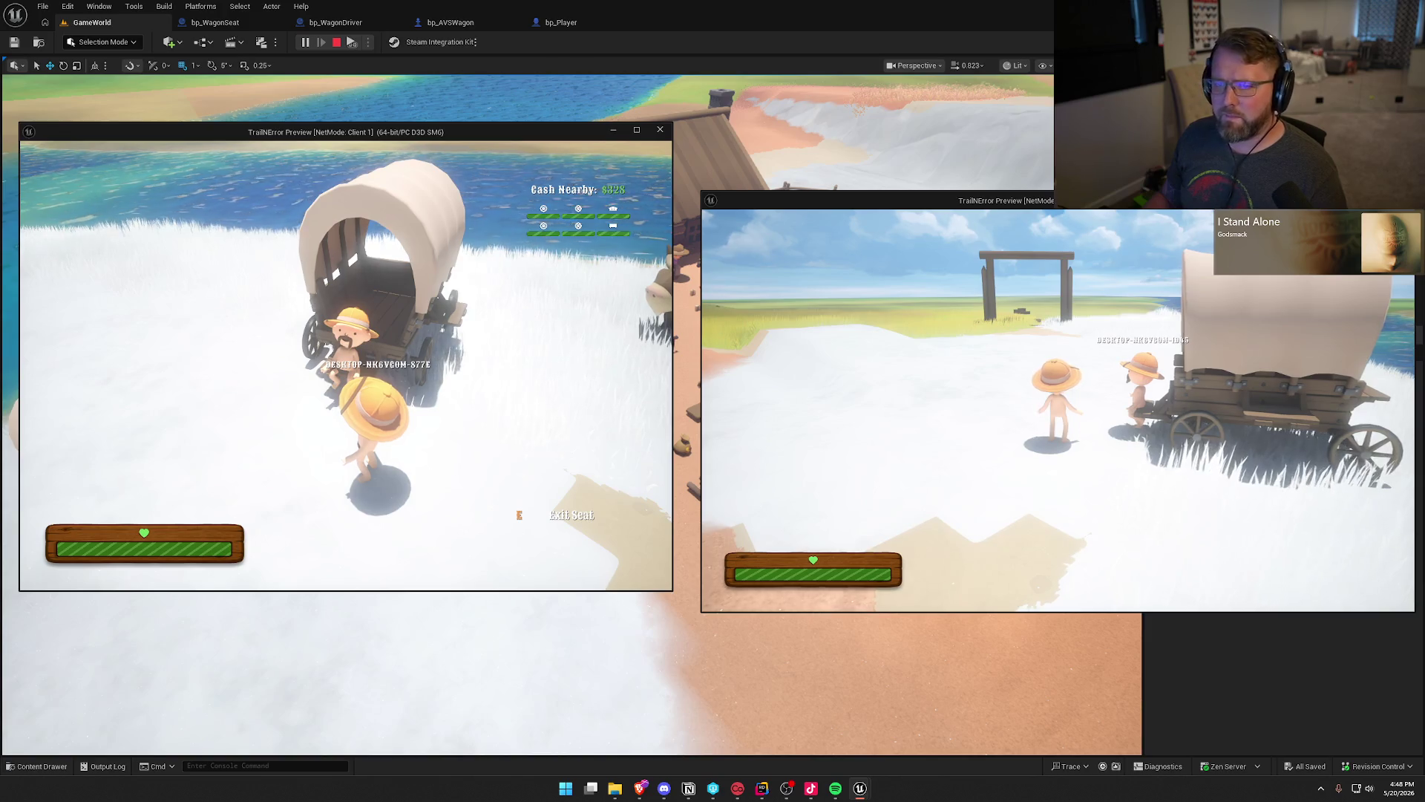
pyautogui.press('Escape')
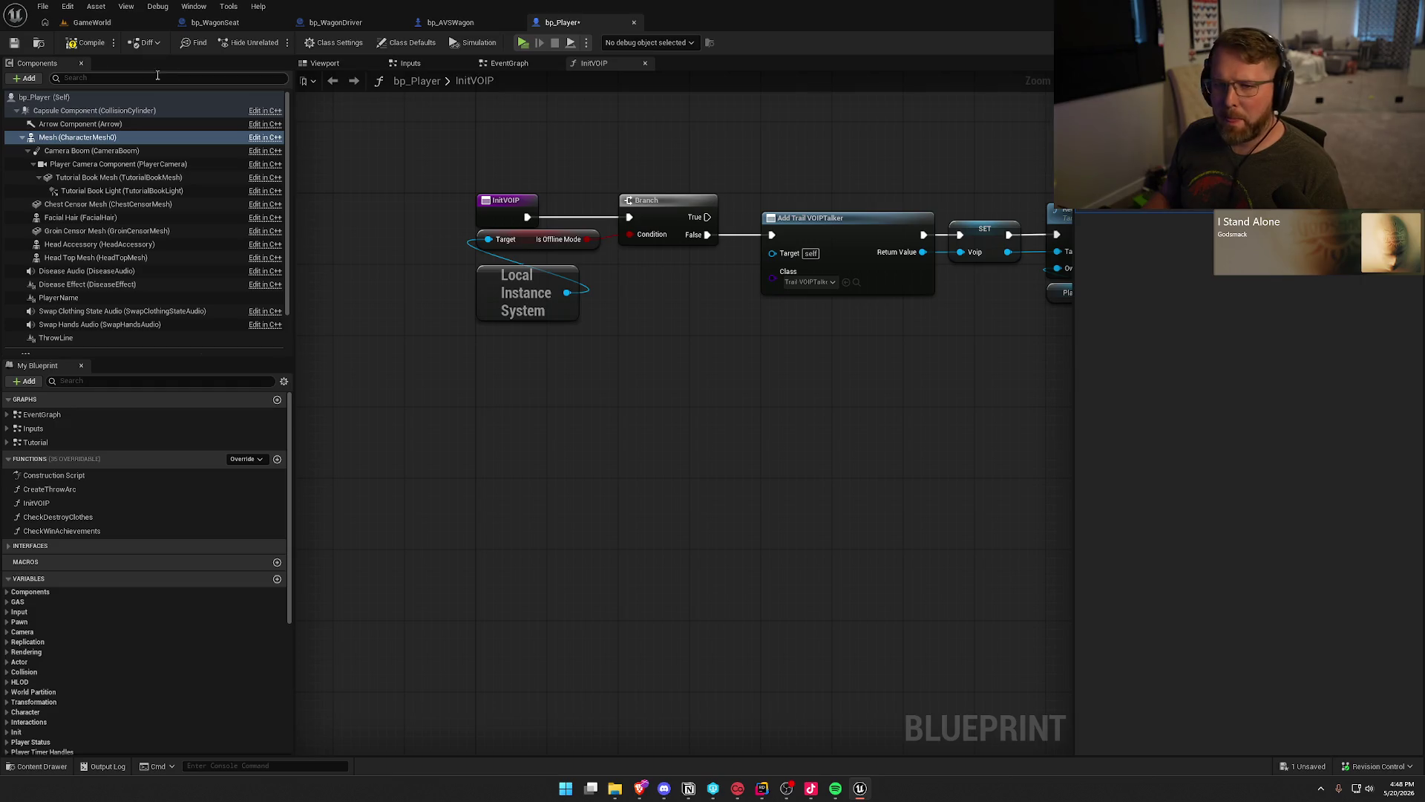
# Compile and close bp_Player, returning to bp_WagonSeat's BP_Interact graph.
pyautogui.click(87, 42)
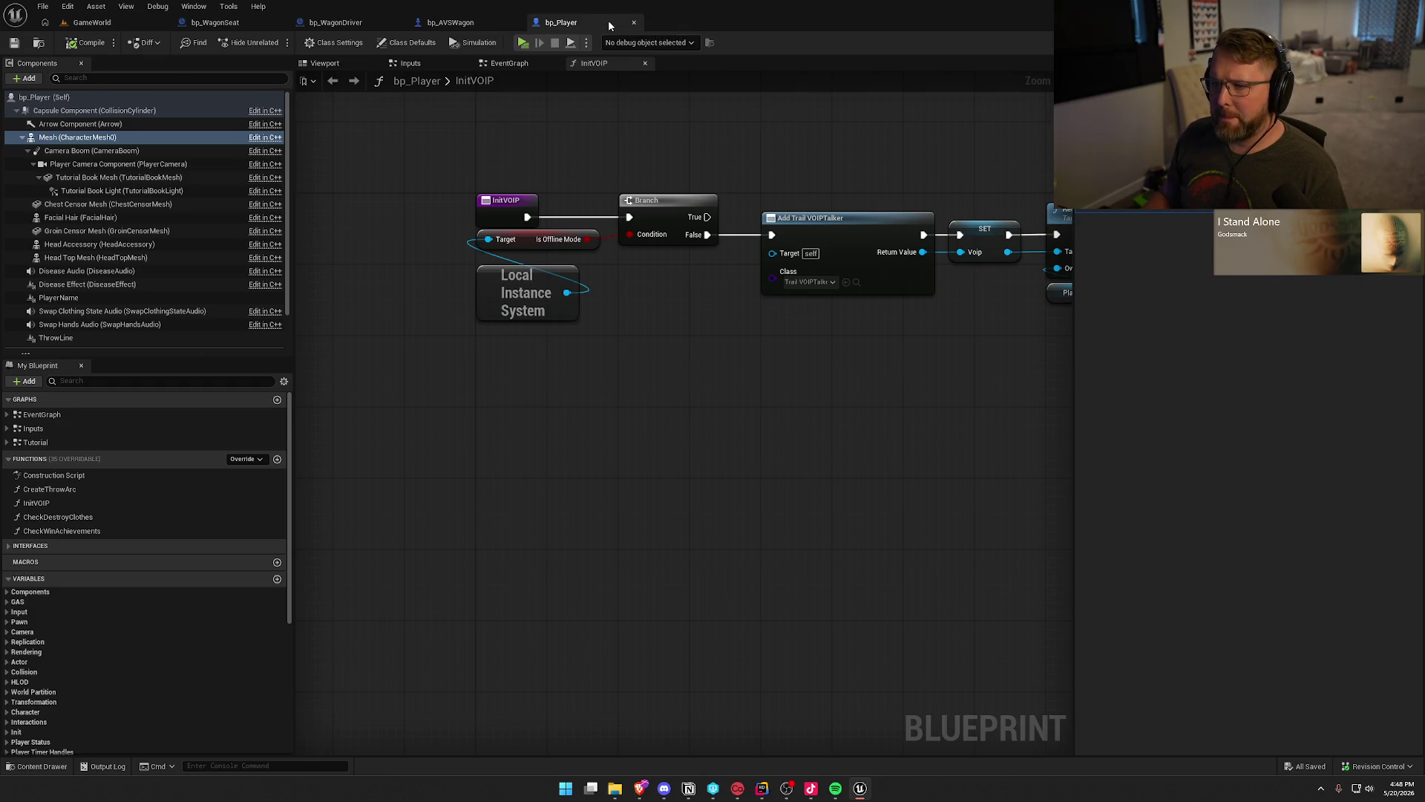
pyautogui.middleClick(608, 20)
pyautogui.click(215, 22)
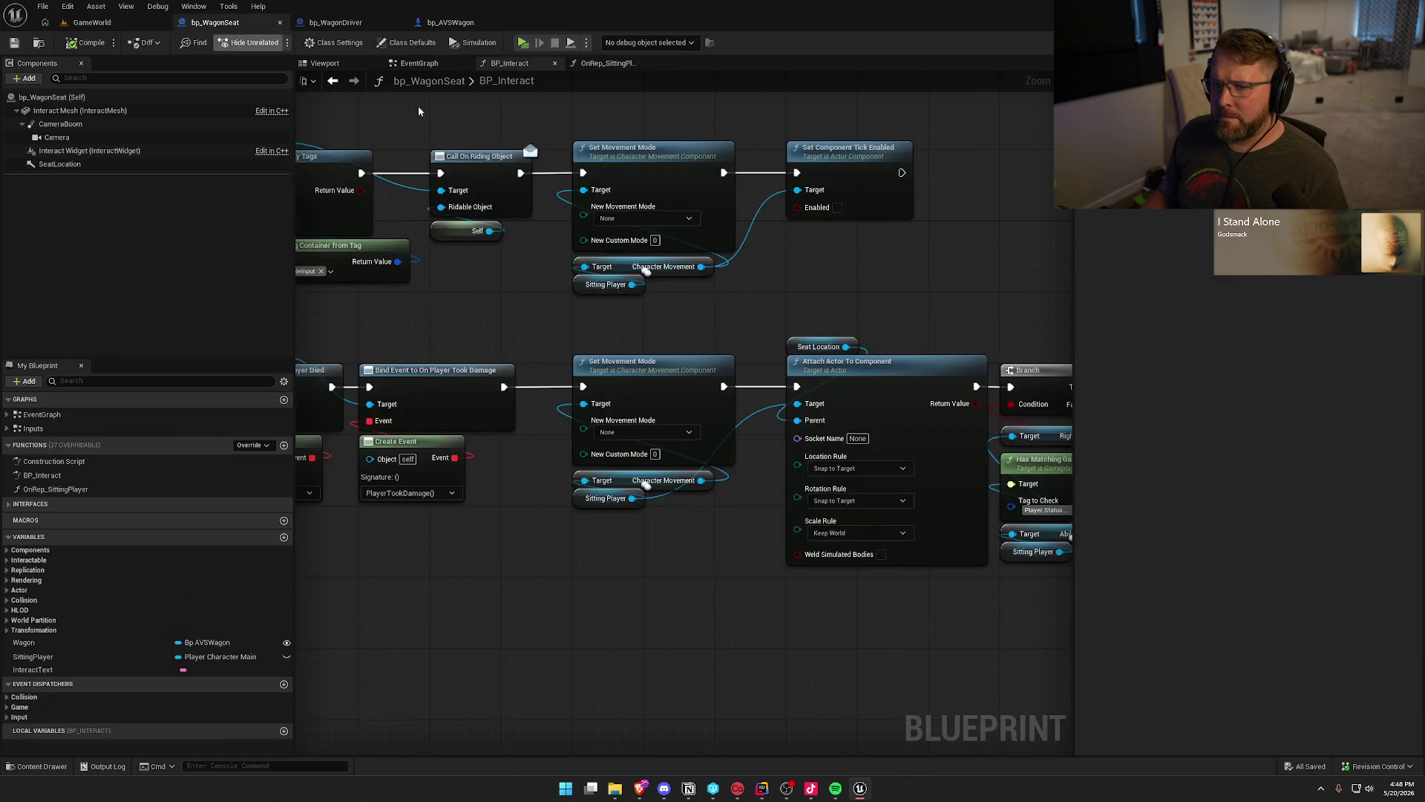
# Delete the Set Component Tick Enabled node and pull a new wire from Sitting Player.
pyautogui.click(814, 212)
pyautogui.press('Delete')
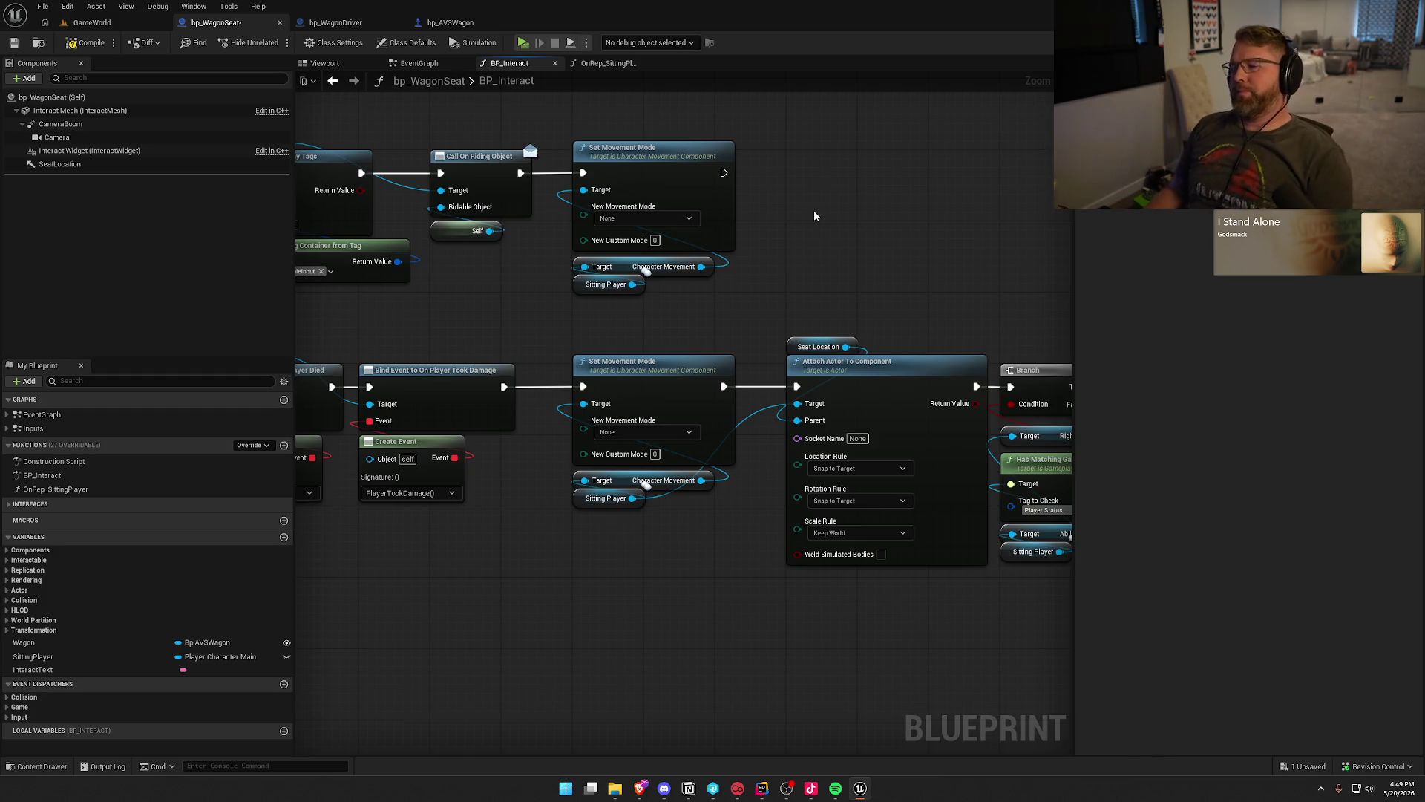
pyautogui.moveTo(633, 285); pyautogui.dragTo(746, 292)
# Add a Get Mesh node for the sitting player beside Sitting Player.
pyautogui.write('get mesh')
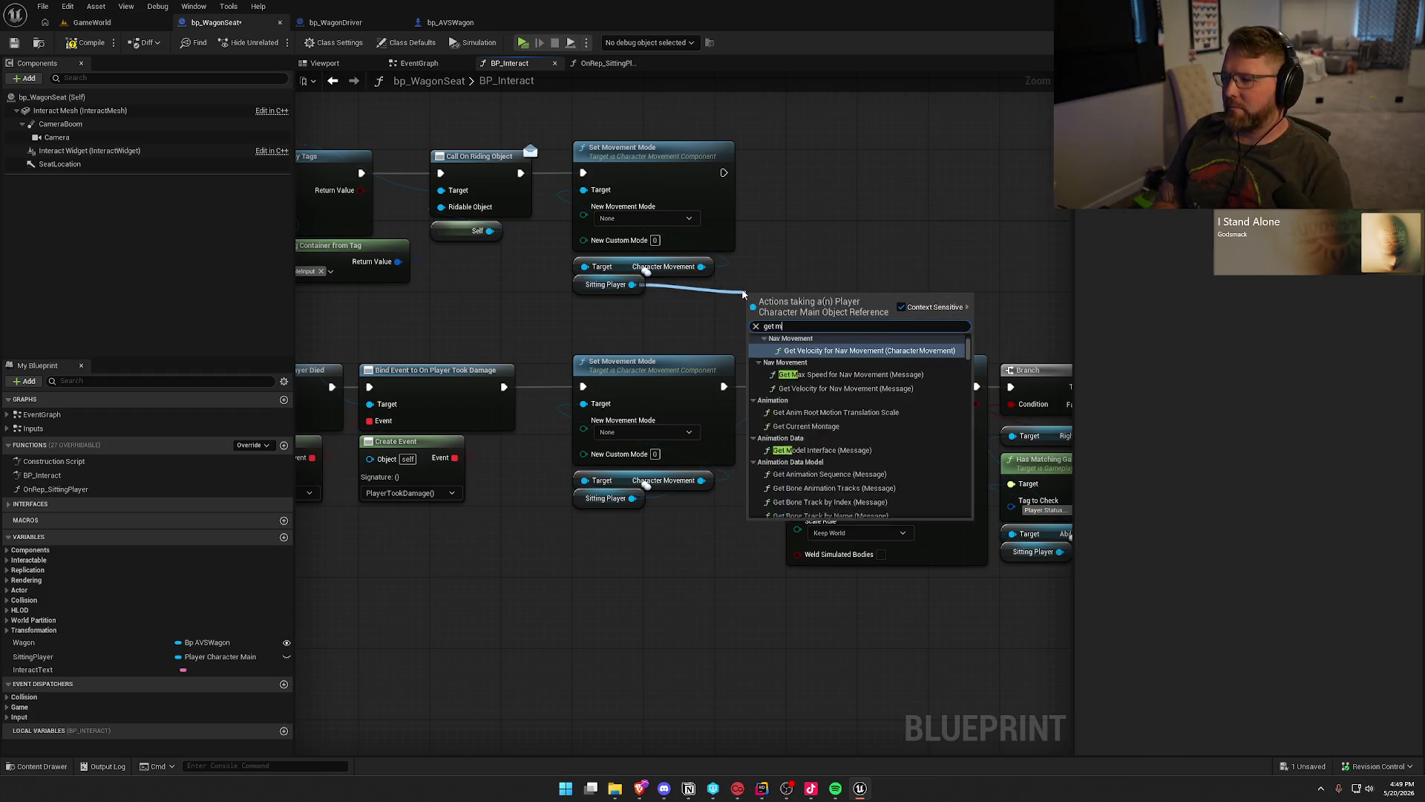
pyautogui.press('Return')
pyautogui.moveTo(787, 306)
pyautogui.mouseDown()
pyautogui.moveTo(703, 295)
pyautogui.moveTo(787, 290)
pyautogui.mouseUp()
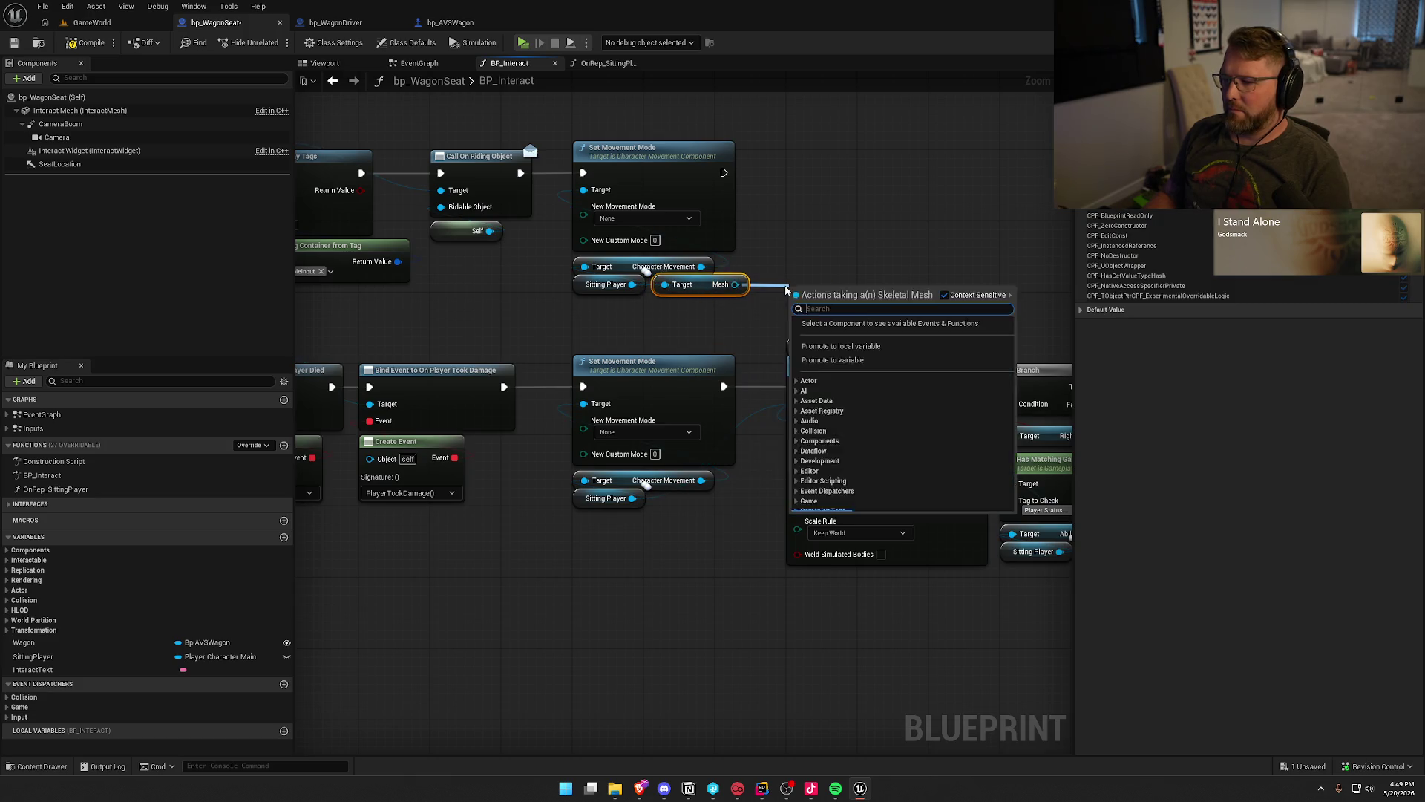
# Try a Set Anim Instance Class node, search its classes for 'sit', then delete it.
pyautogui.write('set anim')
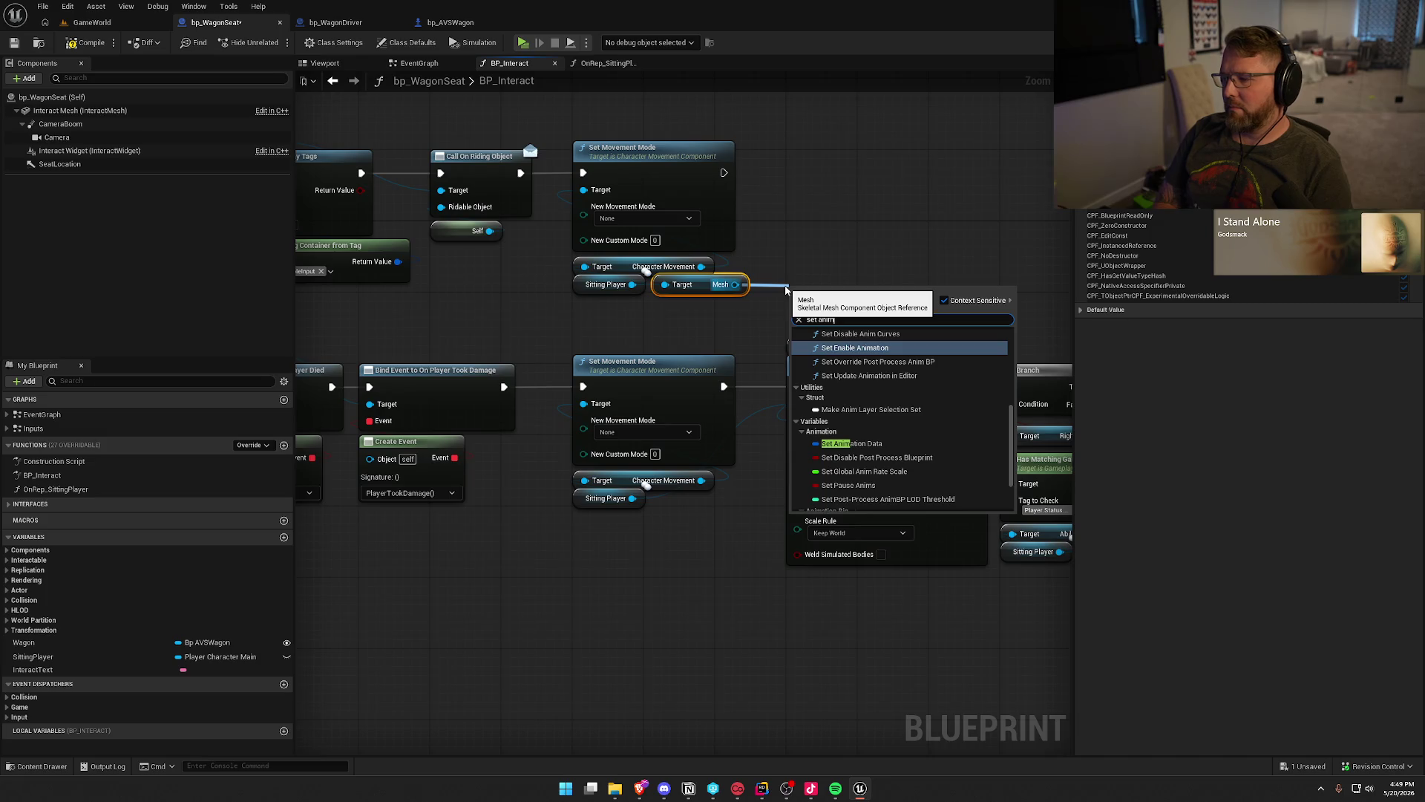
pyautogui.scroll(2, 932, 424)
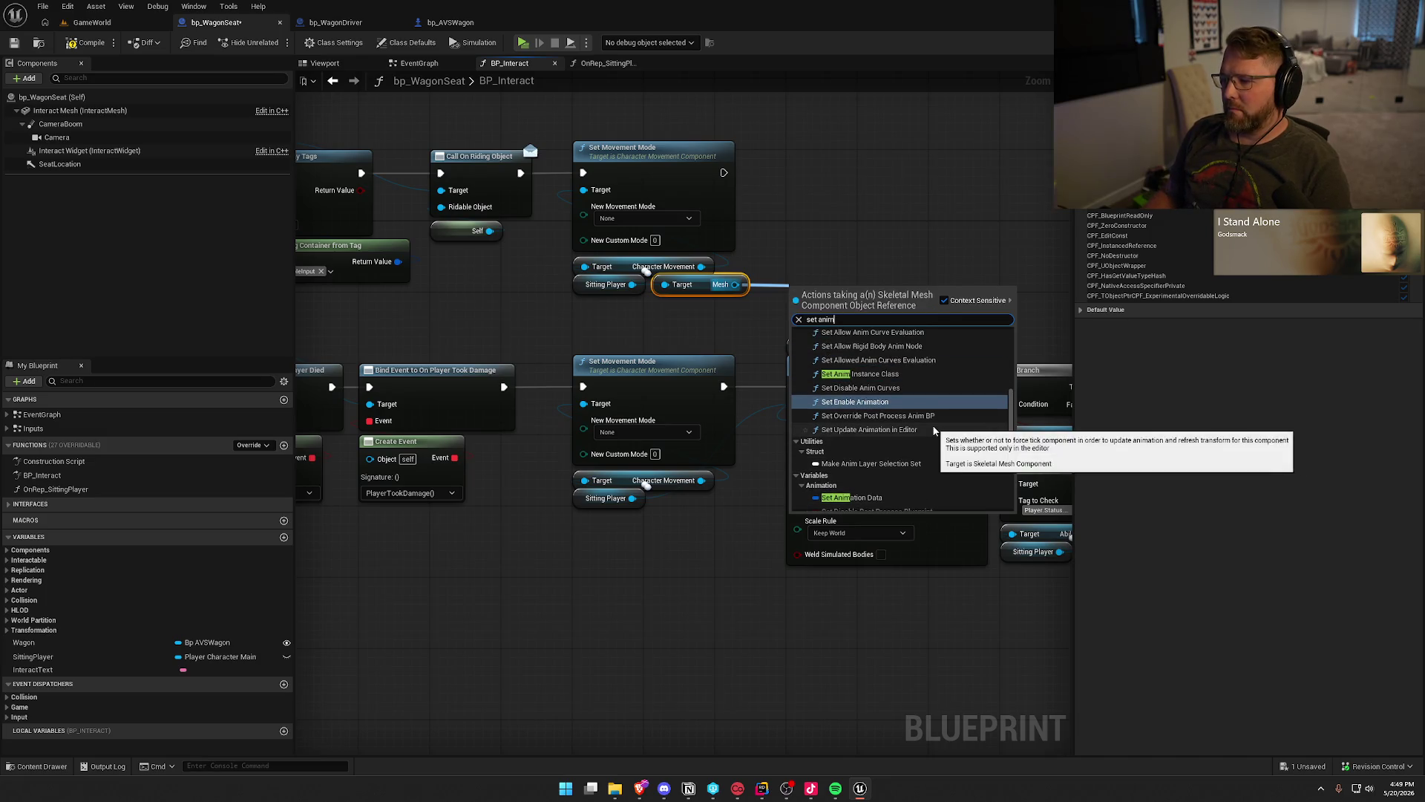
pyautogui.click(897, 374)
pyautogui.moveTo(838, 291); pyautogui.dragTo(839, 185)
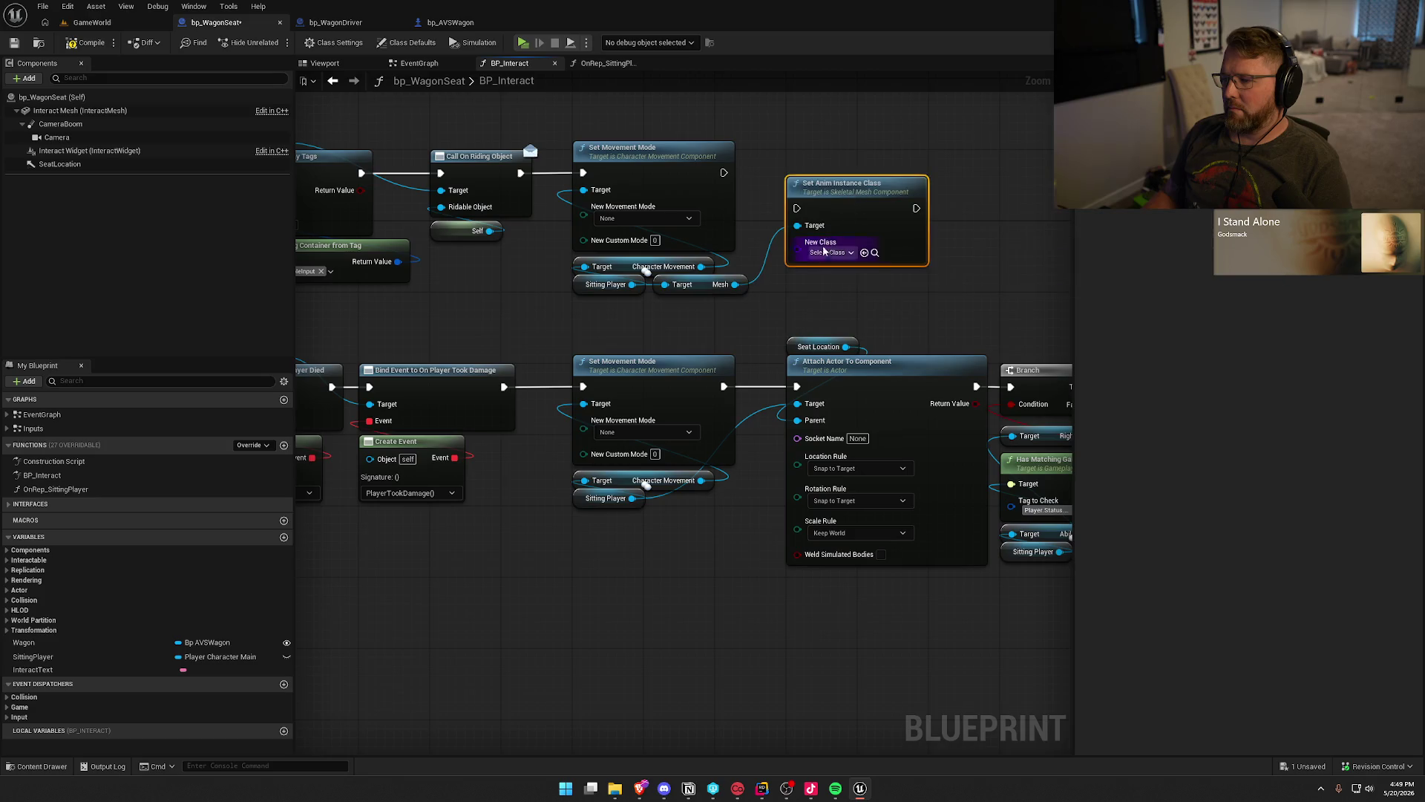
pyautogui.click(830, 252)
pyautogui.write('sit')
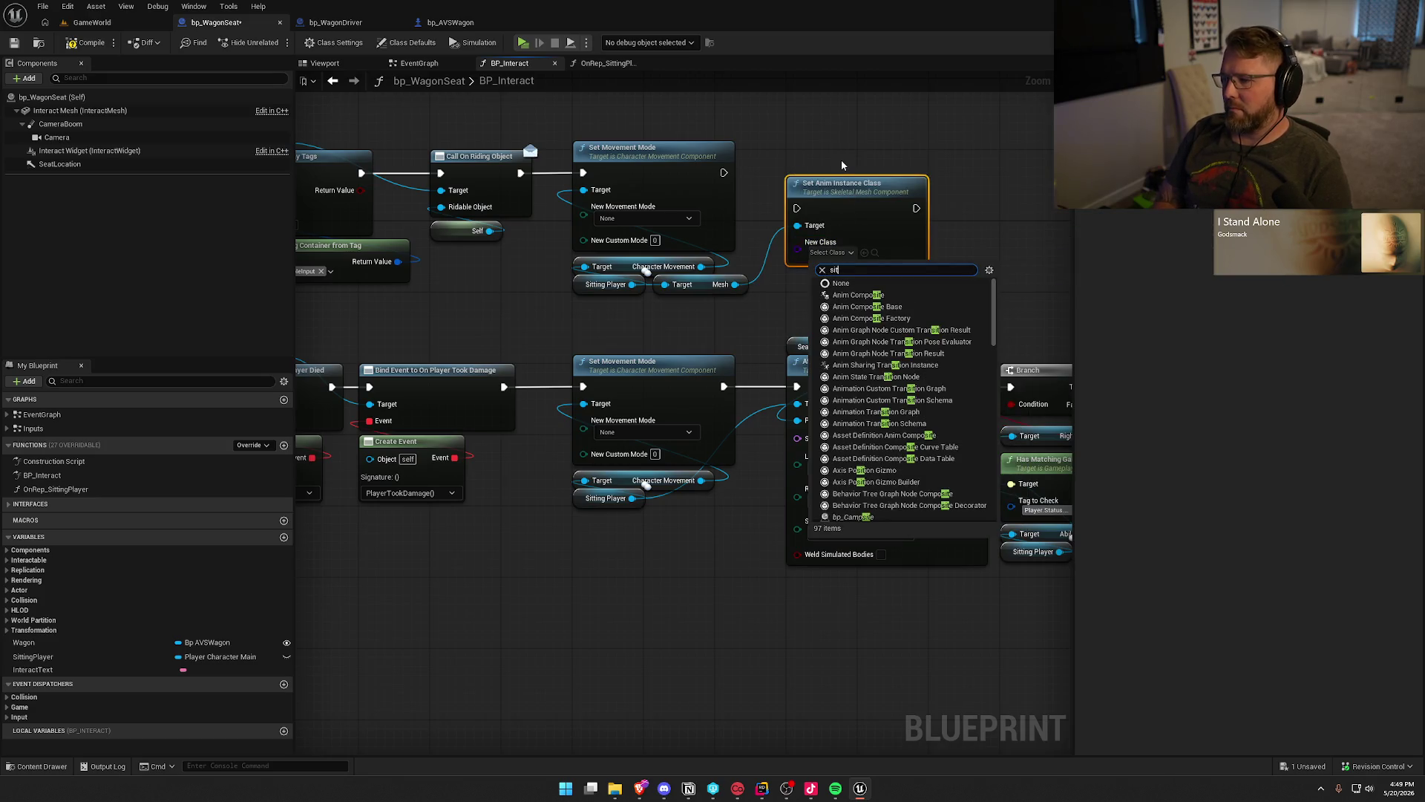
pyautogui.press('BackSpace')
pyautogui.press('BackSpace')
pyautogui.press('BackSpace')
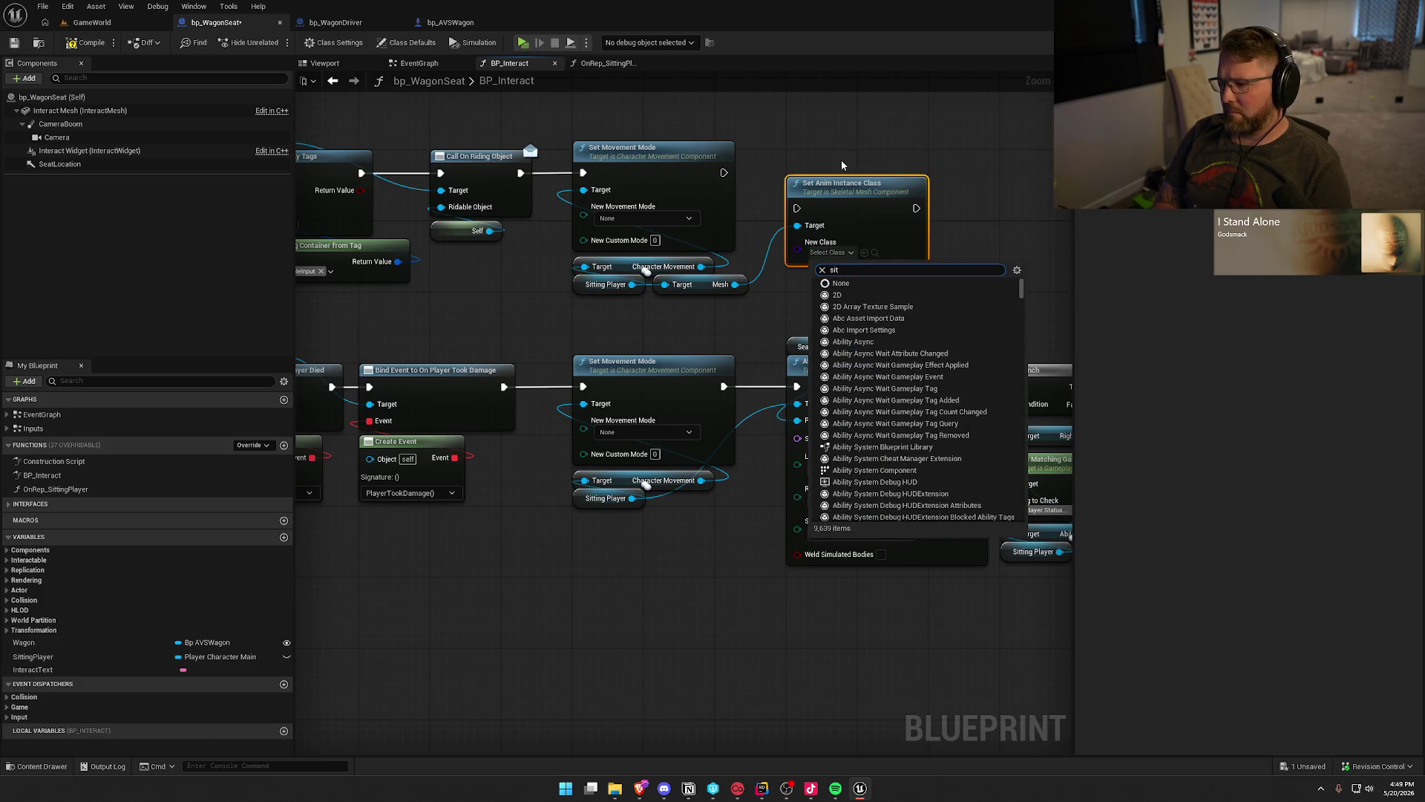
pyautogui.write('sit')
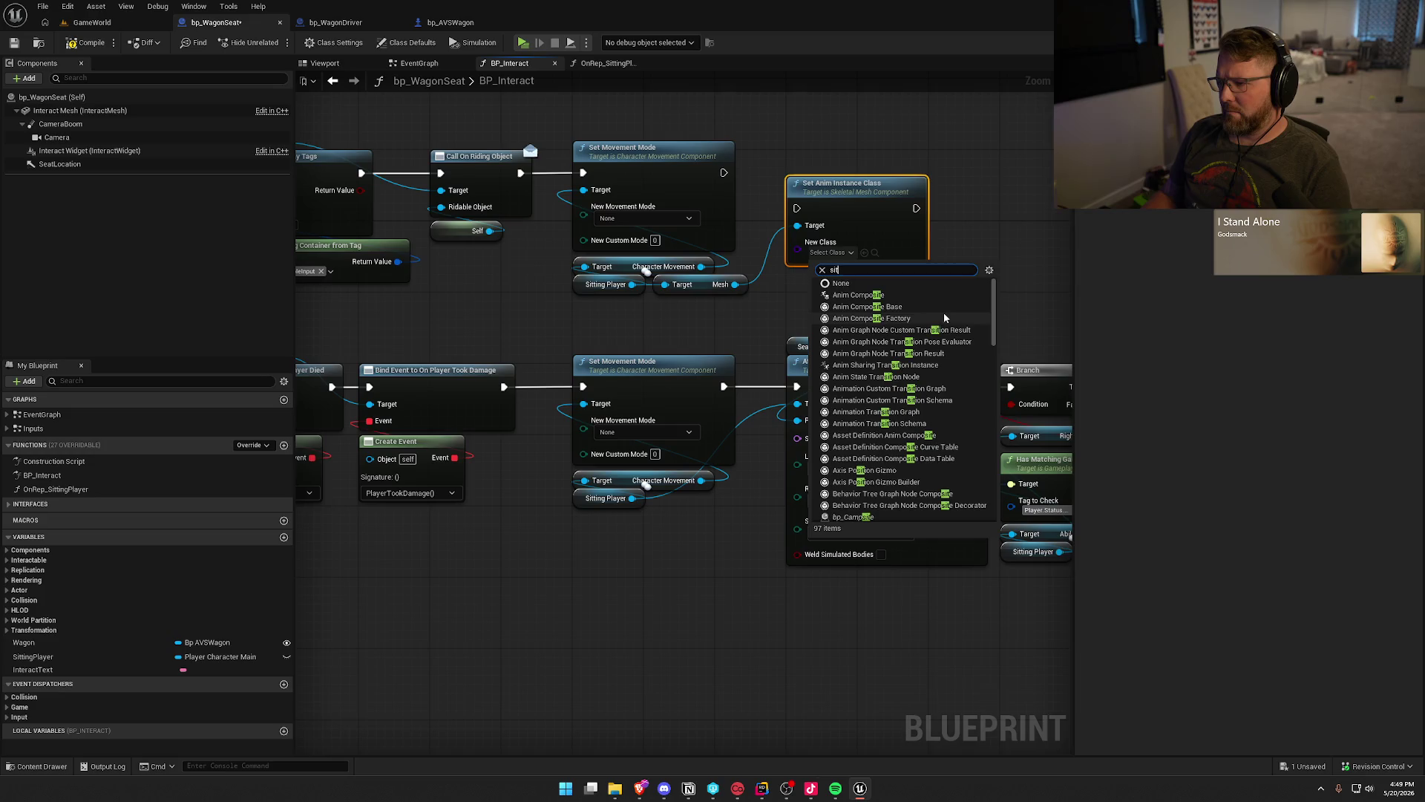
pyautogui.scroll(-8, 957, 332)
pyautogui.scroll(-15, 962, 334)
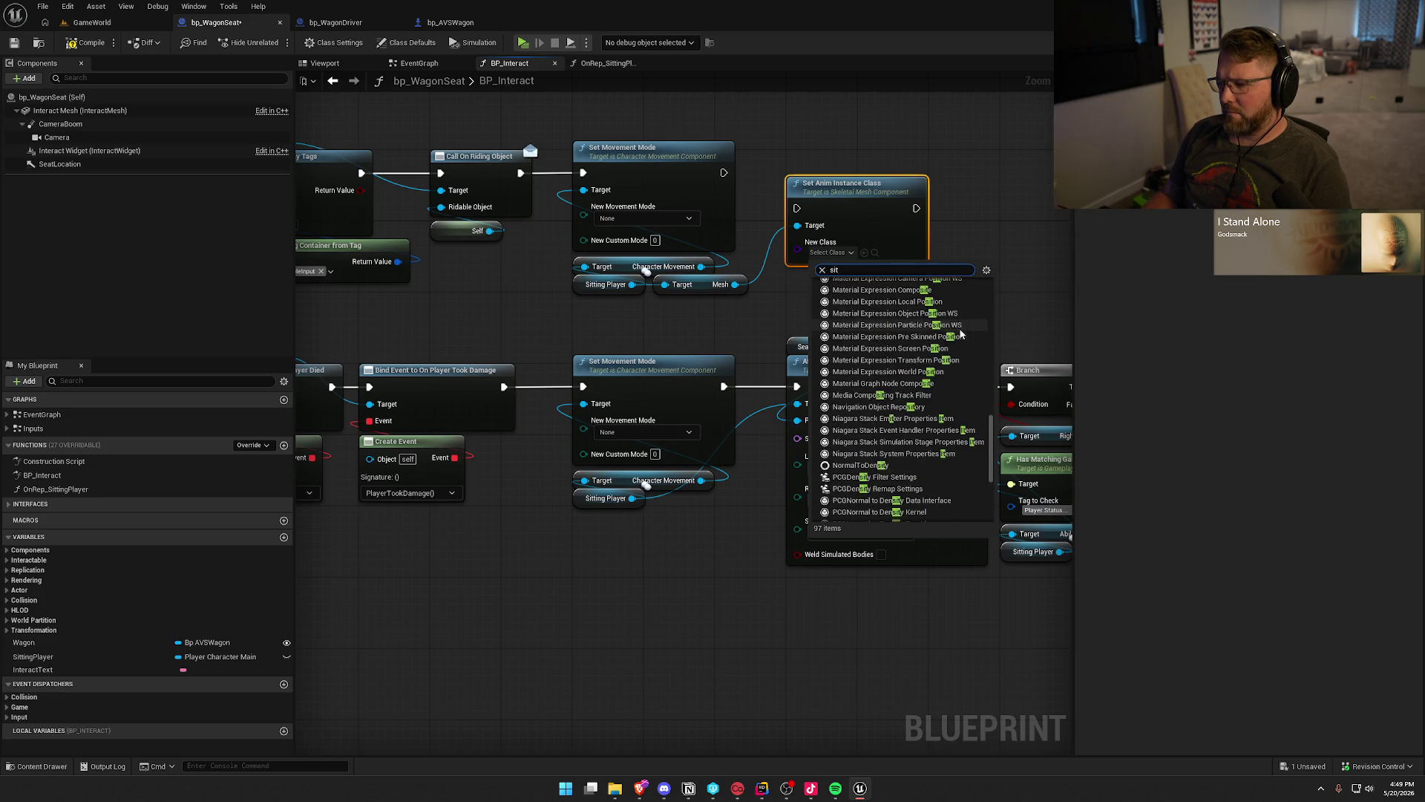
pyautogui.press('Escape')
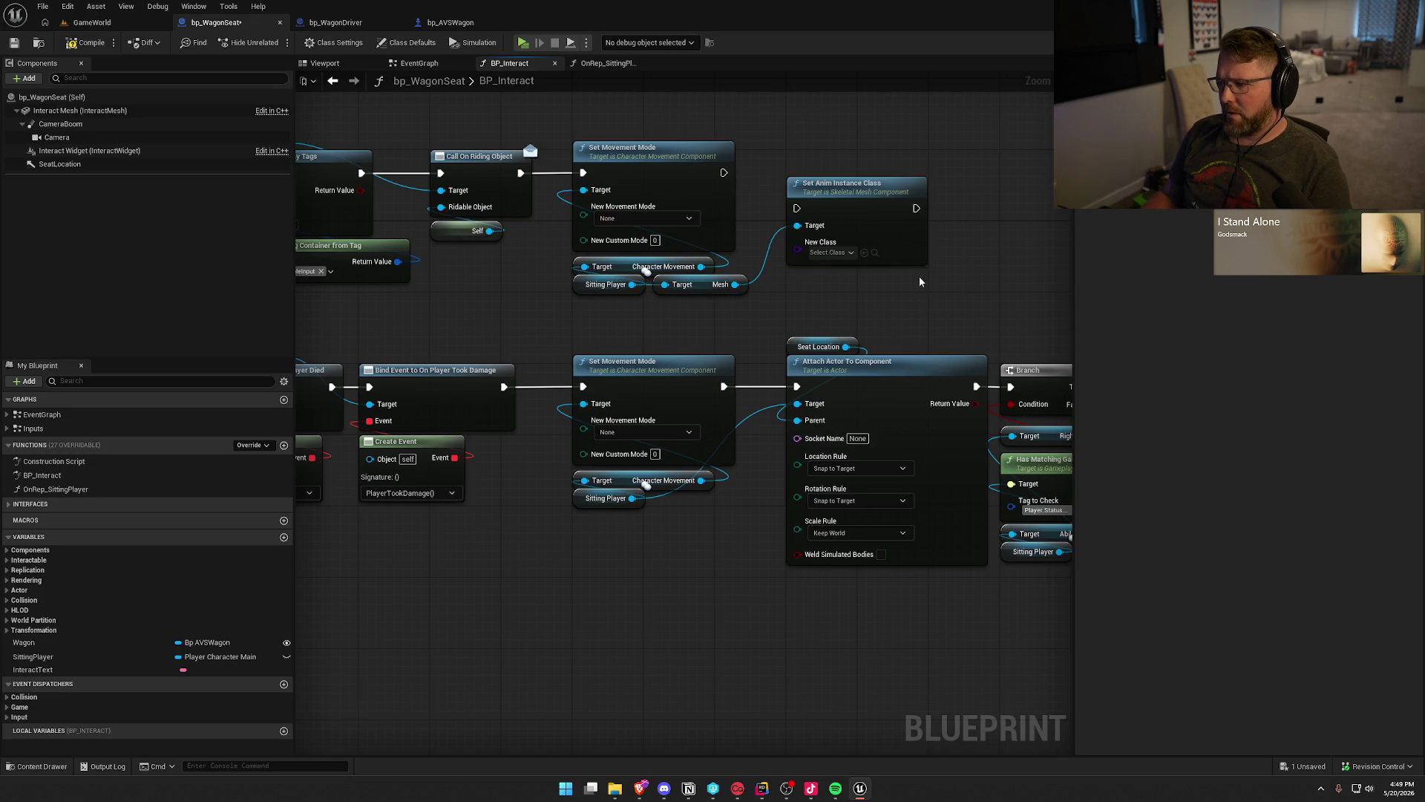
pyautogui.press('Delete')
# Add Set Animation on the mesh playing Sitting, wired after the upper Set Movement Mode.
pyautogui.moveTo(698, 284)
pyautogui.mouseDown()
pyautogui.moveTo(921, 260)
pyautogui.moveTo(861, 214)
pyautogui.mouseUp()
pyautogui.write('set anim')
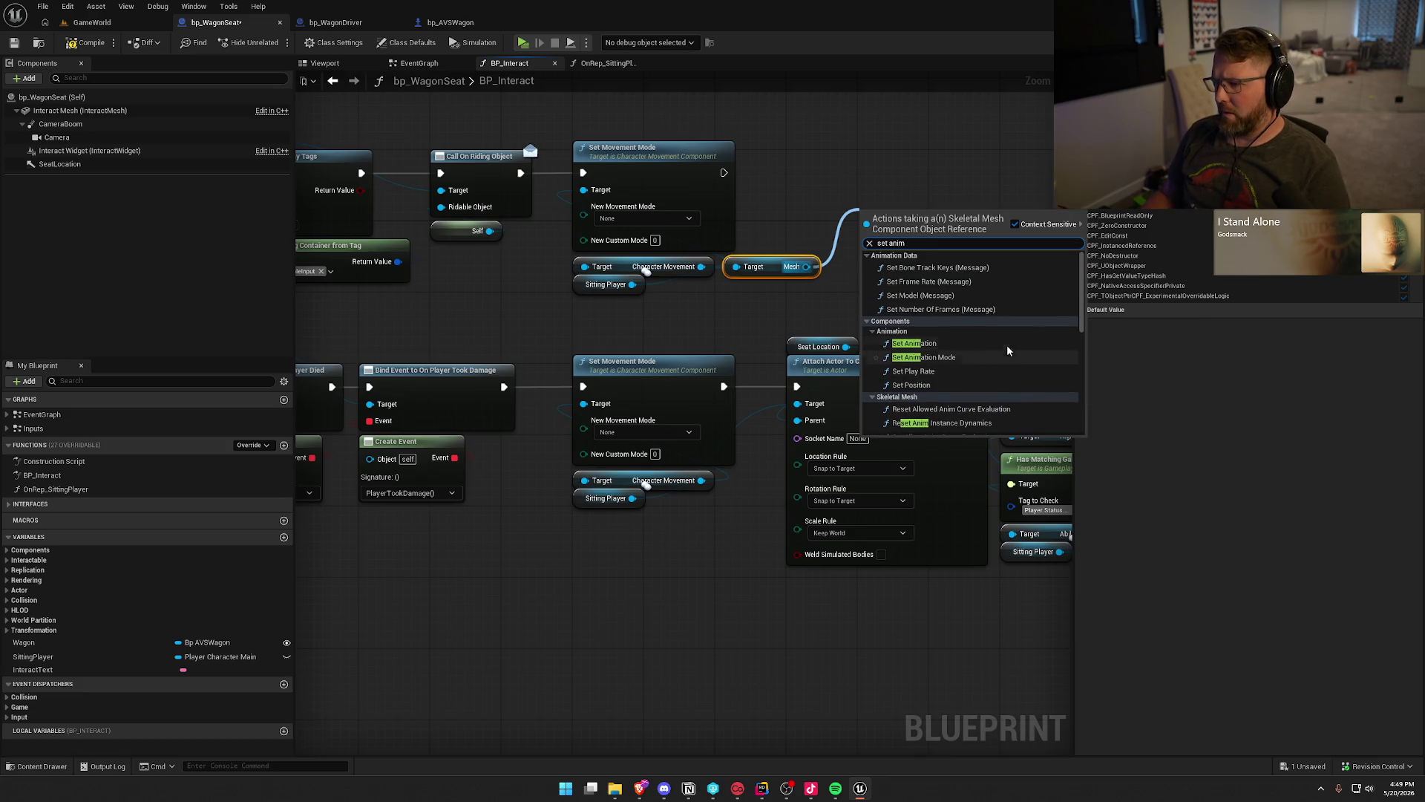
pyautogui.click(921, 322)
pyautogui.moveTo(905, 246); pyautogui.dragTo(897, 237)
pyautogui.click(894, 270)
pyautogui.write('sit')
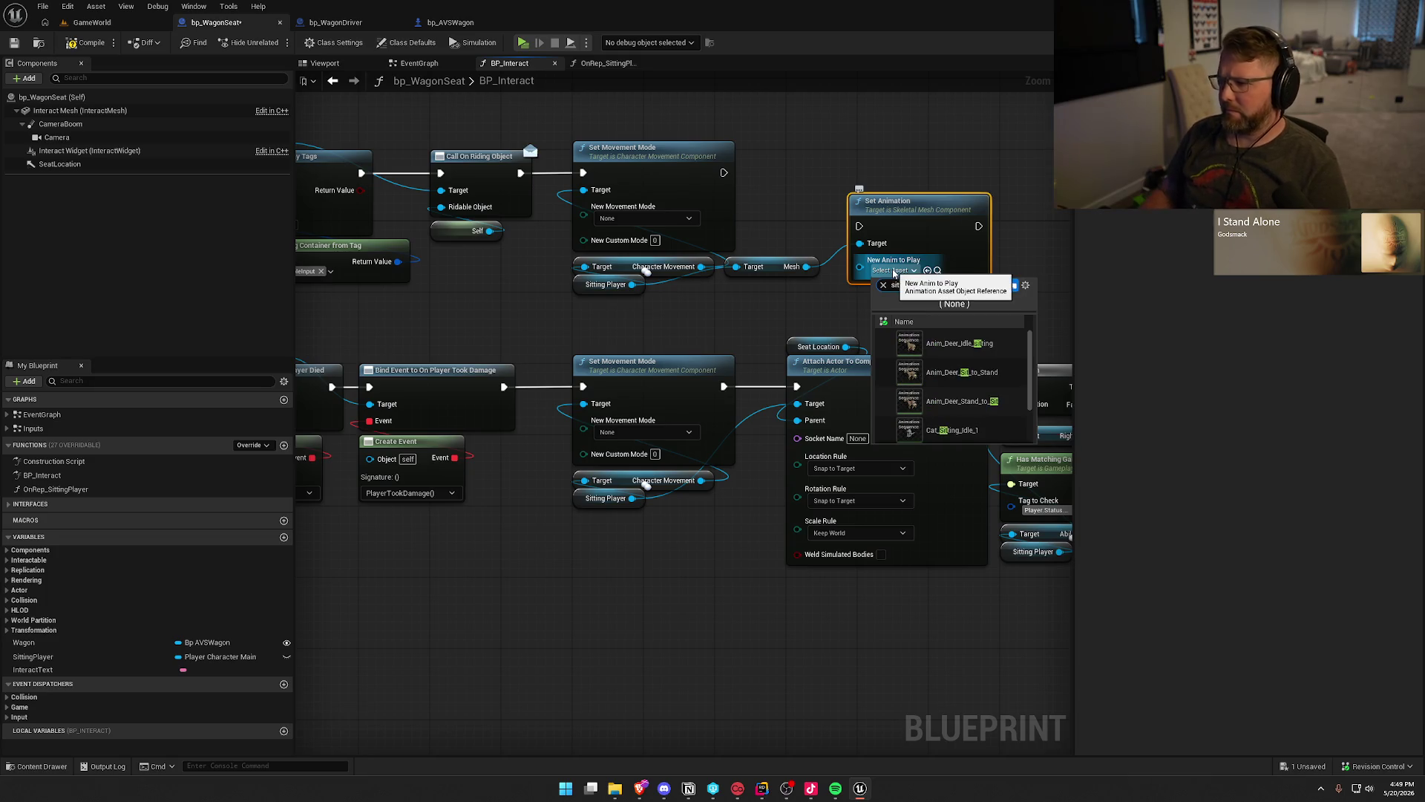
pyautogui.click(957, 413)
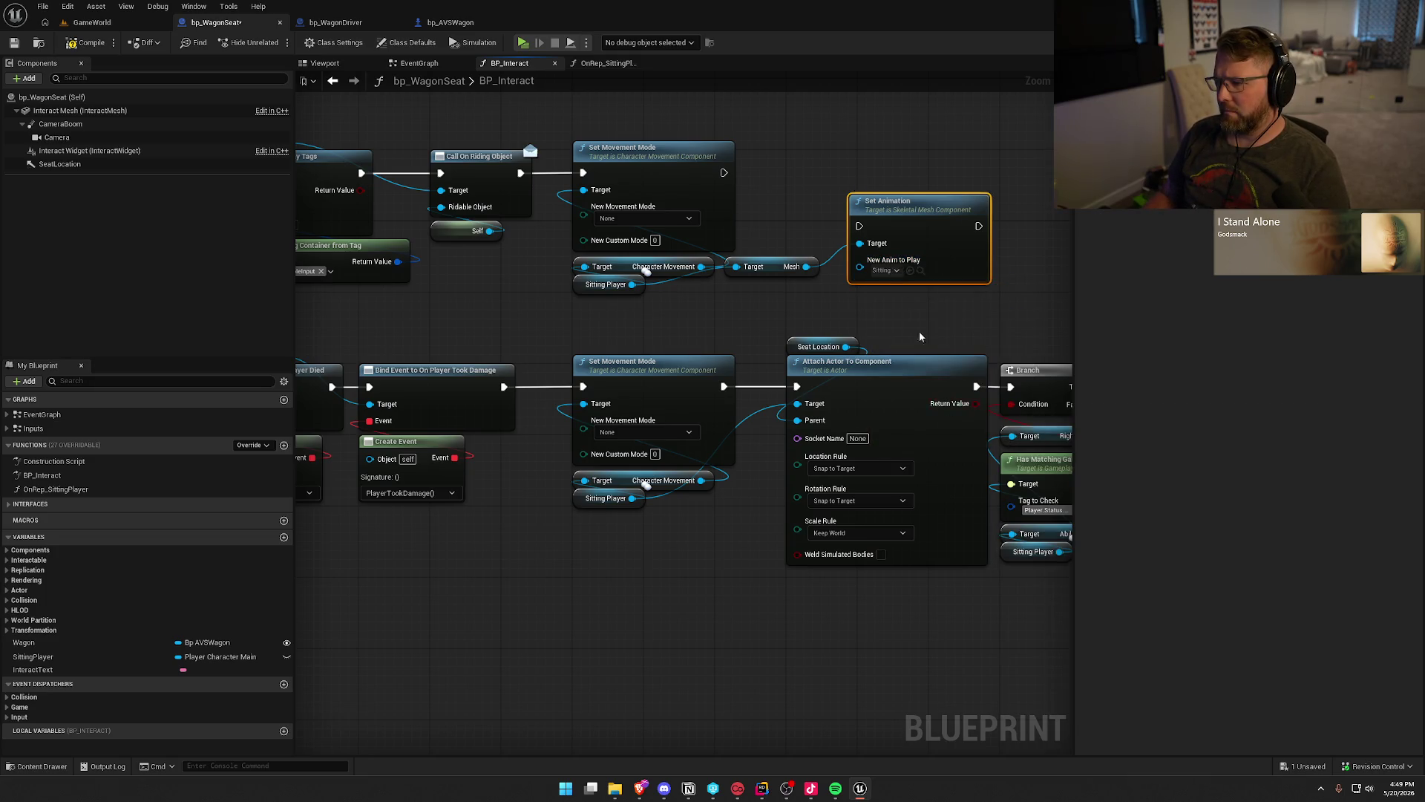
pyautogui.moveTo(858, 225); pyautogui.dragTo(724, 173)
pyautogui.moveTo(913, 234)
pyautogui.mouseDown()
pyautogui.moveTo(850, 171)
pyautogui.moveTo(715, 218)
pyautogui.moveTo(836, 173)
pyautogui.mouseUp()
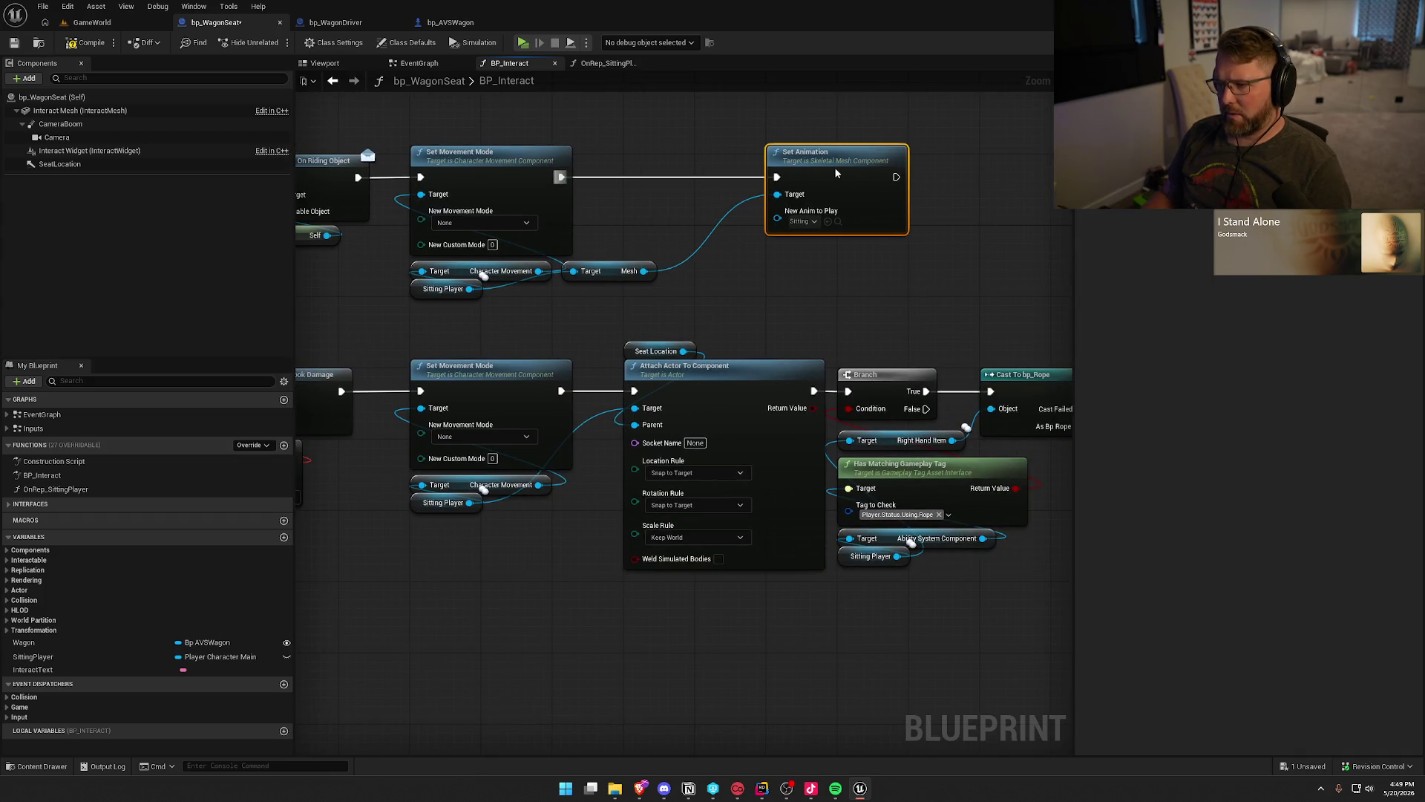
# Tidy the Mesh getter and add Set Component Tick Enabled from Character Movement after Set Movement Mode.
pyautogui.moveTo(615, 273); pyautogui.dragTo(819, 291)
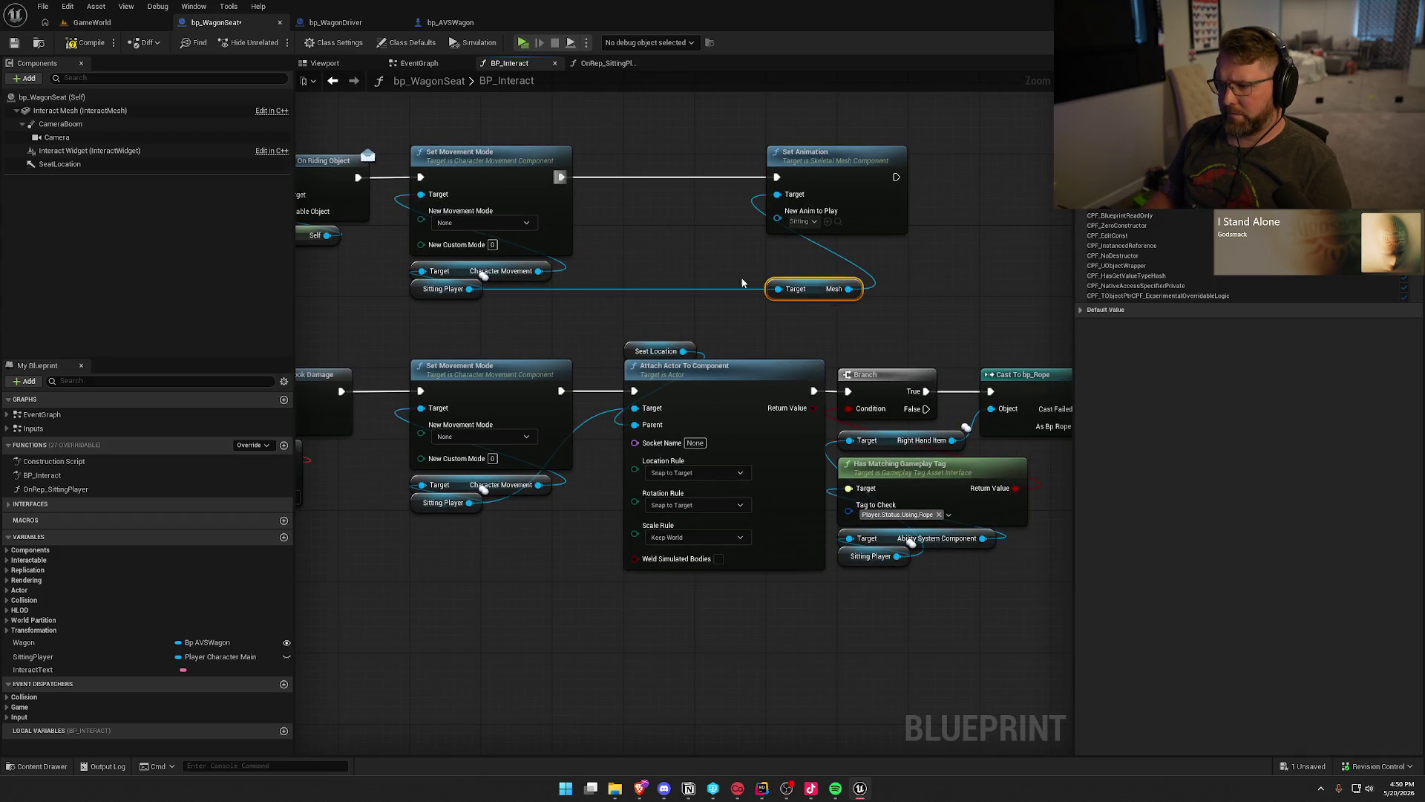
pyautogui.moveTo(566, 293); pyautogui.dragTo(594, 298)
pyautogui.moveTo(775, 135); pyautogui.dragTo(927, 340)
pyautogui.click(557, 301)
pyautogui.moveTo(500, 294); pyautogui.dragTo(662, 267)
pyautogui.write('set tick')
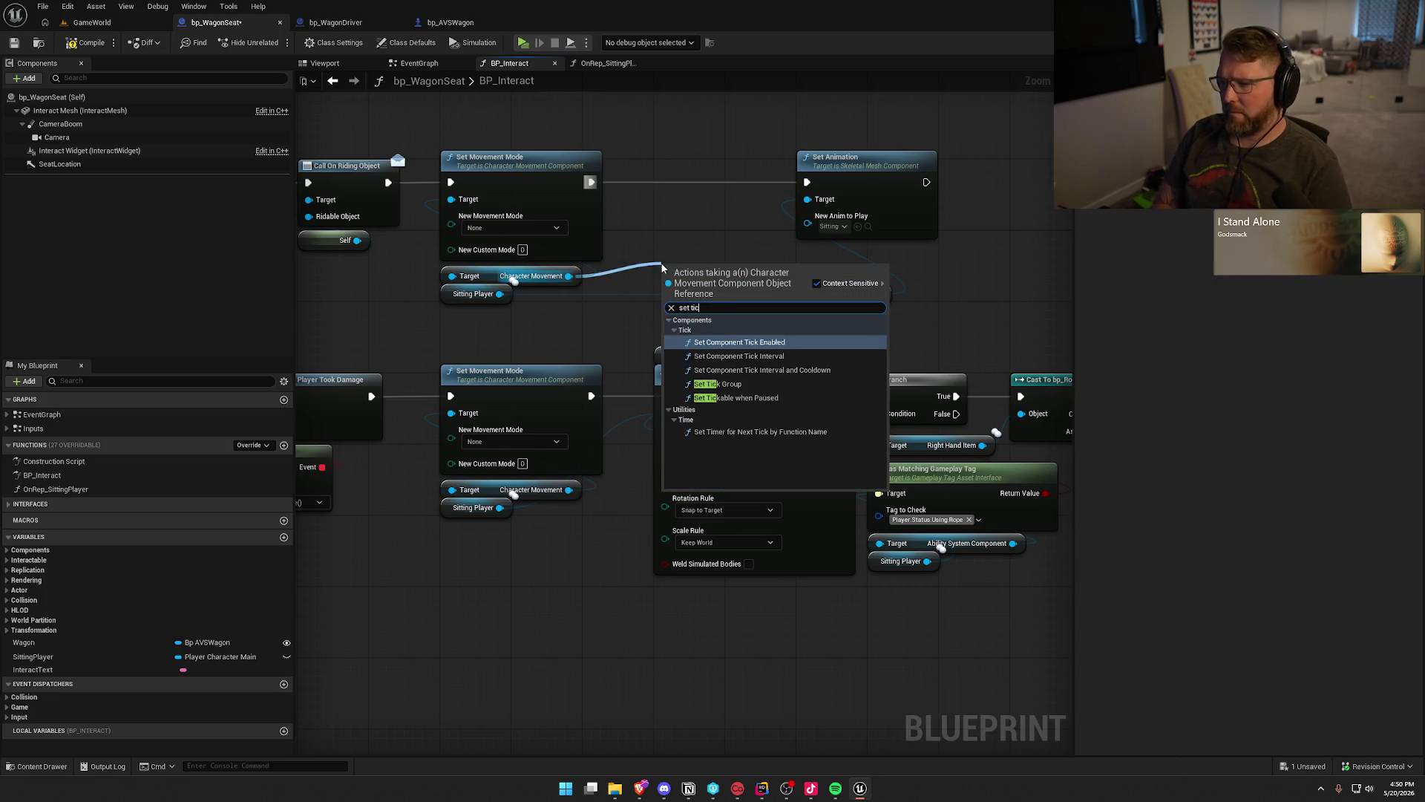
pyautogui.click(739, 341)
pyautogui.moveTo(664, 289)
pyautogui.mouseDown()
pyautogui.moveTo(590, 182)
pyautogui.moveTo(687, 163)
pyautogui.moveTo(807, 182)
pyautogui.mouseUp()
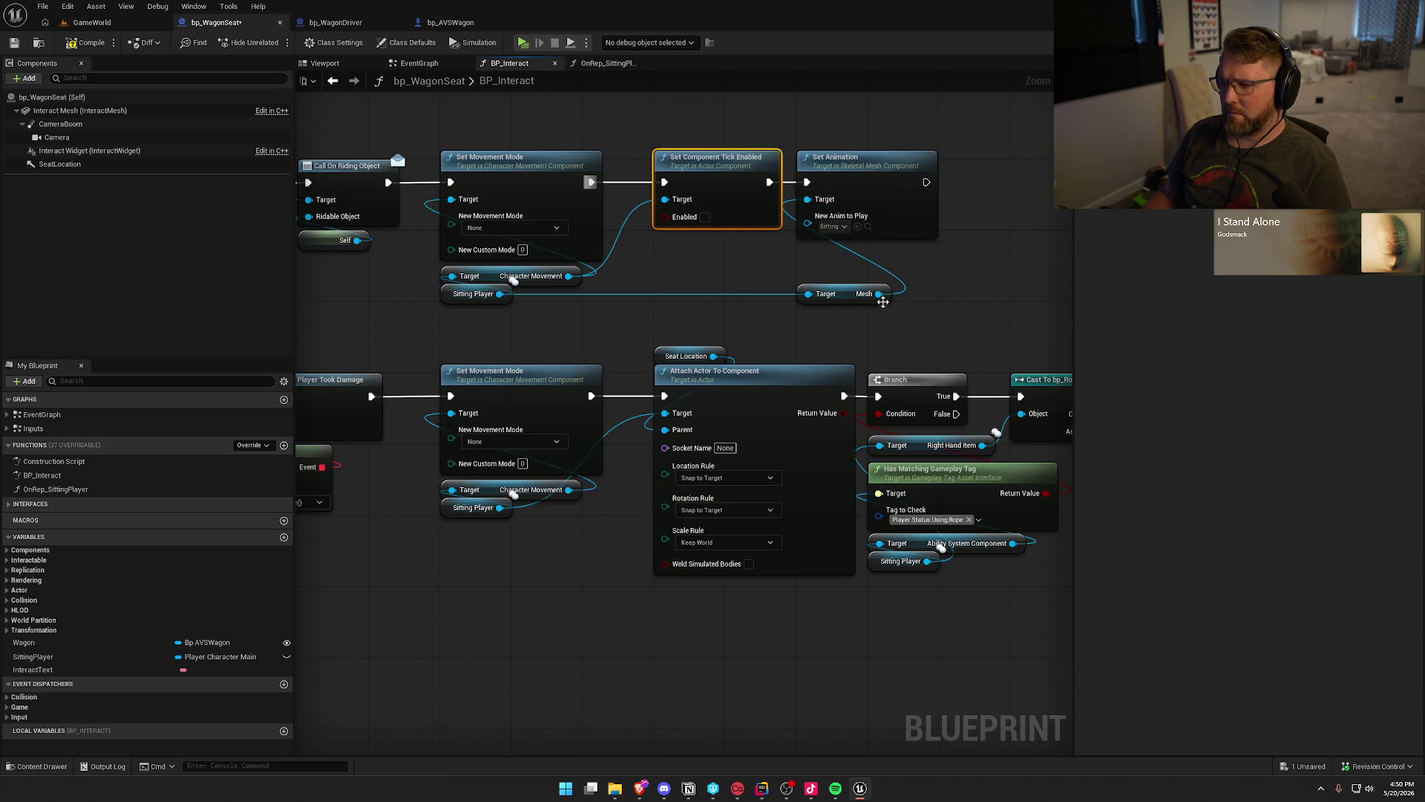
# Move the Branch, cast and rope node group right to make room.
pyautogui.moveTo(1043, 531); pyautogui.dragTo(779, 371)
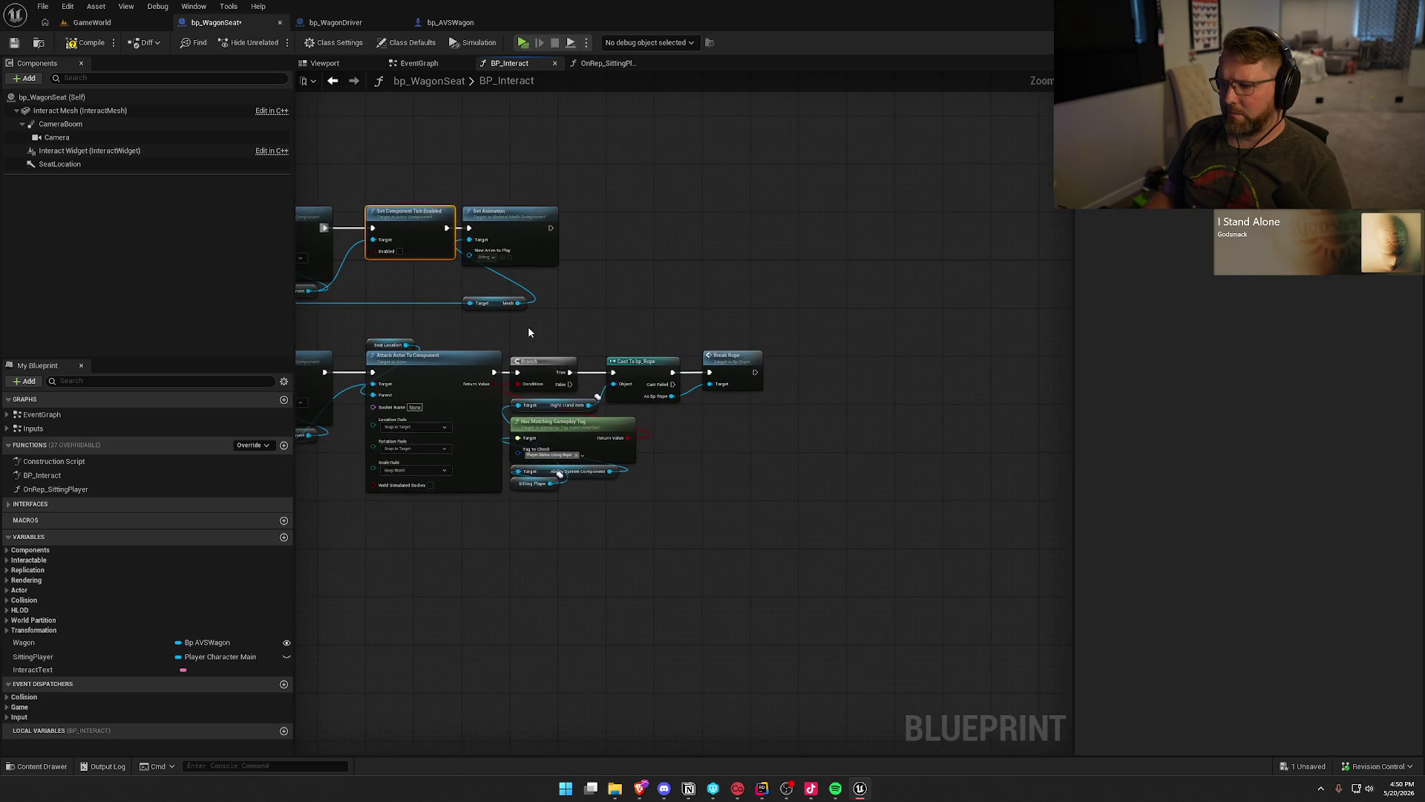
pyautogui.press('Home')
pyautogui.moveTo(548, 339)
pyautogui.mouseDown()
pyautogui.moveTo(718, 328)
pyautogui.moveTo(724, 341)
pyautogui.moveTo(661, 190)
pyautogui.mouseUp()
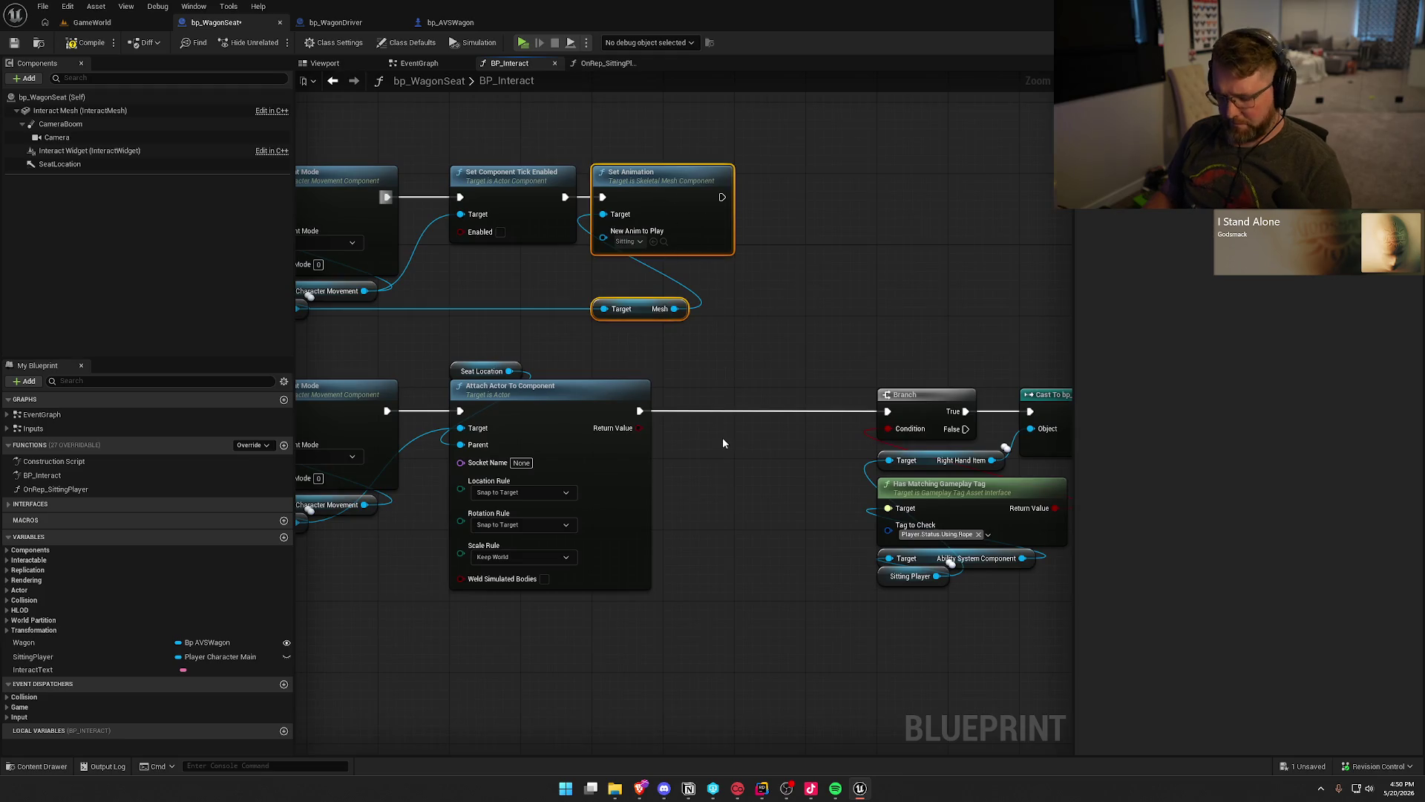
# Paste a copy of Set Animation and Mesh between Attach Actor To Component and Branch, then save.
pyautogui.hotkey('ctrl', 'c')
pyautogui.hotkey('ctrl', 'v')
pyautogui.moveTo(640, 410); pyautogui.dragTo(728, 402)
pyautogui.moveTo(790, 401)
pyautogui.mouseDown()
pyautogui.moveTo(764, 410)
pyautogui.moveTo(888, 411)
pyautogui.mouseUp()
pyautogui.click(714, 505)
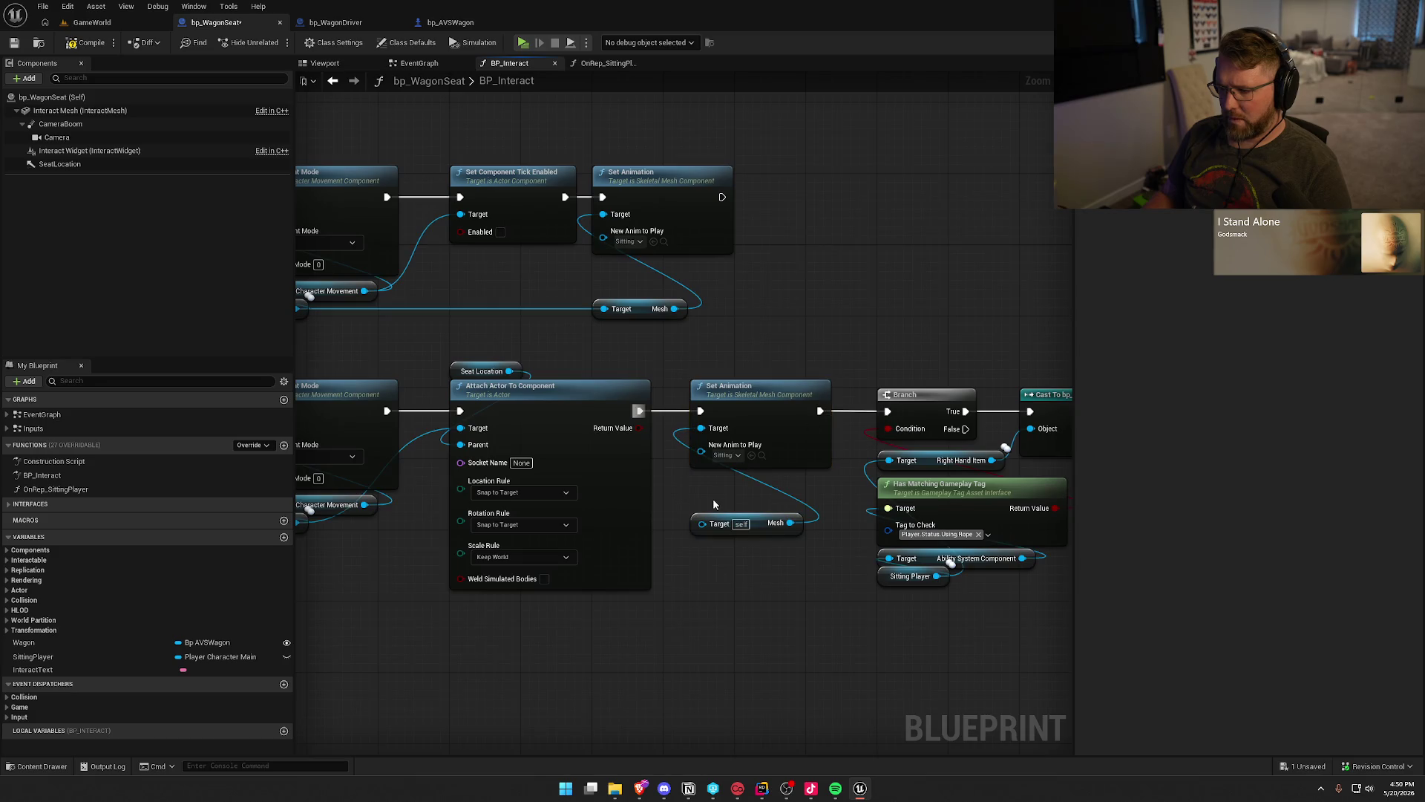
pyautogui.moveTo(725, 524); pyautogui.dragTo(701, 487)
pyautogui.moveTo(307, 554)
pyautogui.mouseDown()
pyautogui.moveTo(421, 444)
pyautogui.moveTo(817, 412)
pyautogui.mouseUp()
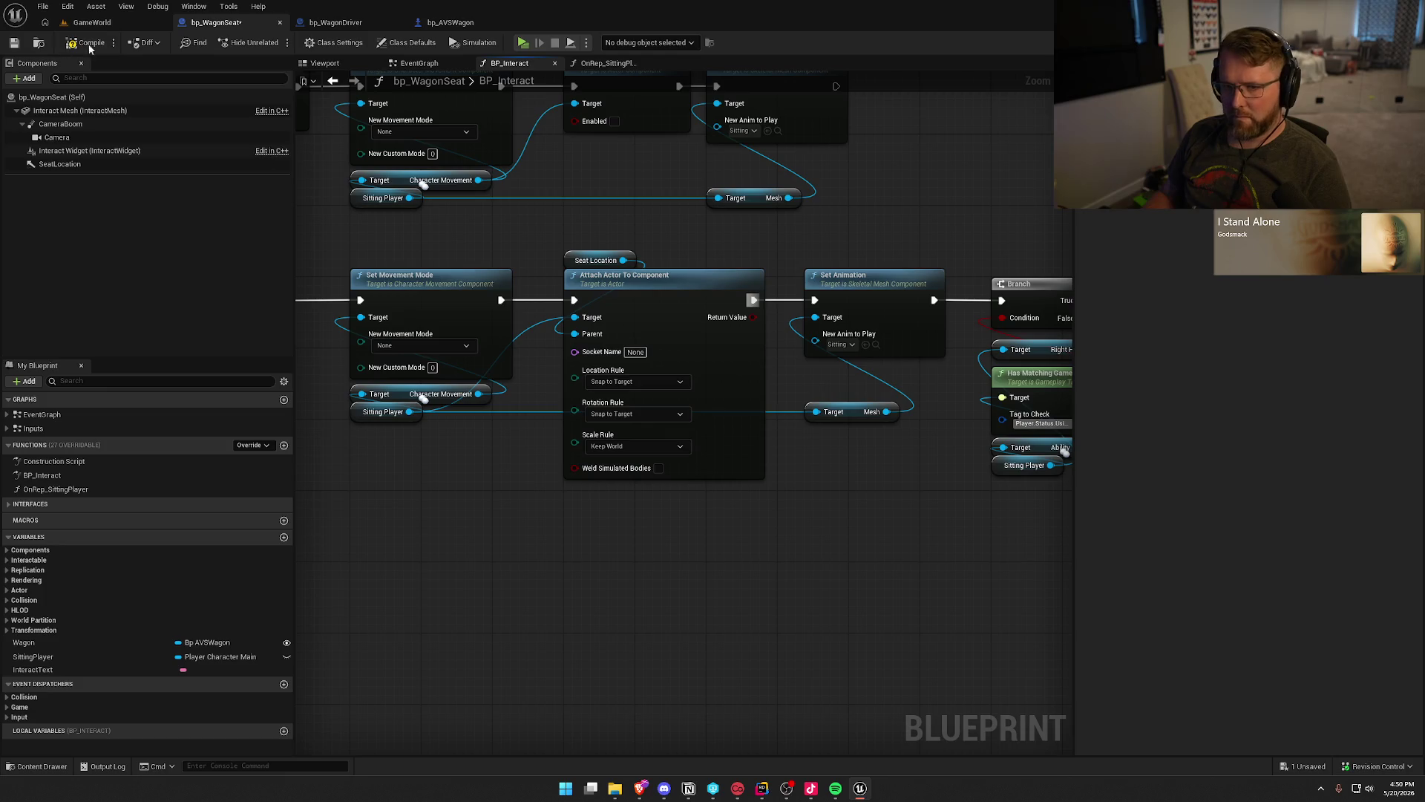
pyautogui.hotkey('ctrl', 's')
# Start a multiplayer play-in-editor test and arrange the server and Client 1 preview windows.
pyautogui.hotkey('alt', 'p')
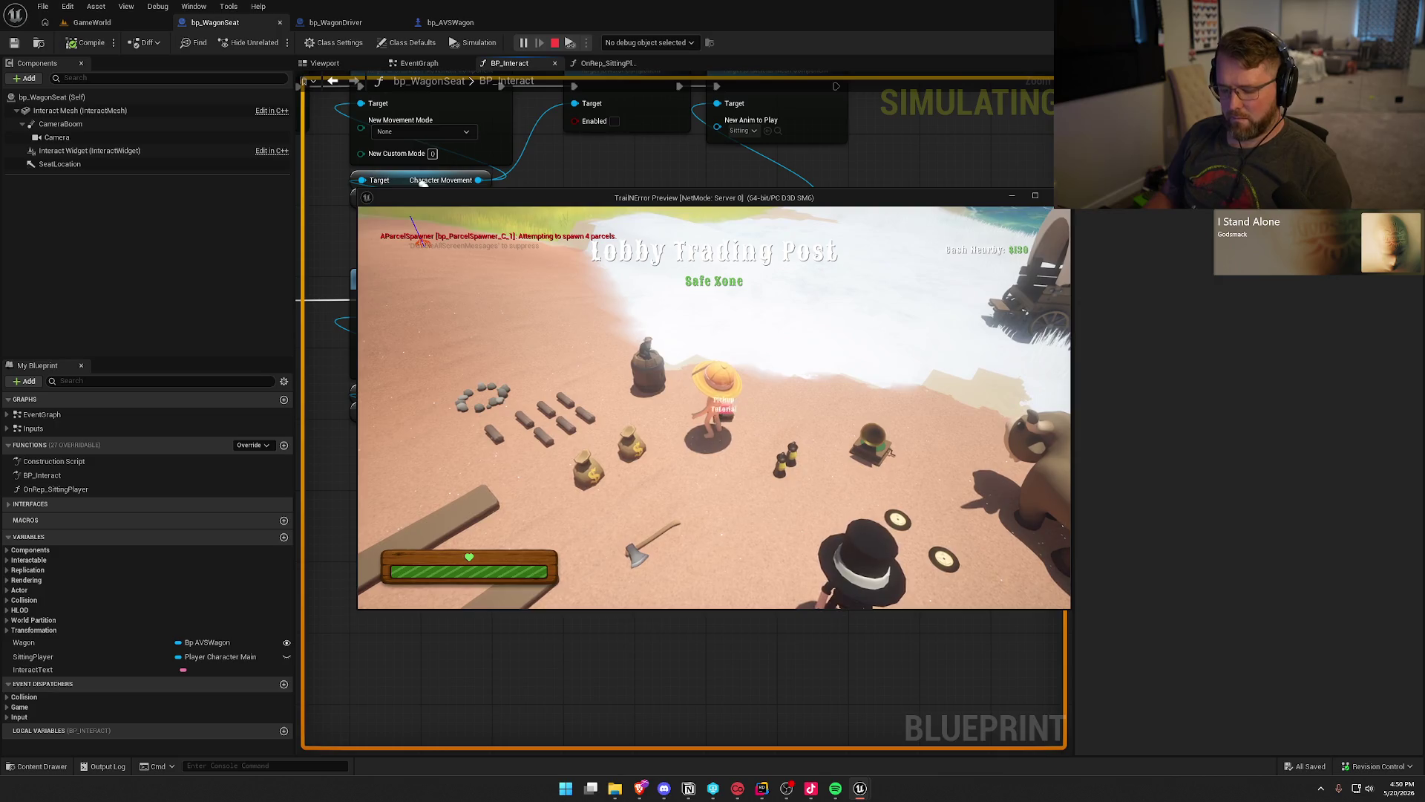
pyautogui.press('super')
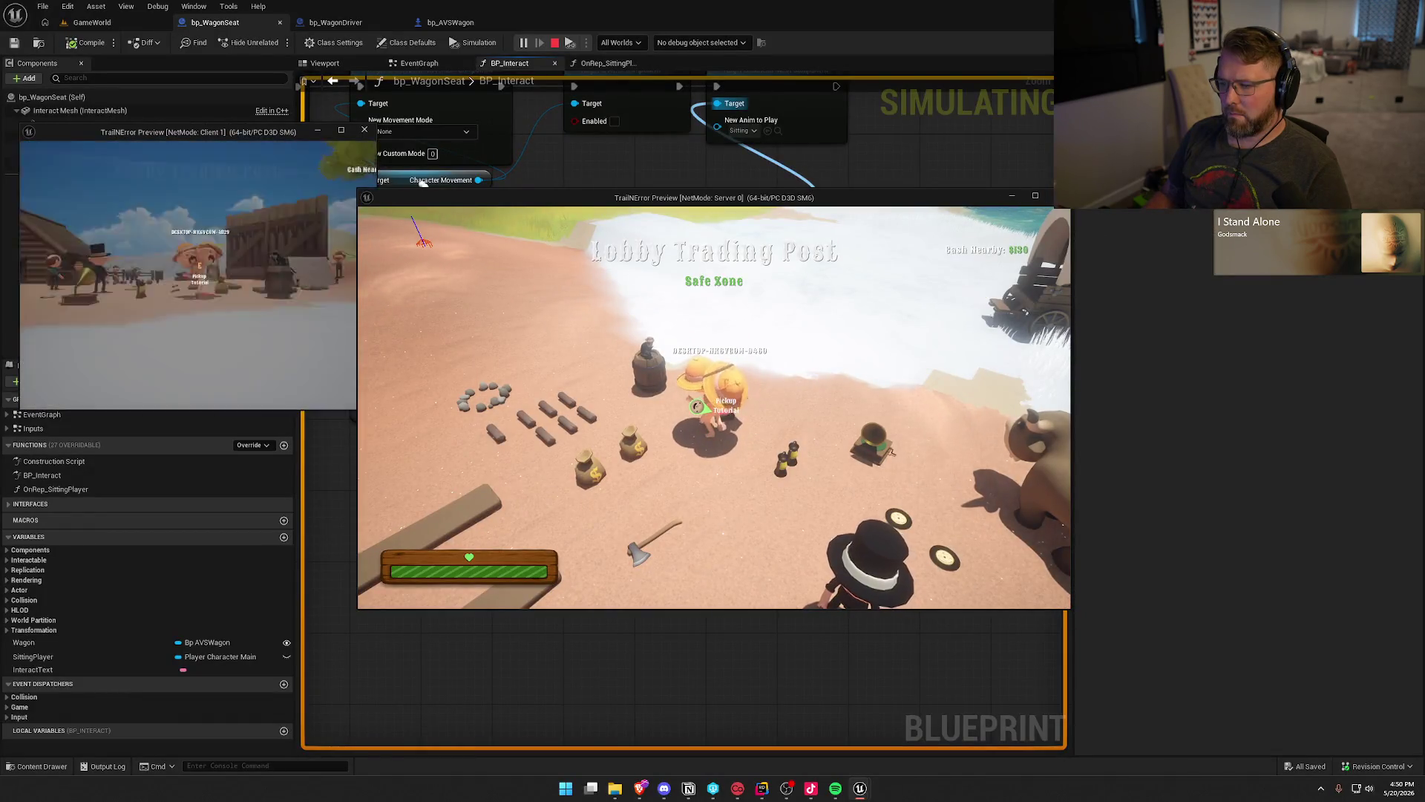
pyautogui.press('super')
pyautogui.moveTo(519, 197)
pyautogui.mouseDown()
pyautogui.moveTo(815, 167)
pyautogui.moveTo(840, 151)
pyautogui.mouseUp()
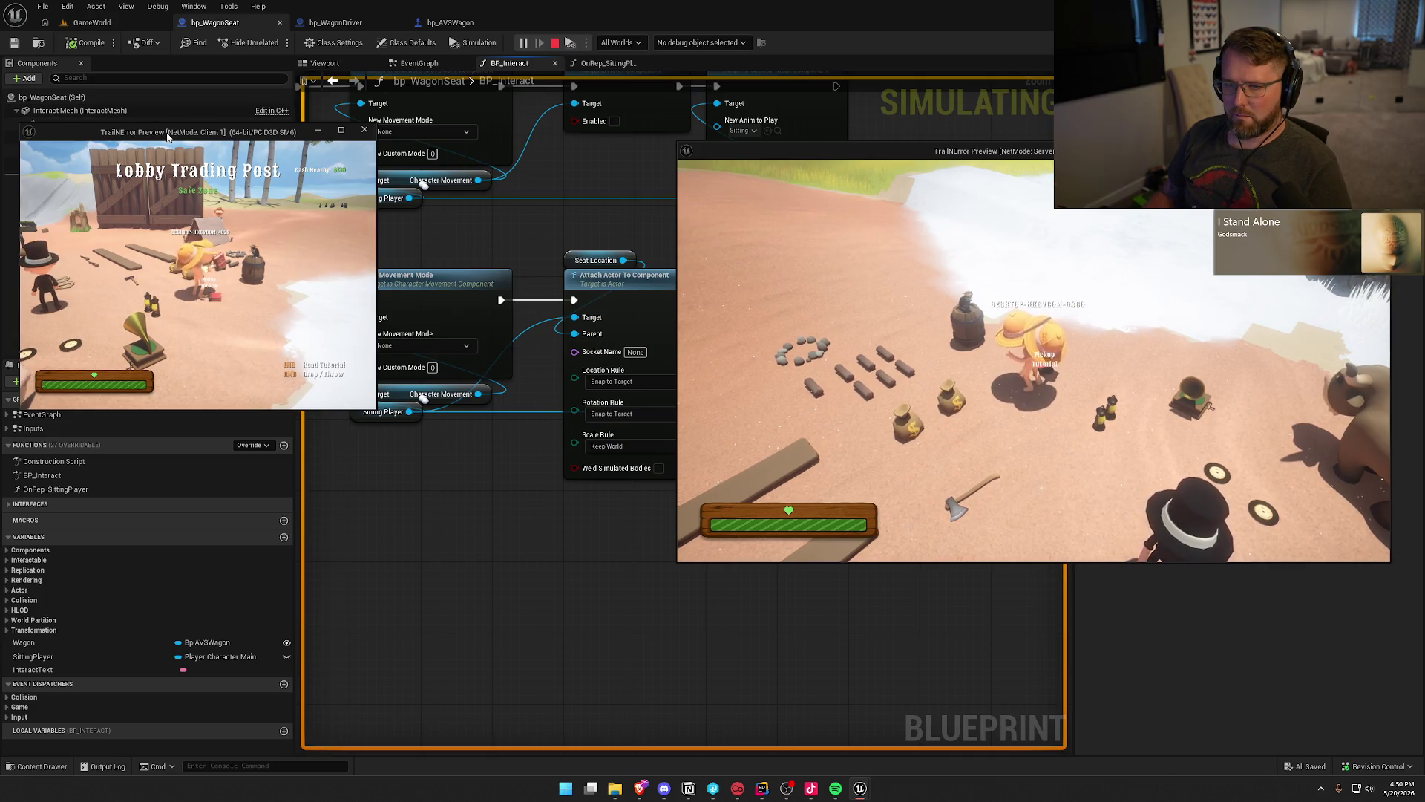
pyautogui.moveTo(223, 132); pyautogui.dragTo(278, 145)
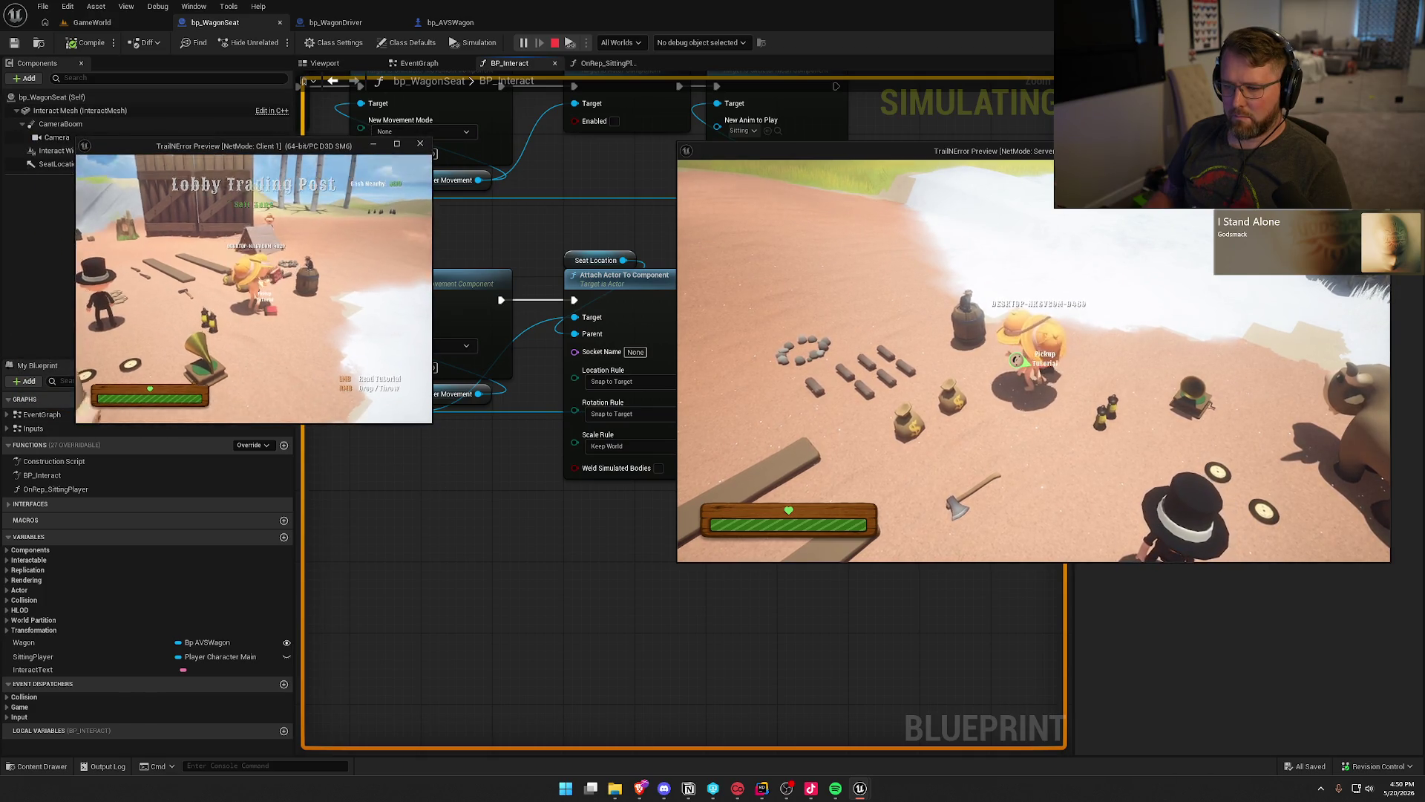
pyautogui.press('super')
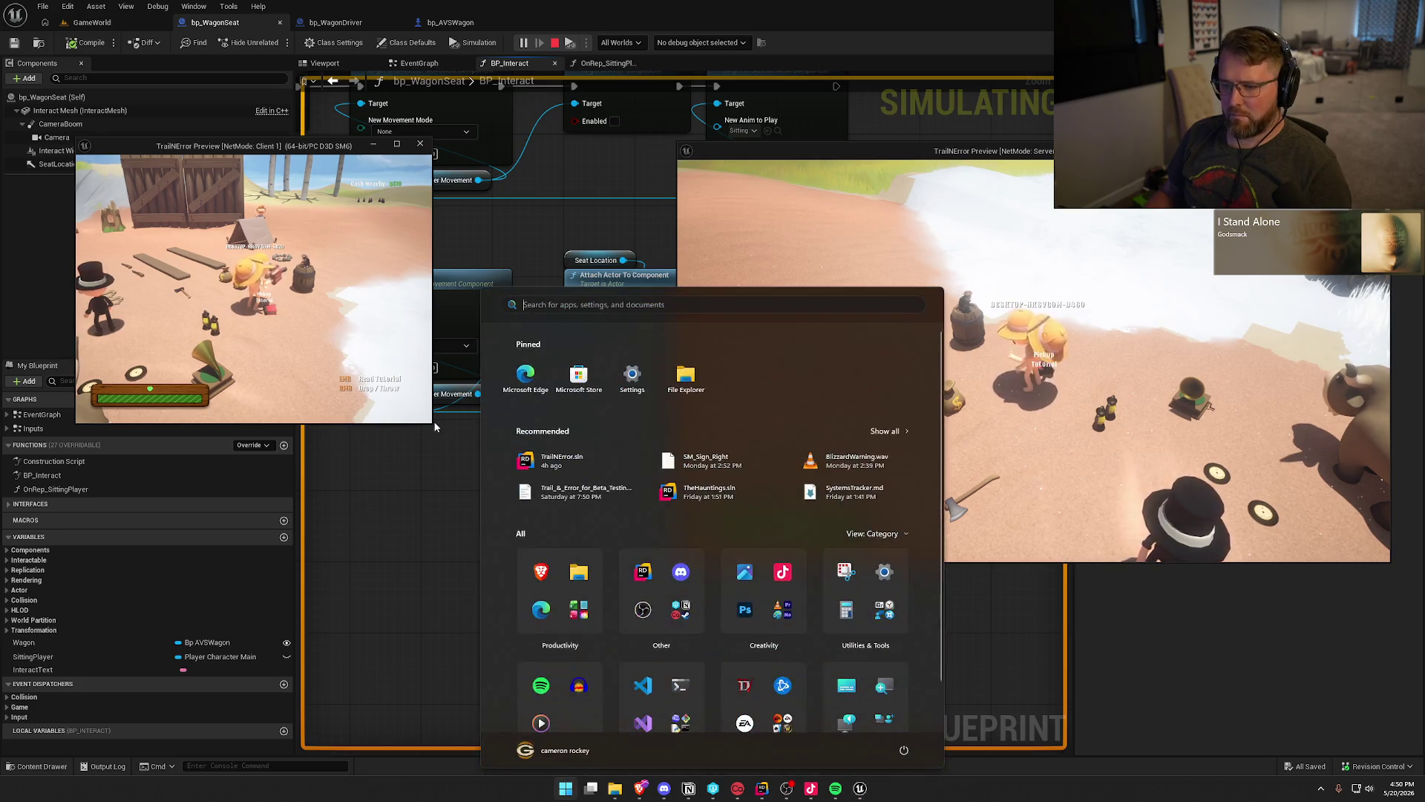
pyautogui.moveTo(432, 424)
pyautogui.mouseDown()
pyautogui.moveTo(469, 487)
pyautogui.moveTo(637, 557)
pyautogui.mouseUp()
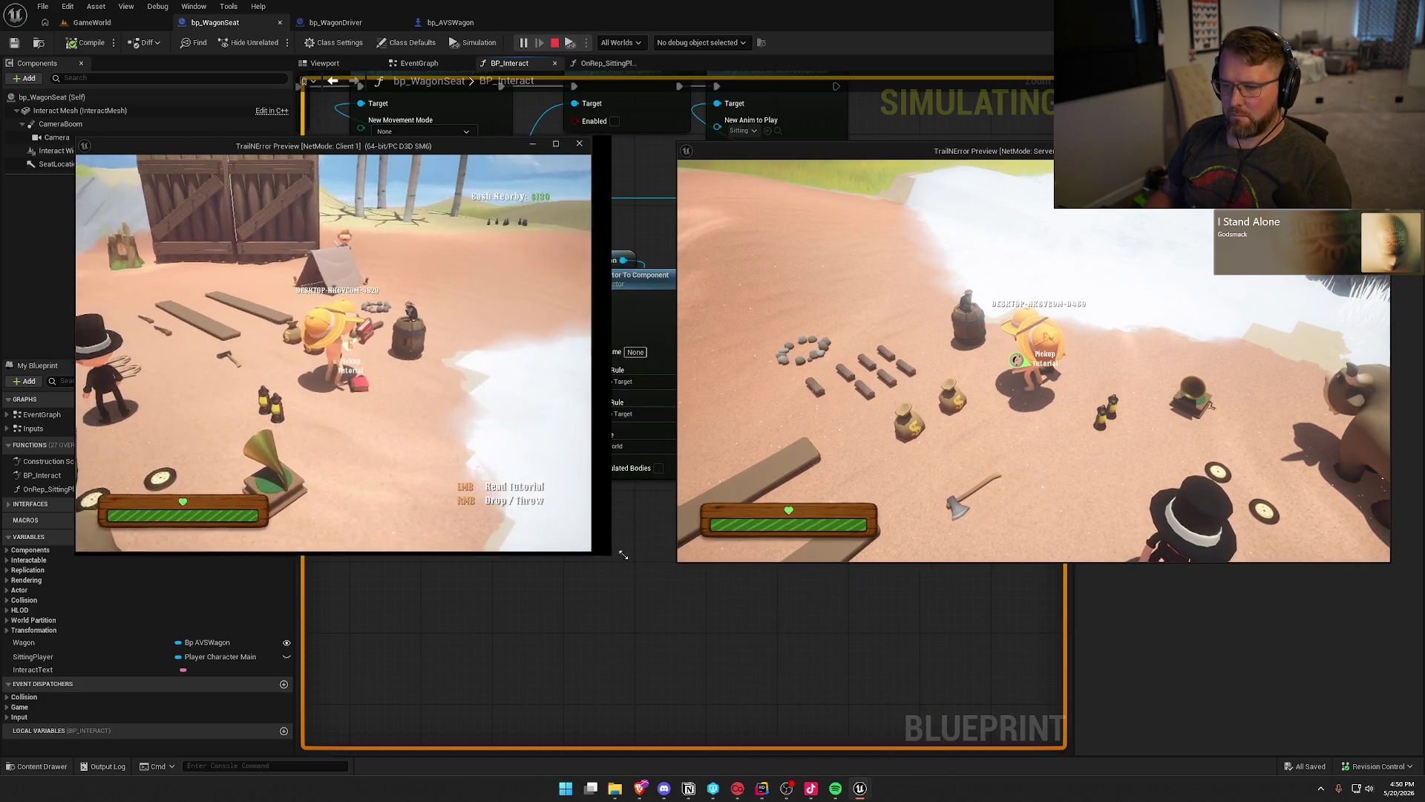
# Walk the client player onto the wagon seat, bring the server player over, then stop.
pyautogui.press('w')
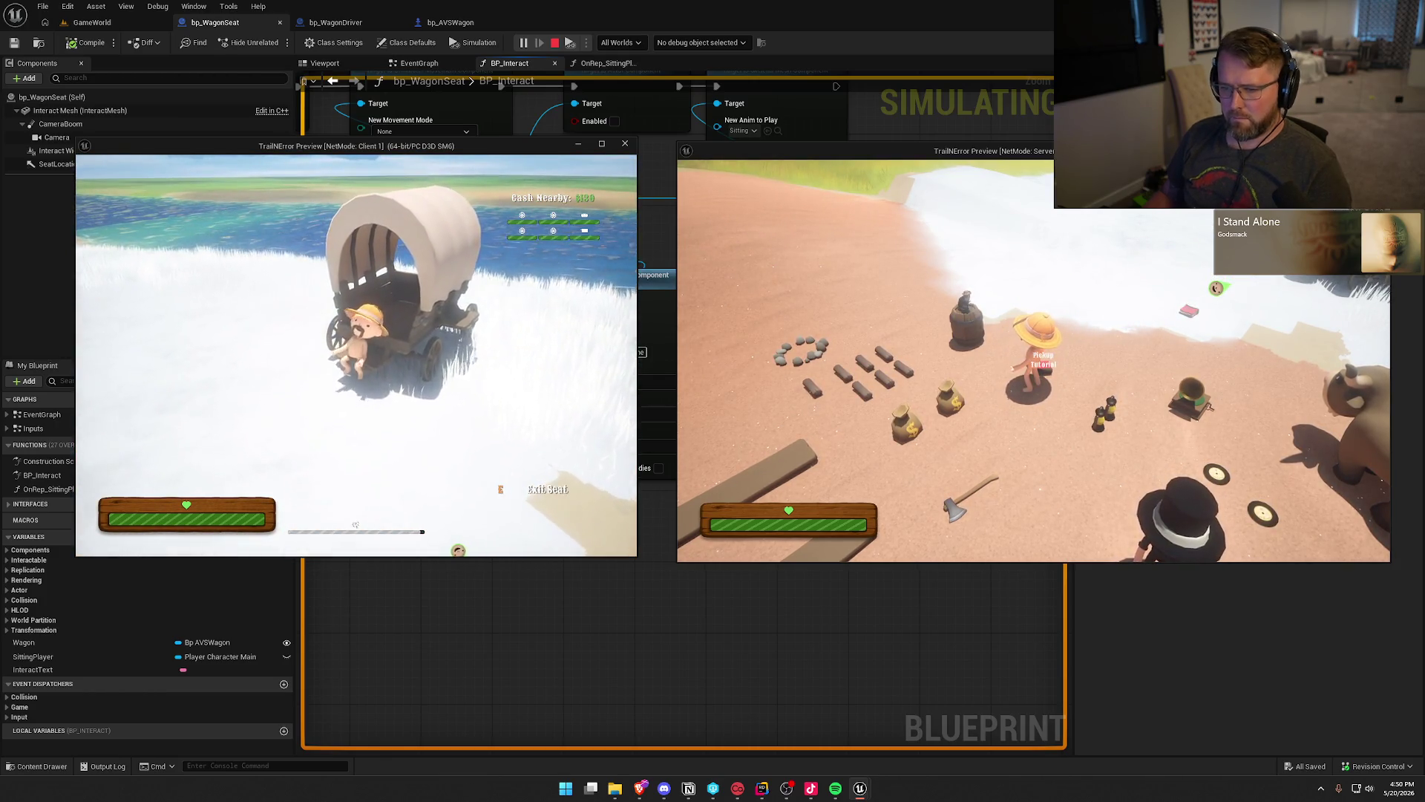
pyautogui.press('super')
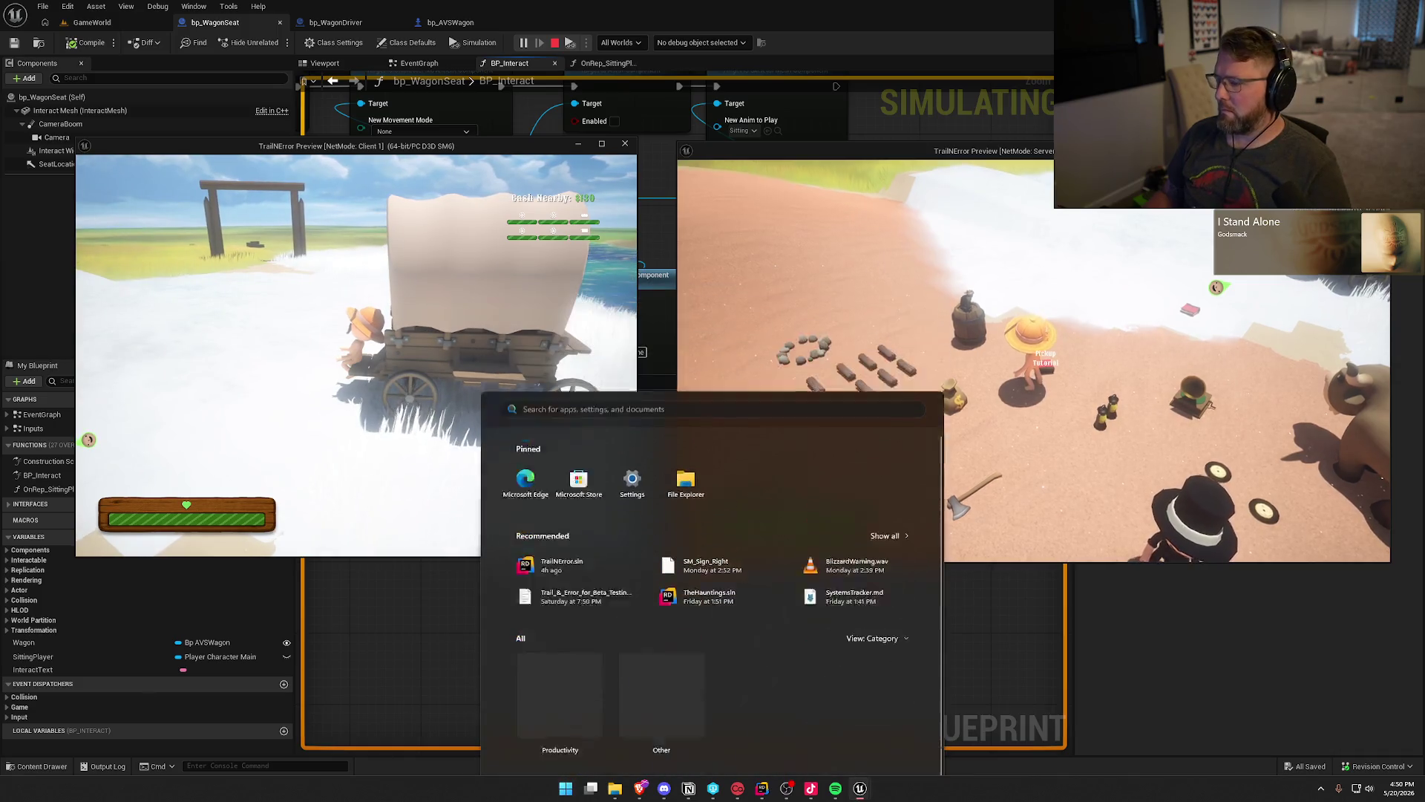
pyautogui.press('super')
pyautogui.press('w')
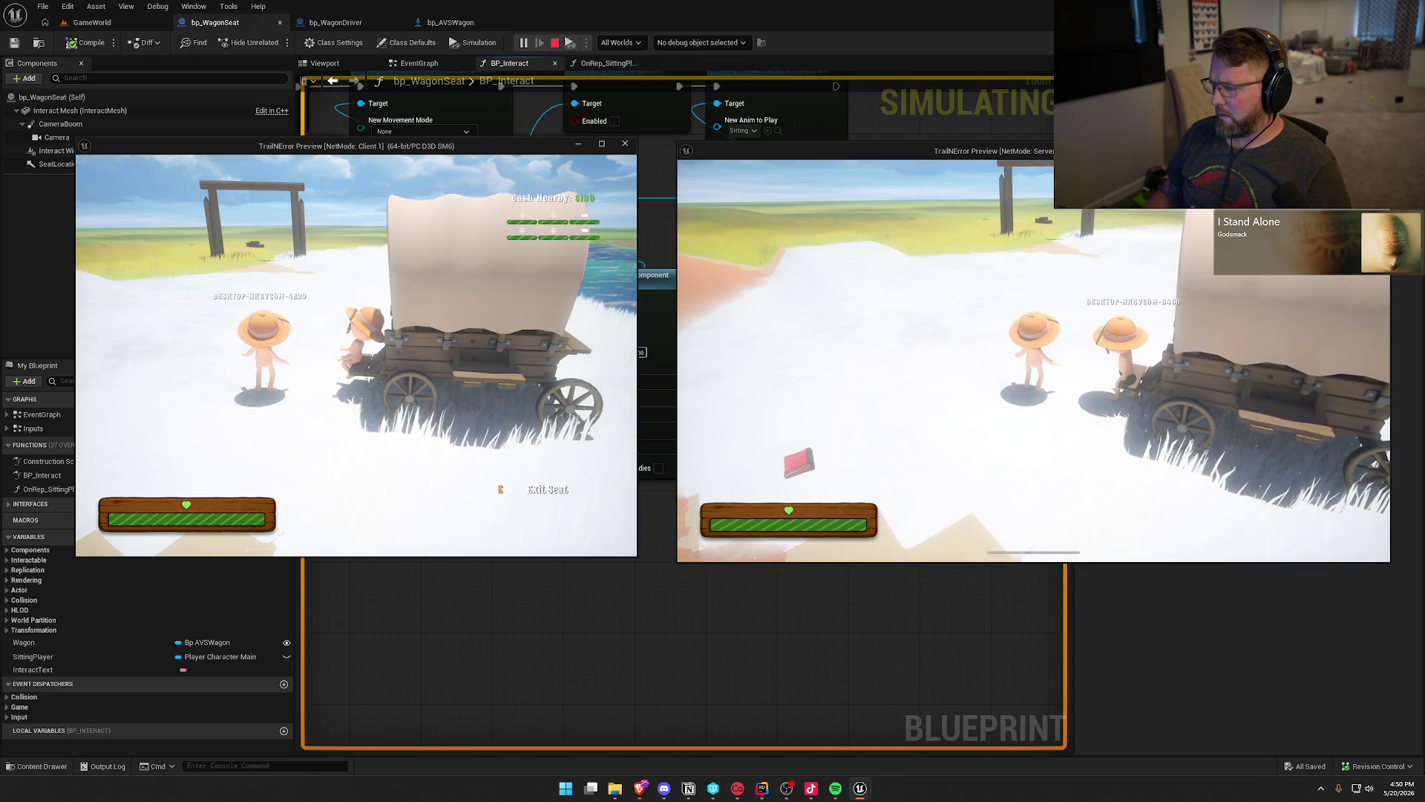
pyautogui.press('Escape')
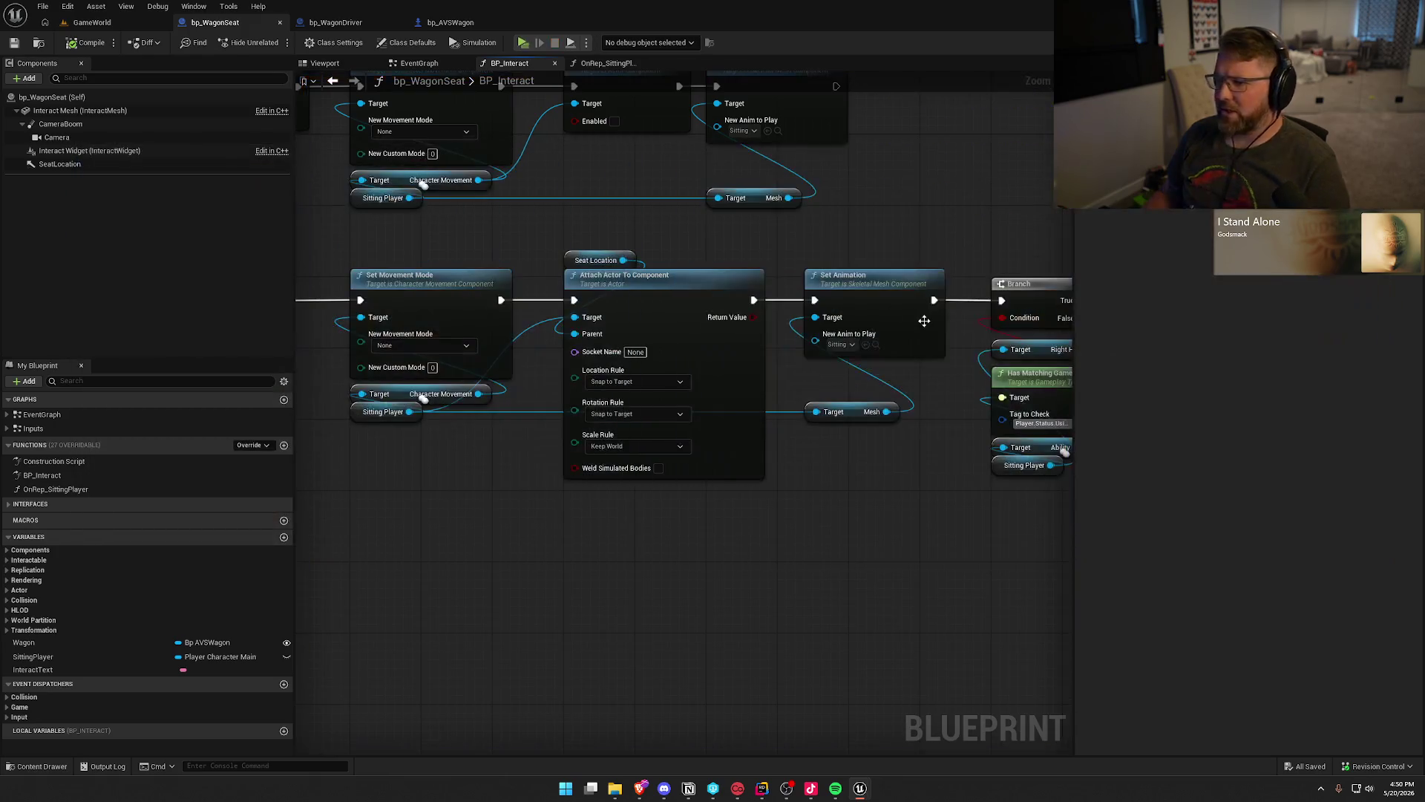
# Wire Attach Actor To Component straight to the Branch and slide the Branch group alongside.
pyautogui.moveTo(825, 348)
pyautogui.mouseDown()
pyautogui.moveTo(628, 304)
pyautogui.moveTo(777, 405)
pyautogui.moveTo(875, 286)
pyautogui.mouseUp()
pyautogui.moveTo(787, 420)
pyautogui.mouseDown()
pyautogui.moveTo(702, 251)
pyautogui.moveTo(587, 138)
pyautogui.mouseUp()
pyautogui.scroll(-3, 786, 286)
pyautogui.moveTo(691, 245); pyautogui.dragTo(1158, 493)
pyautogui.moveTo(793, 394); pyautogui.dragTo(563, 395)
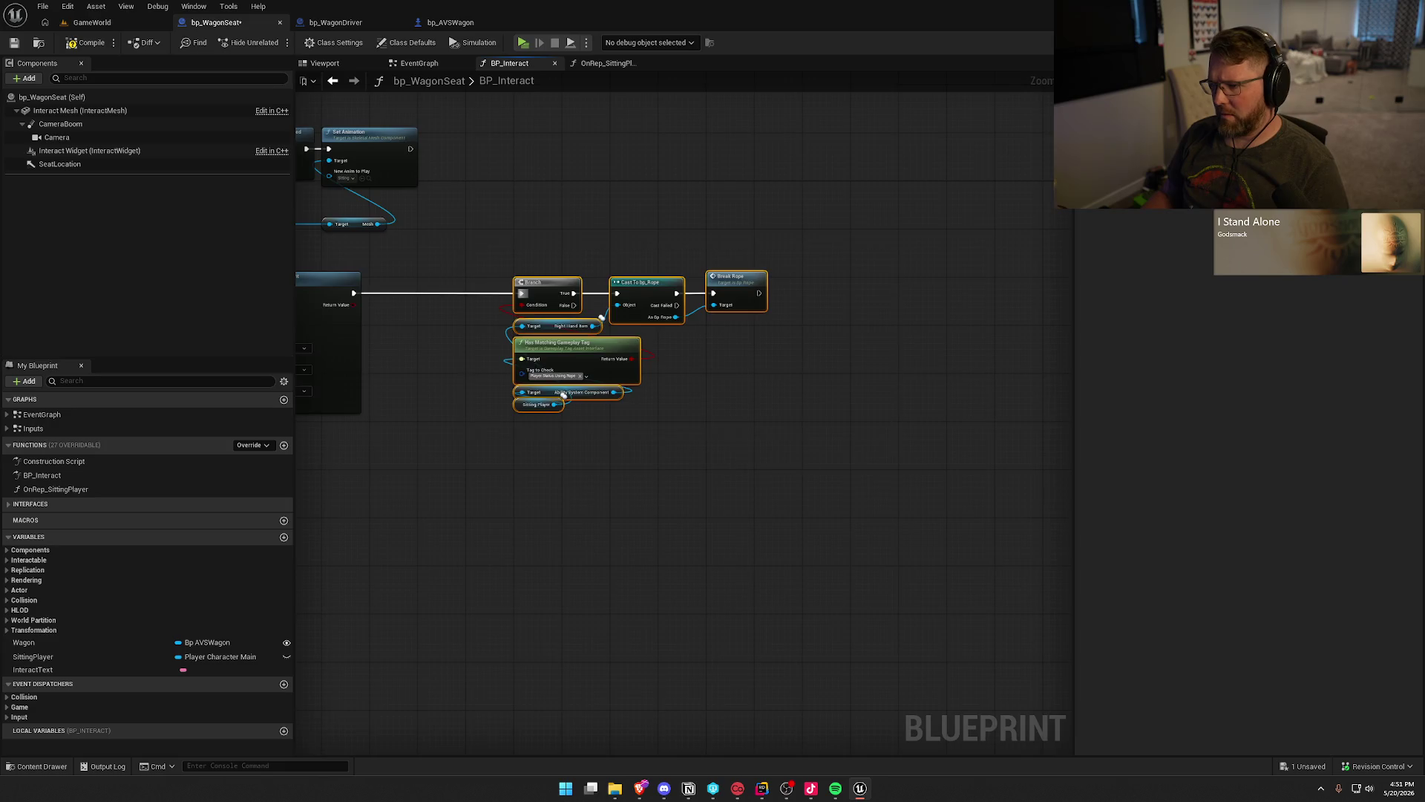
pyautogui.scroll(2, 562, 395)
pyautogui.moveTo(825, 469); pyautogui.dragTo(620, 469)
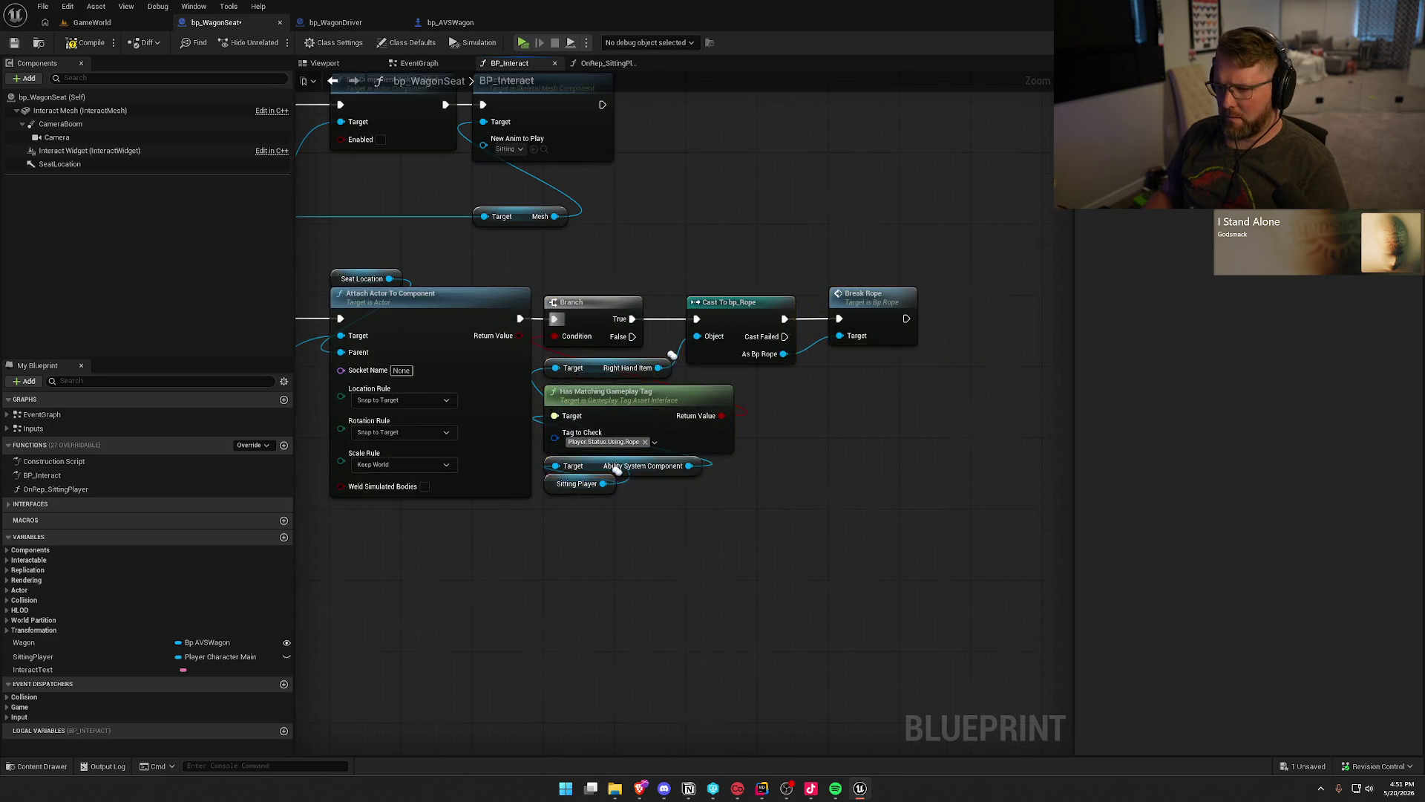
# Delete the Set Component Tick Enabled, Set Animation and Mesh nodes and save the blueprint.
pyautogui.moveTo(1017, 372); pyautogui.dragTo(861, 207)
pyautogui.keyDown('ctrl'); pyautogui.click(808, 218); pyautogui.keyUp('ctrl')
pyautogui.press('Delete')
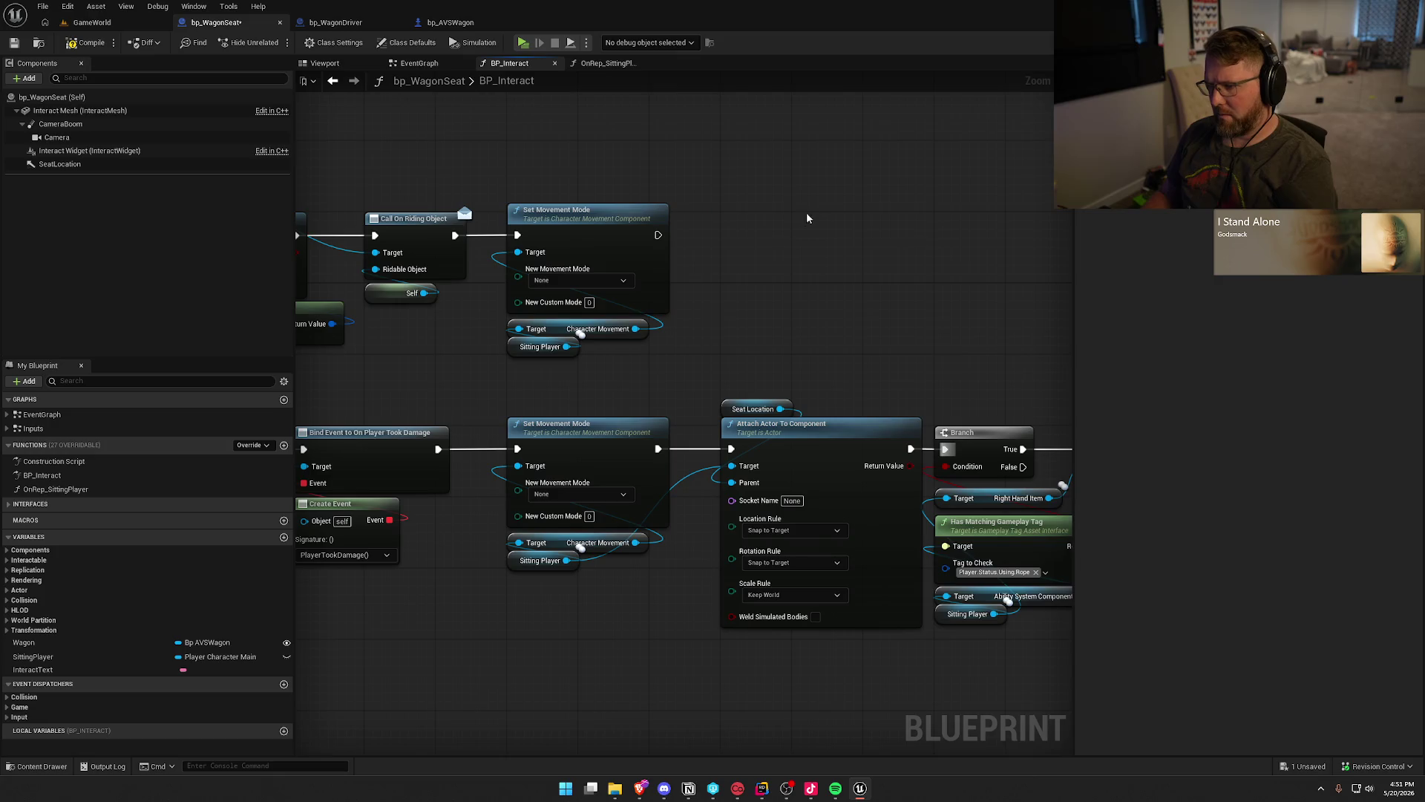
pyautogui.hotkey('ctrl', 's')
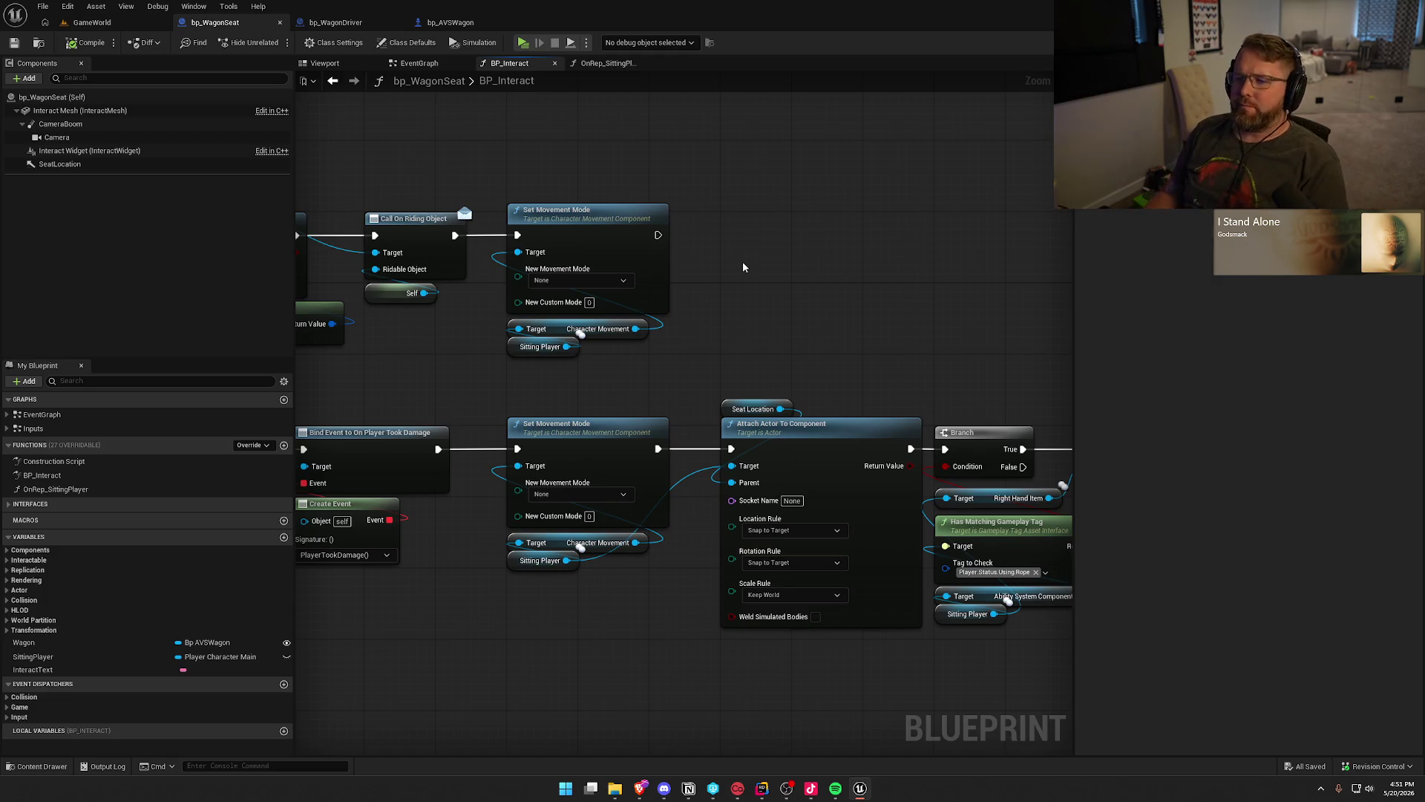
pyautogui.moveTo(636, 329); pyautogui.dragTo(724, 319)
# Search the Character Movement actions for 'set rep', then 'set base', then 'set ignore'.
pyautogui.write('set rep')
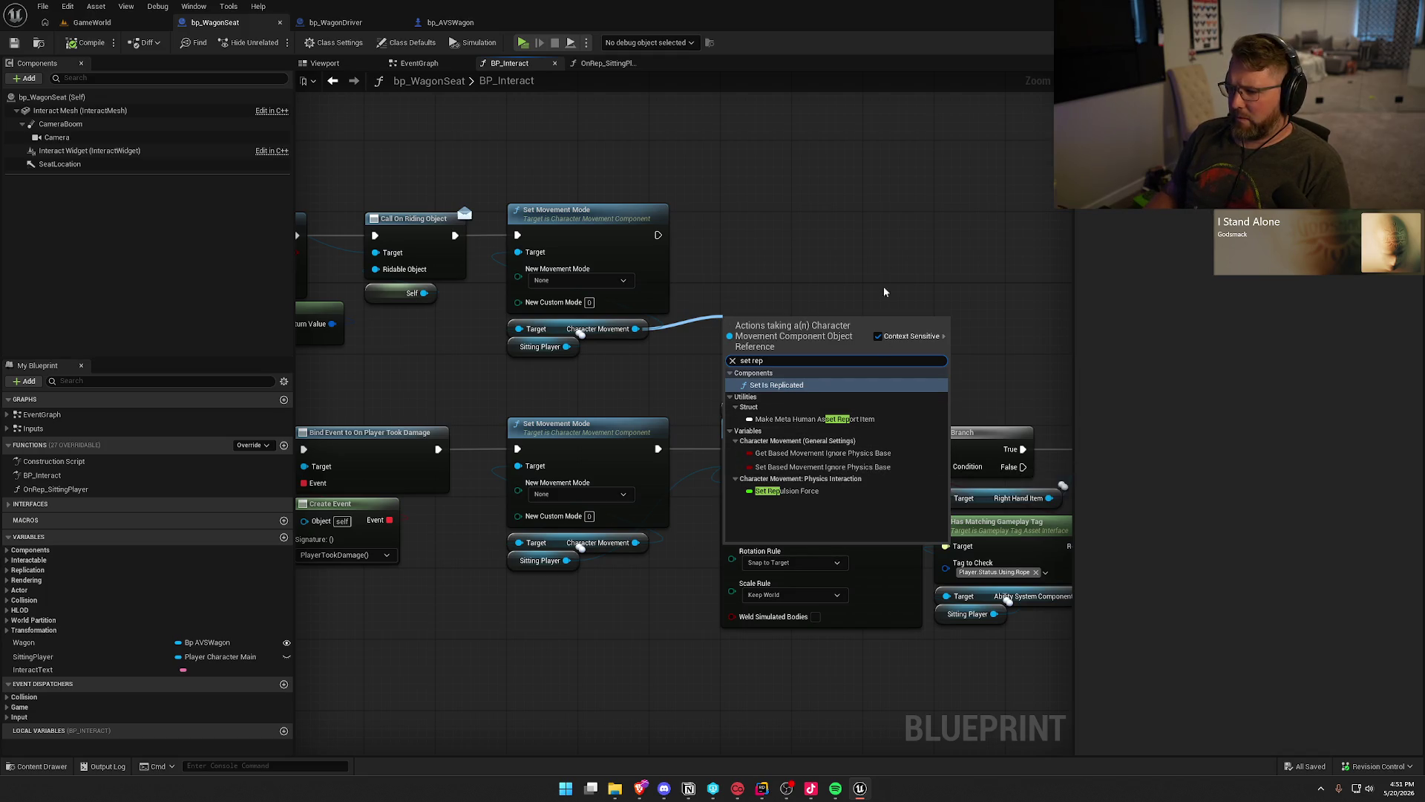
pyautogui.press('BackSpace')
pyautogui.press('BackSpace')
pyautogui.press('BackSpace')
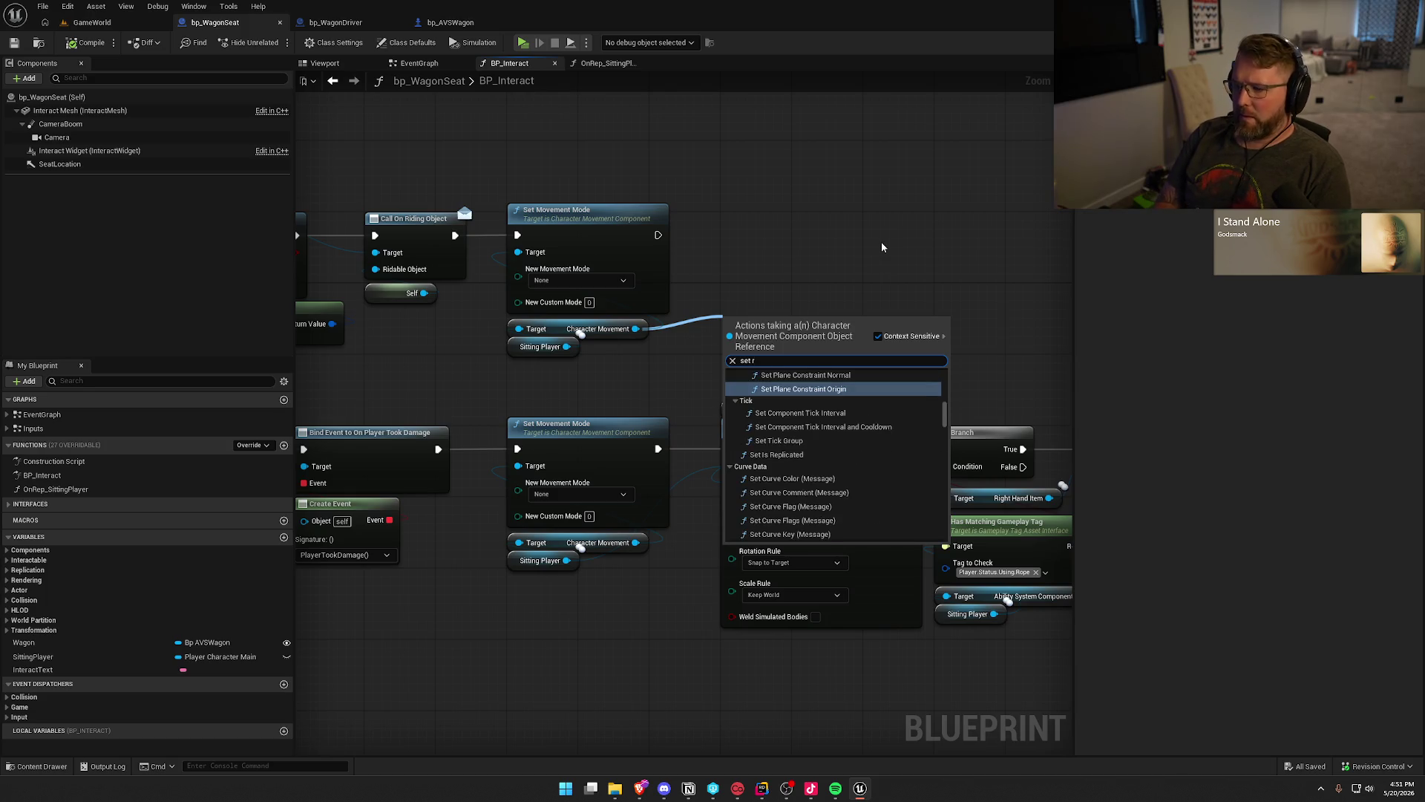
pyautogui.write('base')
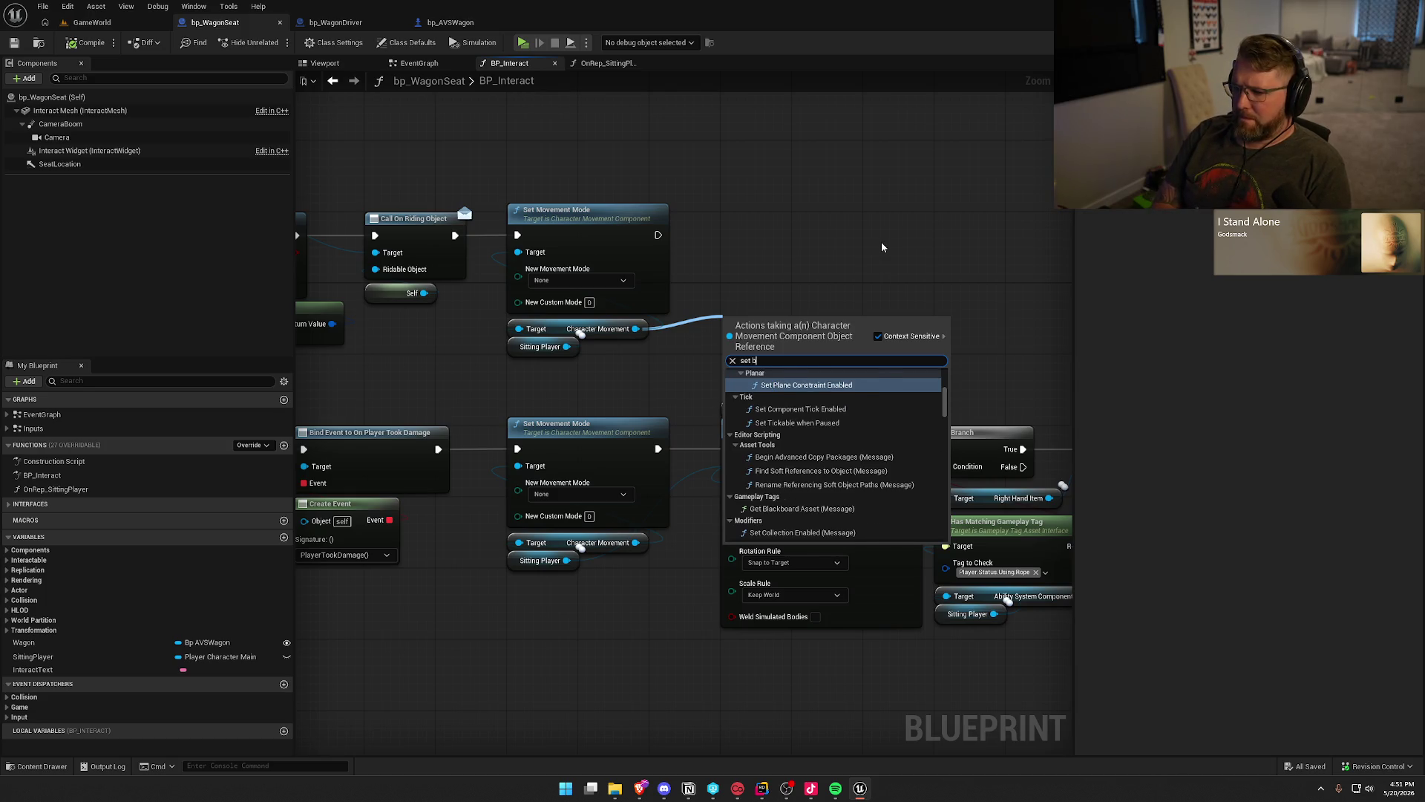
pyautogui.scroll(2, 879, 417)
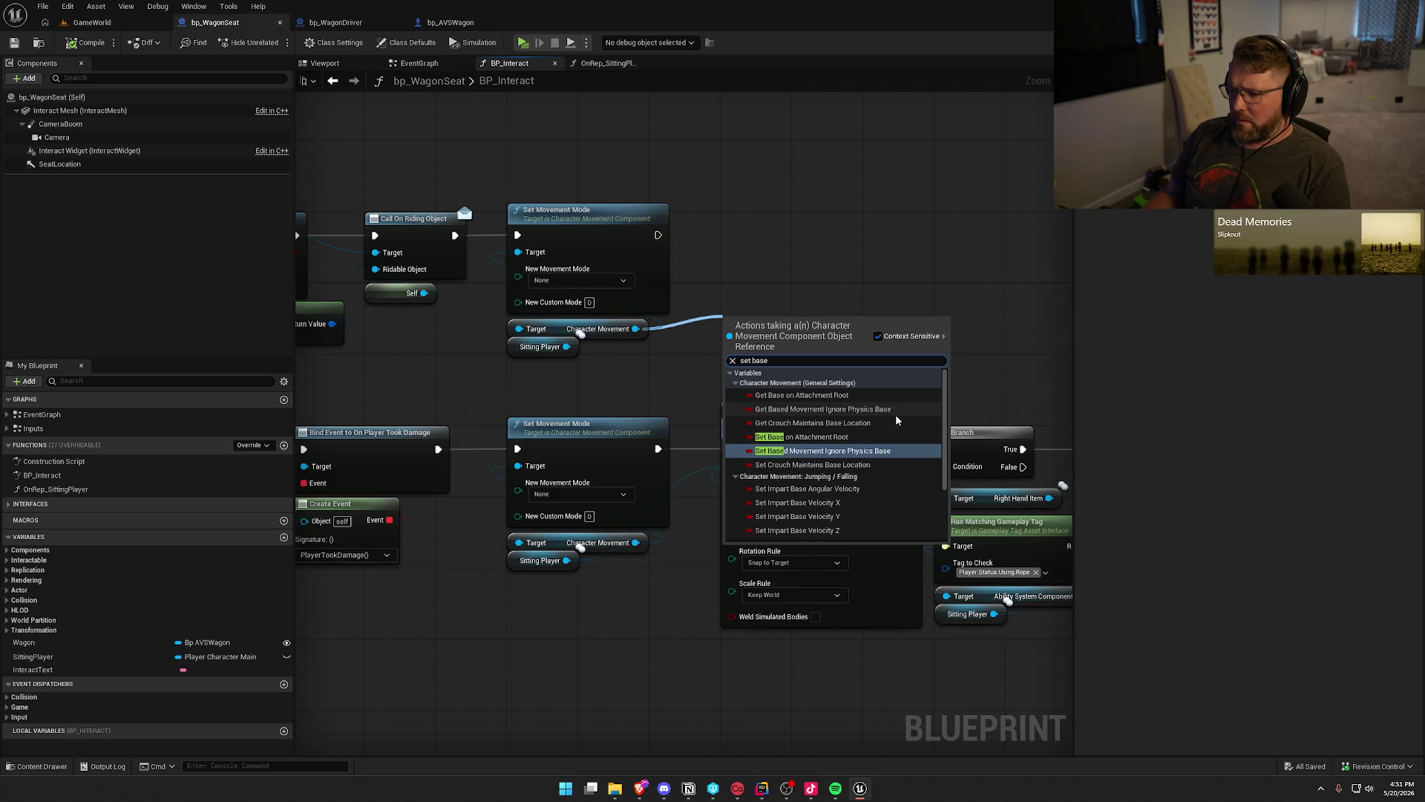
pyautogui.scroll(-3, 888, 429)
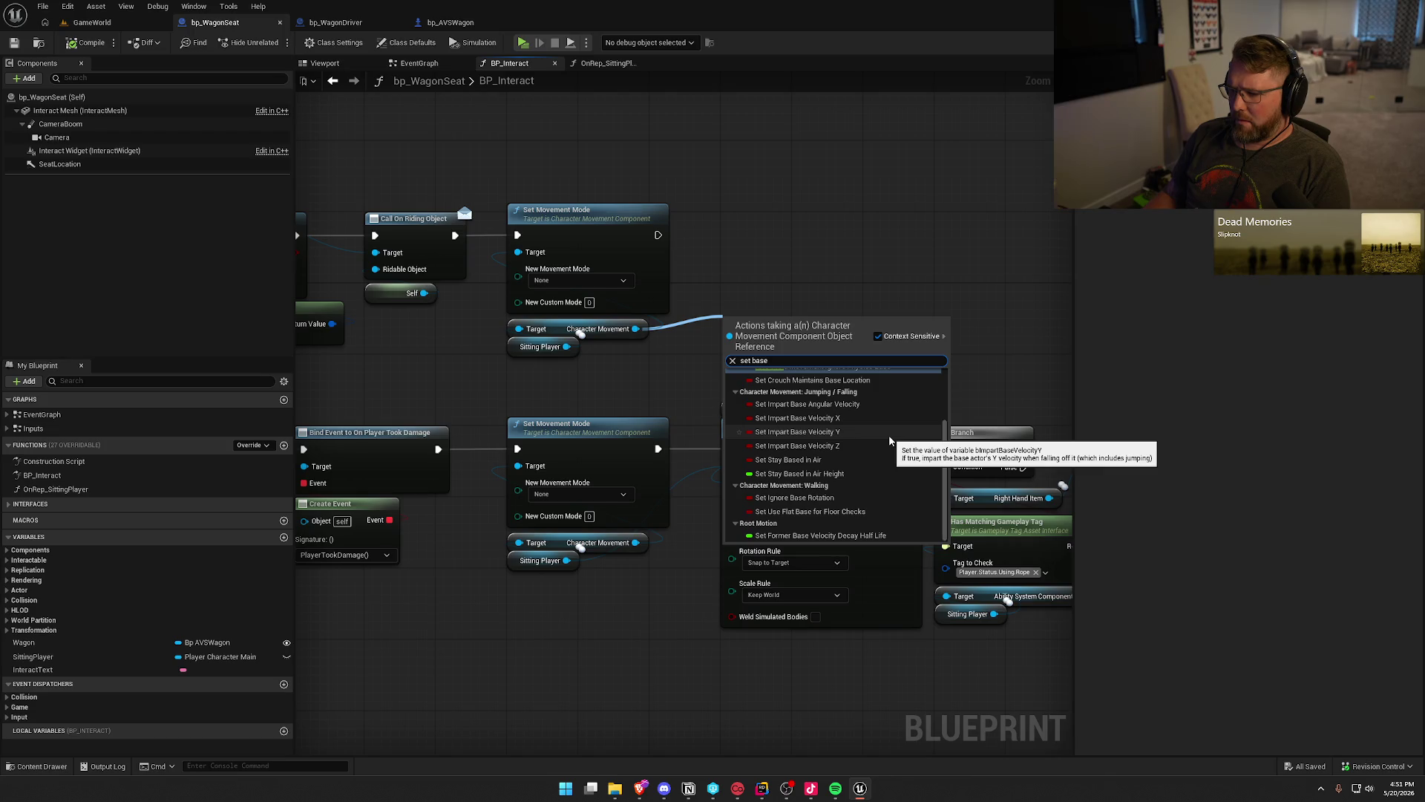
pyautogui.press('BackSpace')
pyautogui.press('BackSpace')
pyautogui.press('BackSpace')
pyautogui.write('ignor')
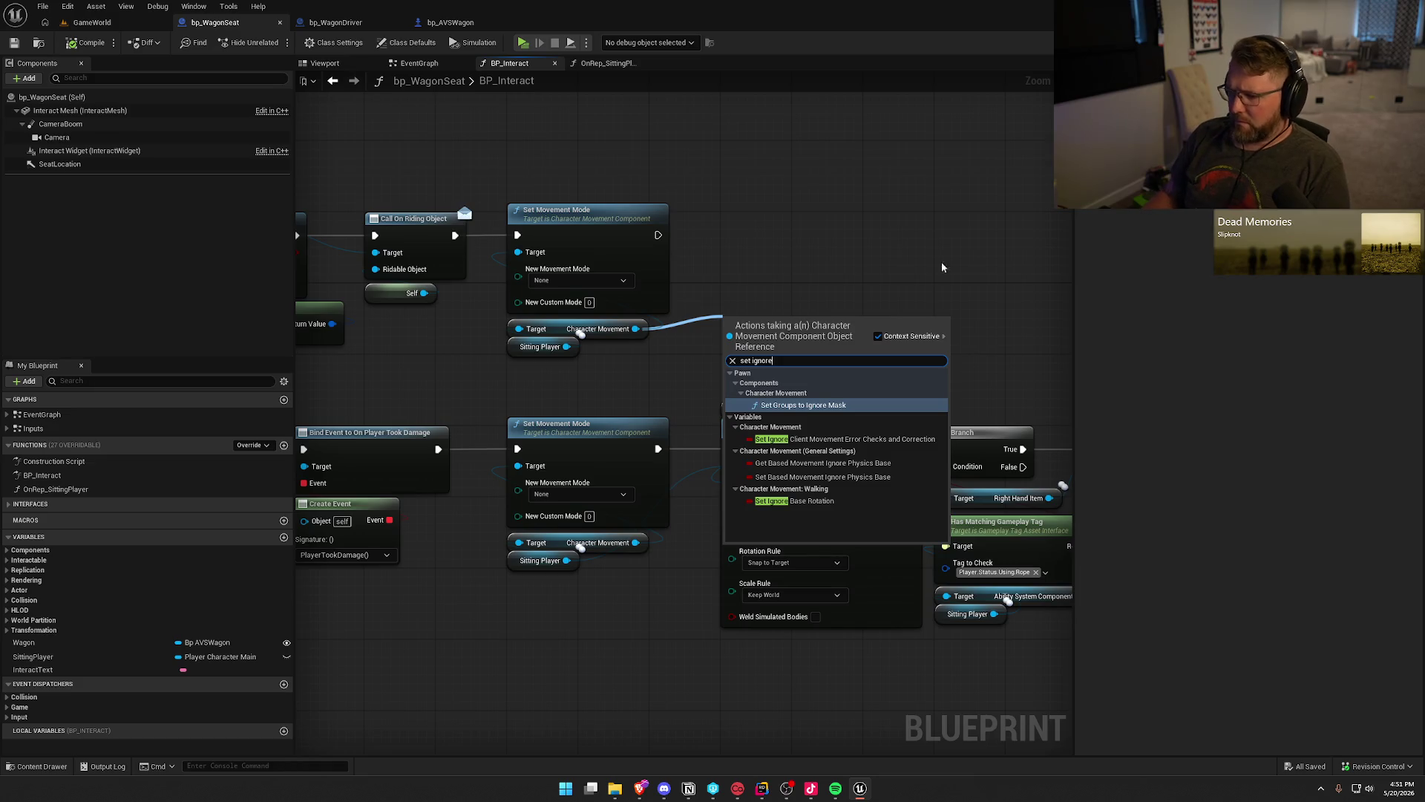